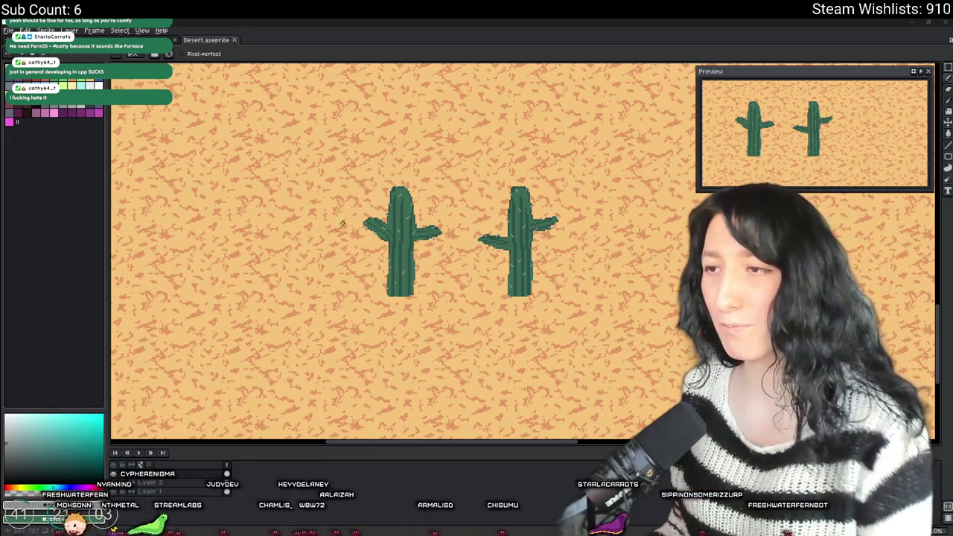
- Eyedrop the sand orange beside the cactus base, try a stroke, then undo it
scroll(523, 274, "down", 1)
scroll(523, 274, "up", 2)
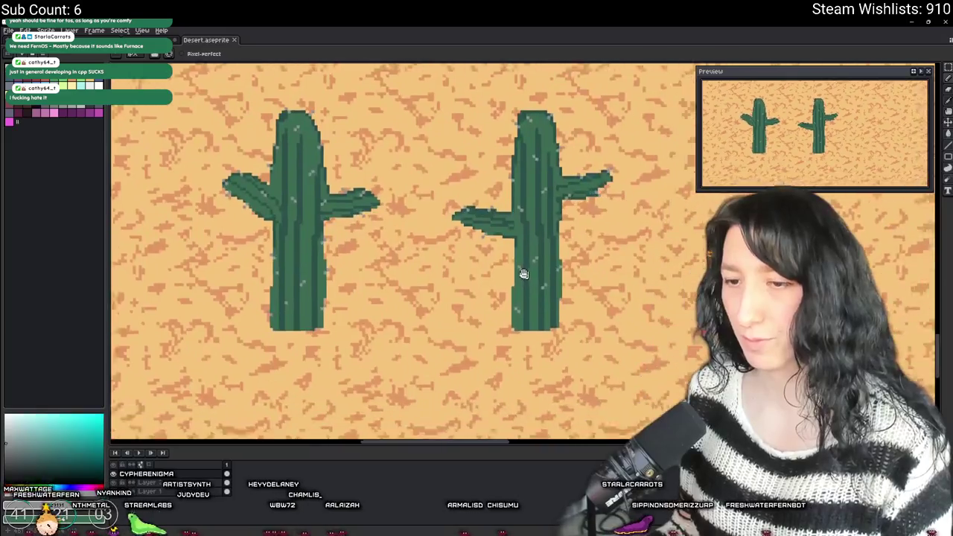
scroll(523, 274, "up", 1)
scroll(459, 134, "down", 1)
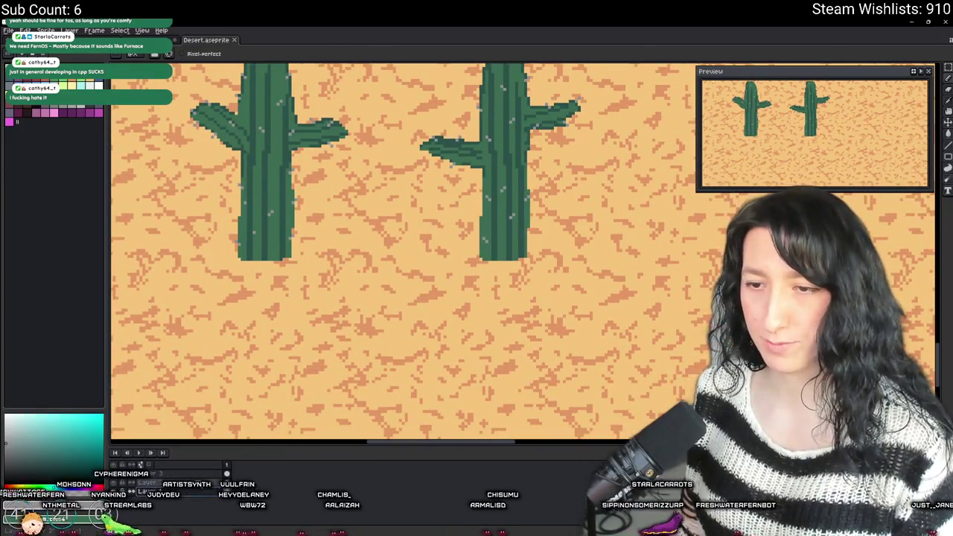
scroll(186, 180, "up", 2)
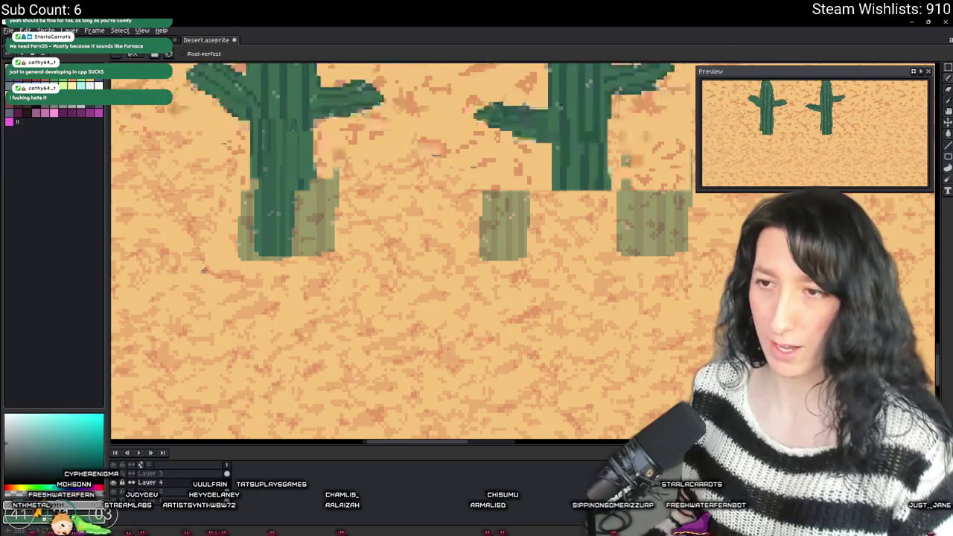
left_click(98, 82)
scroll(309, 254, "up", 2)
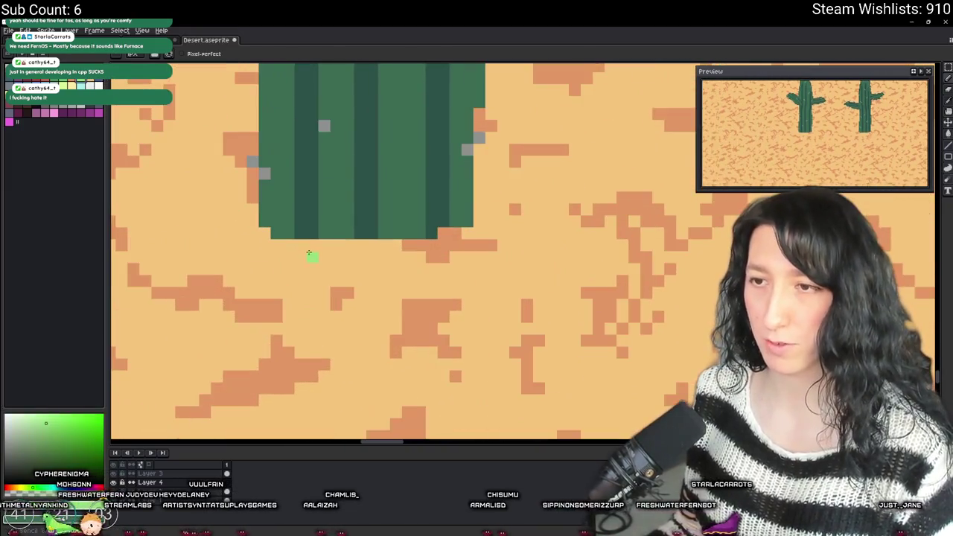
left_click(428, 240, "alt")
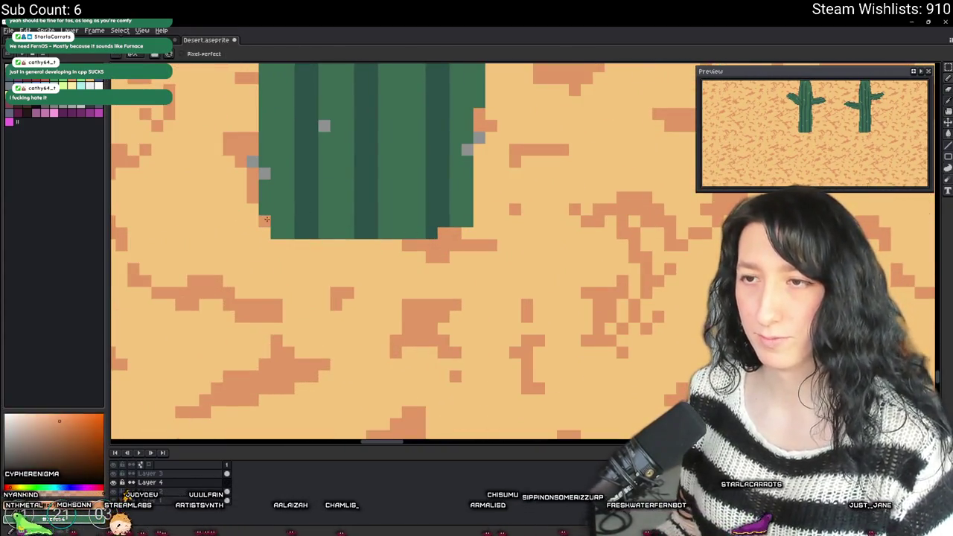
mouse_move(274, 225)
left_mouse_down()
mouse_move(425, 226)
mouse_move(274, 230)
left_mouse_up()
key("ctrl+z")
key("ctrl+z")
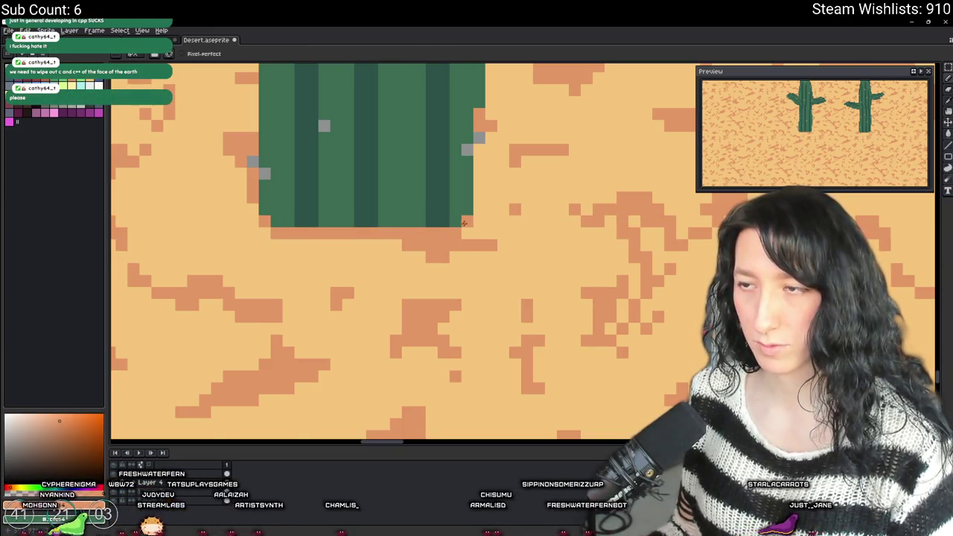
- Paint a sand-coloured row along the left cactus's base
scroll(463, 222, "down", 5)
scroll(439, 259, "up", 2)
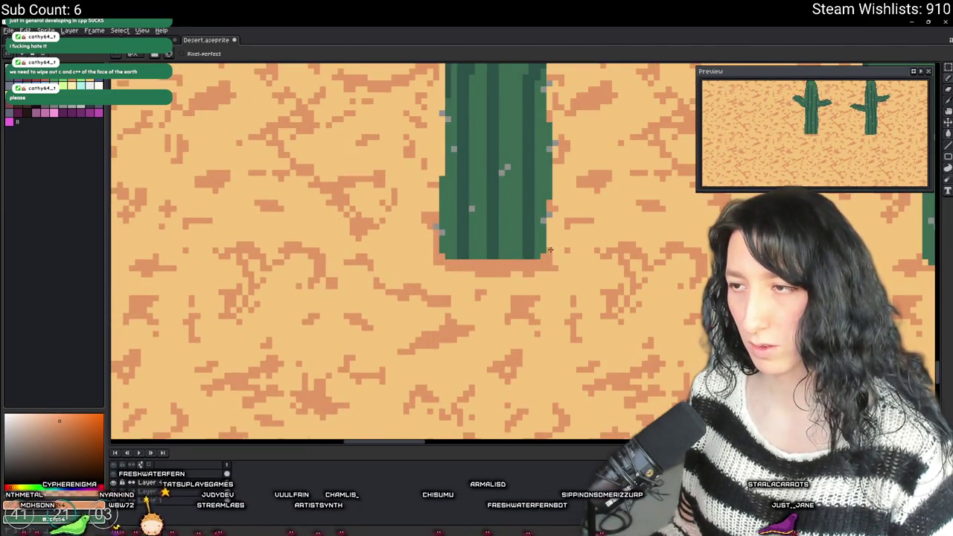
scroll(511, 271, "down", 2)
scroll(520, 272, "down", 2)
scroll(432, 272, "up", 4)
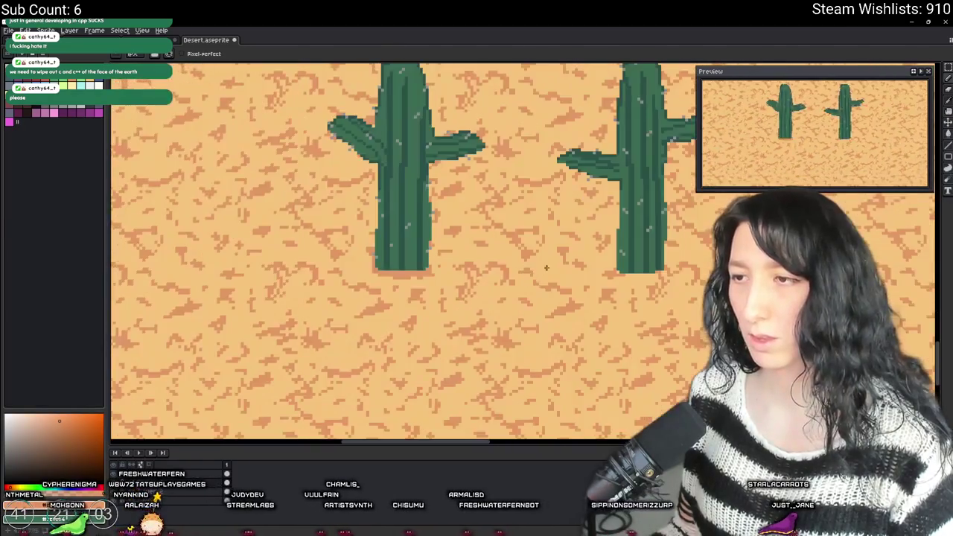
left_click(382, 272, "ctrl")
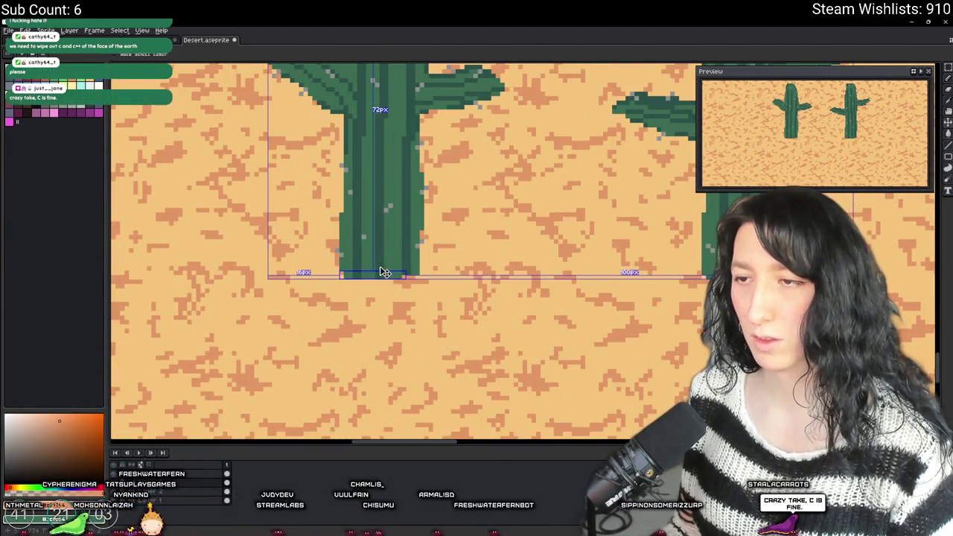
scroll(360, 270, "up", 2)
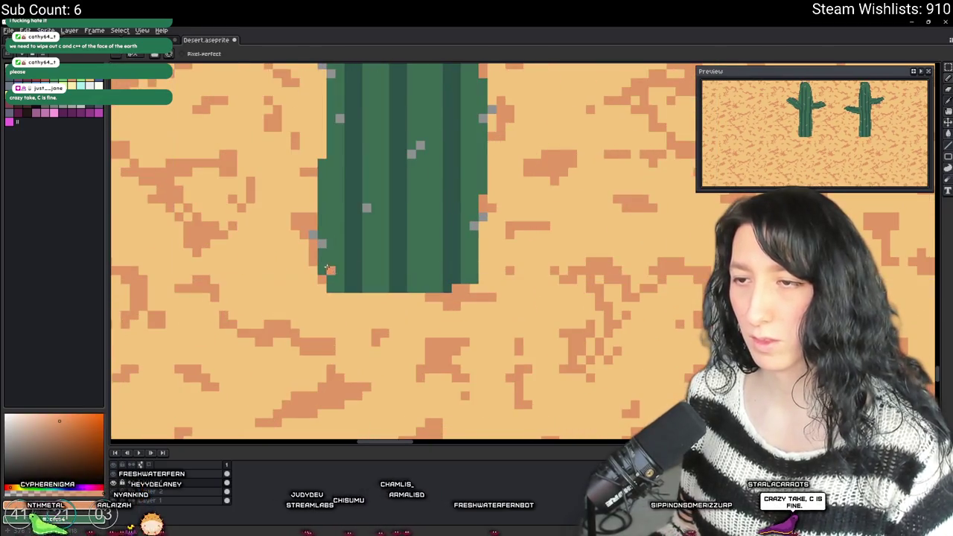
mouse_move(330, 271)
left_mouse_down()
mouse_move(468, 278)
mouse_move(327, 288)
left_mouse_up()
- Paint tan over the right cactus's trunk base and dark strip, then hide the sand background
scroll(327, 288, "down", 3)
scroll(328, 288, "up", 1)
scroll(392, 282, "up", 1)
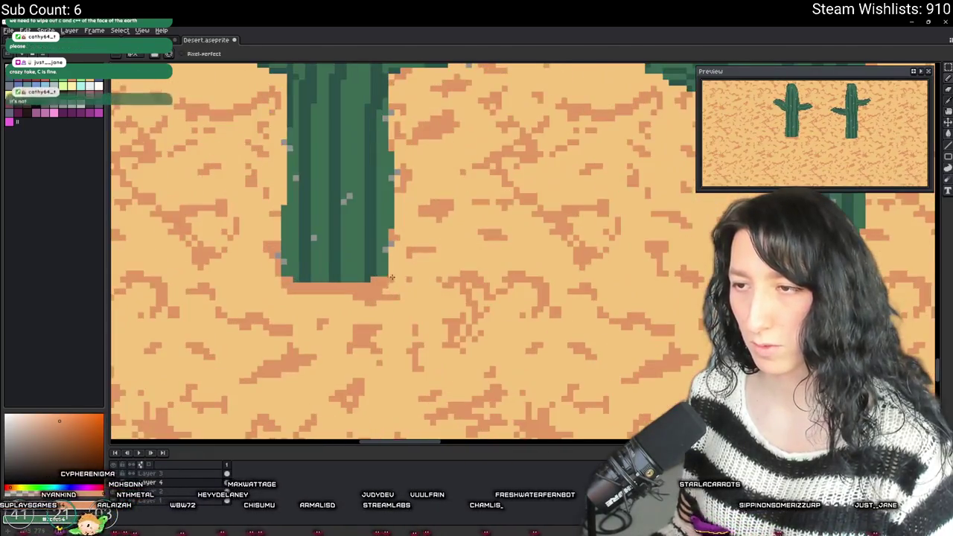
scroll(279, 275, "down", 4)
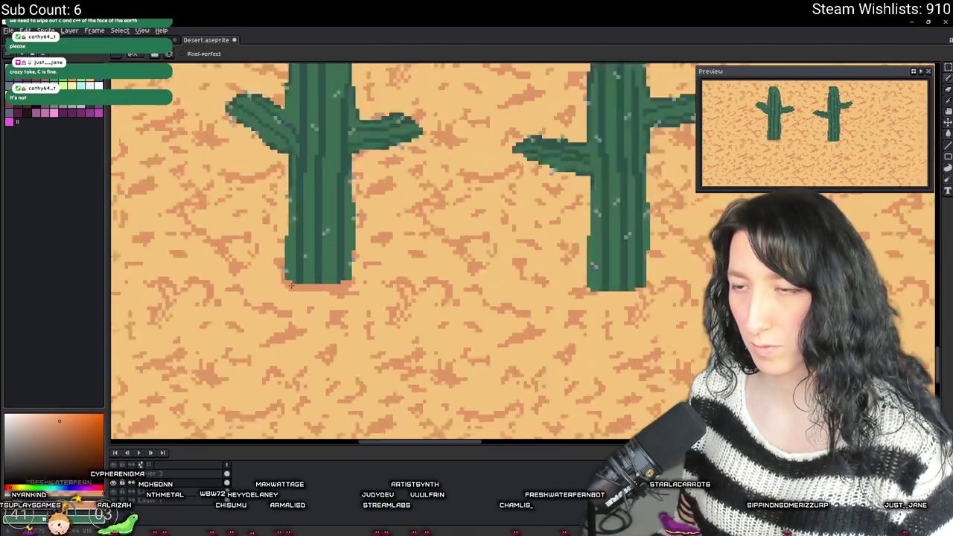
scroll(478, 291, "up", 4)
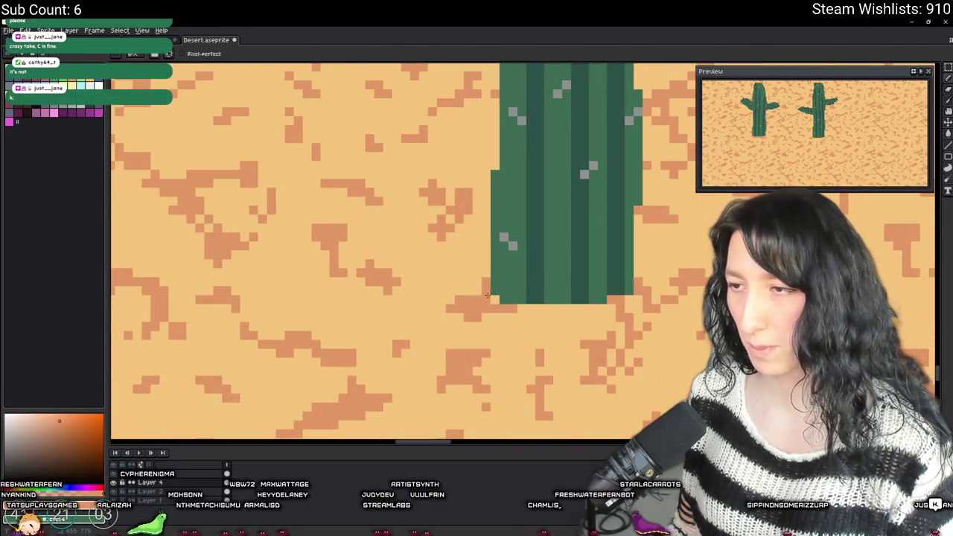
left_click_drag(521, 297, 610, 286)
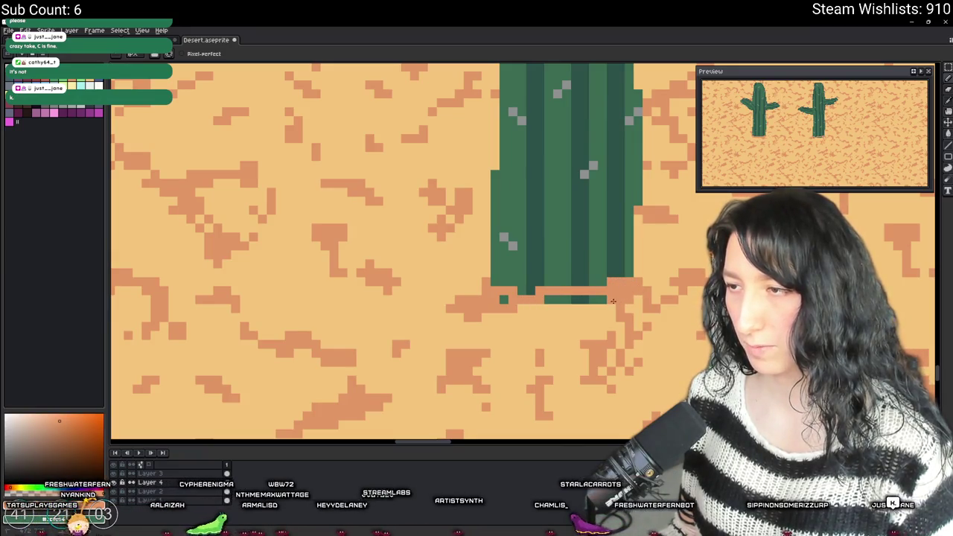
left_click_drag(508, 300, 613, 301)
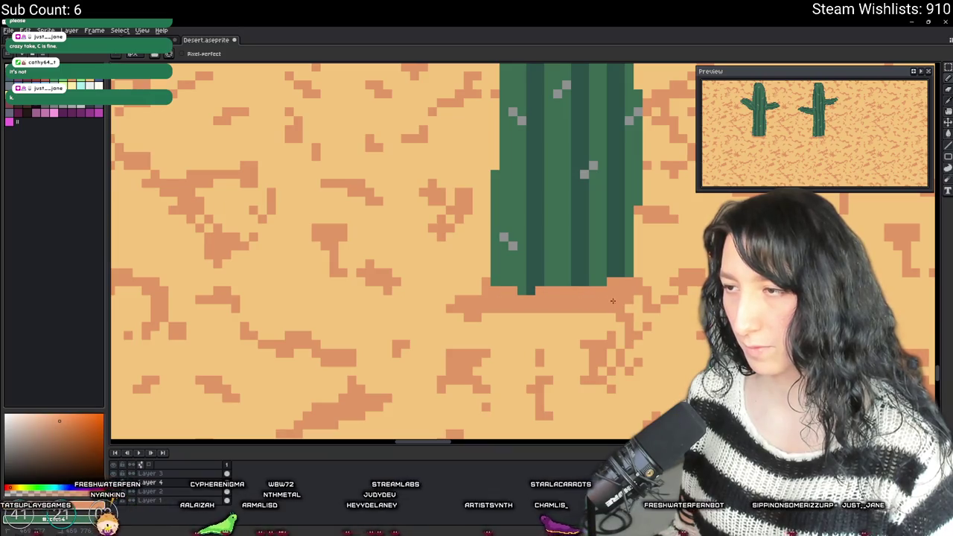
left_click(113, 500)
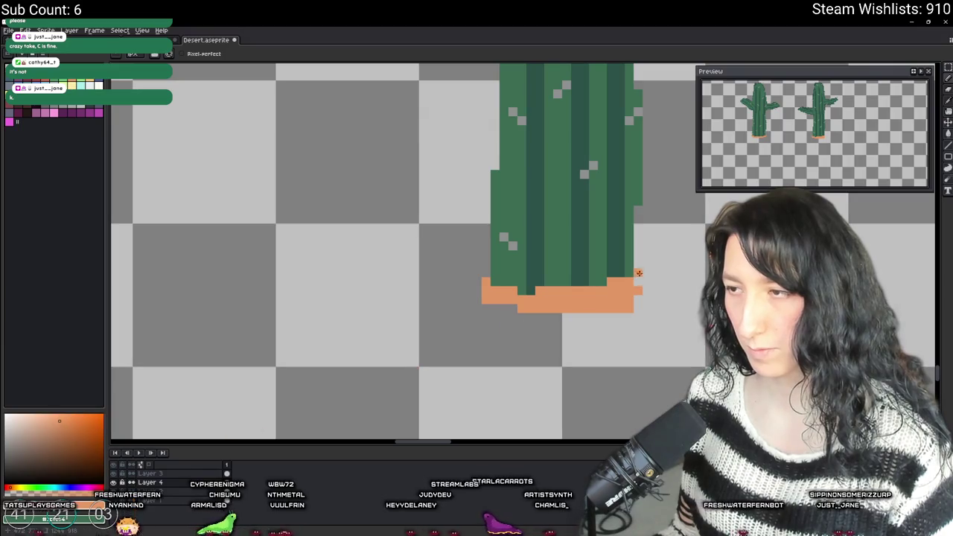
- Switch to the Eraser, zoom out to both cacti, and show the sand background again
key("e")
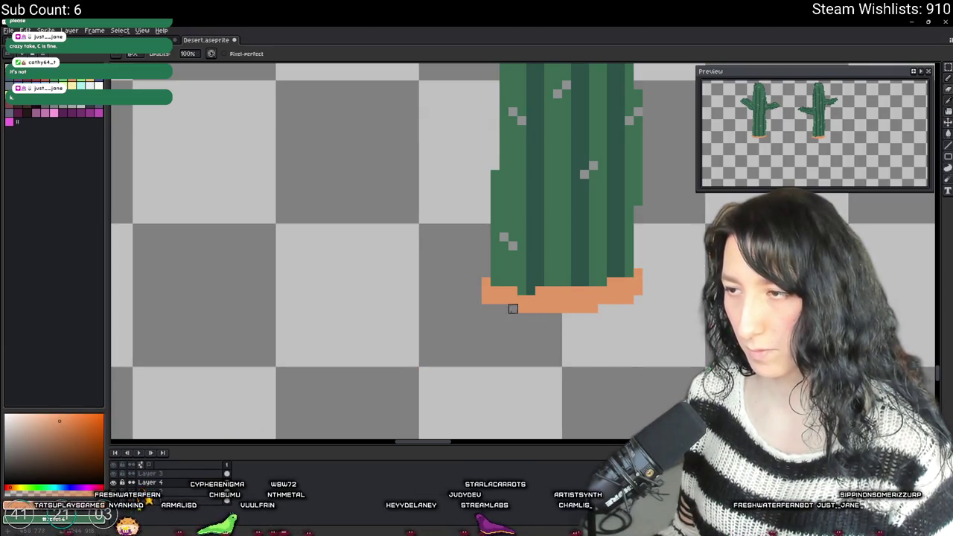
scroll(486, 284, "down", 3)
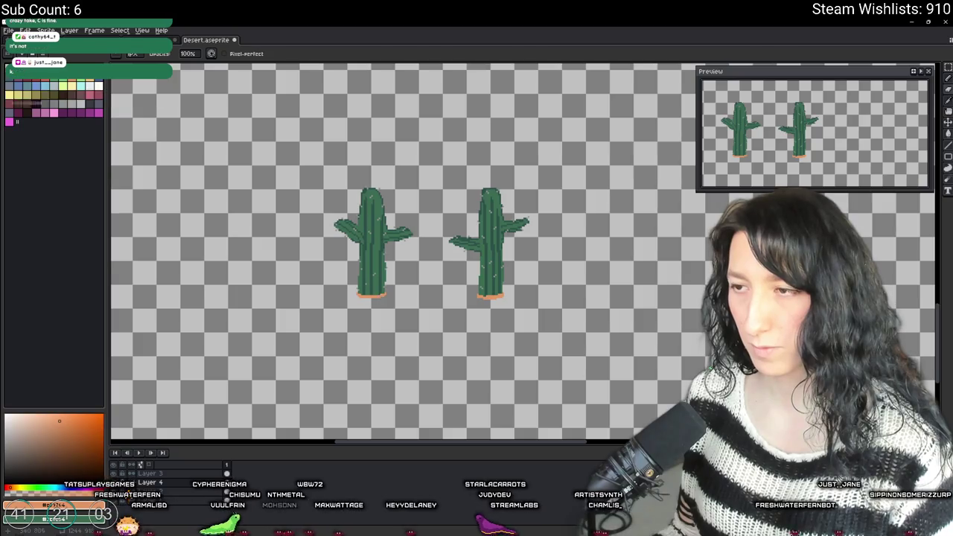
key("shift+x")
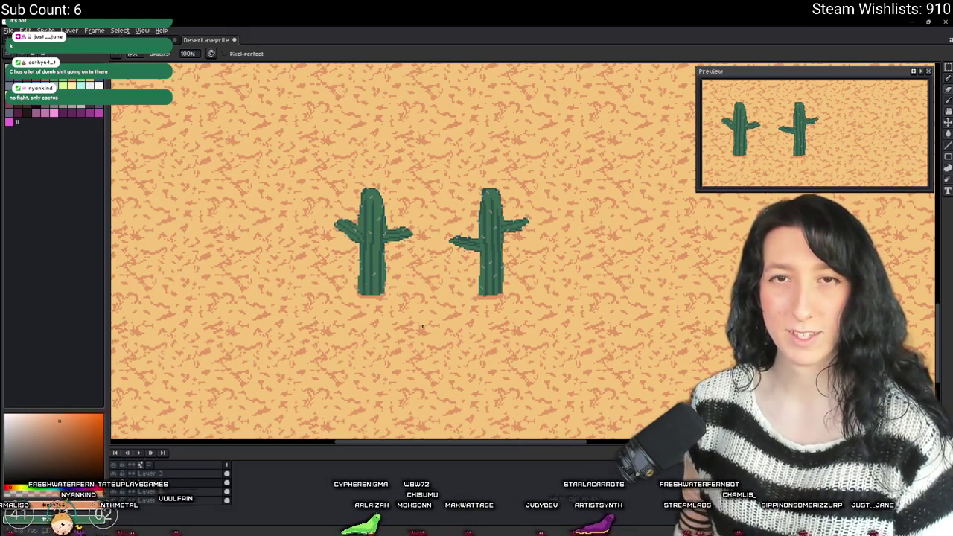
- Save Desert.aseprite with Ctrl+S
key("ctrl+s")
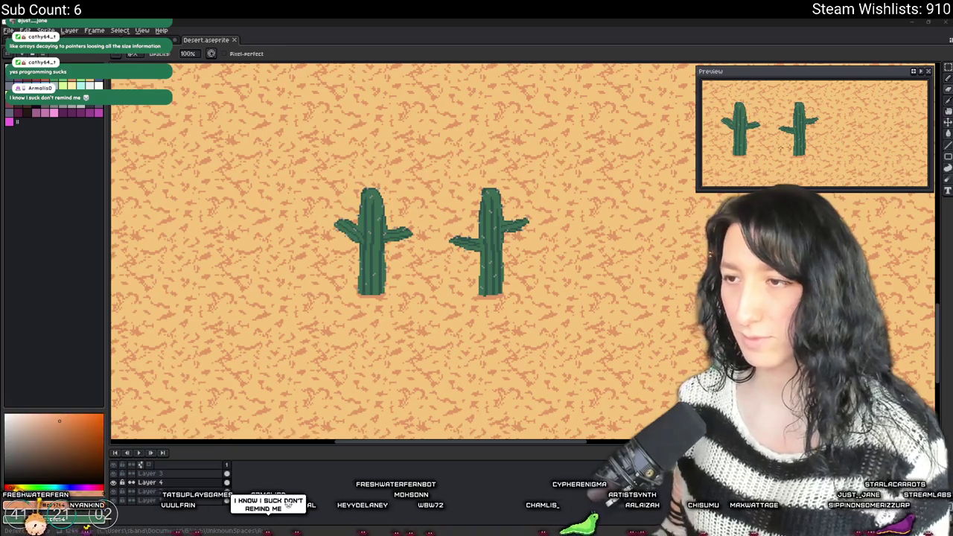
- Cycle through the selection, eraser, move and pencil tools, then save the sprite
scroll(466, 195, "up", 2)
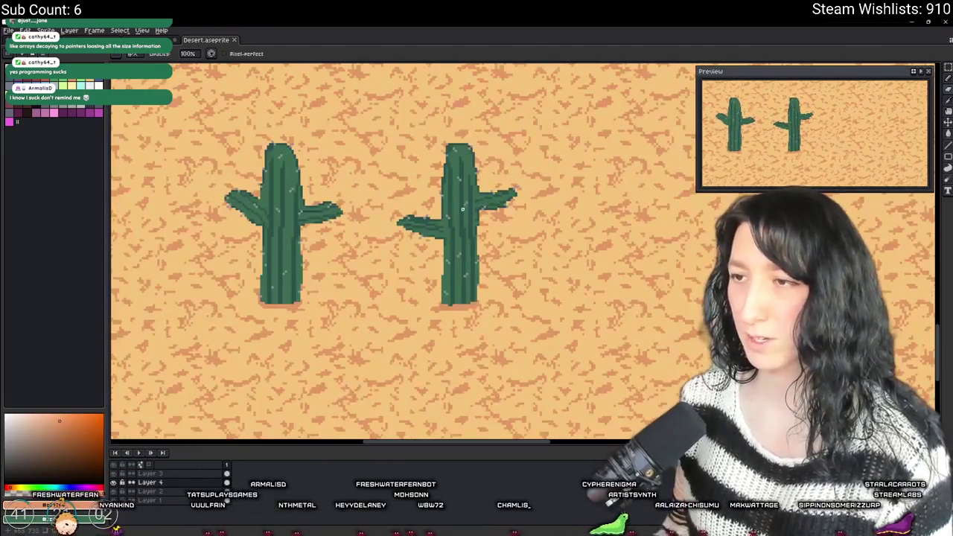
key("m")
scroll(462, 194, "down", 1)
key("e")
scroll(397, 369, "up", 3)
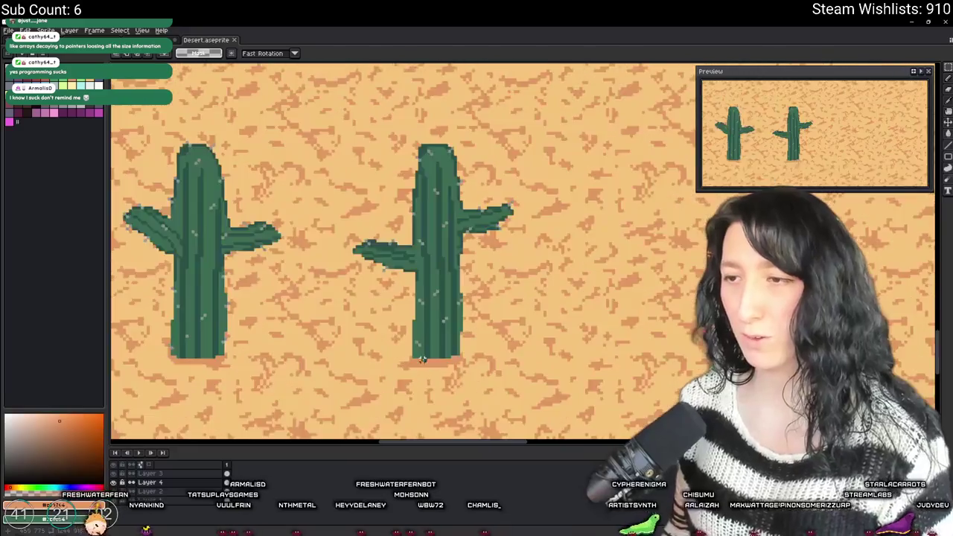
scroll(401, 327, "down", 4)
key("v")
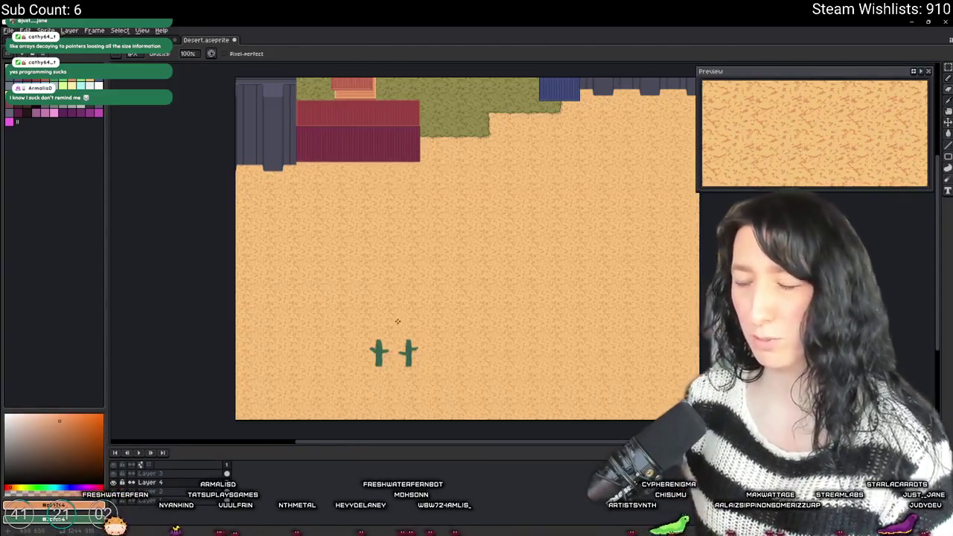
scroll(402, 323, "up", 2)
key("b")
key("ctrl+s")
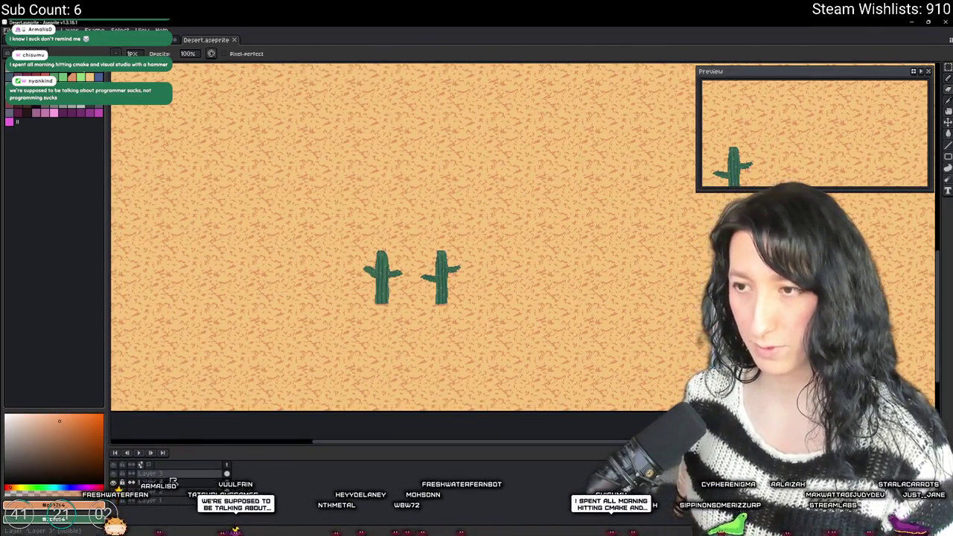
- Pan and zoom in on the left cactus's arm with the pencil selected
scroll(281, 321, "down", 1)
scroll(281, 321, "up", 3)
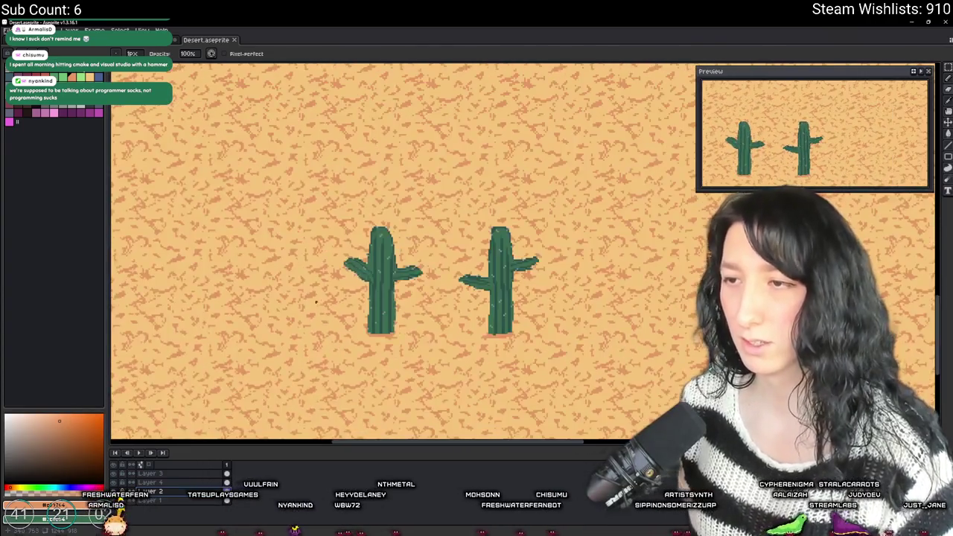
scroll(315, 302, "down", 1)
mouse_move(372, 231)
left_mouse_down()
mouse_move(350, 264)
mouse_move(343, 222)
left_mouse_up()
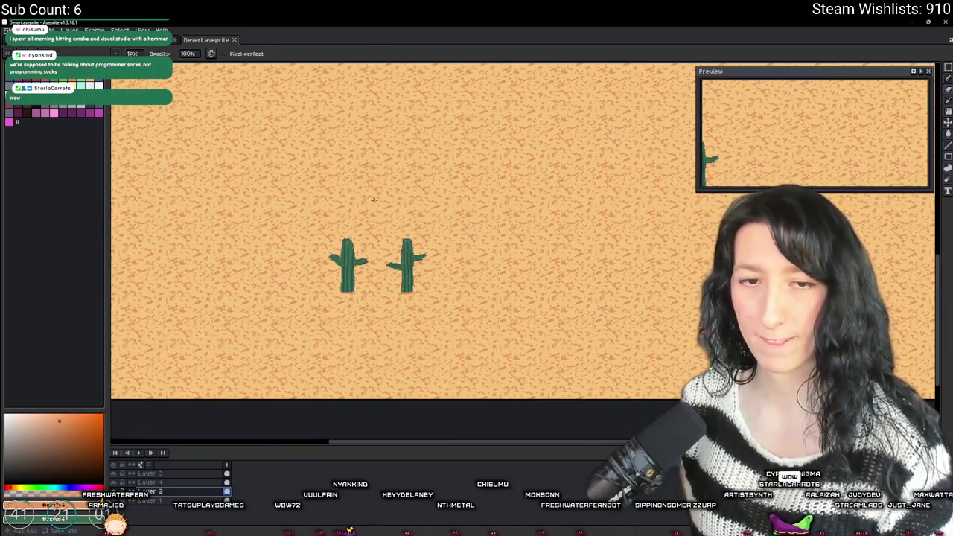
key("m")
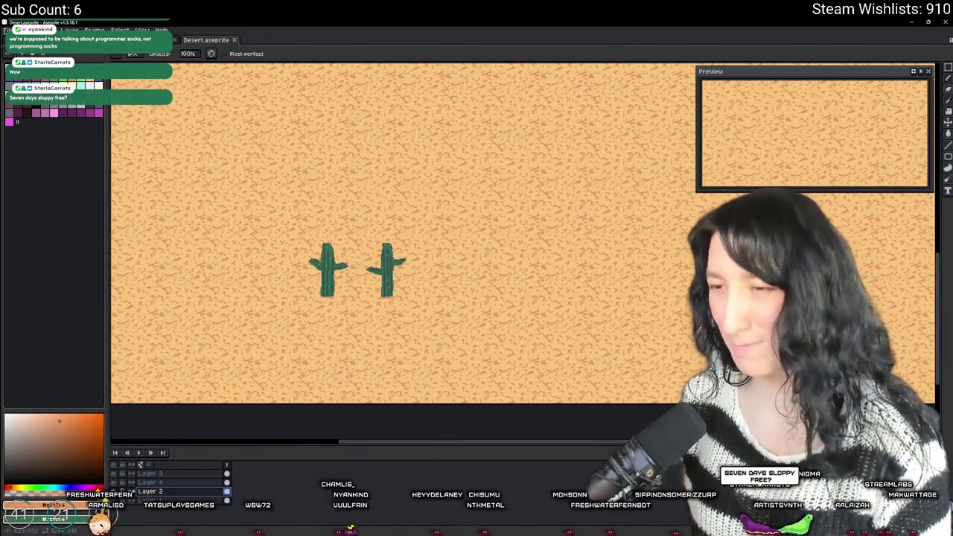
scroll(333, 233, "up", 1)
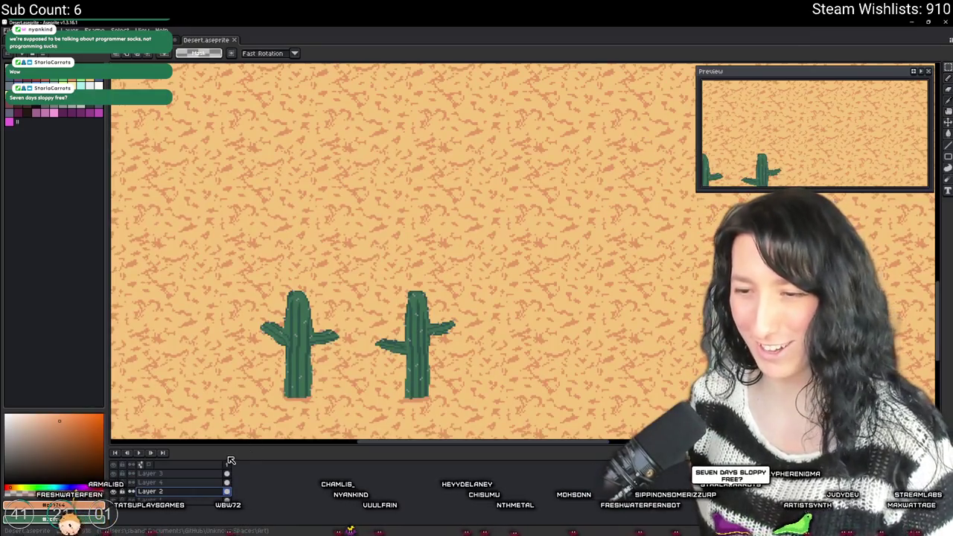
scroll(216, 314, "up", 2)
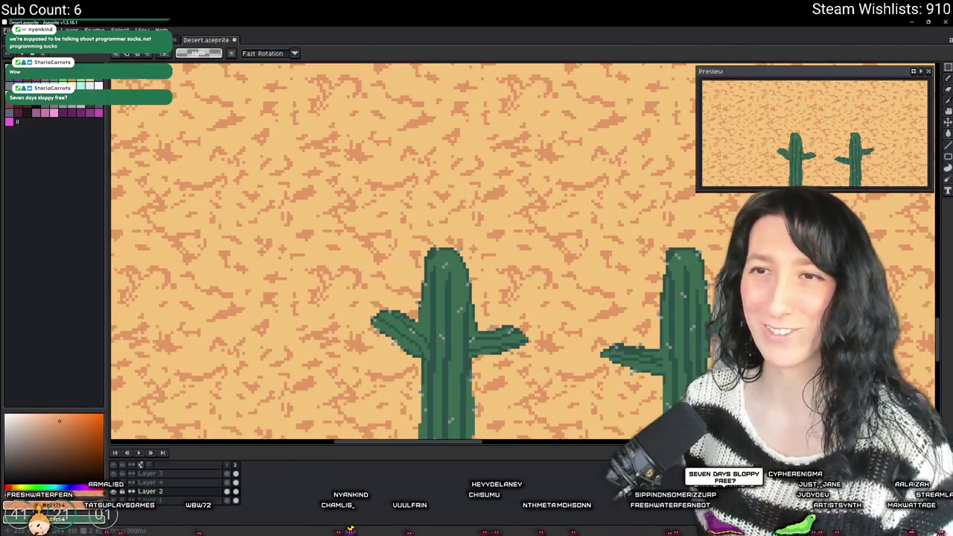
key("b")
scroll(406, 309, "up", 1)
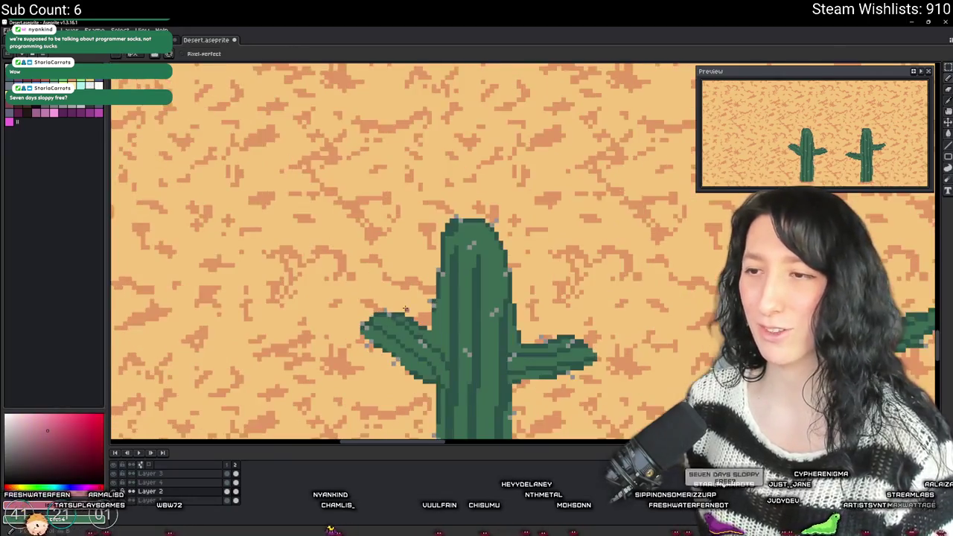
scroll(405, 308, "up", 2)
scroll(357, 306, "down", 4)
scroll(356, 307, "up", 1)
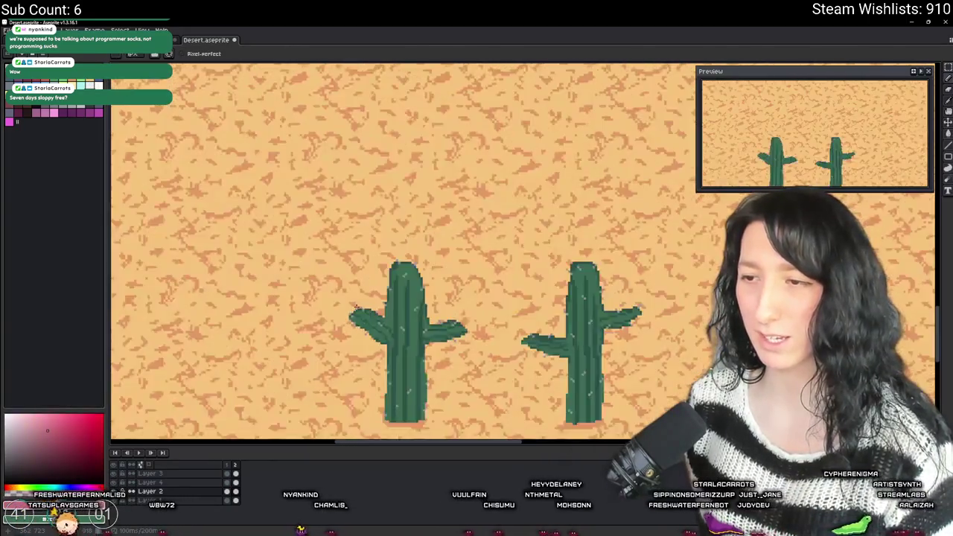
scroll(356, 307, "up", 2)
scroll(356, 307, "down", 3)
scroll(357, 306, "up", 4)
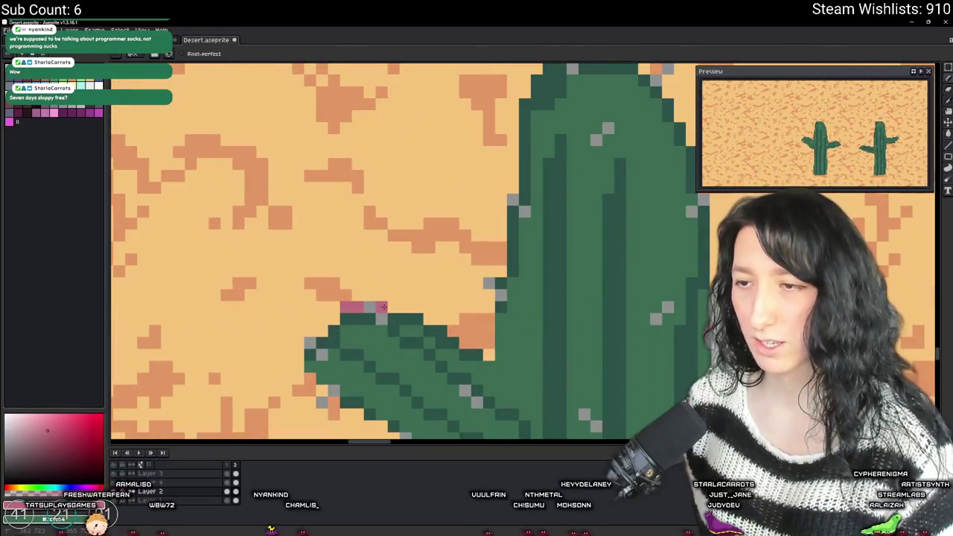
- Draw pink blossom pixels along the top of the left cactus's arm
left_click_drag(383, 306, 358, 298)
scroll(366, 286, "down", 3)
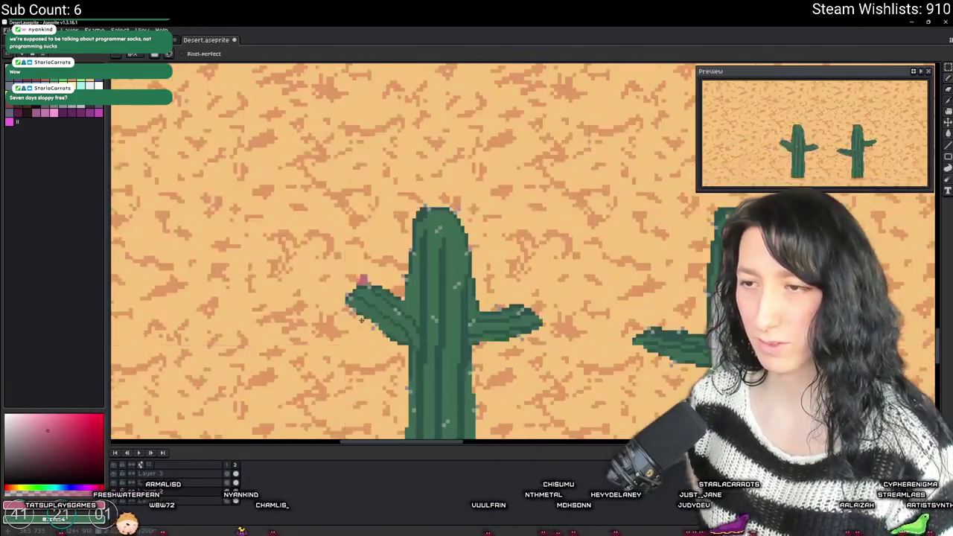
scroll(368, 327, "down", 2)
left_click_drag(367, 333, 355, 327)
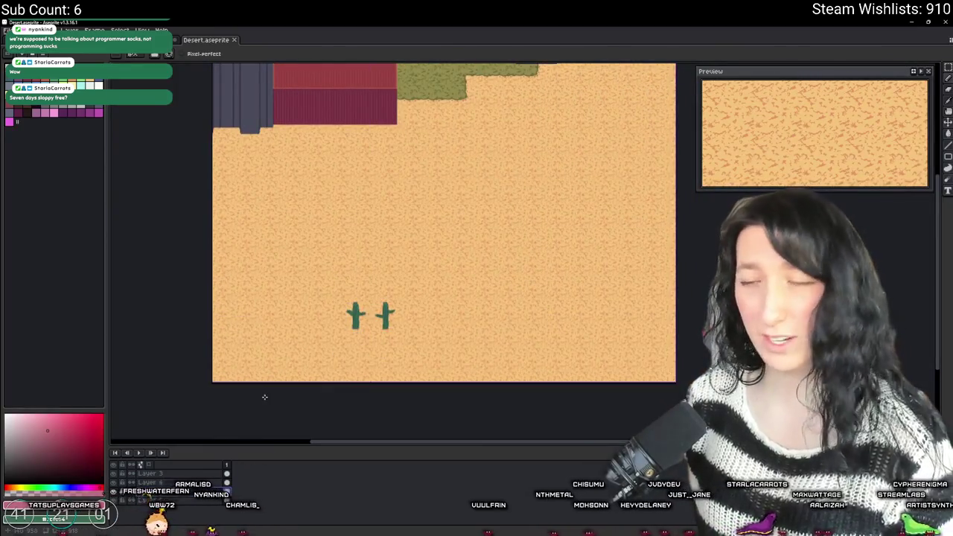
scroll(281, 320, "up", 1)
- Hide the sand layer, crop and trim to the left cactus, export it as Cactus1.png, and undo the crop
left_click(113, 500)
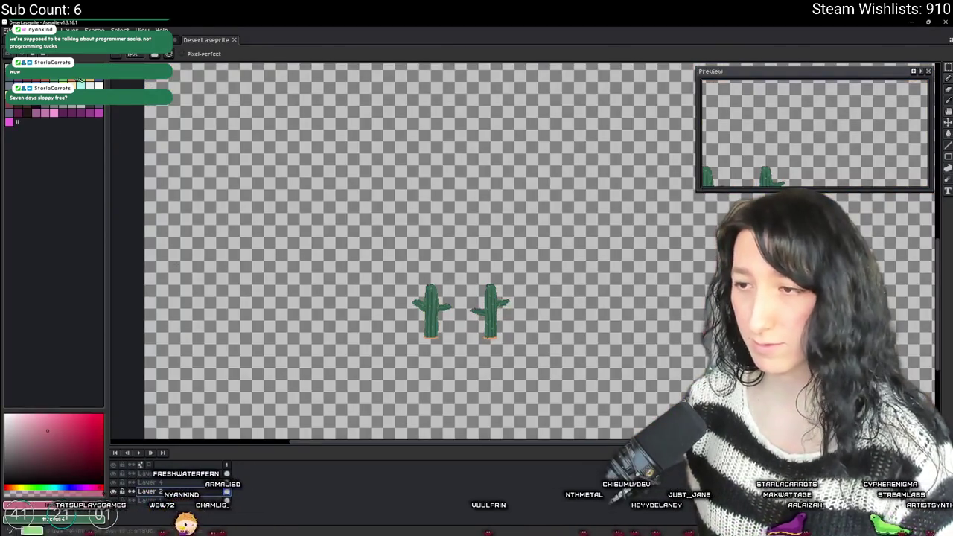
scroll(425, 266, "up", 2)
scroll(479, 156, "up", 1)
key("m")
left_click_drag(500, 134, 338, 339)
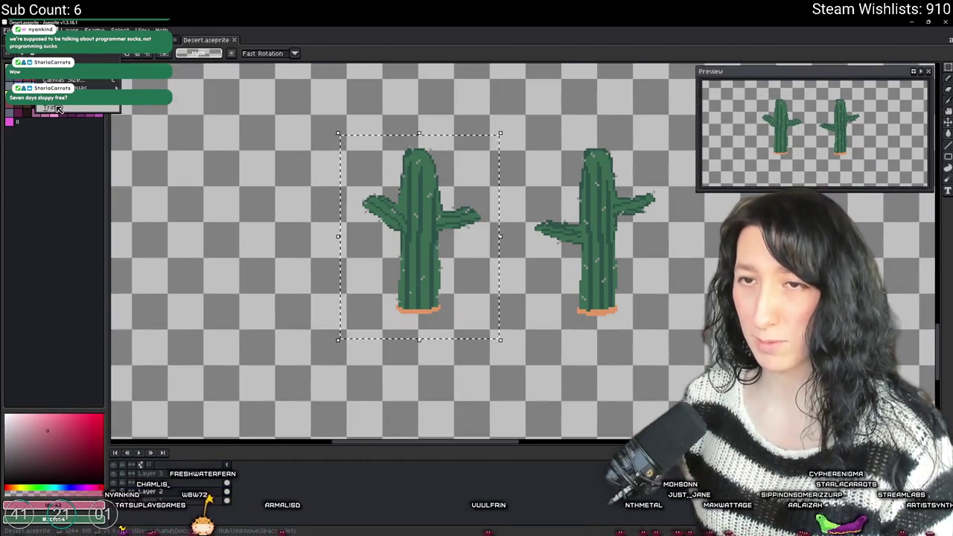
key("ctrl+shift+x")
key("alt+s")
left_click(67, 108)
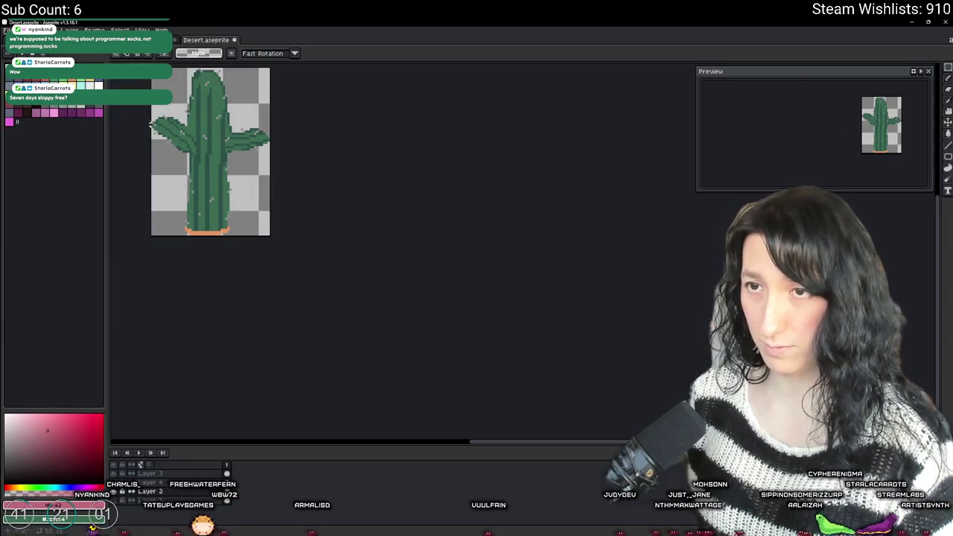
key("ctrl+shift+e")
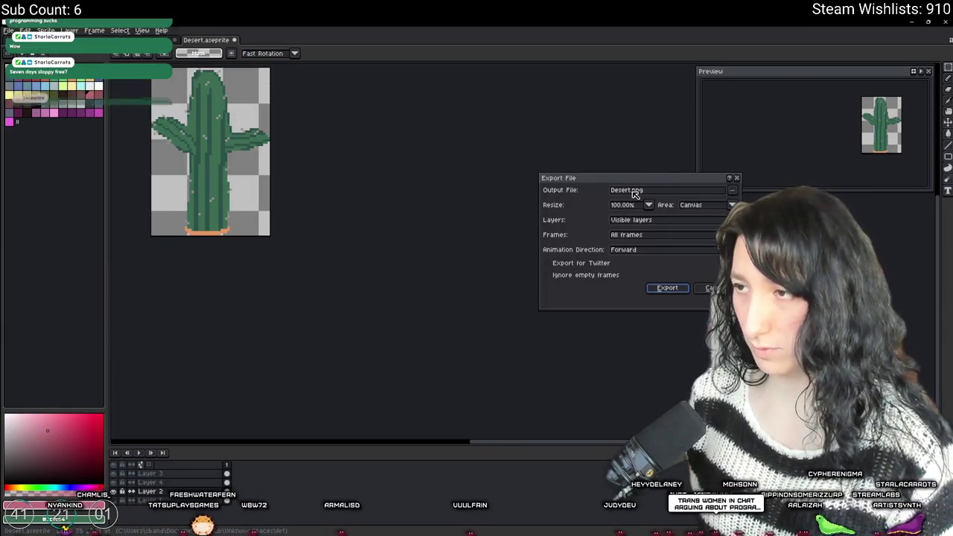
double_click(626, 190)
type("Cacti")
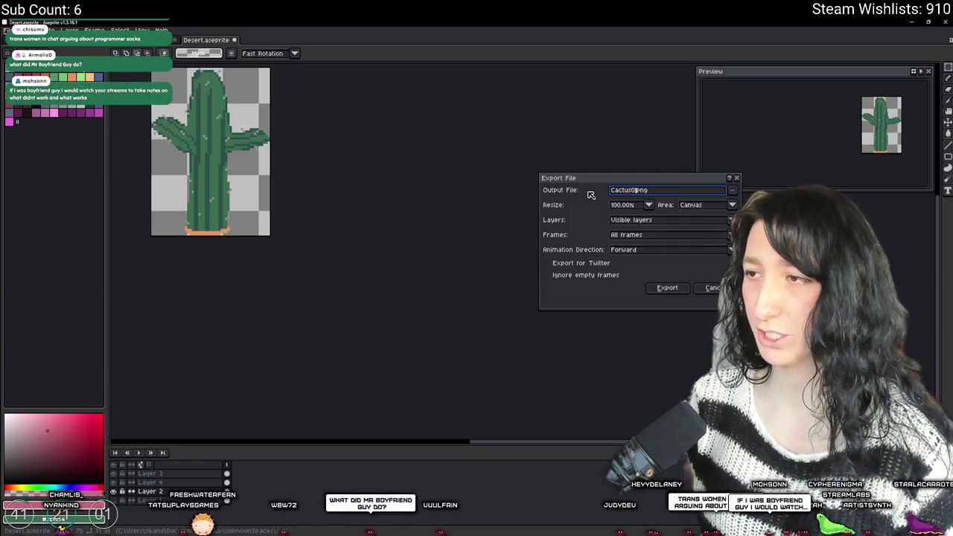
key("Return")
key("ctrl+z")
key("ctrl+z")
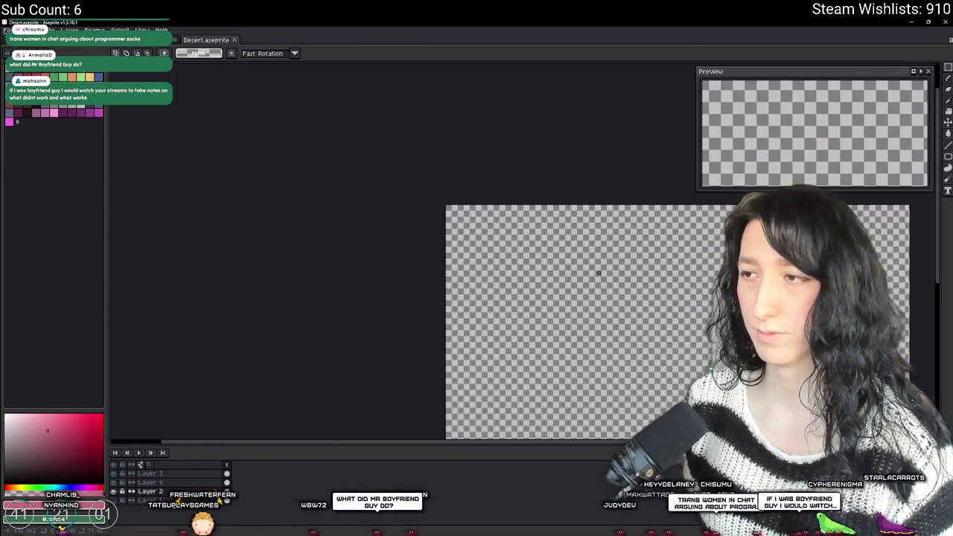
- Crop, trim and export the right cactus as a PNG, undo the crop, and switch to GameMaker
scroll(390, 232, "up", 2)
left_click(48, 30)
left_click(51, 98)
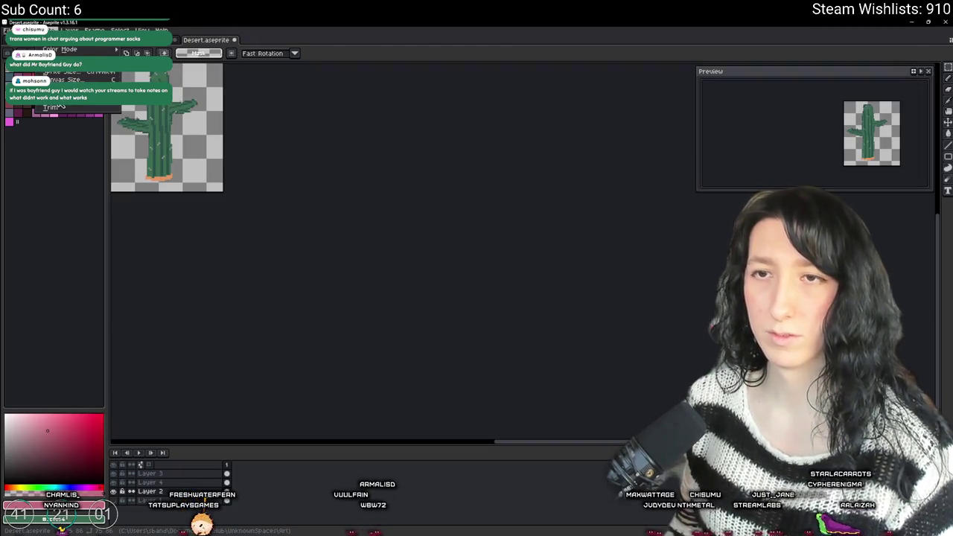
left_click(51, 107)
key("ctrl+alt+shift+s")
left_click(632, 192)
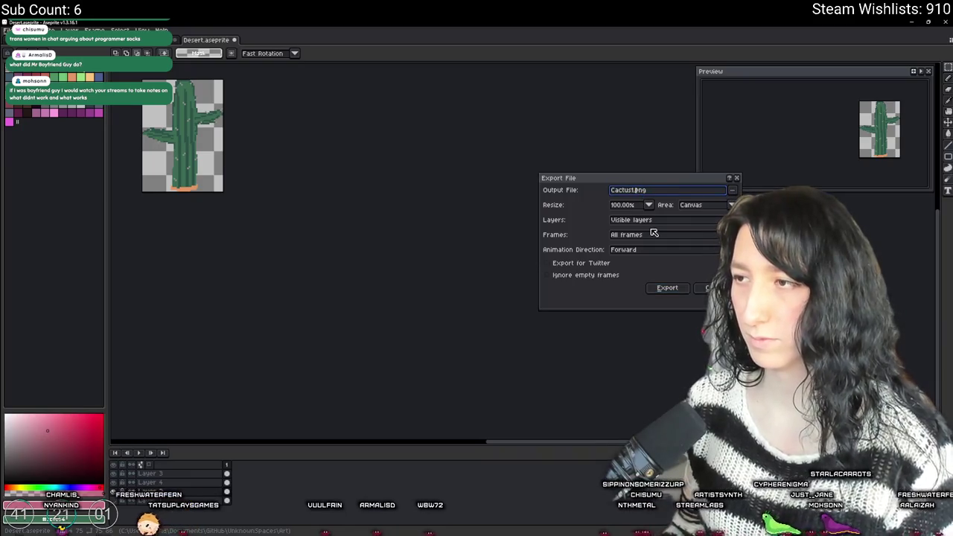
key("Return")
key("ctrl+z")
key("ctrl+z")
scroll(645, 228, "down", 5)
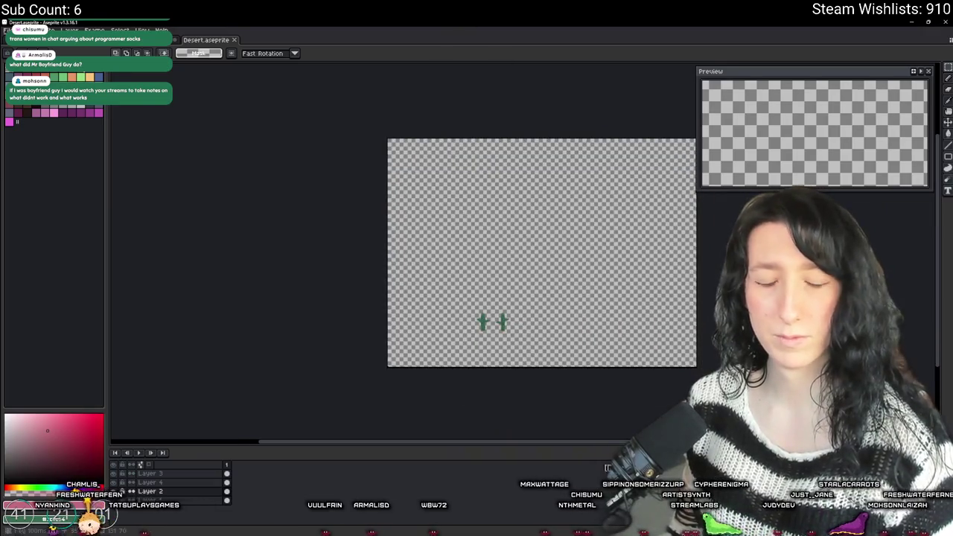
key("alt+Tab")
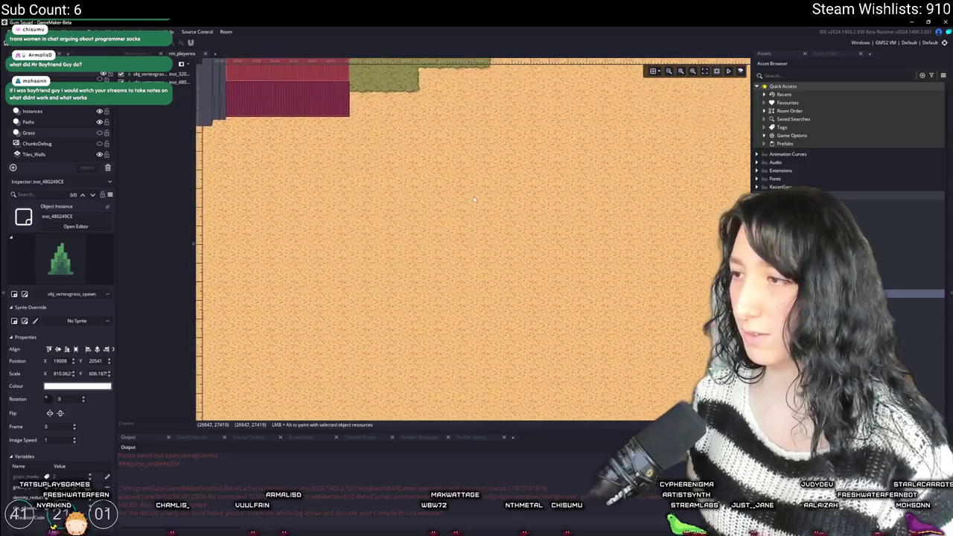
- Select obj_cactus0 under Objects > Foliage and open its object editor
scroll(848, 178, "down", 5)
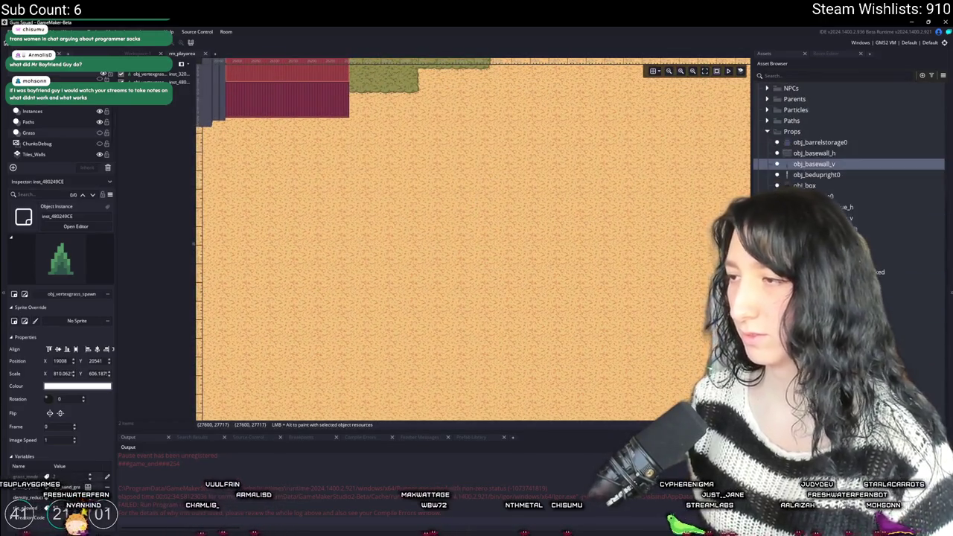
left_click_drag(752, 119, 700, 119)
scroll(818, 149, "down", 3)
left_click(789, 178)
scroll(819, 149, "down", 2)
scroll(818, 149, "up", 10)
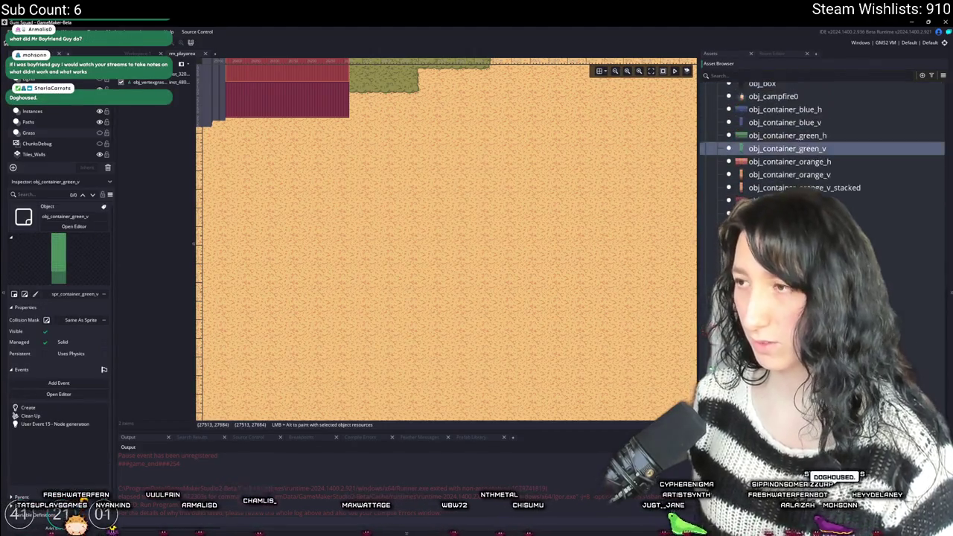
scroll(818, 149, "up", 3)
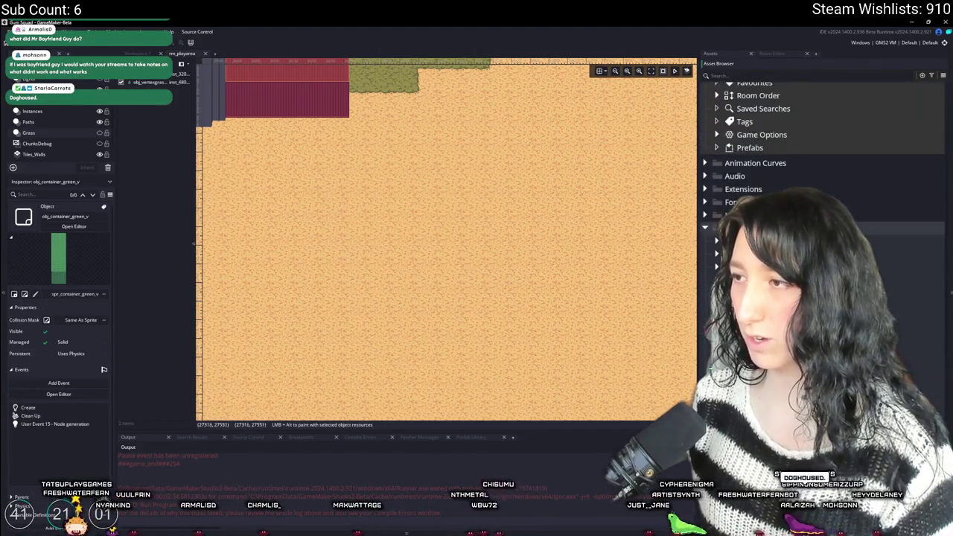
left_click(819, 306)
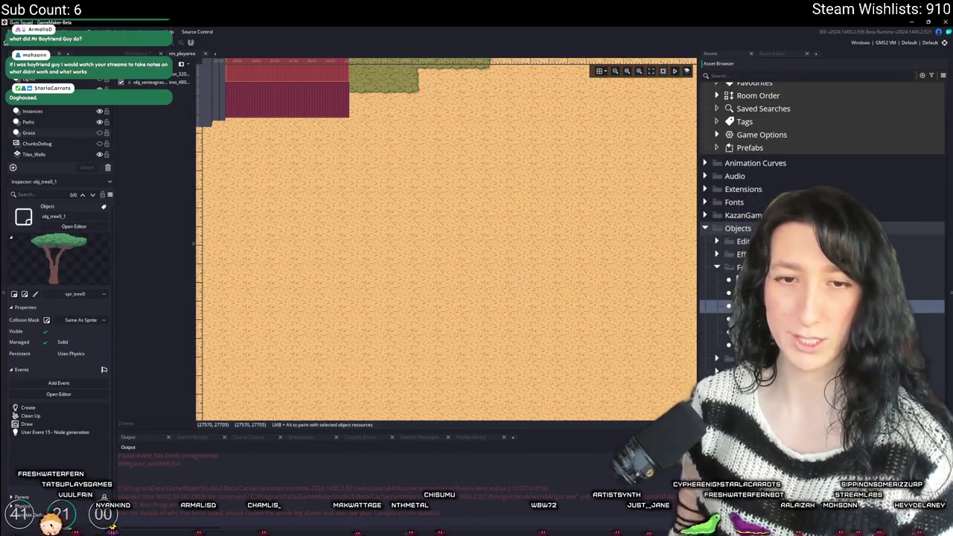
left_click(818, 293)
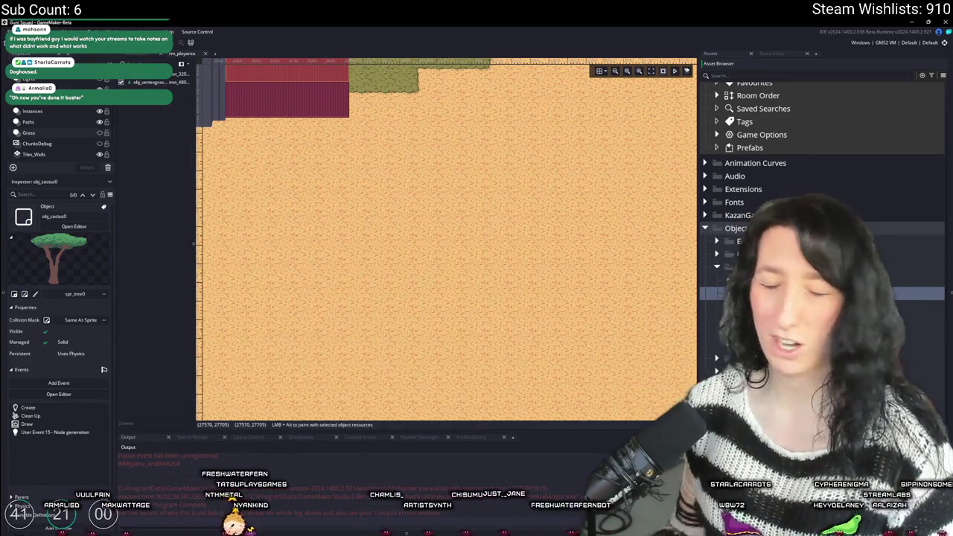
left_click(74, 225)
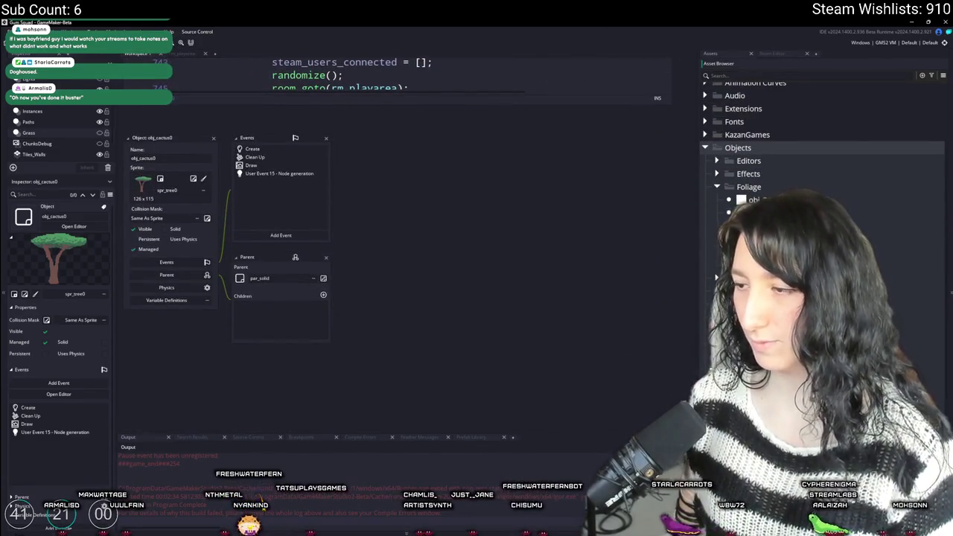
scroll(818, 186, "down", 5)
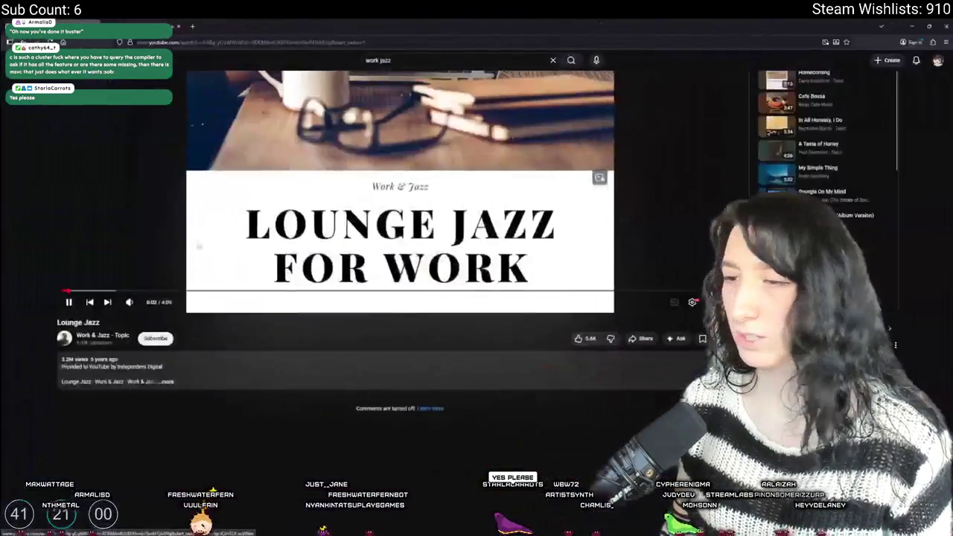
- Play the Lounge Jazz video from the Work & Jazz mix, then return to GameMaker
mouse_move(132, 302)
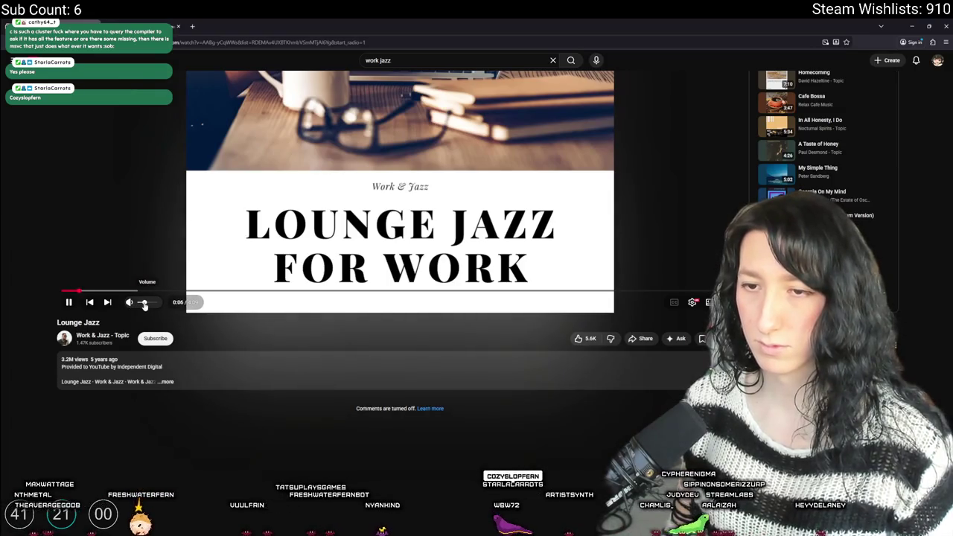
scroll(710, 225, "up", 3)
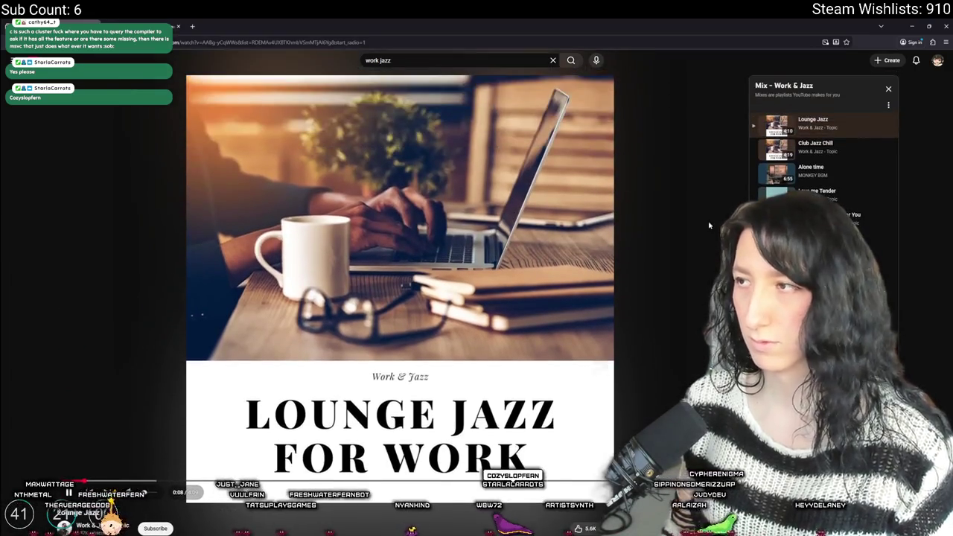
scroll(822, 156, "down", 3)
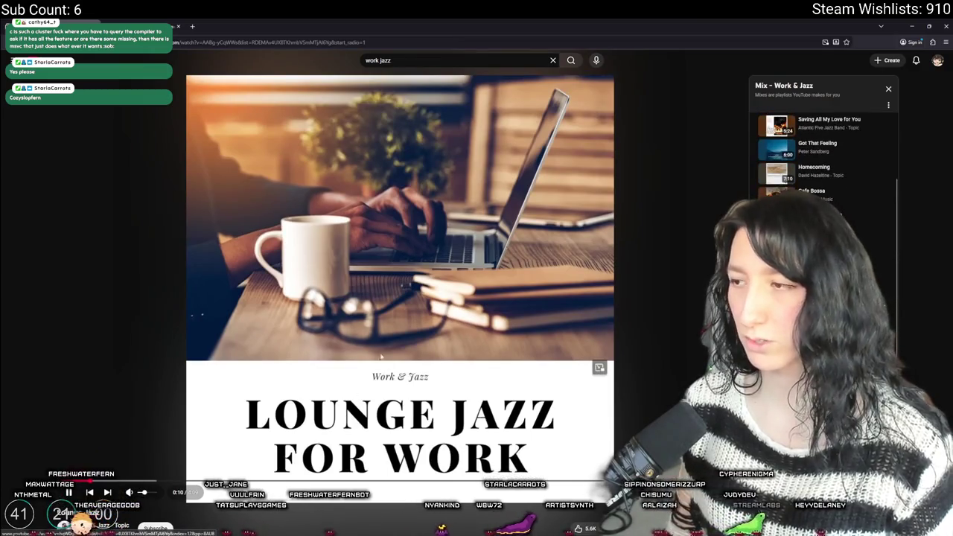
scroll(822, 156, "down", 3)
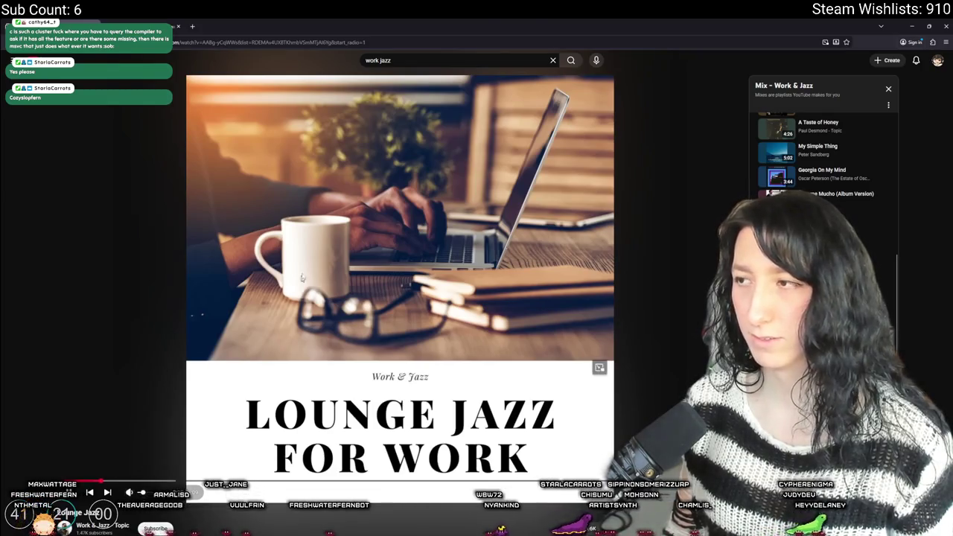
key("alt+Tab")
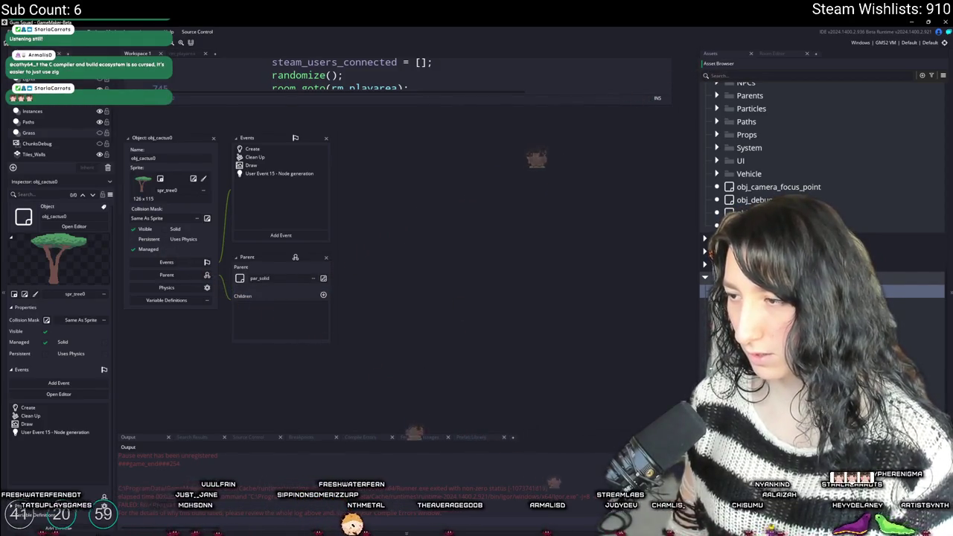
- Narrow the Asset Browser selection to just spr_tree0
scroll(818, 224, "down", 10)
scroll(819, 223, "up", 8)
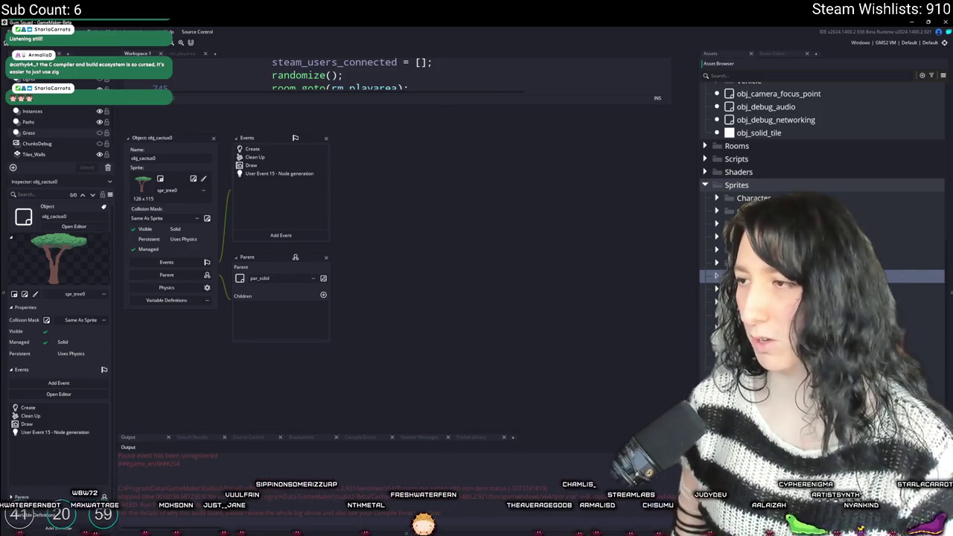
scroll(818, 223, "down", 3)
scroll(818, 223, "down", 3)
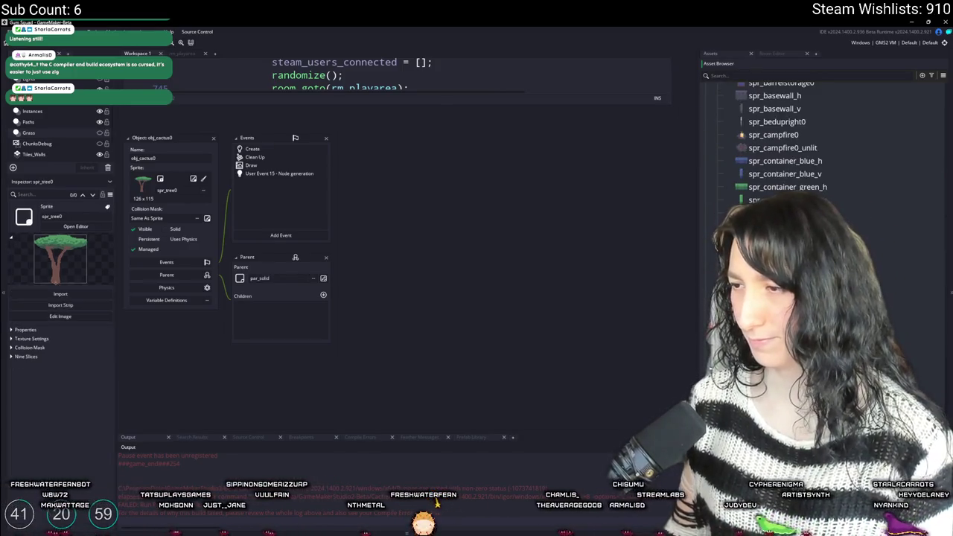
scroll(789, 223, "up", 2)
mouse_move(774, 298)
left_mouse_down()
mouse_move(780, 102)
mouse_move(774, 132)
left_mouse_up()
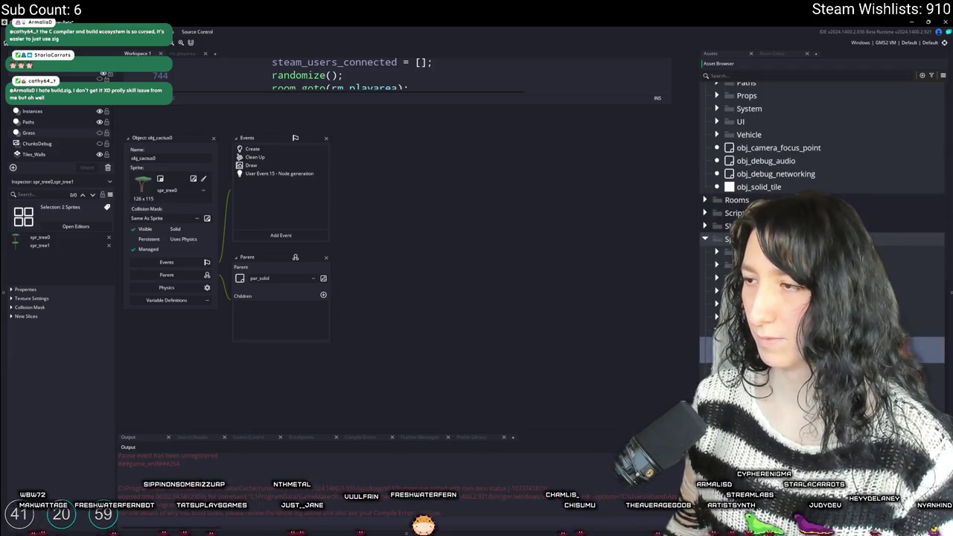
left_click(744, 344)
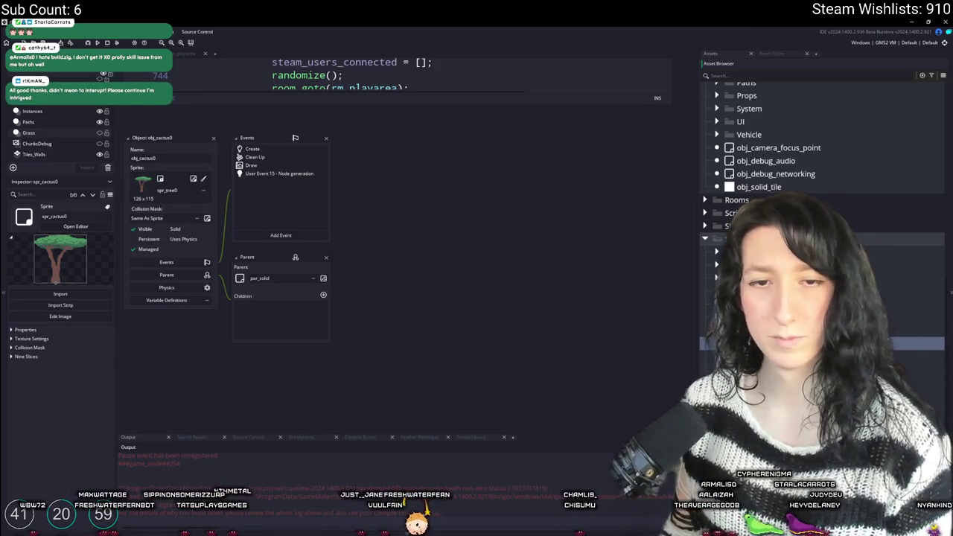
- Import Cactus0.png from the Art folder into spr_cactus0, confirming the replacement
left_click(202, 179)
left_click(198, 185)
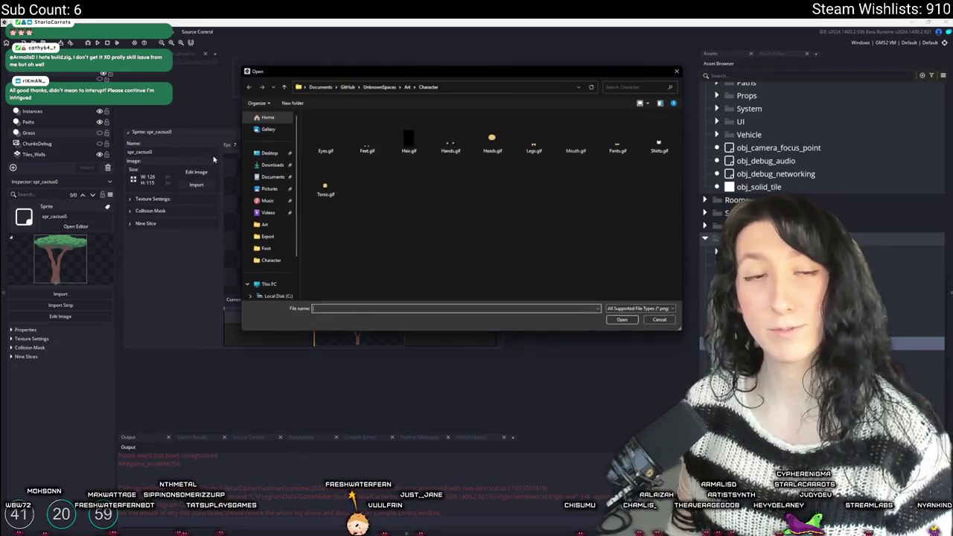
left_click(407, 86)
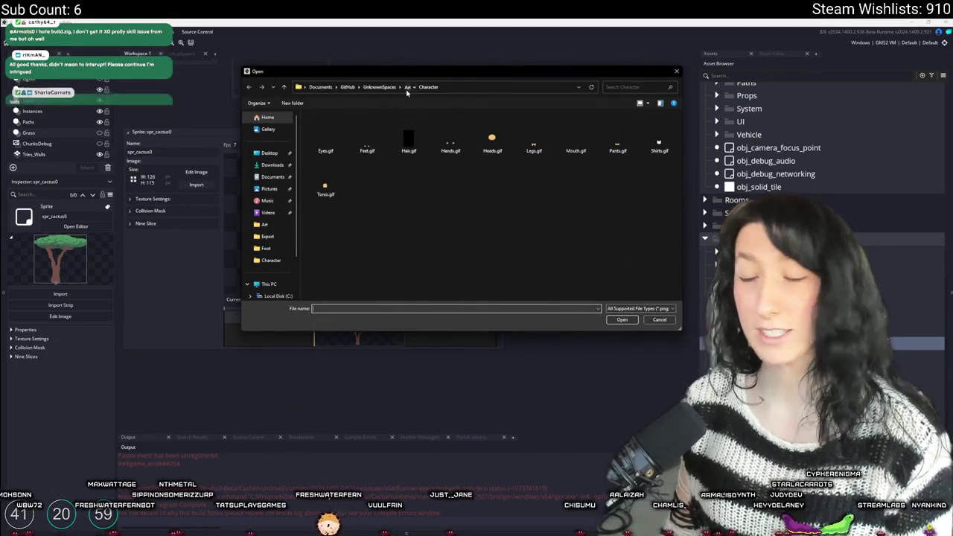
left_click(450, 200)
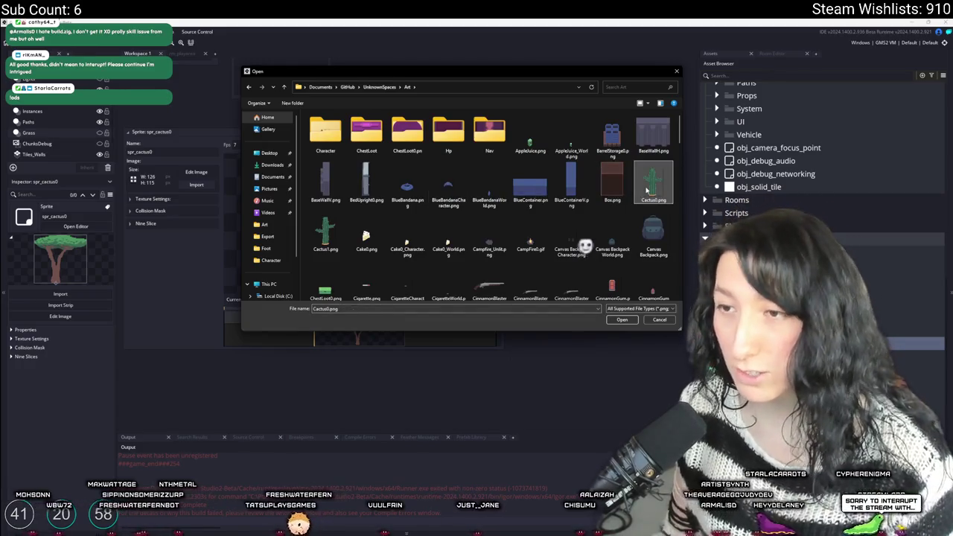
left_click(621, 319)
left_click(517, 296)
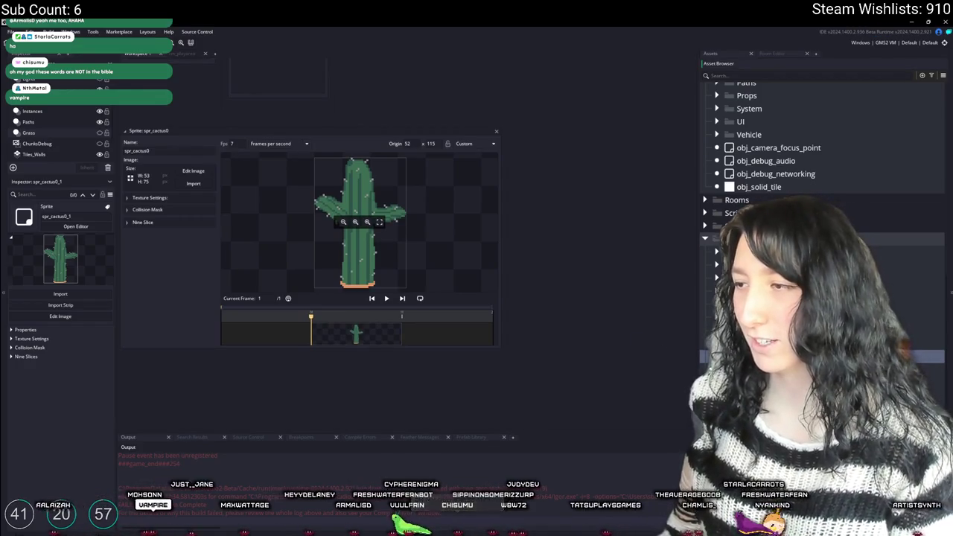
- Duplicate the sprite as spr_cactus1 and import Cactus1.png into it
key("ctrl+d")
left_click(209, 172)
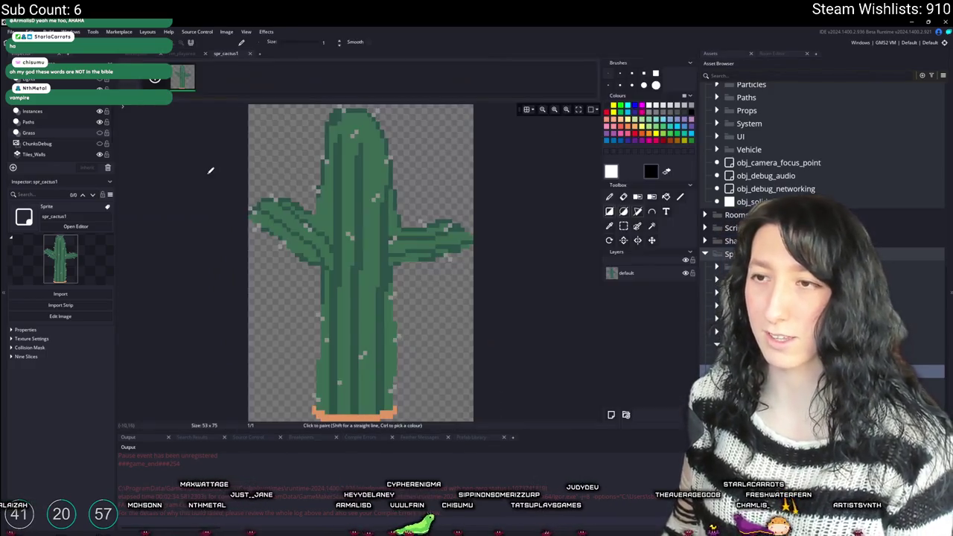
key("ctrl+w")
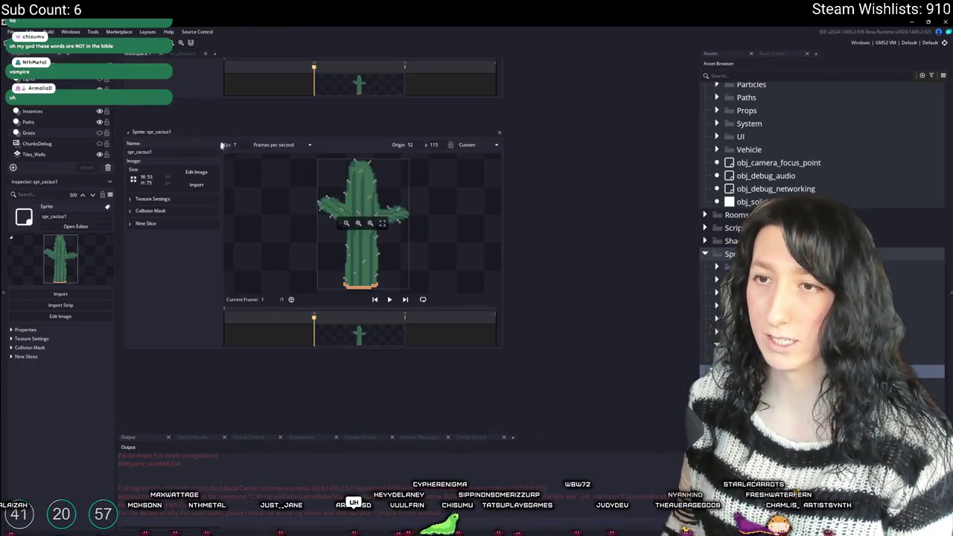
left_click(196, 186)
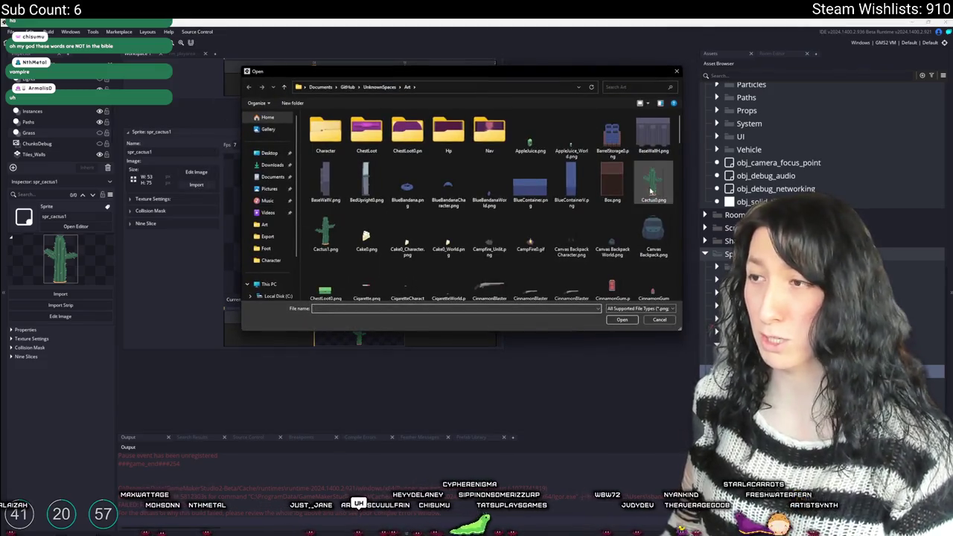
double_click(325, 235)
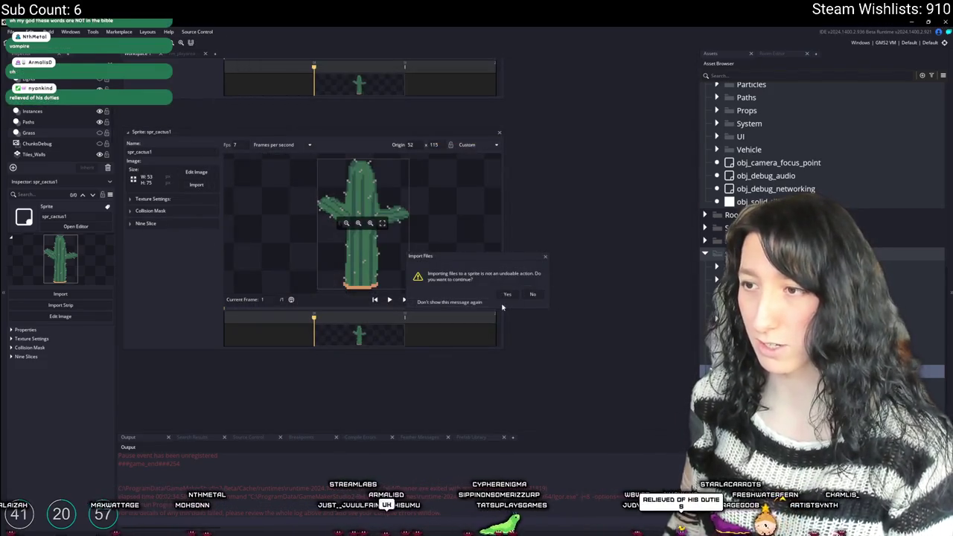
left_click(504, 296)
- Set the spr_cactus1 origin to Bottom Centre (27, 75)
left_click(180, 318)
left_click(506, 251)
left_click(503, 304)
scroll(396, 376, "up", 5)
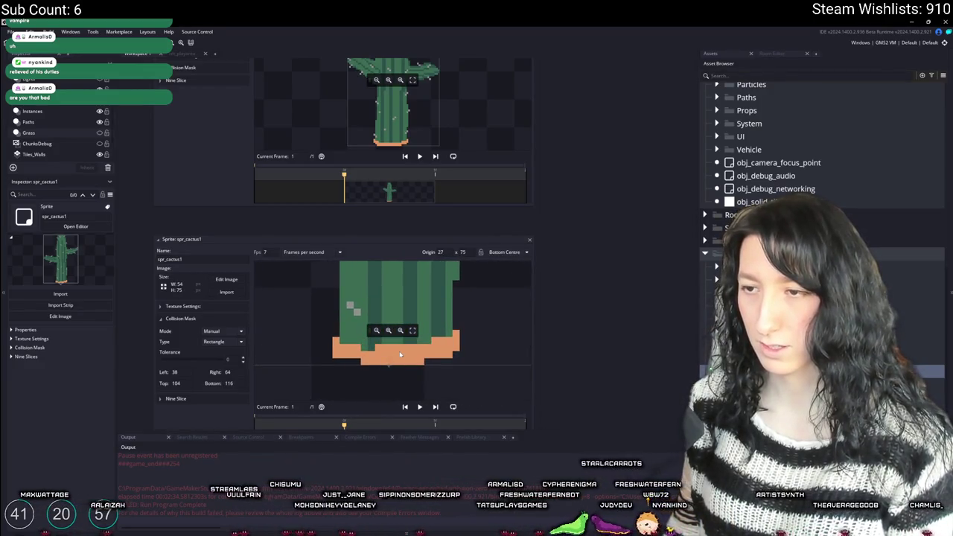
- Set spr_cactus0's origin preset to Bottom Centre
scroll(580, 186, "up", 2)
left_click(494, 77)
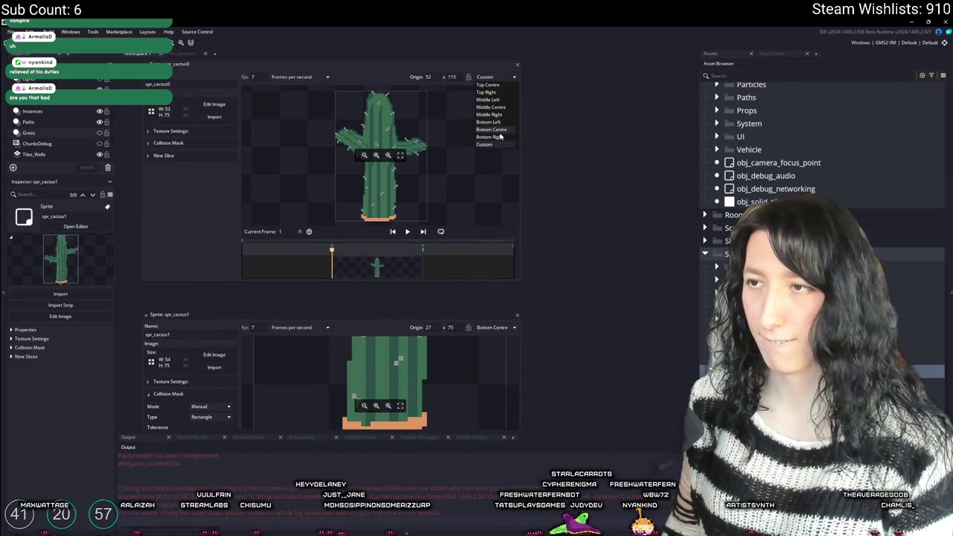
left_click(500, 136)
- Set spr_cactus1's Collision Mask Mode to Automatic
scroll(532, 99, "down", 2)
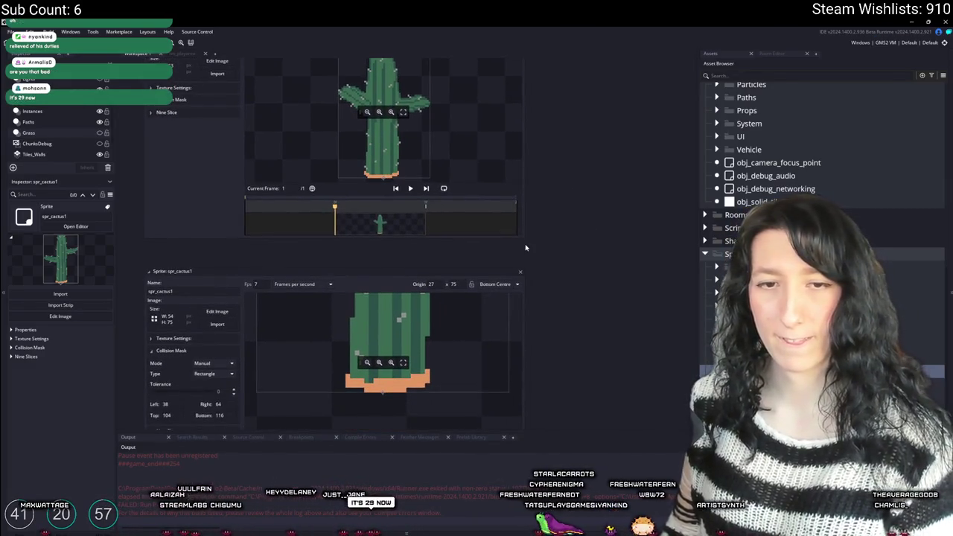
scroll(525, 247, "down", 2)
scroll(188, 173, "up", 1)
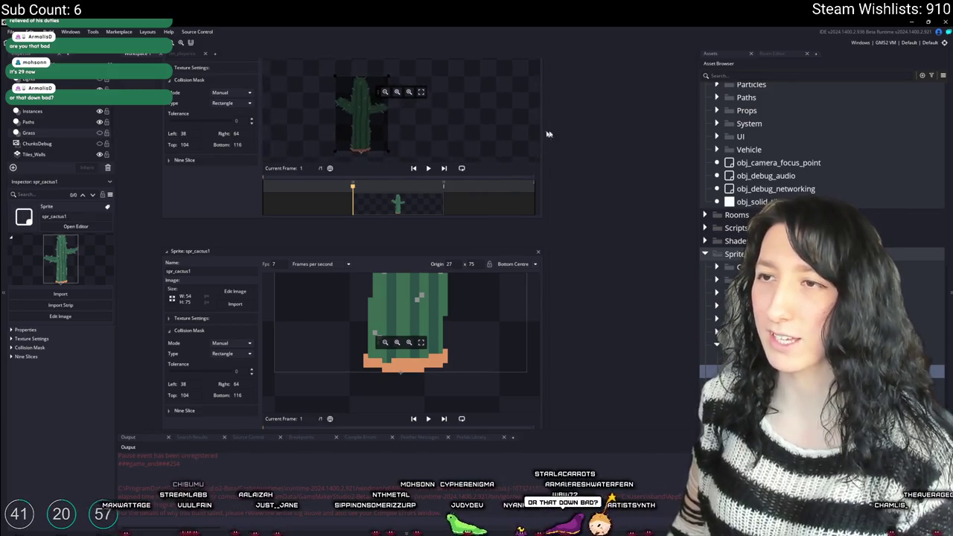
scroll(376, 128, "up", 3)
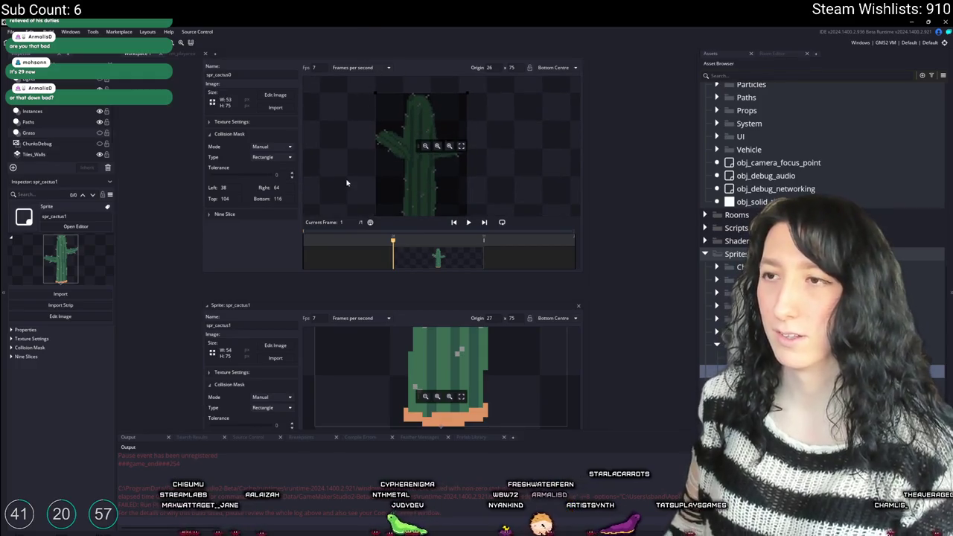
left_click(270, 406)
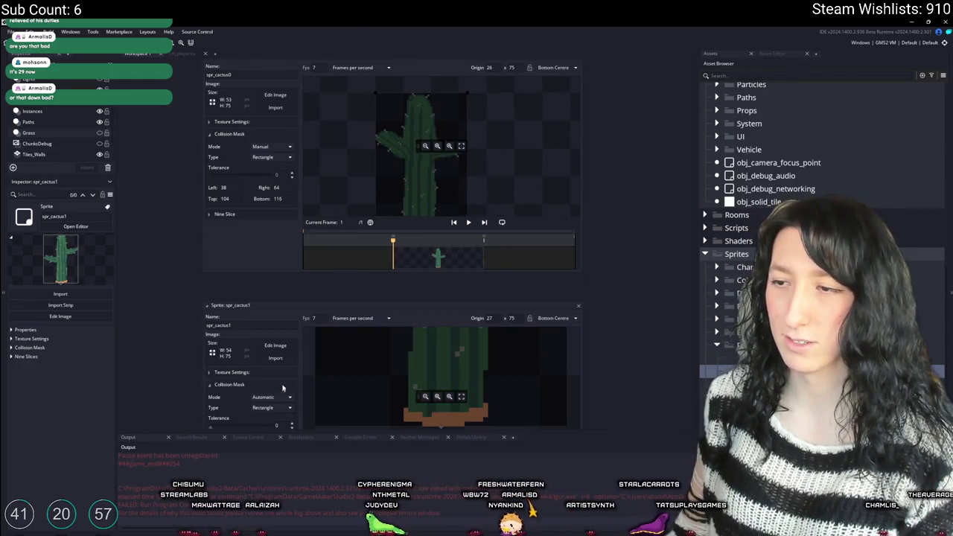
scroll(473, 351, "up", 1)
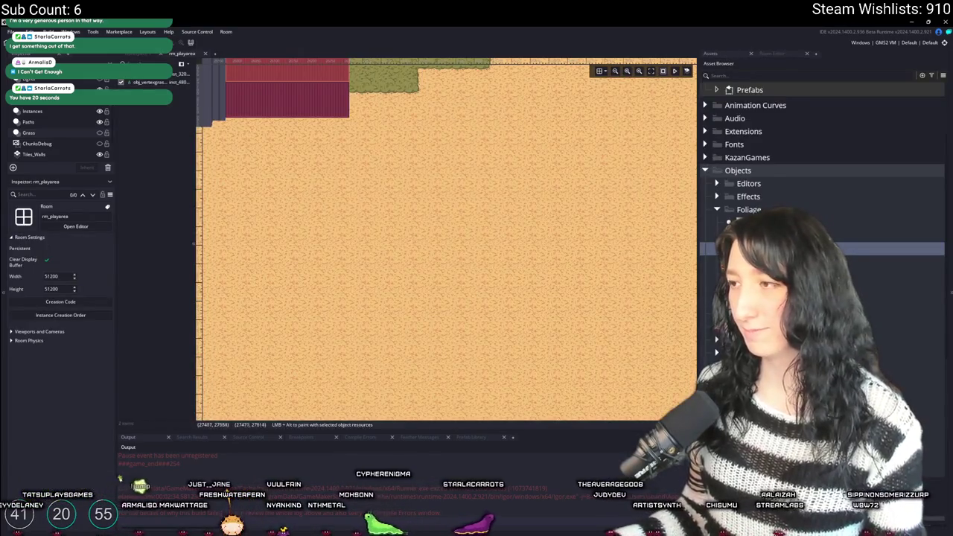
scroll(61, 128, "up", 2)
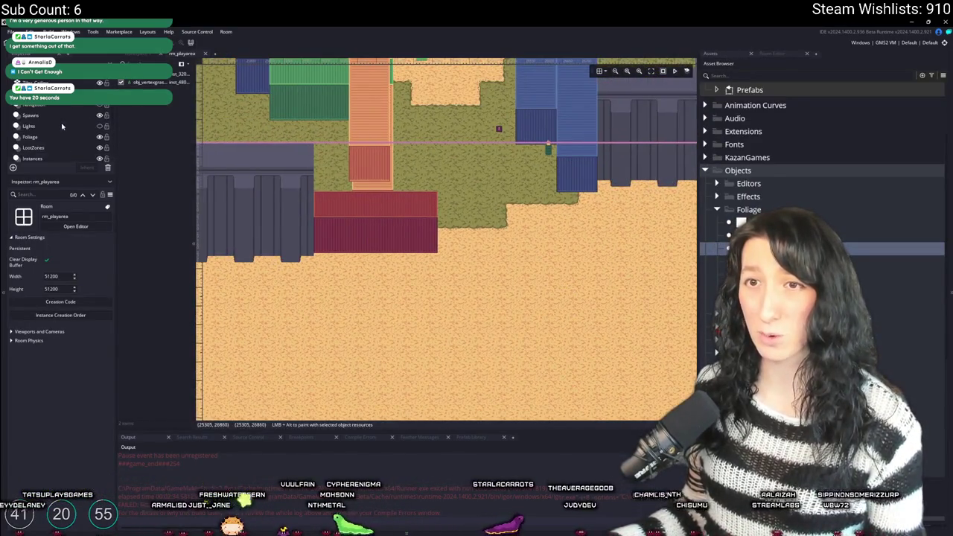
left_click(61, 137)
scroll(441, 257, "down", 5)
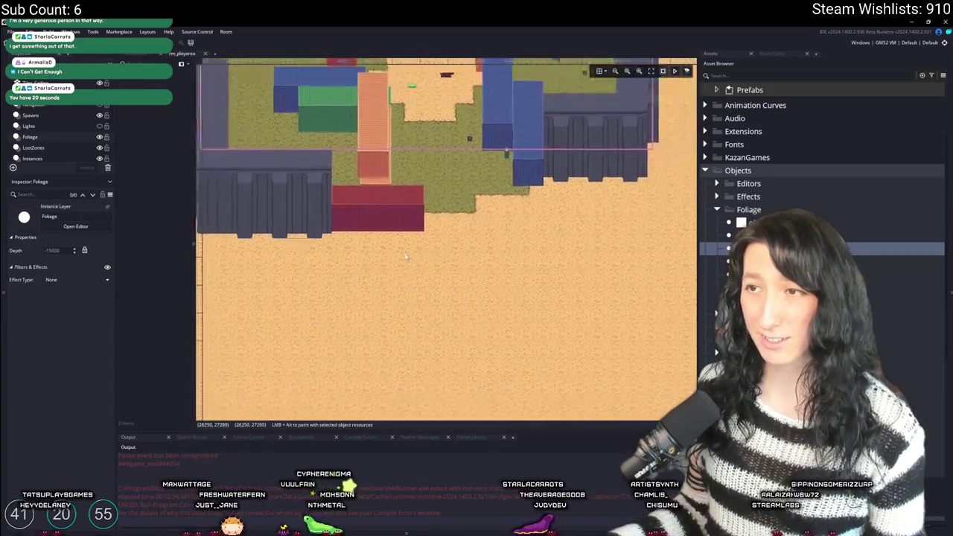
scroll(446, 245, "up", 5)
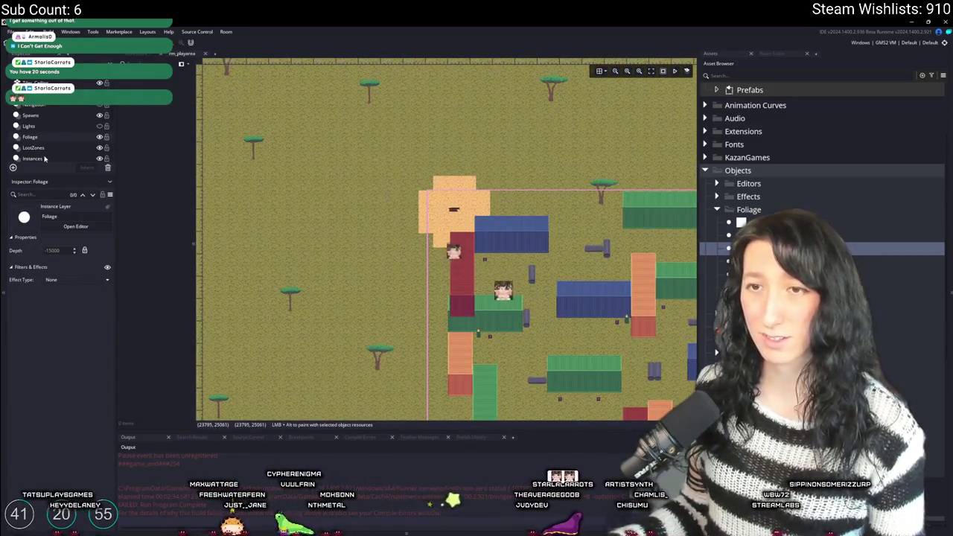
left_click(32, 159)
scroll(397, 275, "down", 3)
left_click(345, 208)
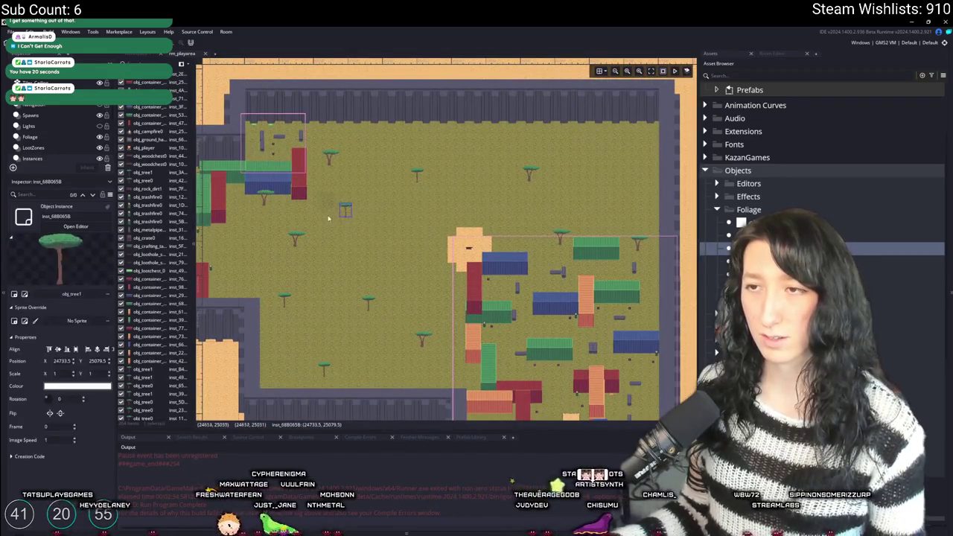
left_click(330, 157, "ctrl")
left_click(264, 199, "ctrl")
left_click(296, 239, "ctrl")
left_click(283, 301, "ctrl")
left_click(367, 304, "ctrl")
mouse_move(313, 372)
left_mouse_down()
mouse_move(424, 238)
mouse_move(428, 134)
mouse_move(437, 152)
mouse_move(320, 320)
mouse_move(306, 369)
mouse_move(280, 370)
left_mouse_up()
left_click(299, 250, "ctrl")
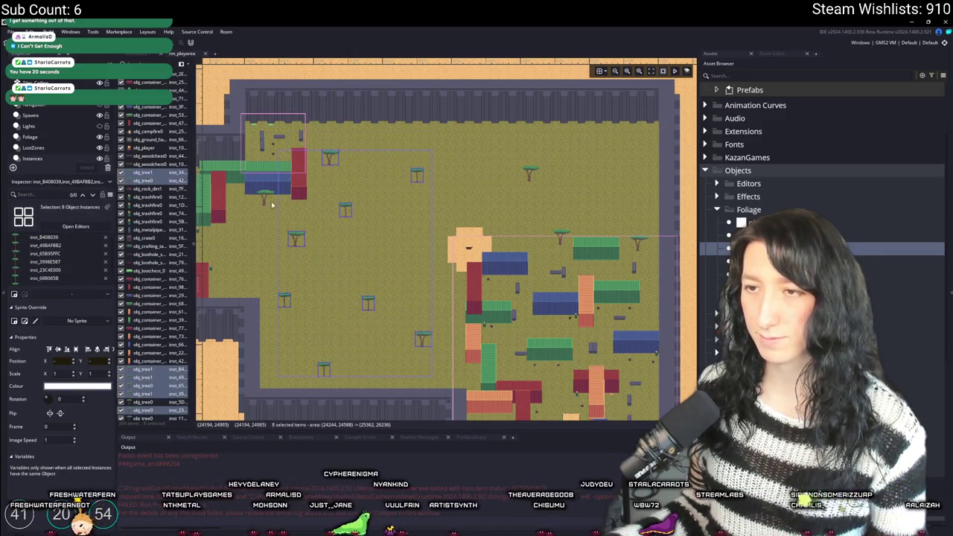
left_click(528, 170, "ctrl")
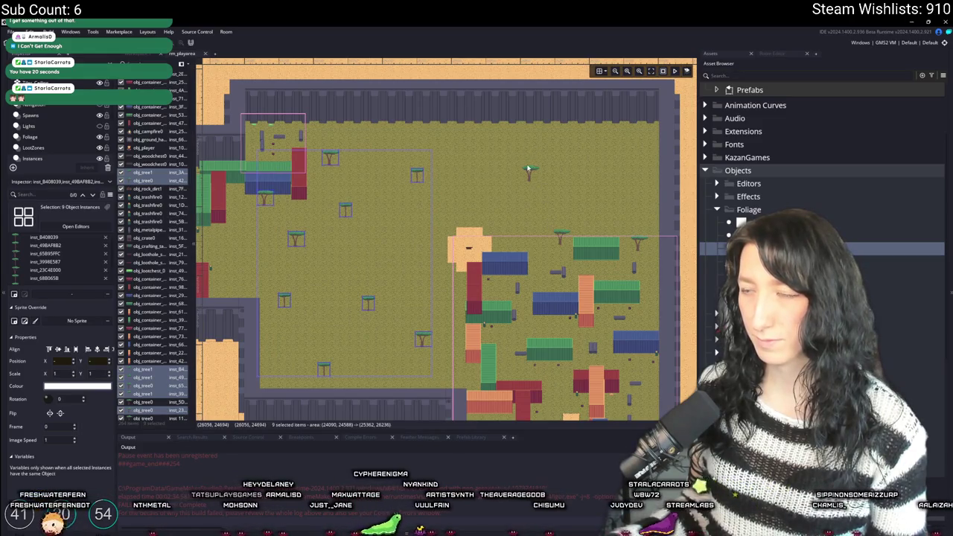
left_click(559, 237, "ctrl")
left_click(638, 244, "ctrl")
scroll(450, 179, "down", 5)
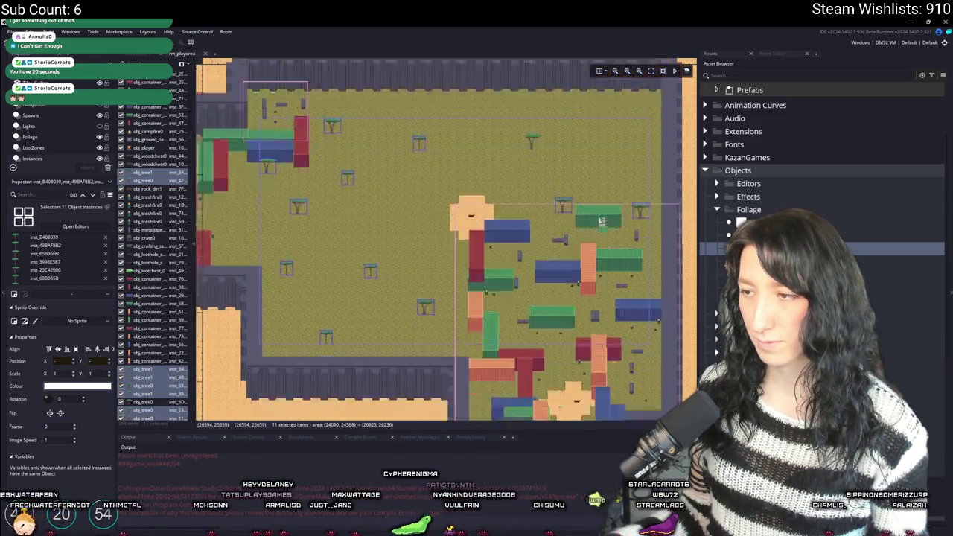
scroll(450, 179, "up", 3)
scroll(439, 206, "left", 4)
scroll(439, 206, "right", 3)
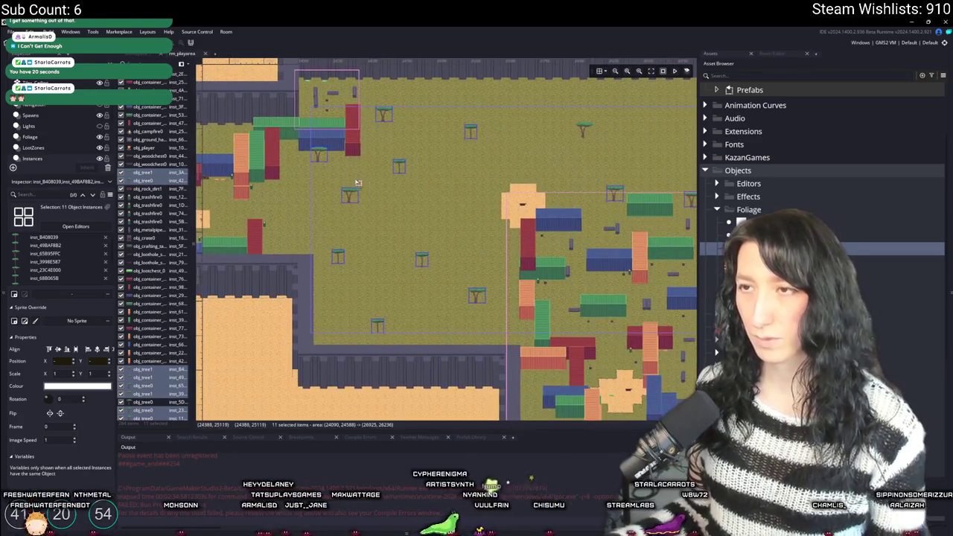
key("Delete")
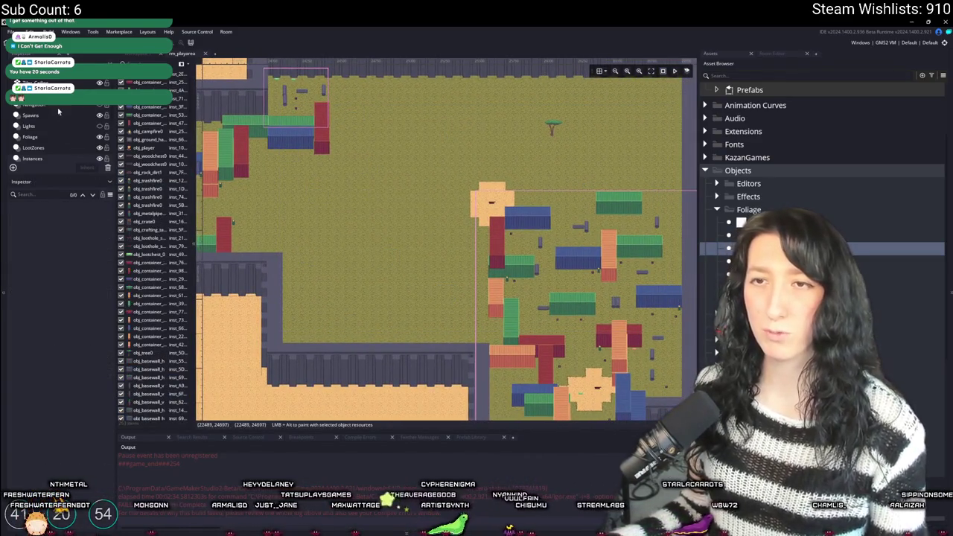
key("ctrl+z")
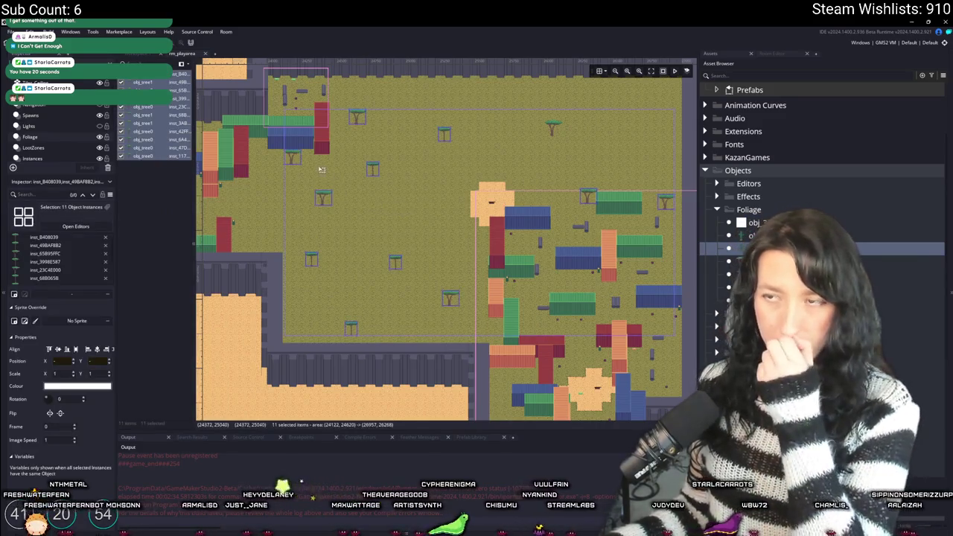
scroll(321, 169, "right", 2)
left_click(512, 146)
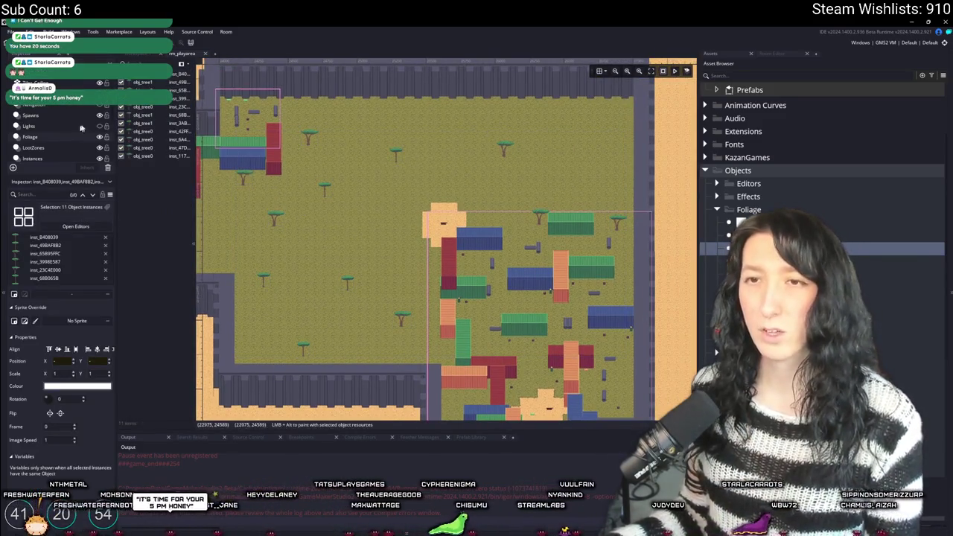
left_click(100, 147)
left_click(100, 147)
left_click(99, 158)
left_click(100, 157)
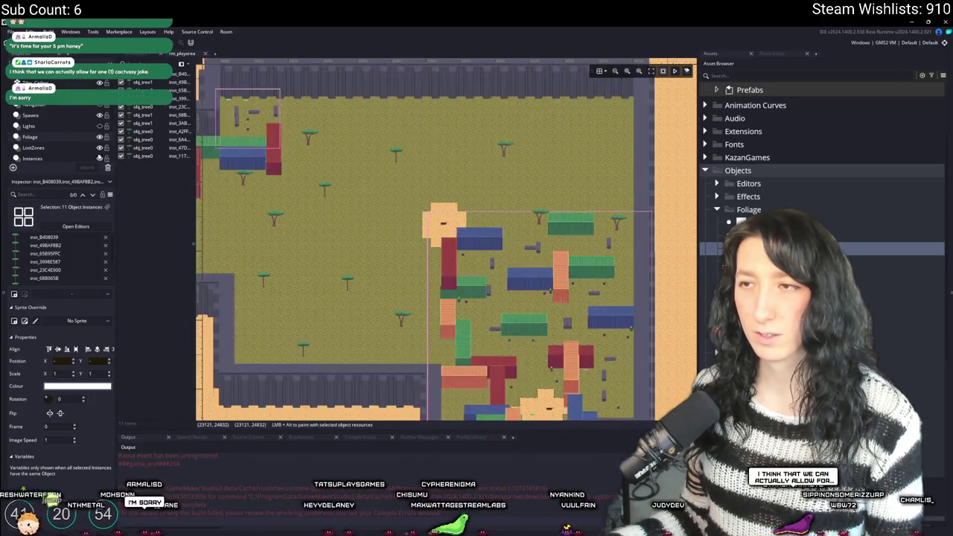
scroll(99, 139, "down", 3)
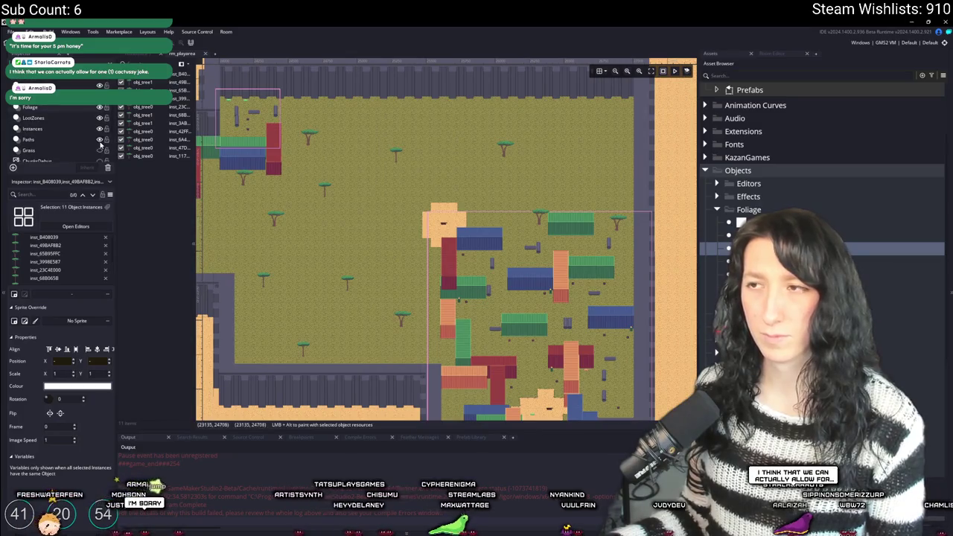
scroll(101, 145, "down", 3)
scroll(99, 145, "up", 6)
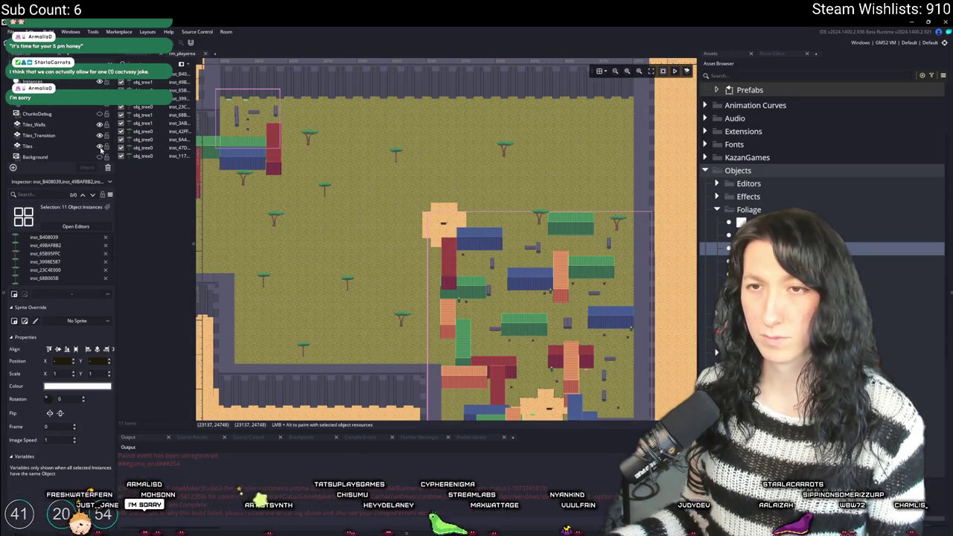
left_click(29, 125)
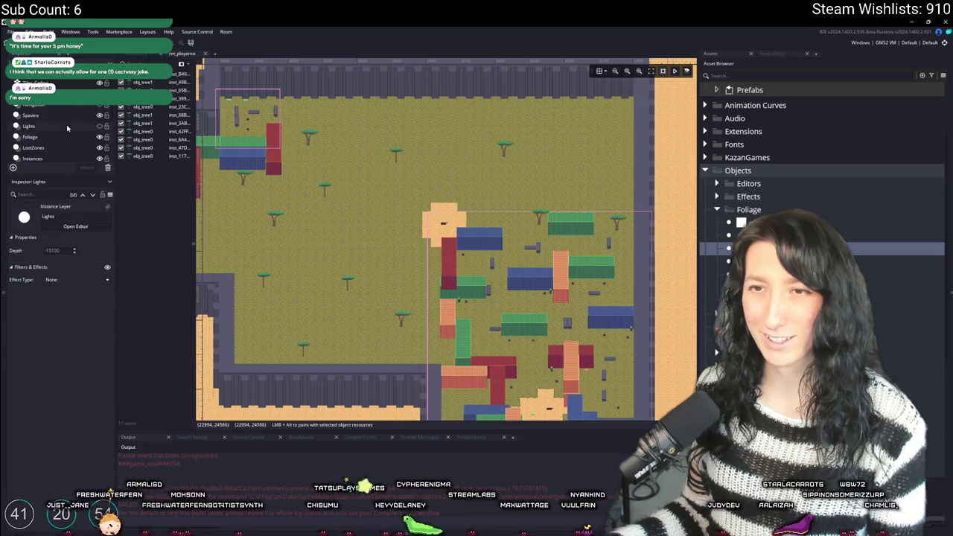
scroll(468, 196, "up", 5)
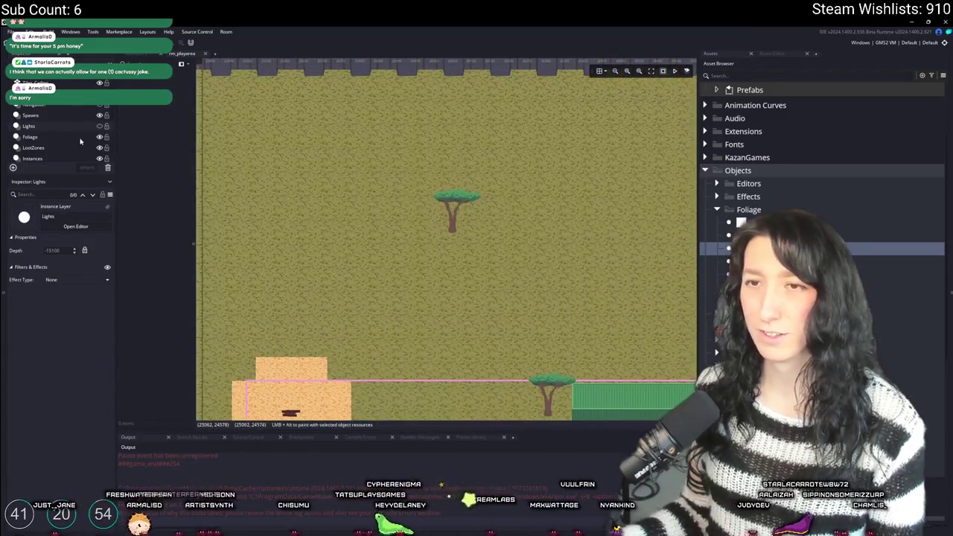
left_click(84, 138)
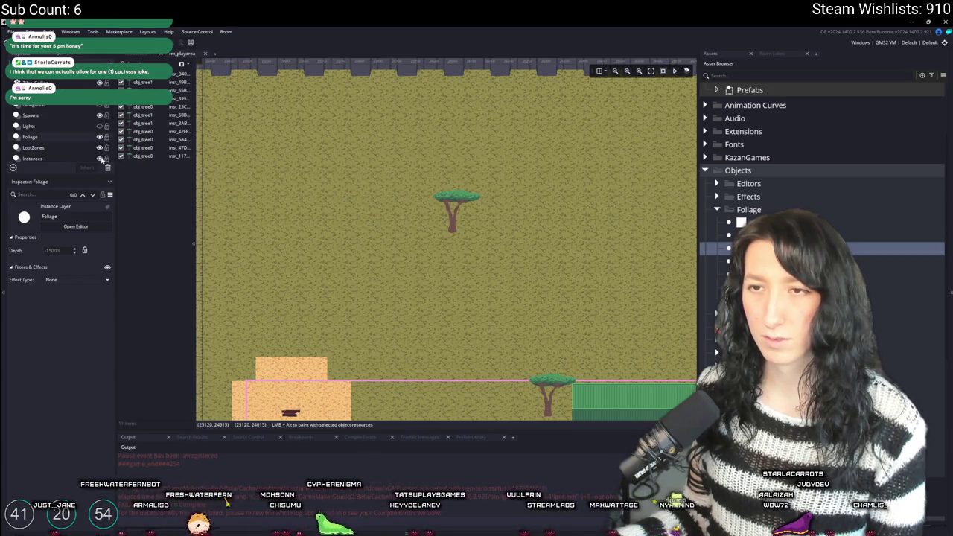
left_click(102, 160)
left_click(101, 160)
left_click(33, 159)
left_click(450, 209)
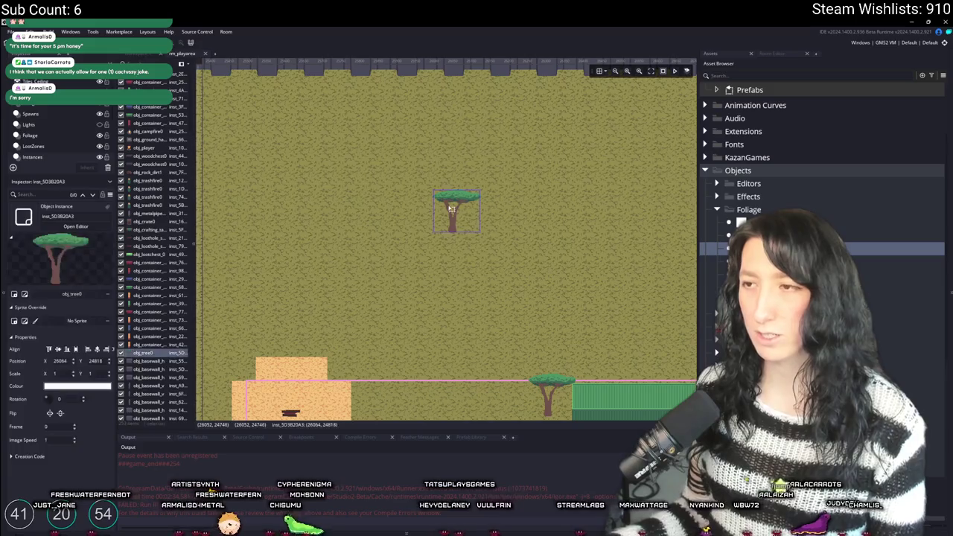
key("Delete")
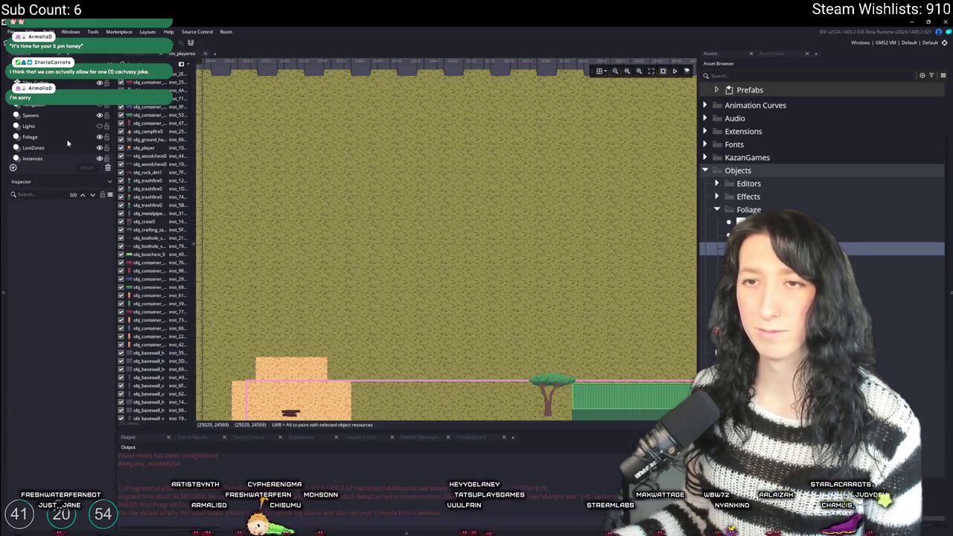
key("ctrl+z")
scroll(402, 257, "down", 4)
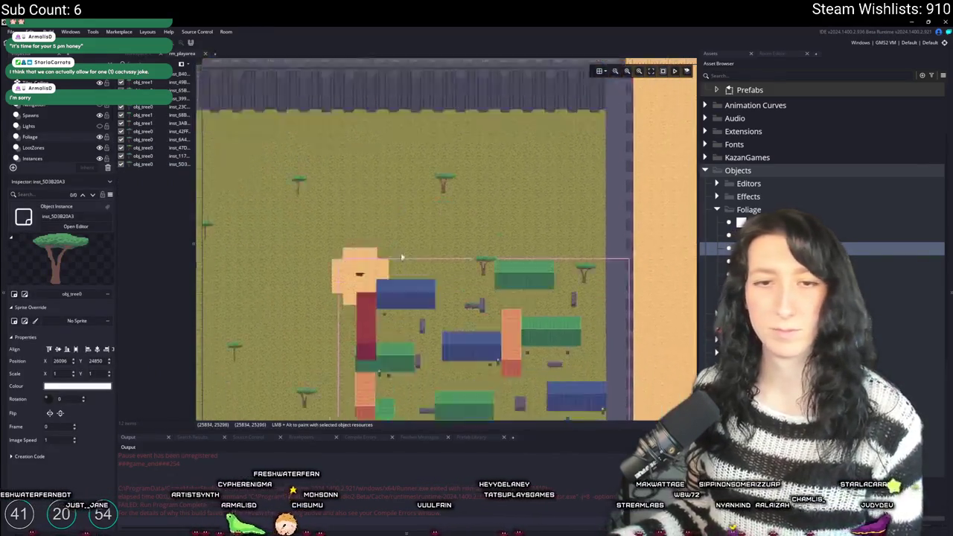
scroll(402, 256, "down", 2)
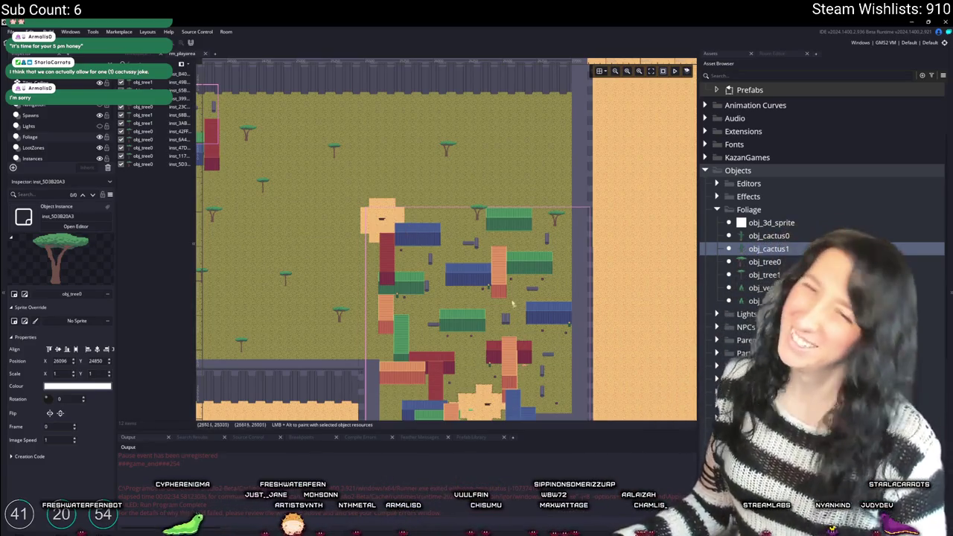
- Place six obj_cactus0 cacti on the sand below the building's bottom wall
scroll(512, 303, "down", 5)
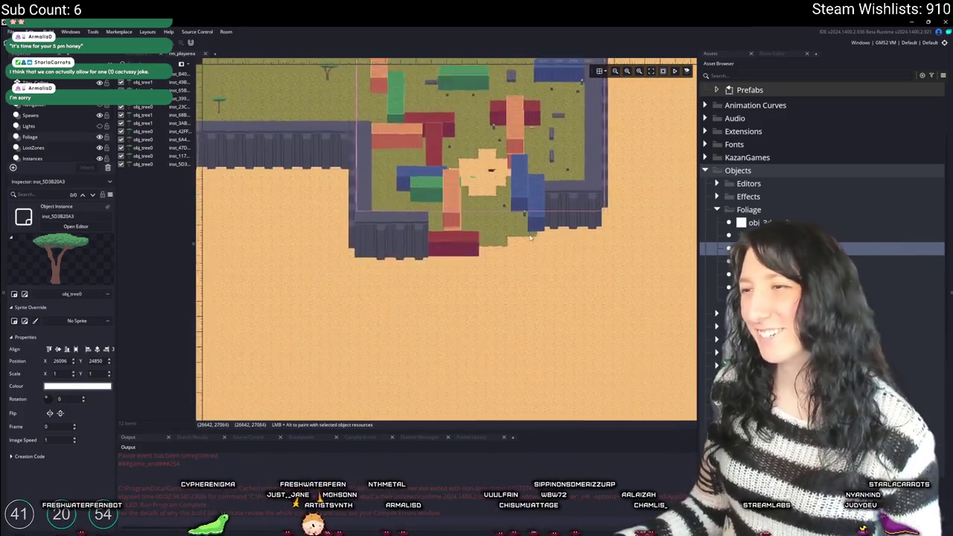
scroll(531, 238, "up", 2, "ctrl")
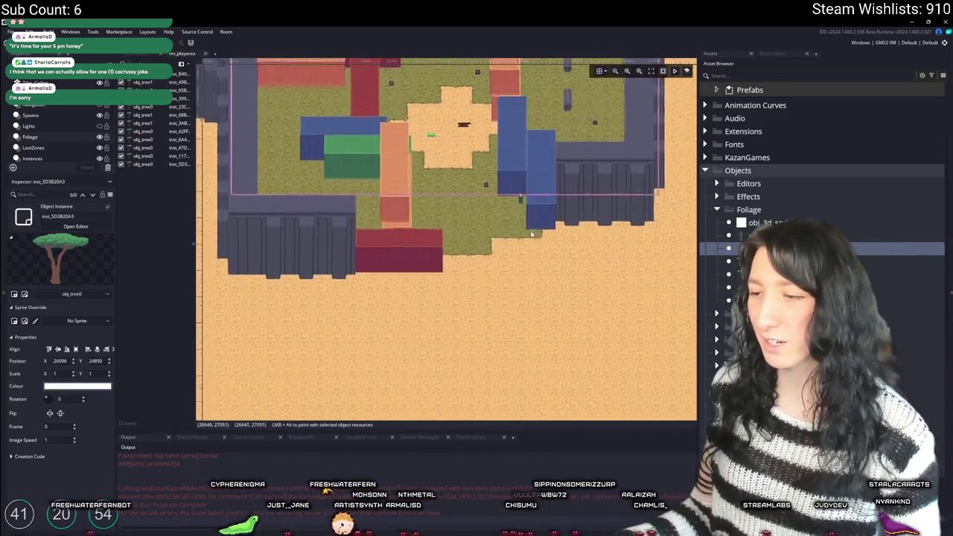
scroll(530, 237, "up", 2, "ctrl")
scroll(491, 268, "right", 2)
left_click(474, 281)
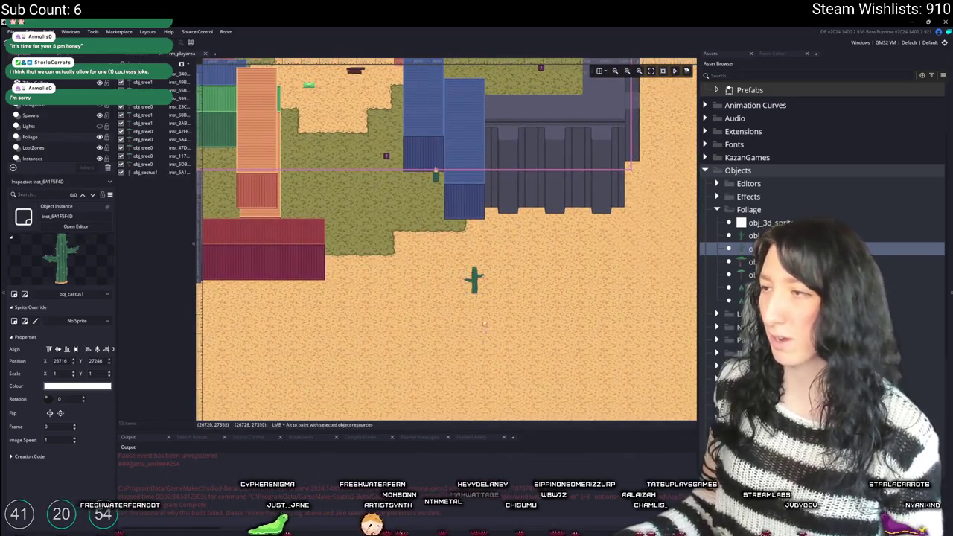
scroll(476, 298, "down", 1)
left_click(378, 309)
left_click(322, 309)
left_click(685, 201)
scroll(640, 261, "down", 1)
scroll(640, 260, "right", 1)
left_click(610, 324)
scroll(564, 355, "up", 2)
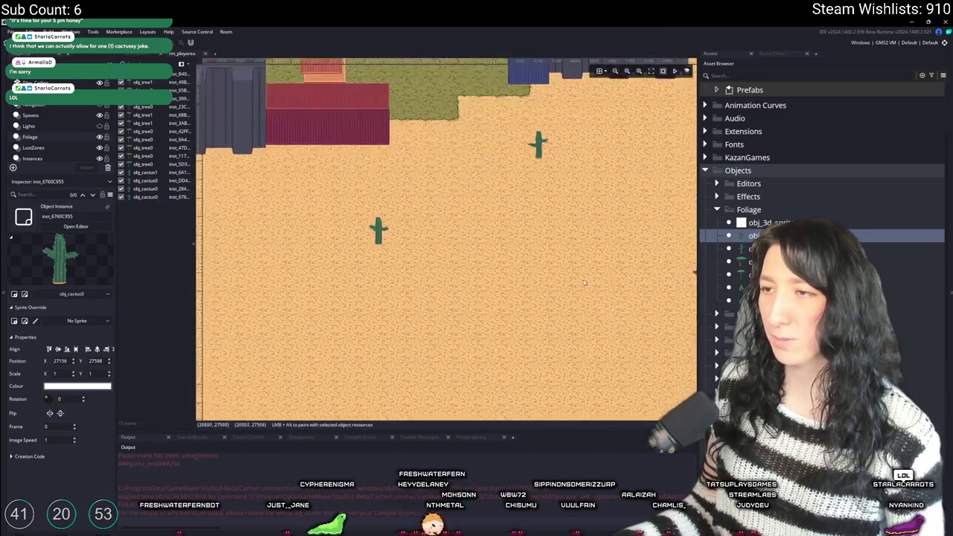
scroll(446, 260, "down", 1, "ctrl")
scroll(335, 253, "up", 1, "ctrl")
left_click(257, 240)
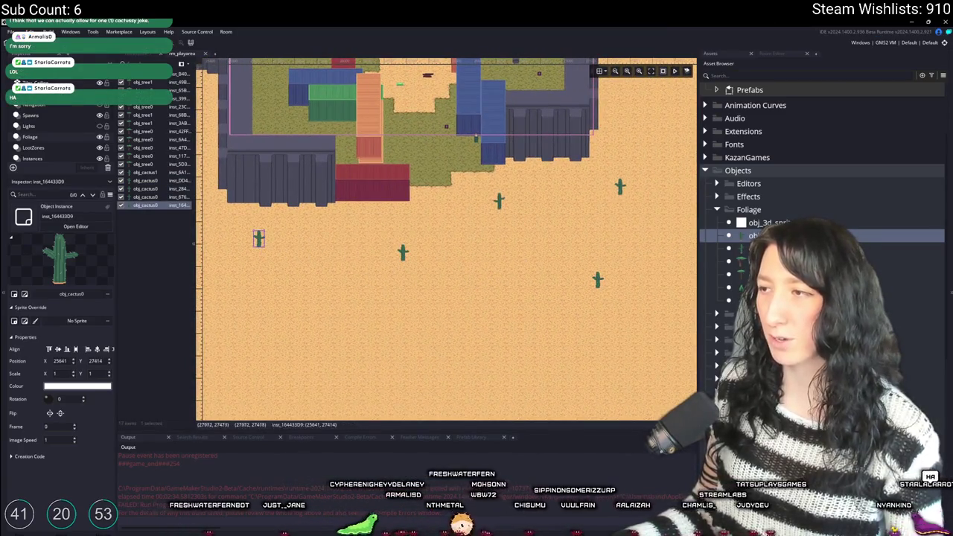
- Add two obj_cactus1 cacti, then two more obj_cactus0 cacti on the sand
left_click(751, 248)
left_click(548, 326, "alt")
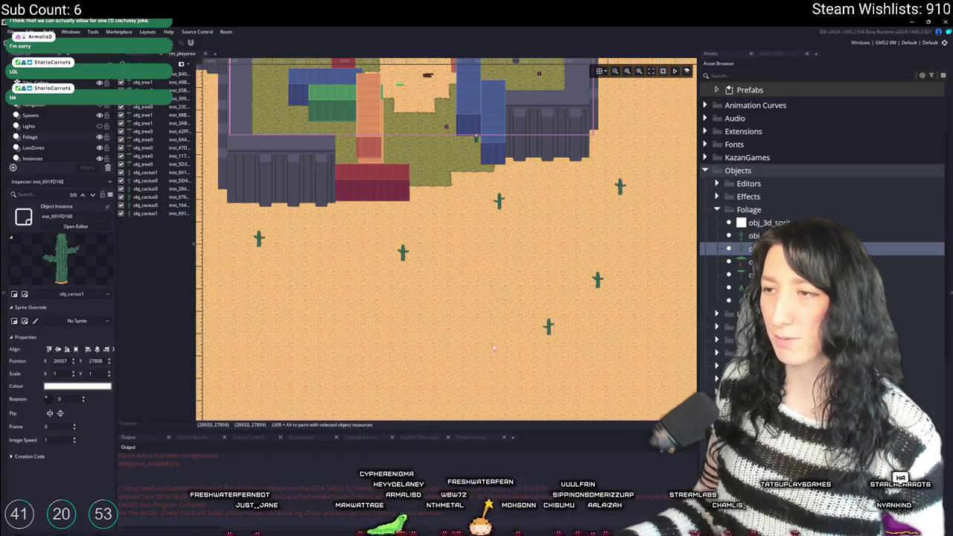
scroll(461, 331, "left", 2)
left_click(414, 310, "alt")
scroll(521, 312, "right", 2)
left_click(752, 235)
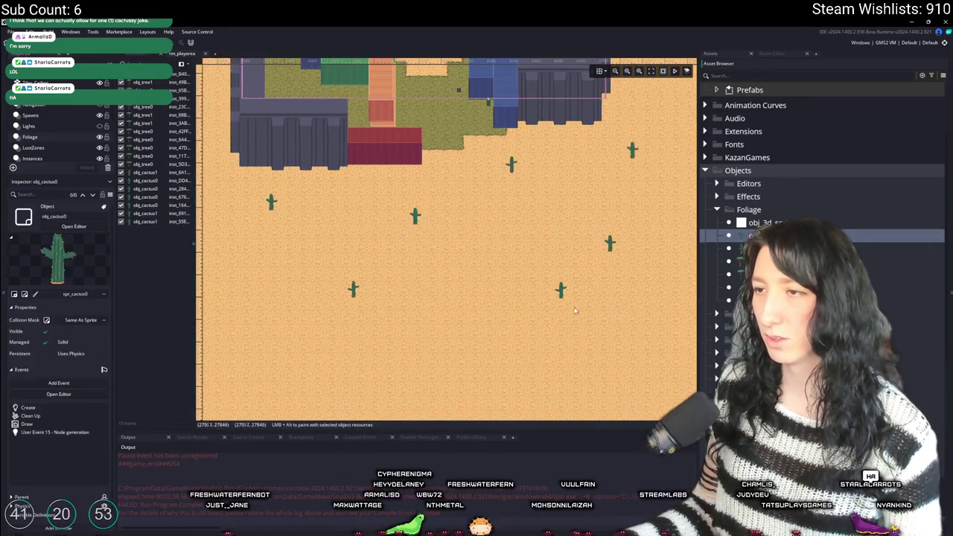
left_click(484, 365, "alt")
scroll(432, 335, "down", 3, "ctrl")
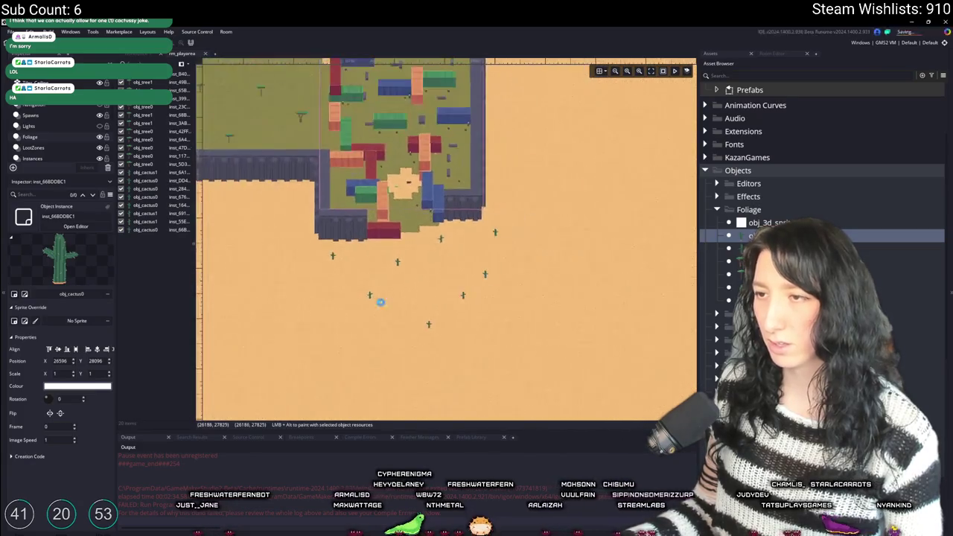
left_click(351, 318, "alt")
- Place four more obj_cactus1 cacti spread across the sand
left_click(751, 248)
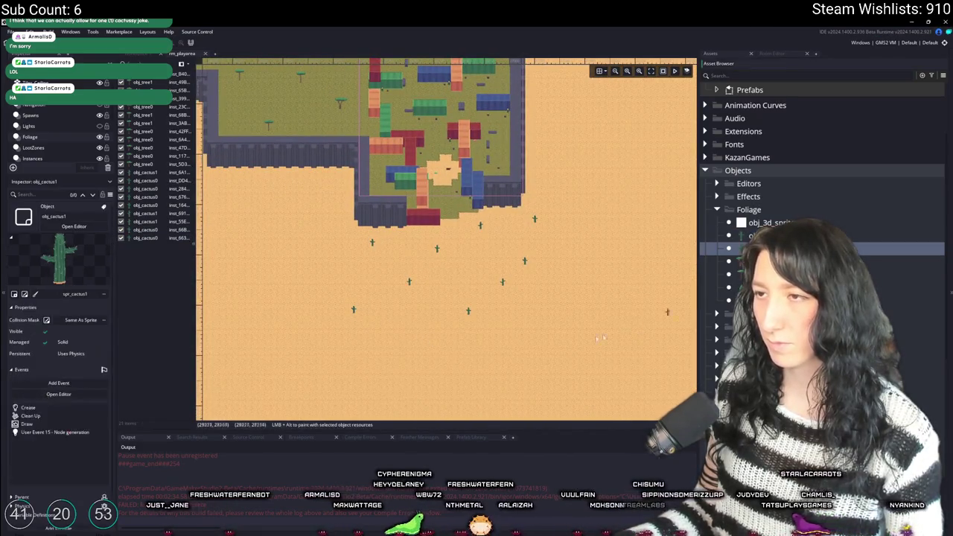
left_click(410, 355, "alt")
left_click(584, 341, "alt")
left_click(622, 290, "alt")
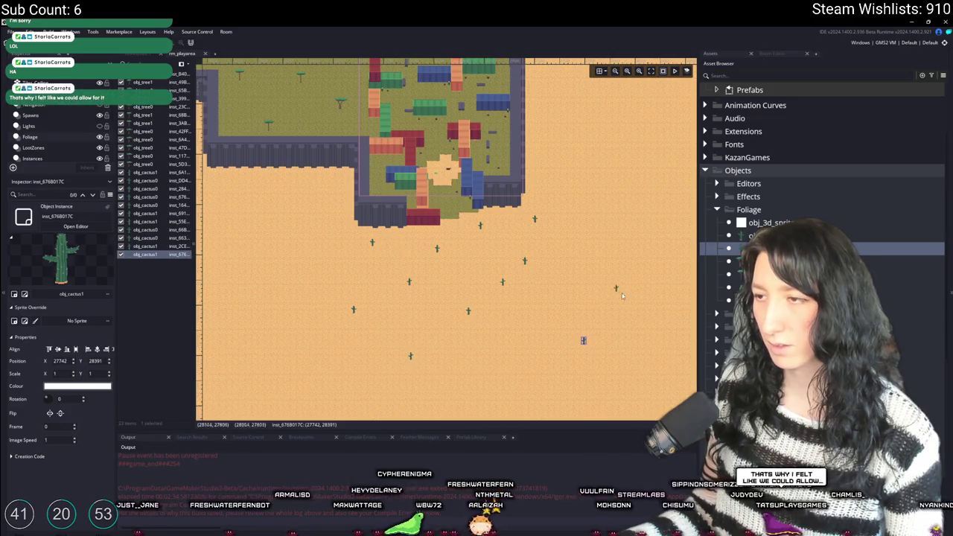
scroll(570, 277, "down", 3, "ctrl")
scroll(479, 296, "up", 2, "ctrl")
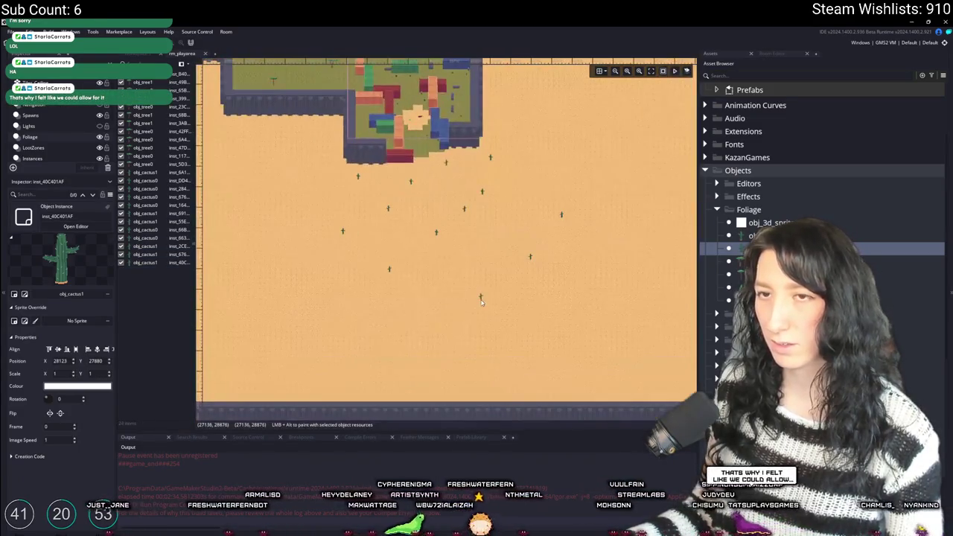
left_click(479, 296, "alt")
- Place four more obj_cactus0 cacti through the middle of the sand
key("Up")
left_click(498, 251, "alt")
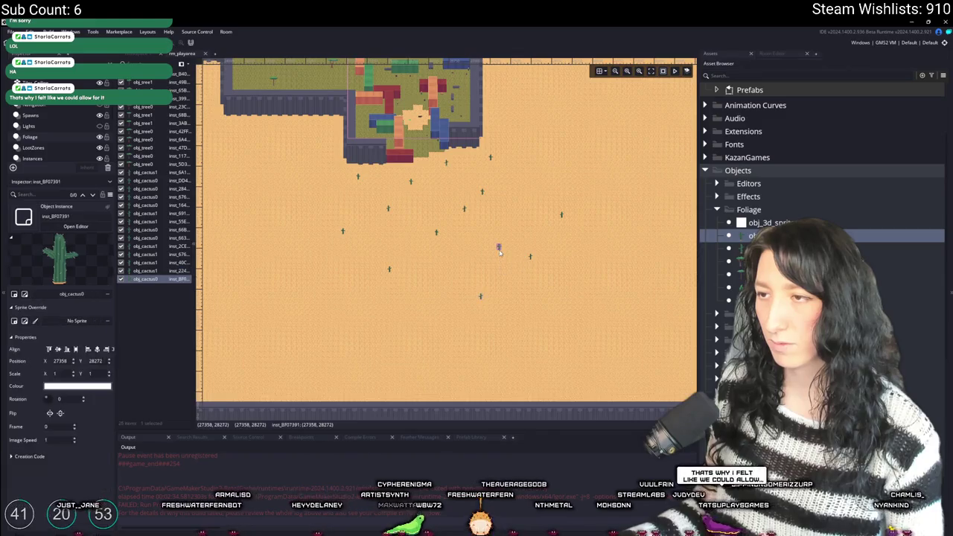
left_click(541, 186, "alt")
left_click(573, 152, "alt")
left_click(603, 165, "alt")
scroll(506, 283, "down", 2, "ctrl")
scroll(497, 289, "up", 1, "ctrl")
scroll(305, 198, "up", 4, "ctrl")
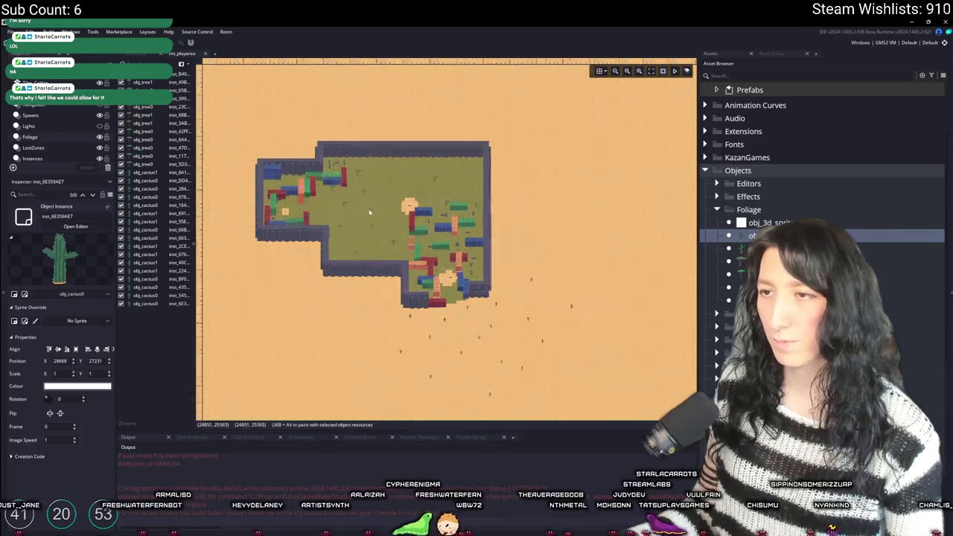
left_click(729, 84)
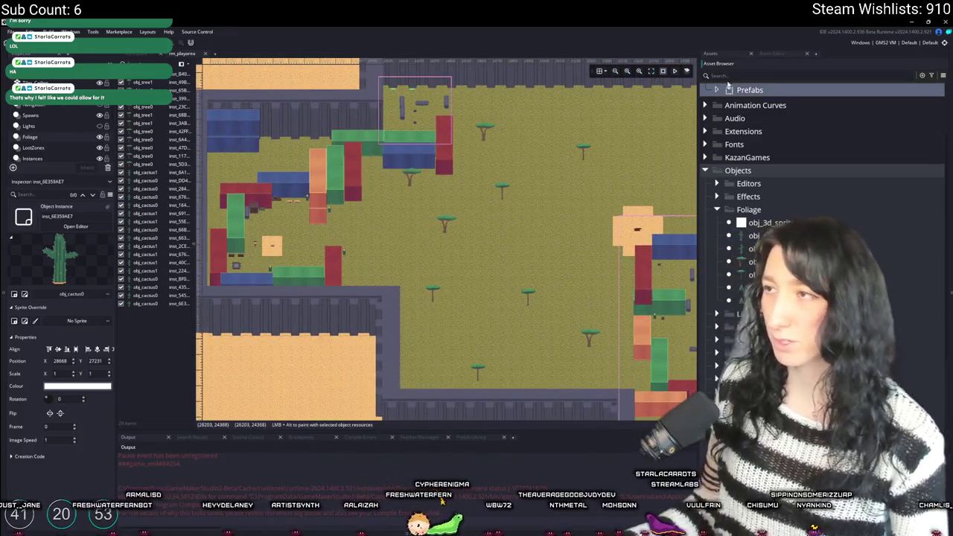
- Search the assets, choose obj_dirt_path1_node, and place two nodes on the grass
type("bur")
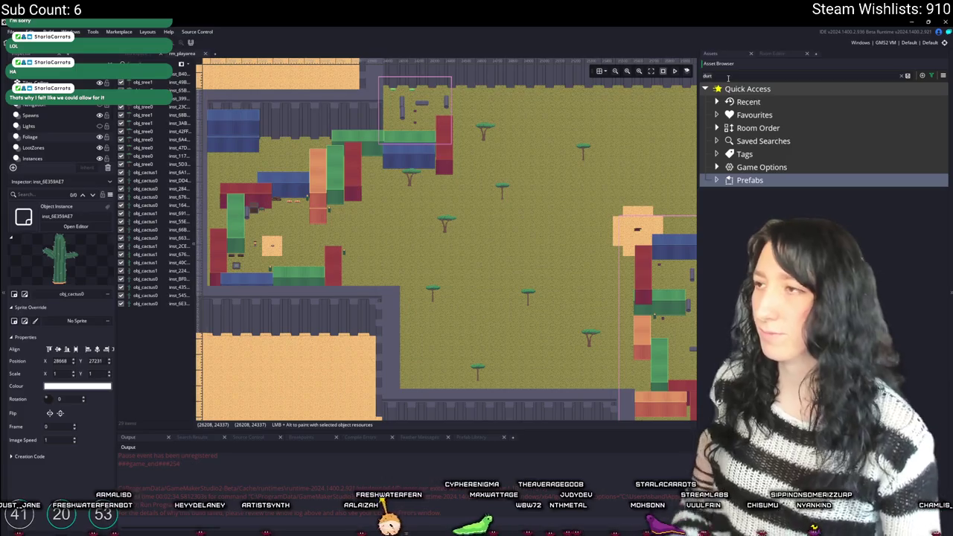
type("t")
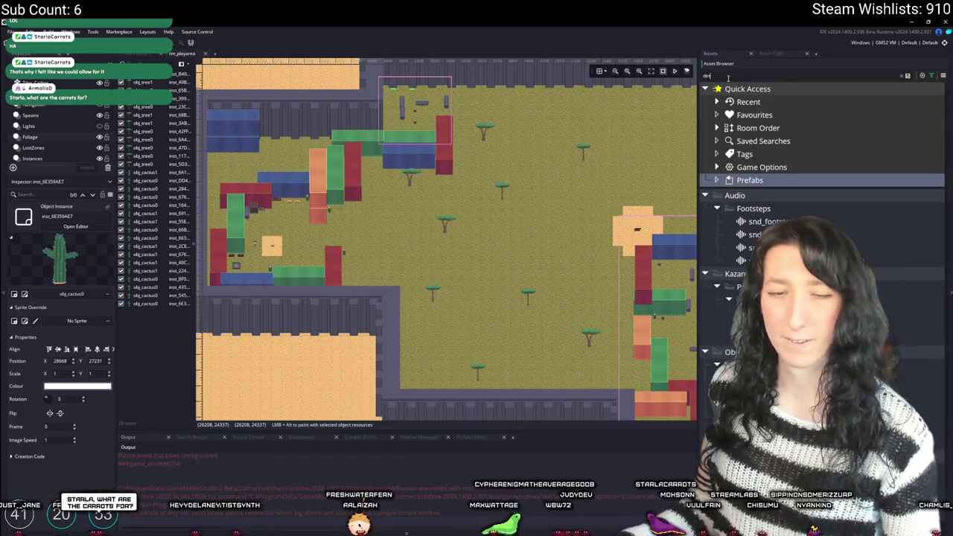
scroll(819, 224, "down", 1)
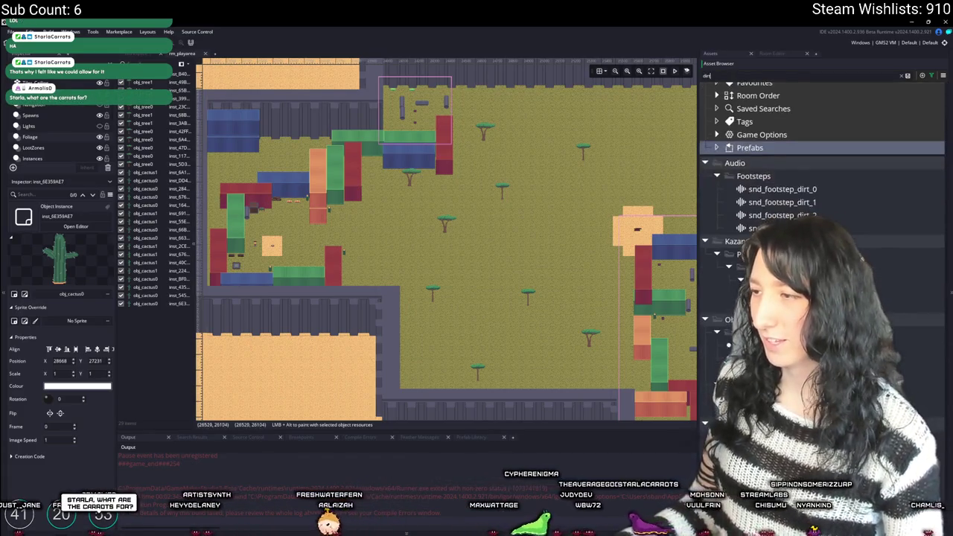
left_click(707, 347)
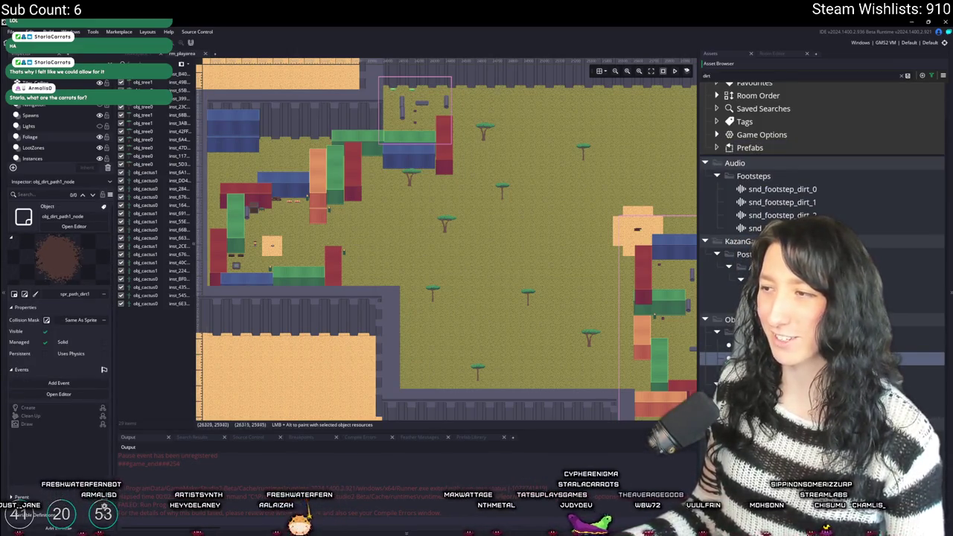
left_click(715, 359)
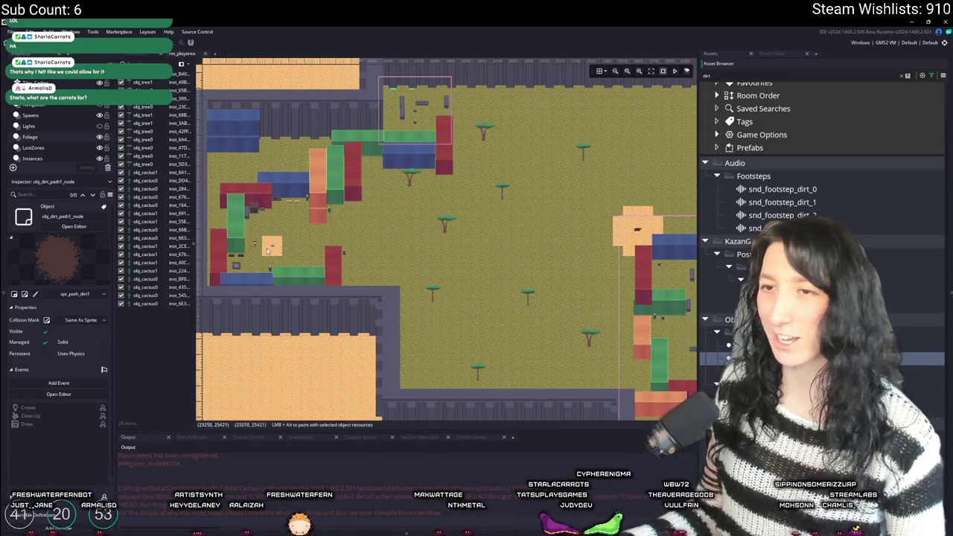
scroll(346, 265, "up", 5)
scroll(346, 265, "up", 2)
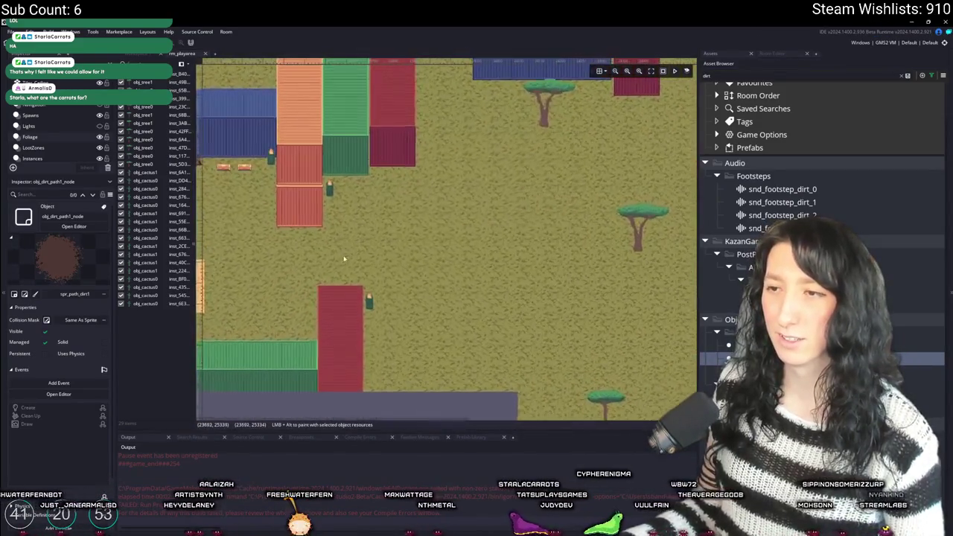
left_click(342, 260, "alt")
scroll(421, 278, "down", 1)
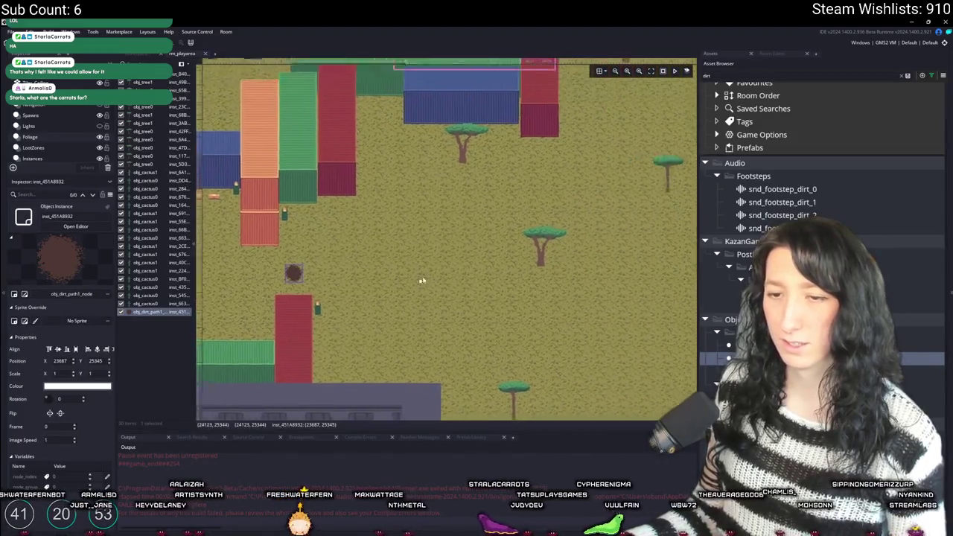
scroll(280, 355, "down", 2)
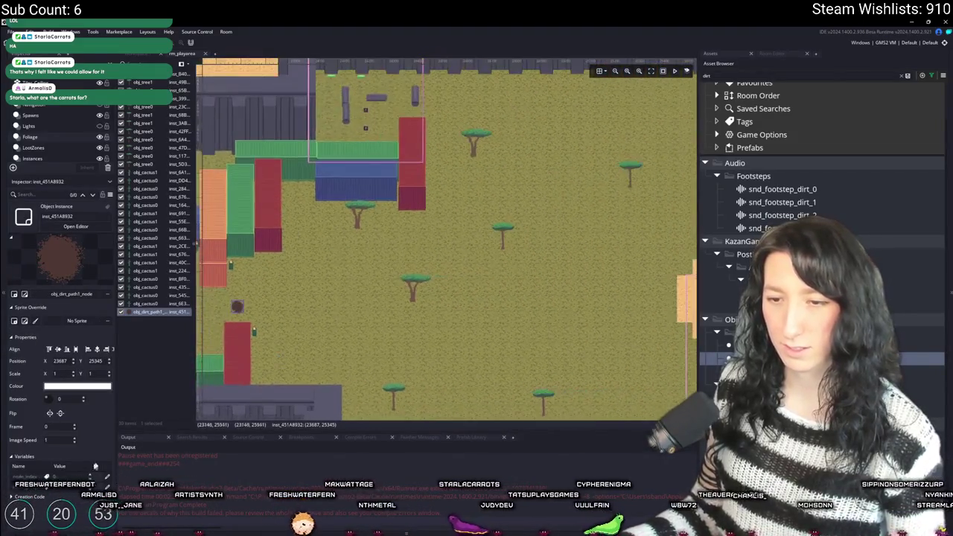
scroll(327, 327, "down", 2)
scroll(476, 238, "up", 3)
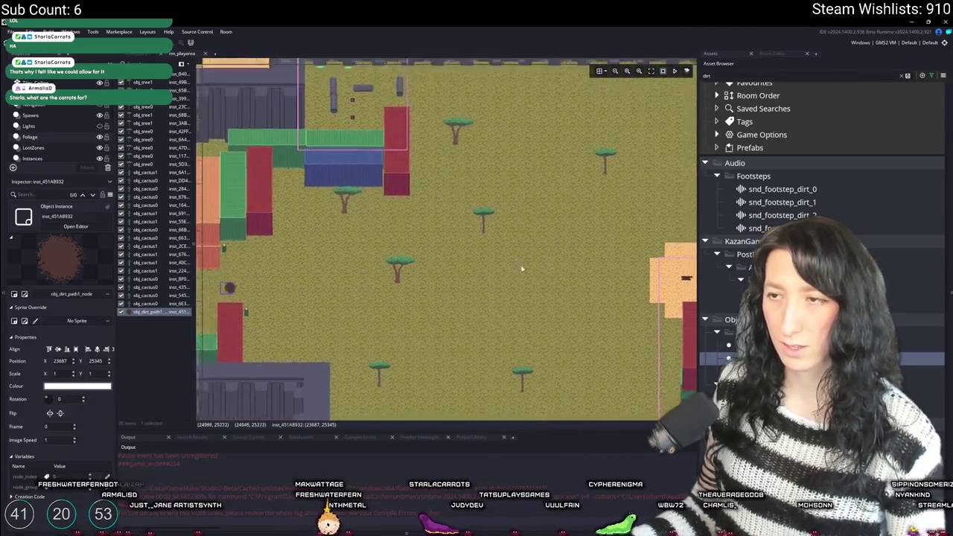
left_click(477, 218, "alt")
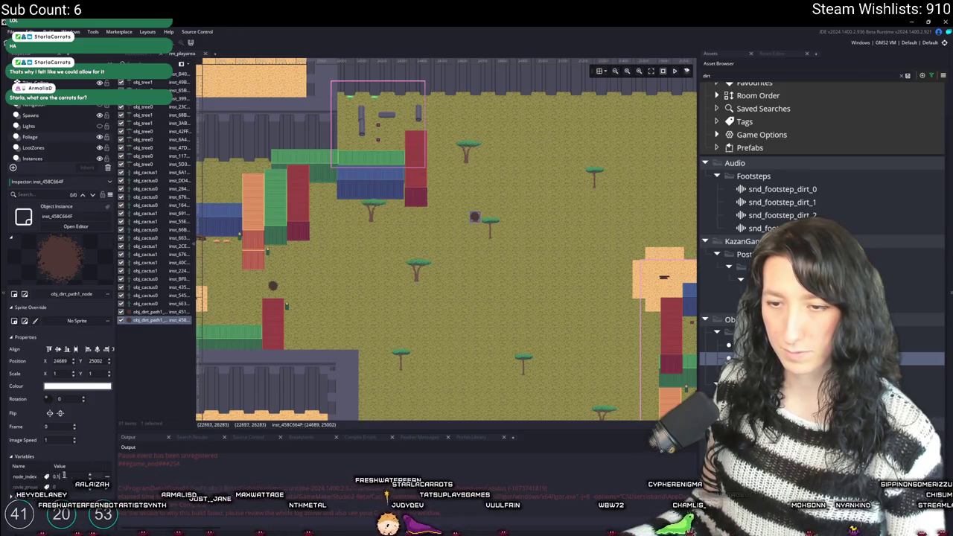
- Place three more dirt-path nodes in the open yards, including one beside the tree
type("1")
left_click_drag(630, 277, 510, 329)
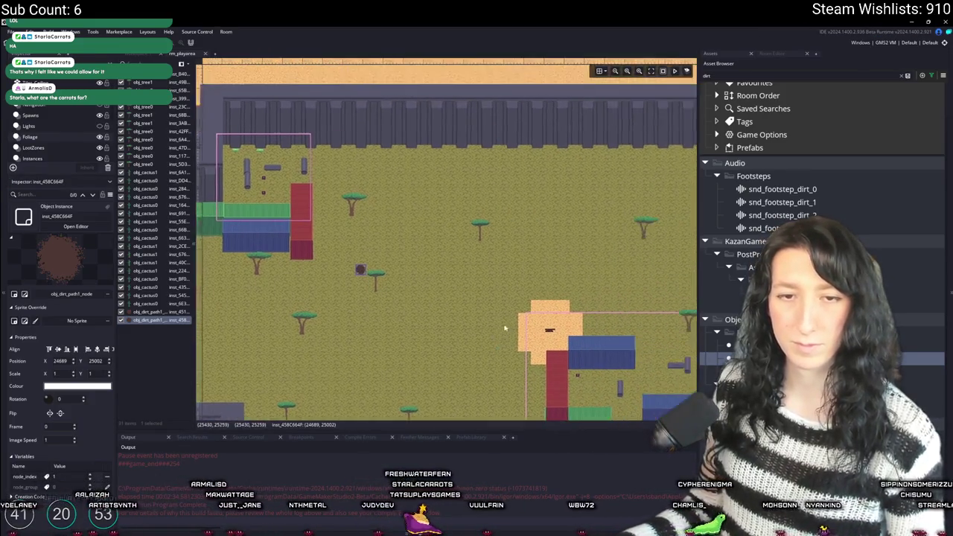
left_click_drag(450, 193, 440, 234)
scroll(440, 233, "down", 5)
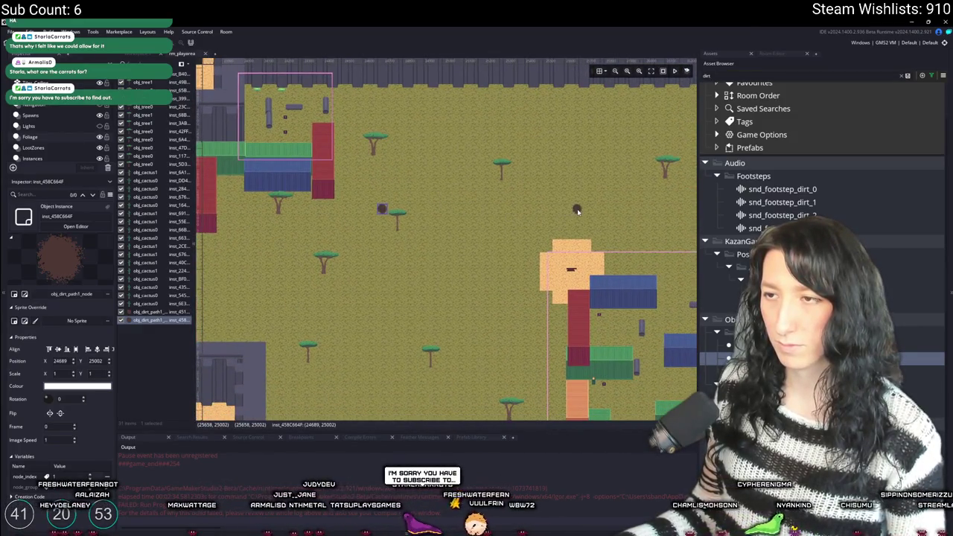
left_click(576, 210, "alt")
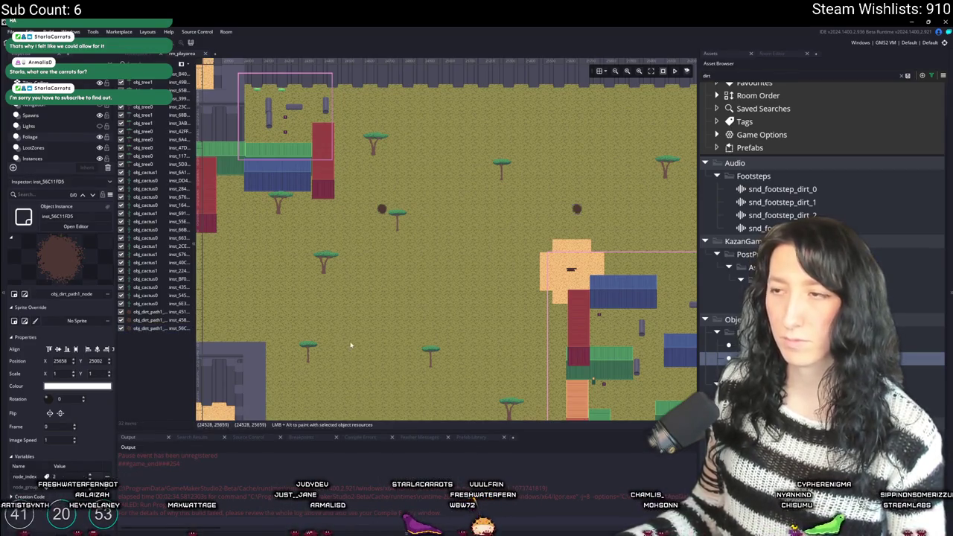
left_click_drag(601, 251, 477, 236)
left_click_drag(567, 259, 454, 210)
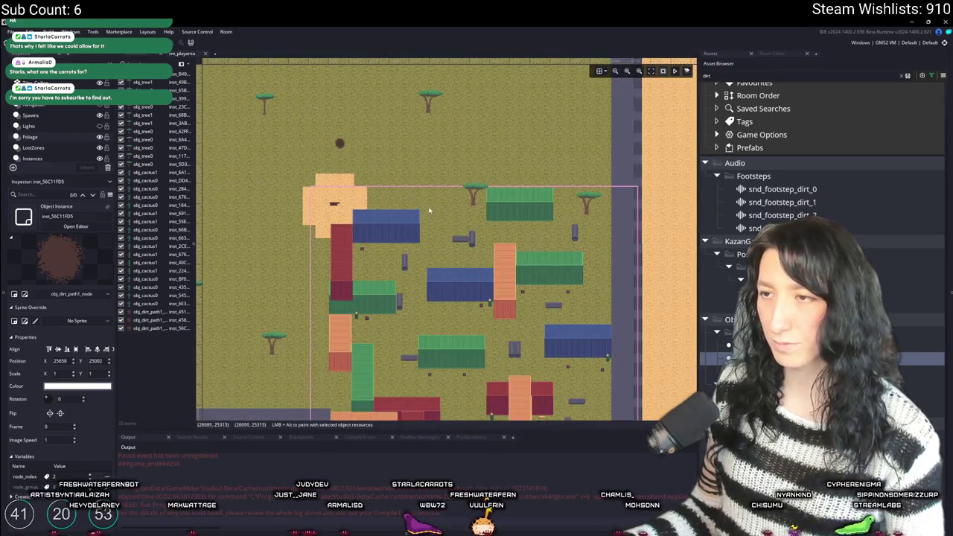
left_click(449, 214, "alt")
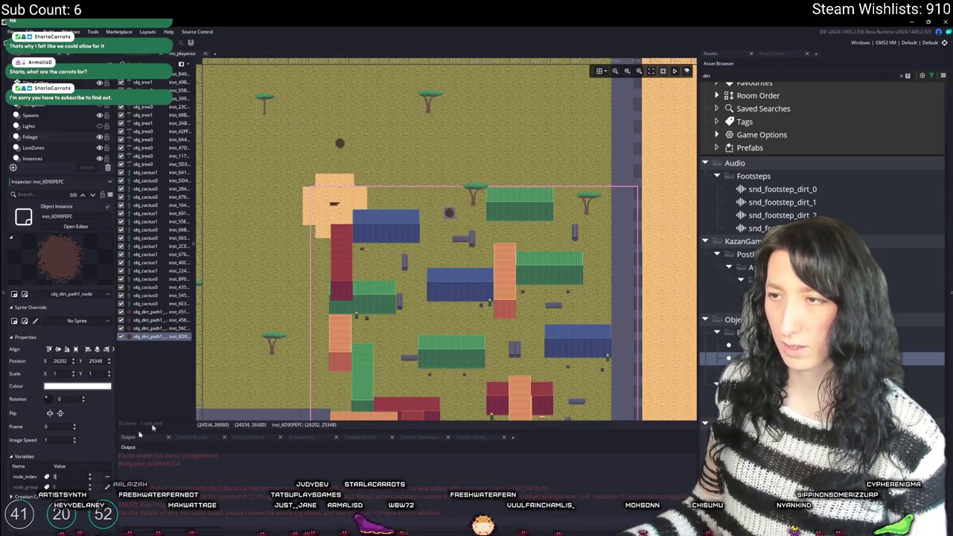
scroll(400, 282, "down", 4)
scroll(416, 191, "up", 4)
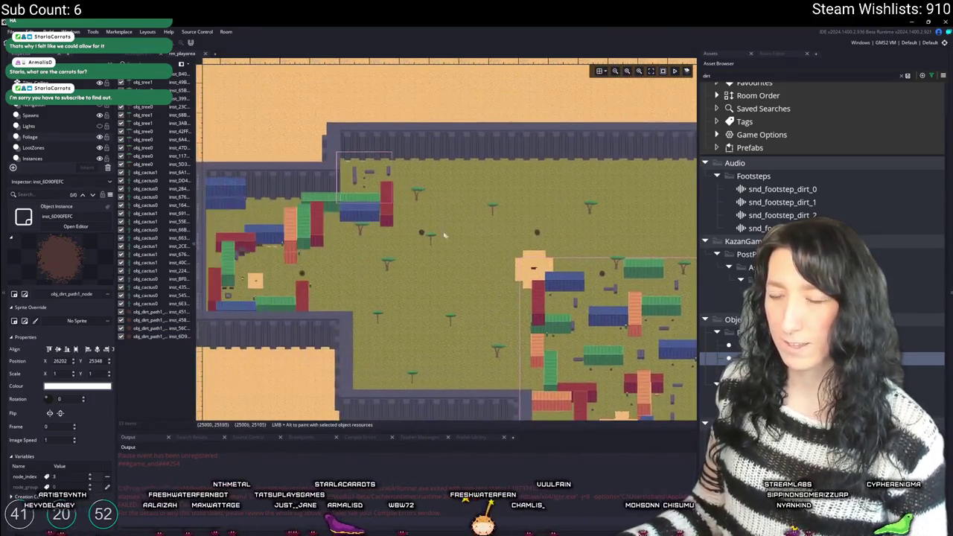
scroll(416, 192, "up", 4)
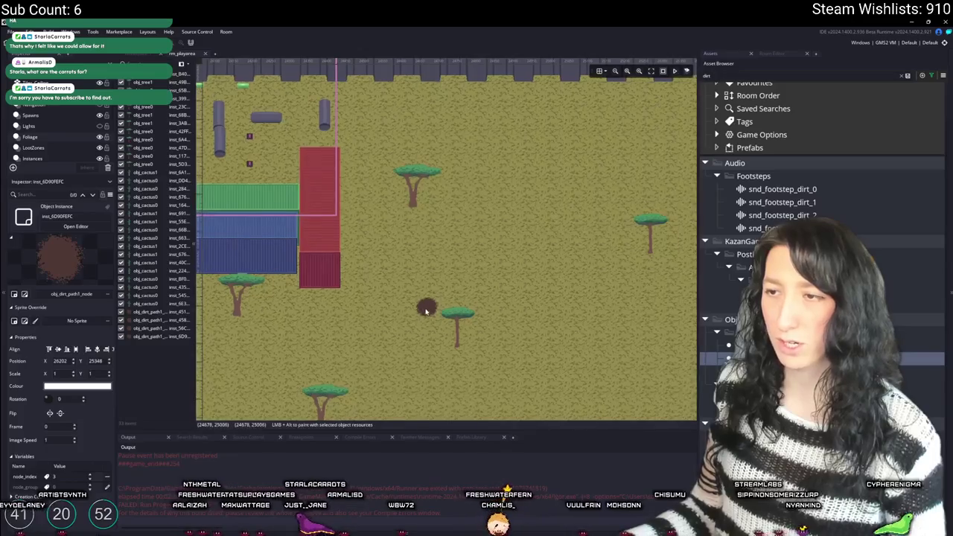
left_click(431, 310, "alt")
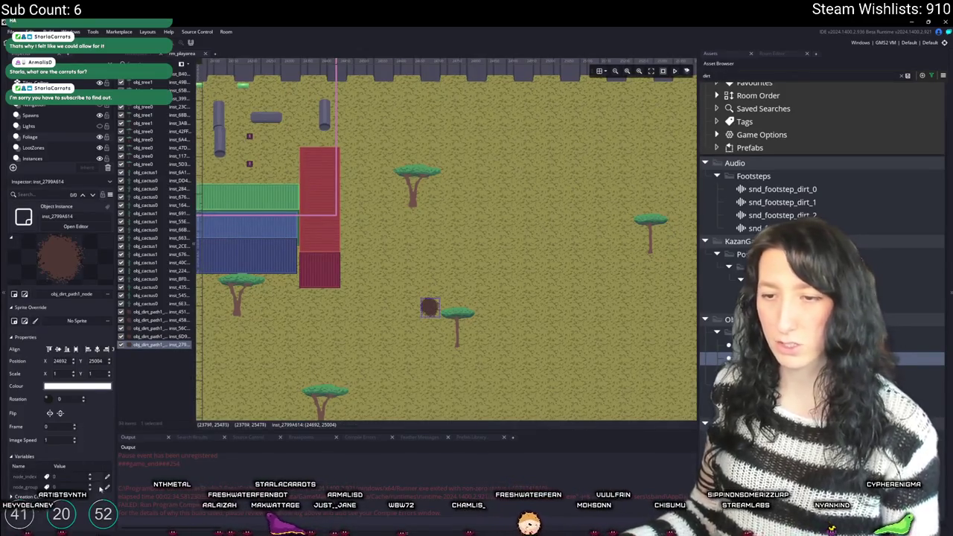
- Add a dirt-path node near the top yard and move it lower beside the tree
scroll(430, 308, "down", 3)
scroll(410, 243, "up", 3)
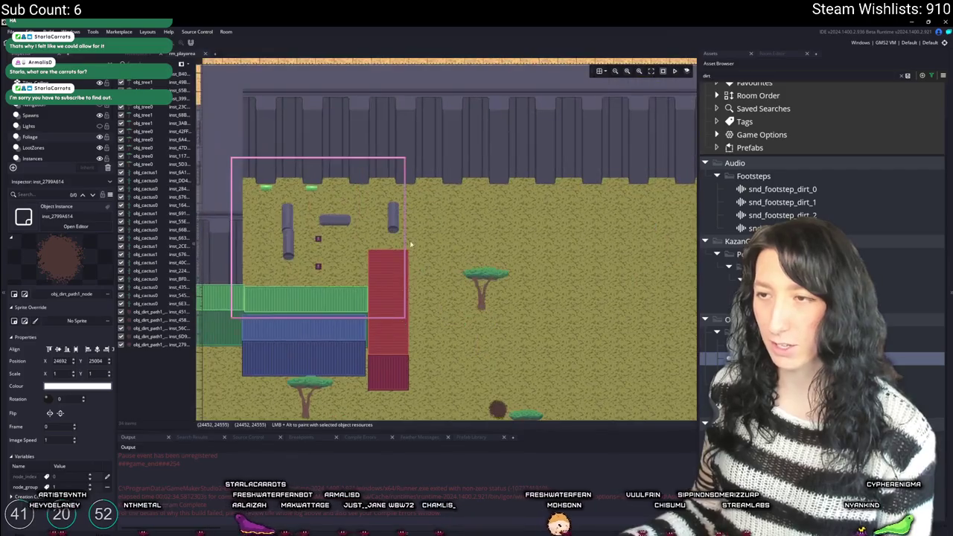
left_click(505, 408, "alt")
mouse_move(439, 229)
left_mouse_down()
mouse_move(428, 256)
mouse_move(507, 239)
mouse_move(435, 272)
left_mouse_up()
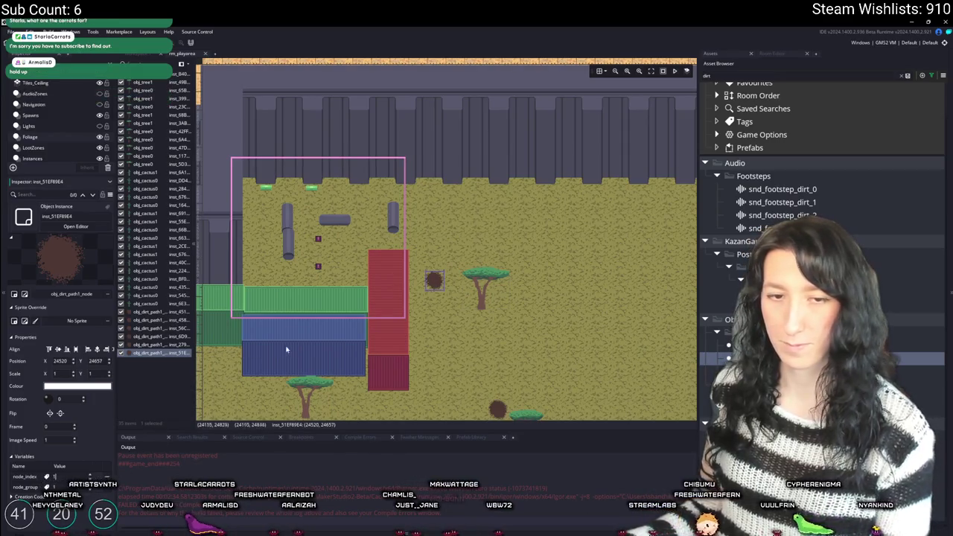
mouse_move(309, 324)
left_mouse_down()
mouse_move(305, 339)
mouse_move(399, 294)
left_mouse_up()
- Duplicate the dirt-path node, nudge the copy into place, and run the game with F5
key("ctrl+c")
key("ctrl+v")
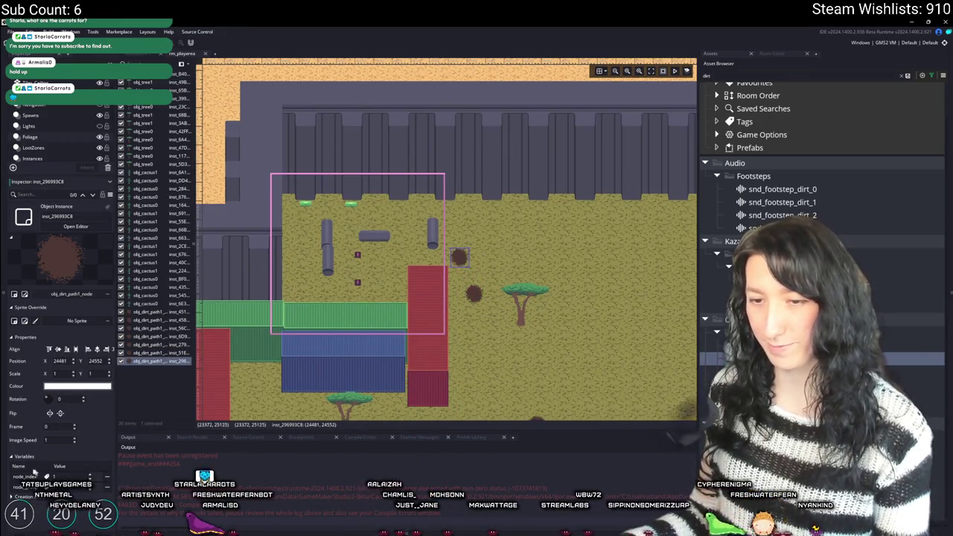
left_click_drag(465, 259, 448, 251)
scroll(479, 243, "down", 5)
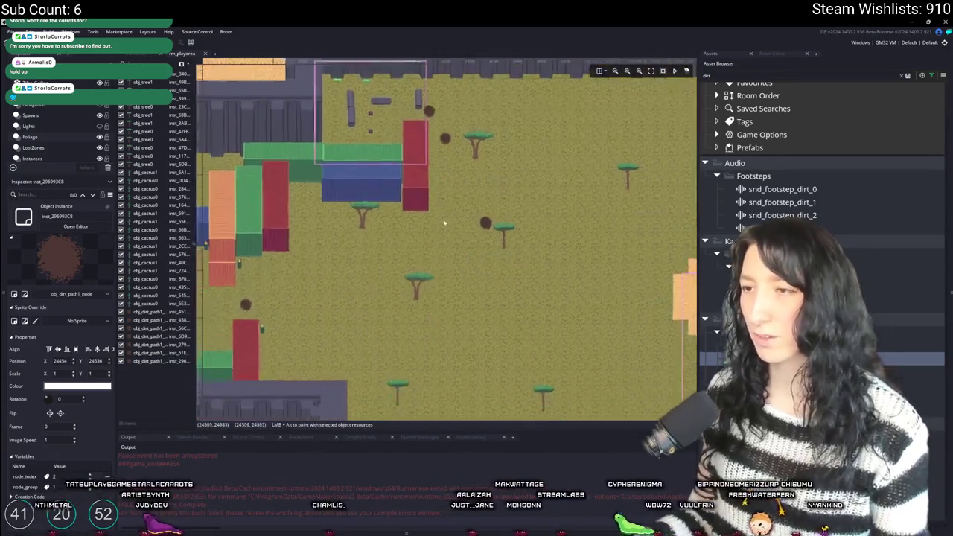
key("F5")
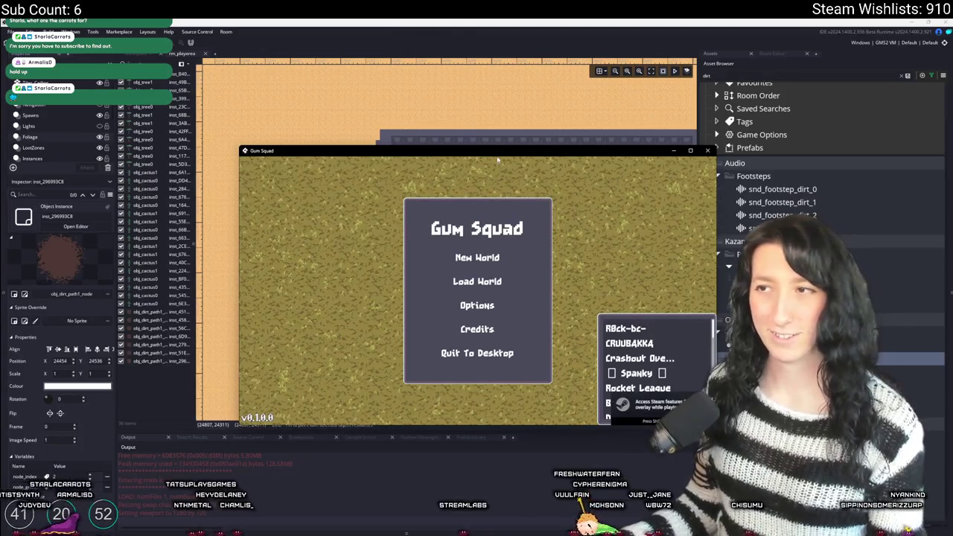
- Maximize the game, create a New World lobby, and walk along the dirt paths
left_click_drag(497, 159, 497, 30)
left_click(476, 215)
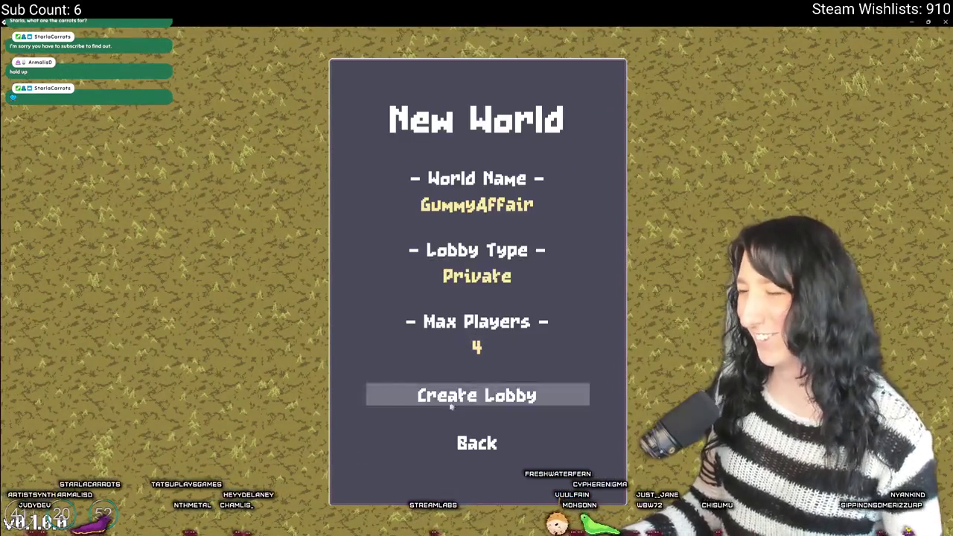
left_click(451, 400)
key("d")
key("w")
key("w")
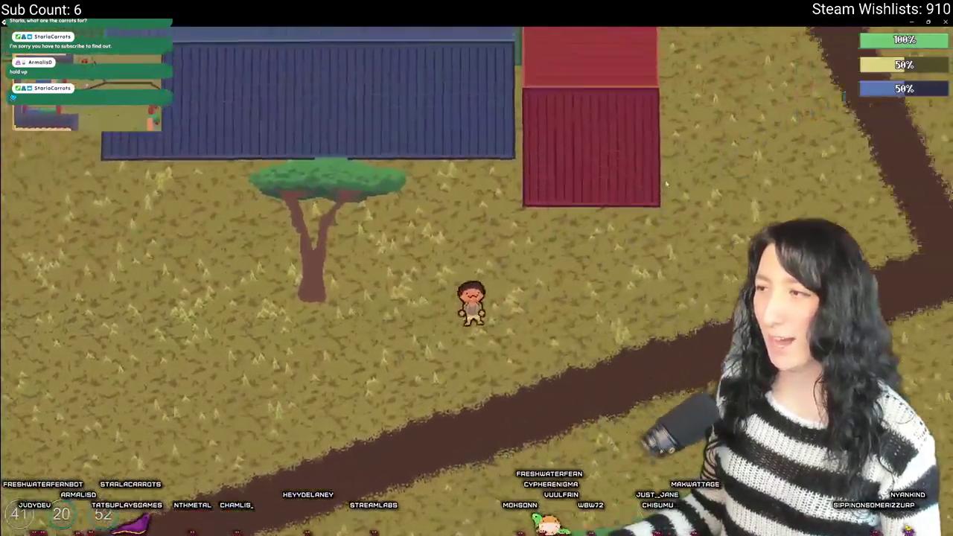
key("a")
key("s")
key("d")
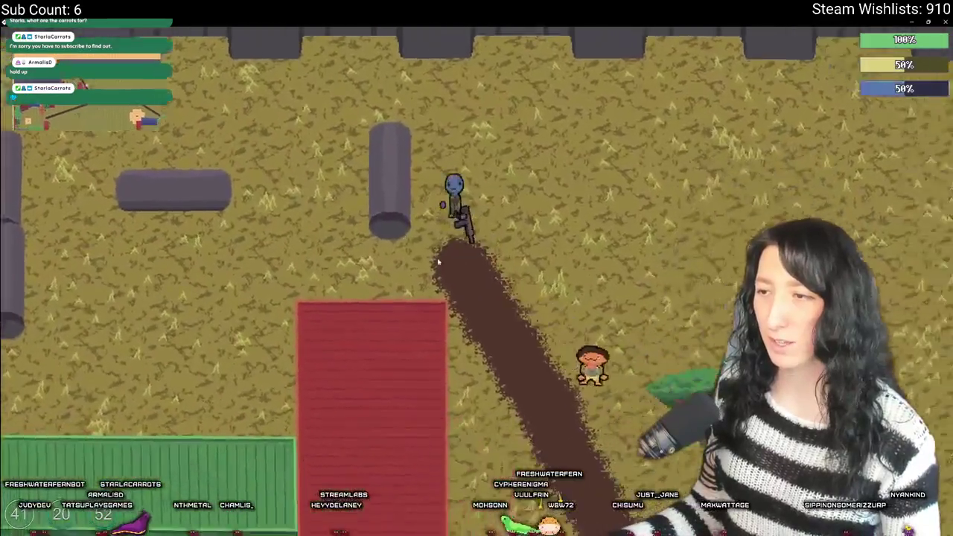
- Walk through the container yards and south into the open desert past the cacti
key("s")
key("d")
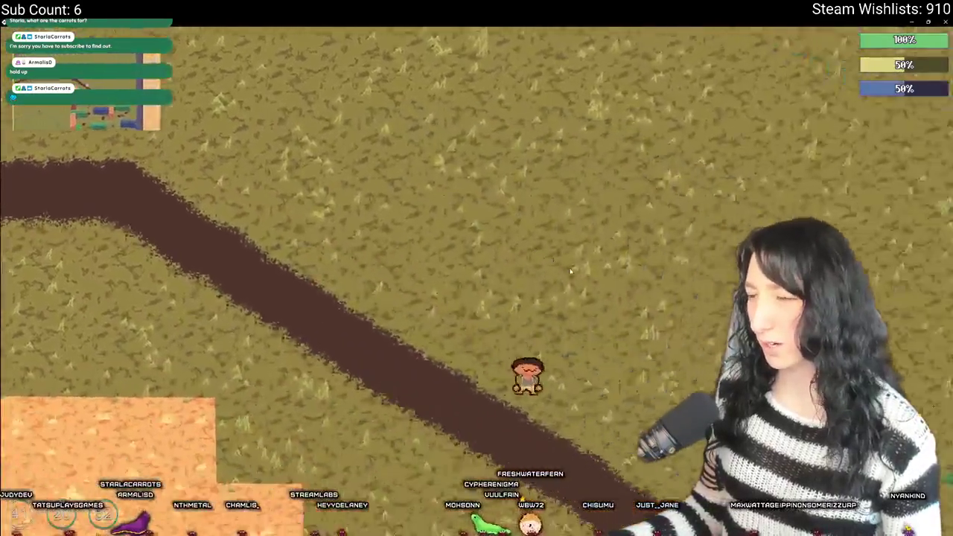
key("a")
key("w")
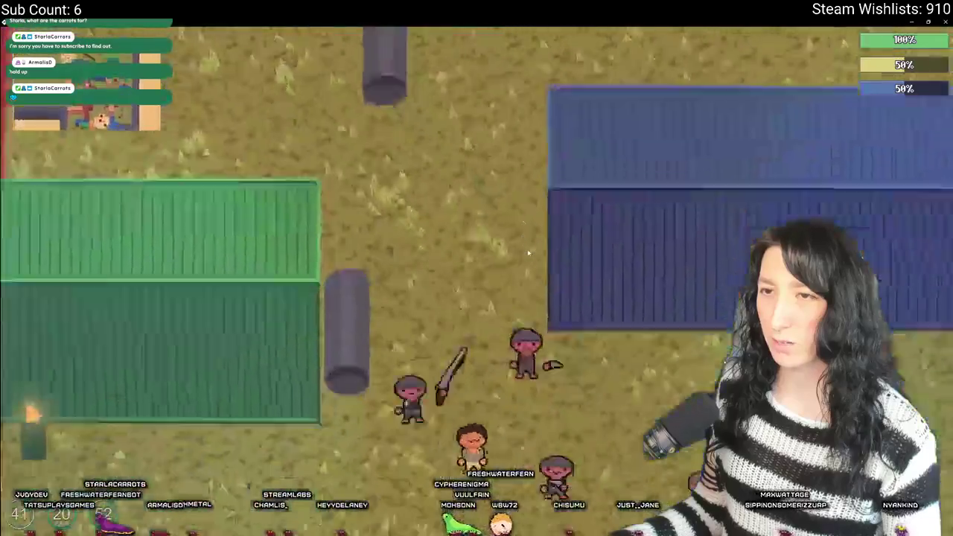
key("s")
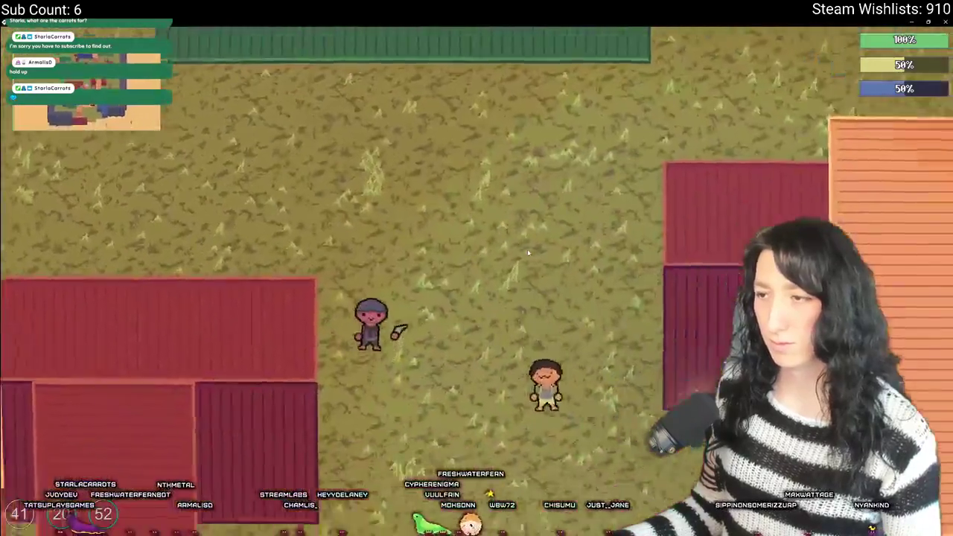
key("s")
key("a")
key("w")
- Equip the Pea Shooter and walk around a cactus on every side
key("d")
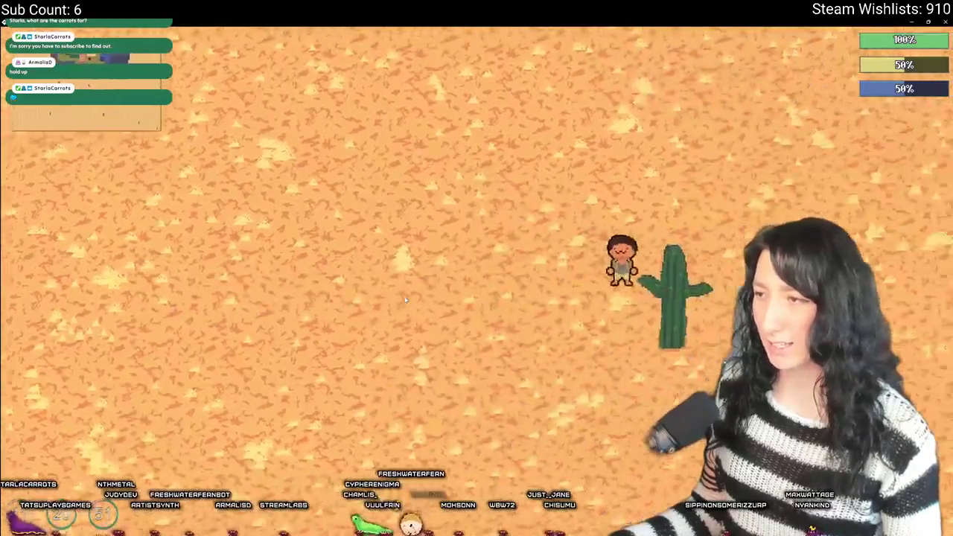
key("Tab")
key("Tab")
key("a")
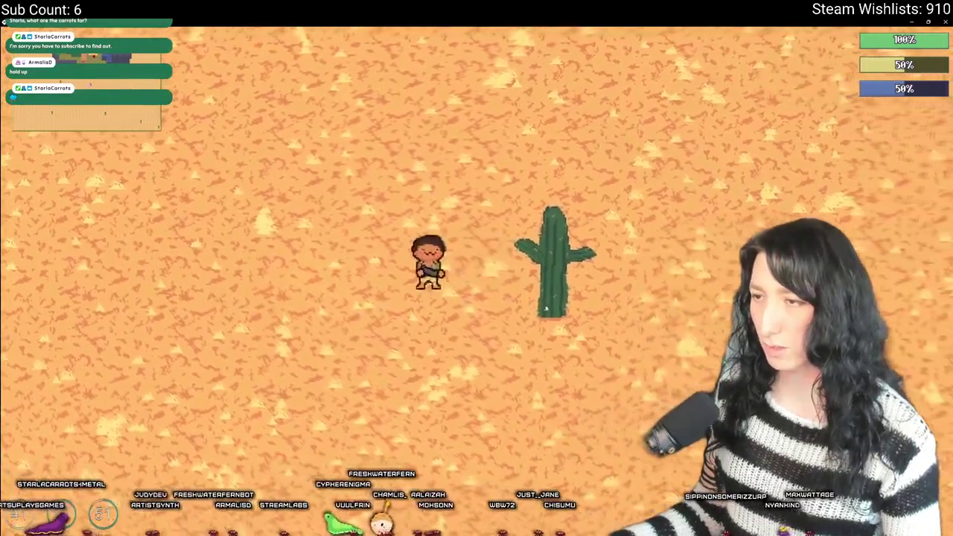
key("s")
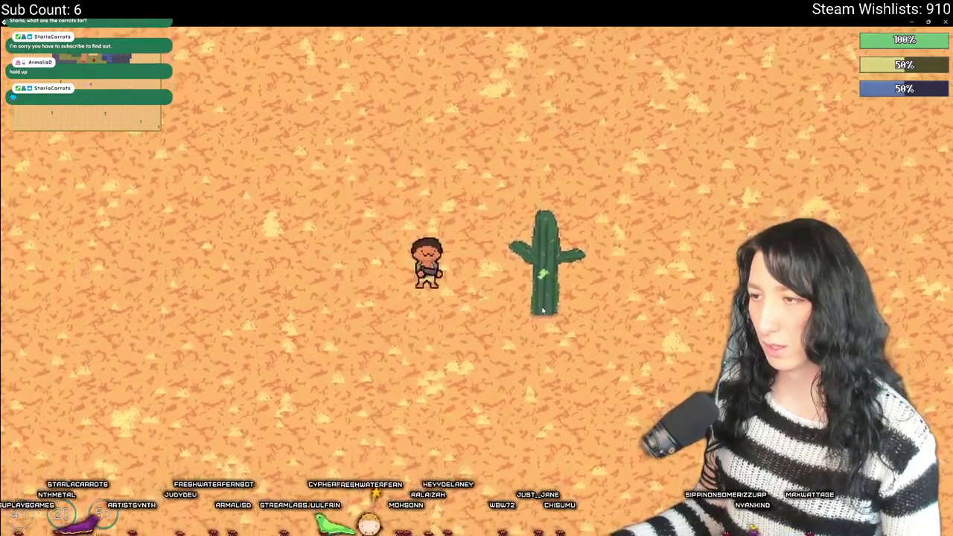
key("d")
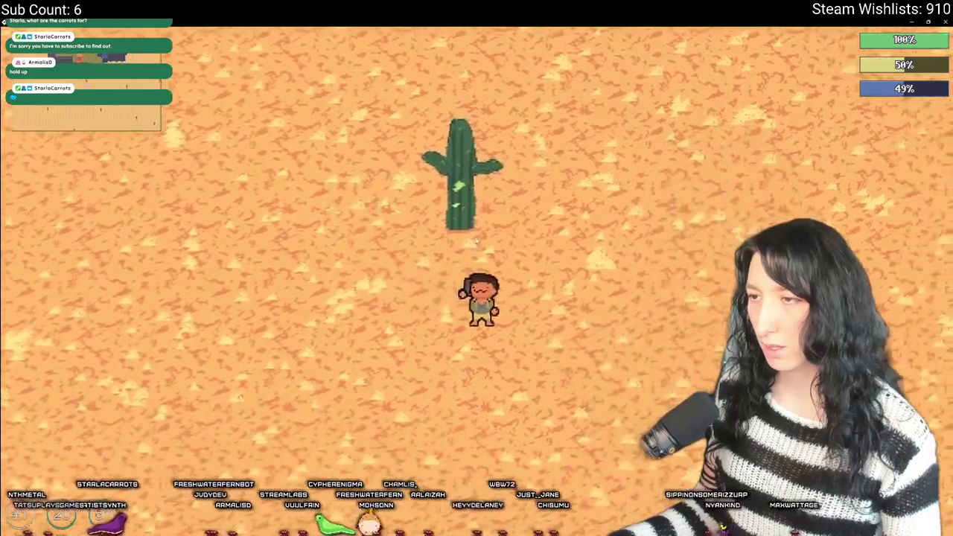
key("w")
key("d")
key("a")
key("a")
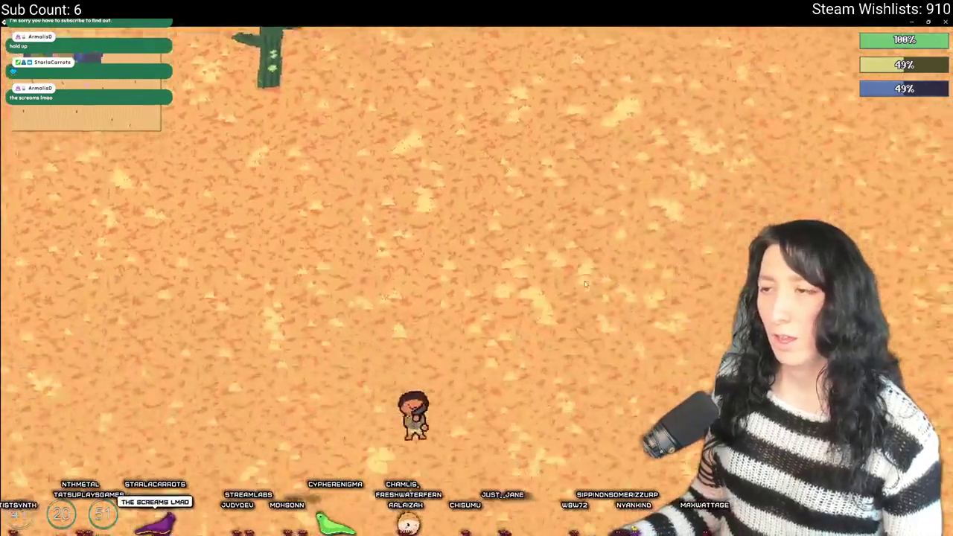
- Walk up-right through the desert toward another cactus, then close the game
key("w")
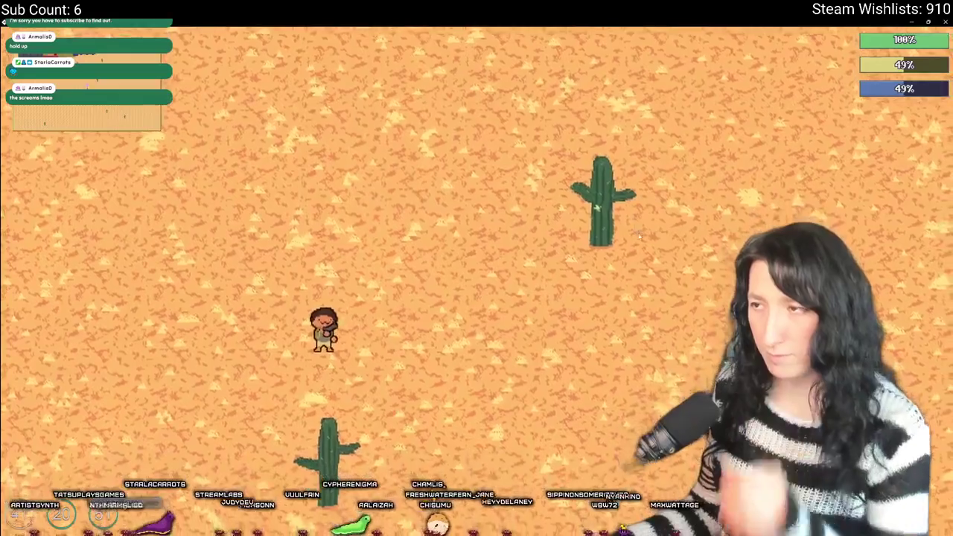
key("d")
key("w")
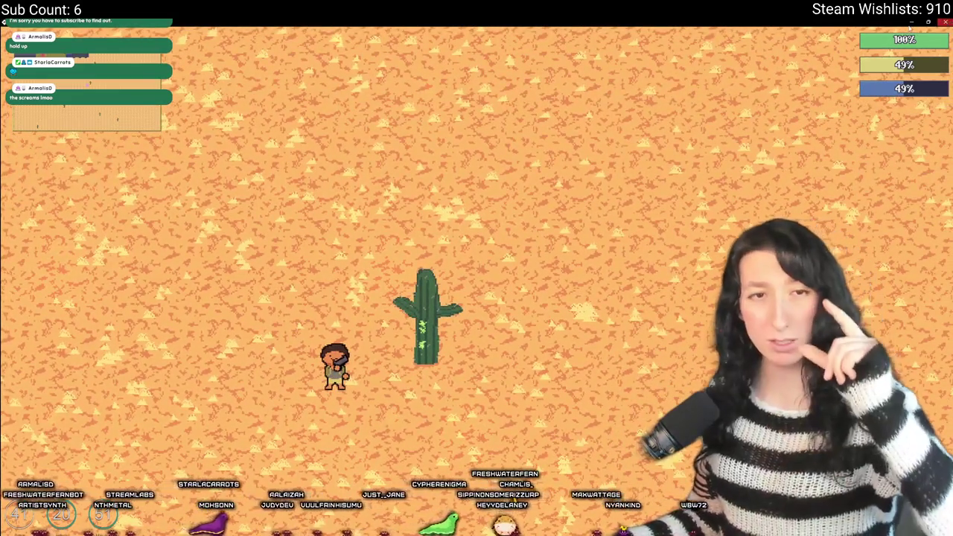
left_click(944, 21)
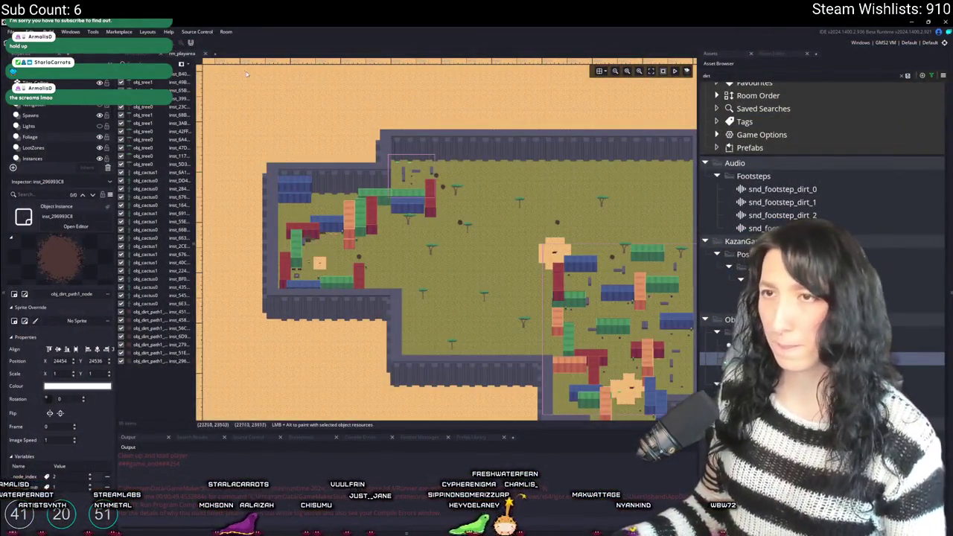
- Search 'cactu' in the assets and open obj_cactus0 and obj_cactus1's event code
key("ctrl+a")
type("cactu")
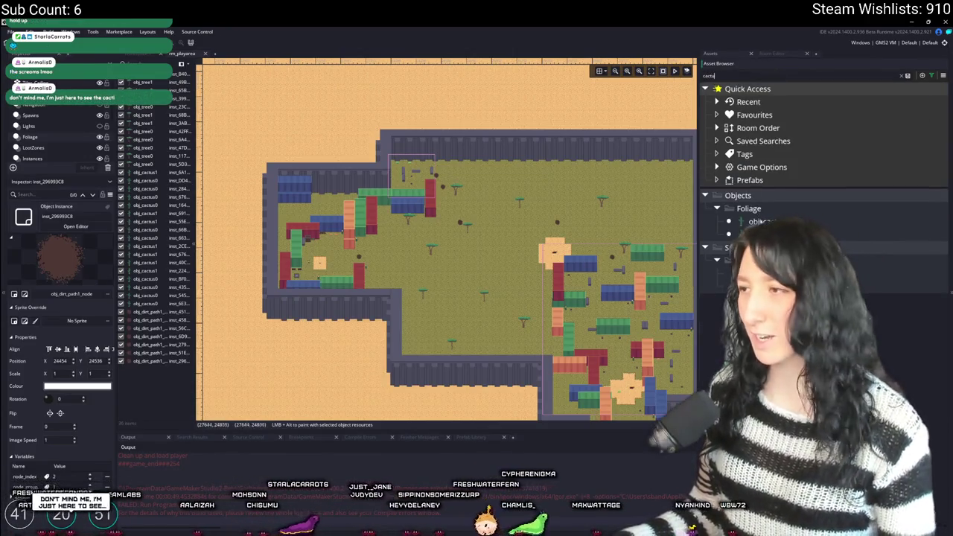
double_click(759, 221)
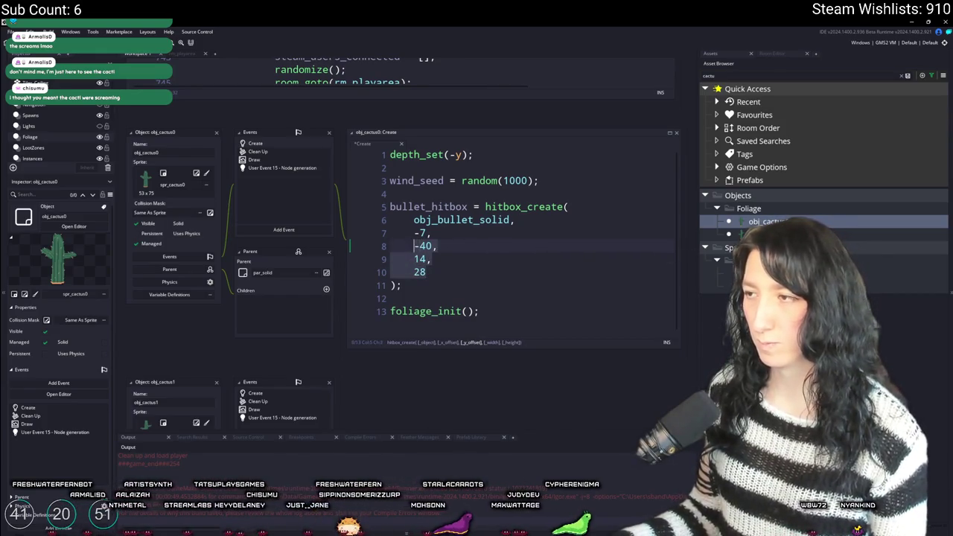
double_click(744, 233)
left_click(284, 156)
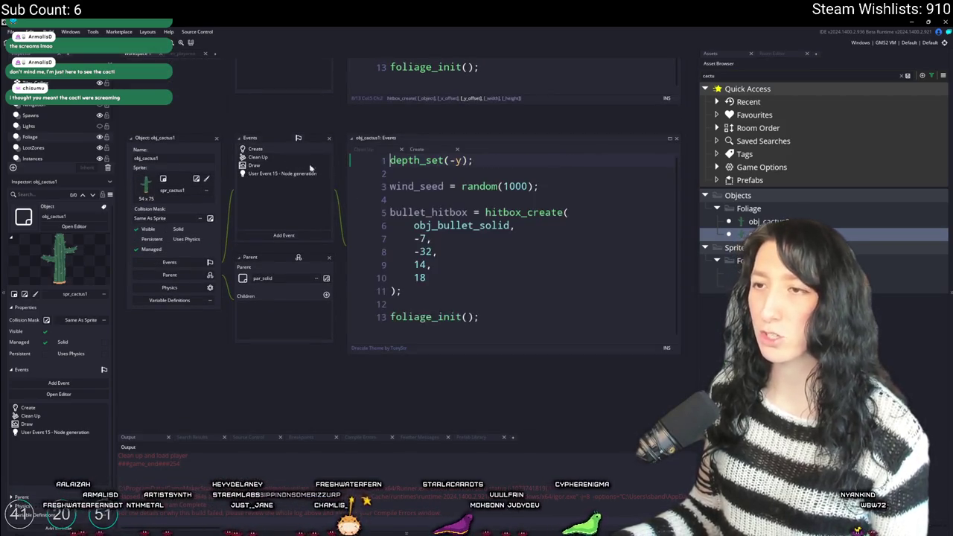
- Set obj_cactus1's hitbox_create y offset to -40 and height to 28, then return to rm_playarea
double_click(427, 251)
type("40")
double_click(420, 277)
type("28")
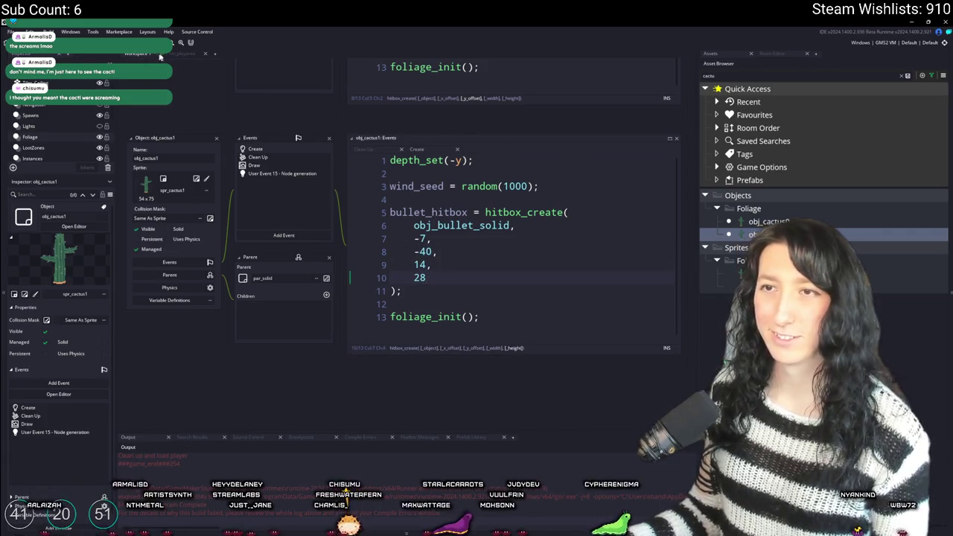
left_click(159, 56)
left_click(64, 117)
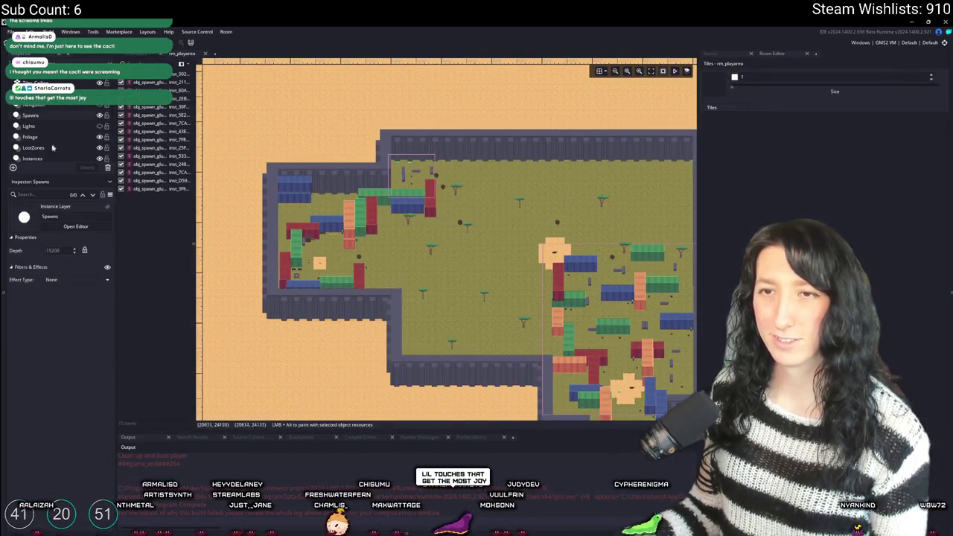
- Drag the obj_player instance on the Instances layer out among the desert cacti and run with F5
left_click(32, 159)
scroll(308, 247, "up", 2)
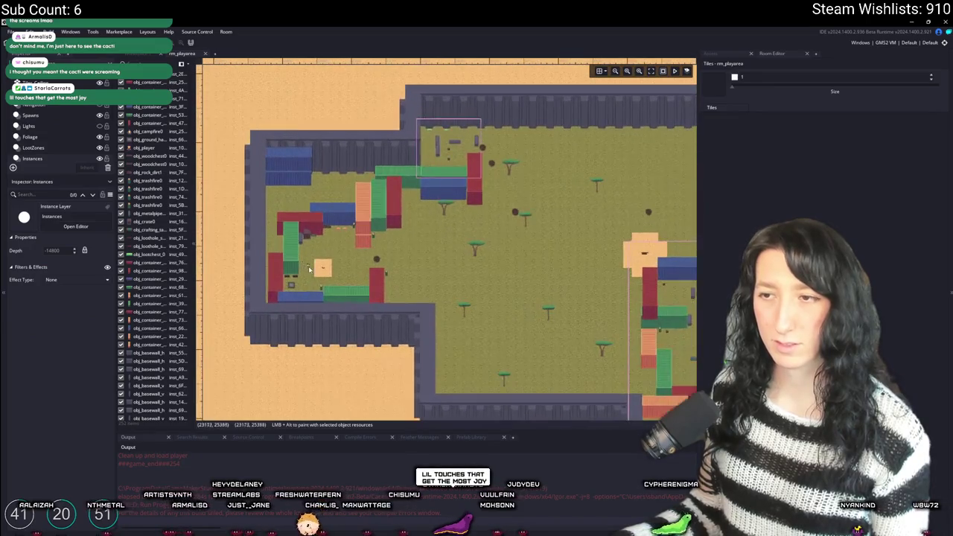
left_click(624, 419)
mouse_move(639, 346)
left_mouse_down()
mouse_move(558, 275)
mouse_move(436, 131)
left_mouse_up()
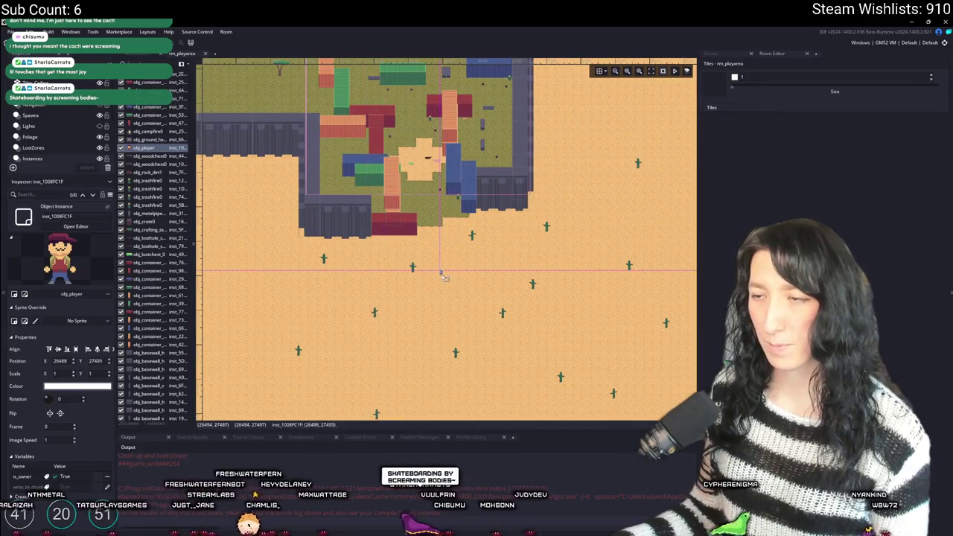
left_click_drag(442, 275, 459, 306)
key("F5")
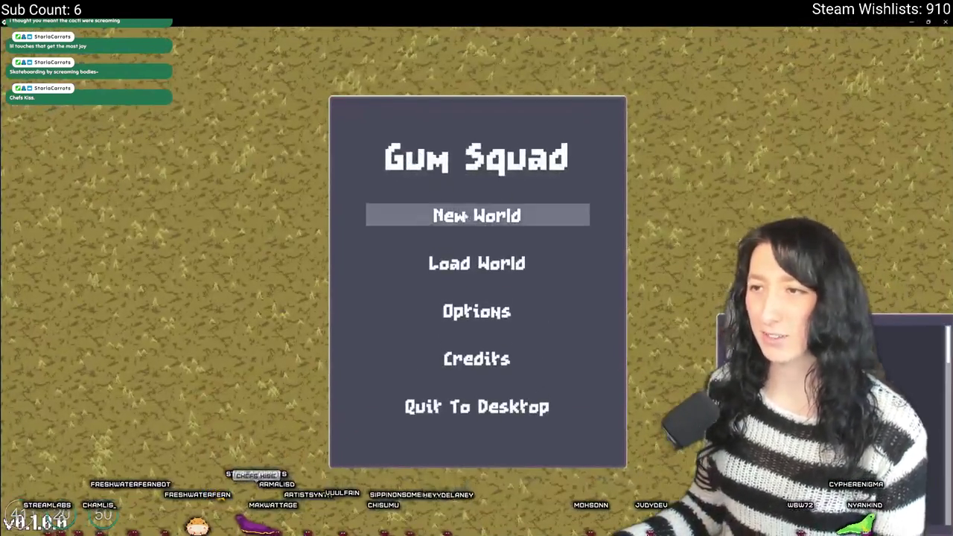
- Start a new world lobby and move the revolver from the weapon slot into the inventory
left_click(469, 212)
left_click(446, 387)
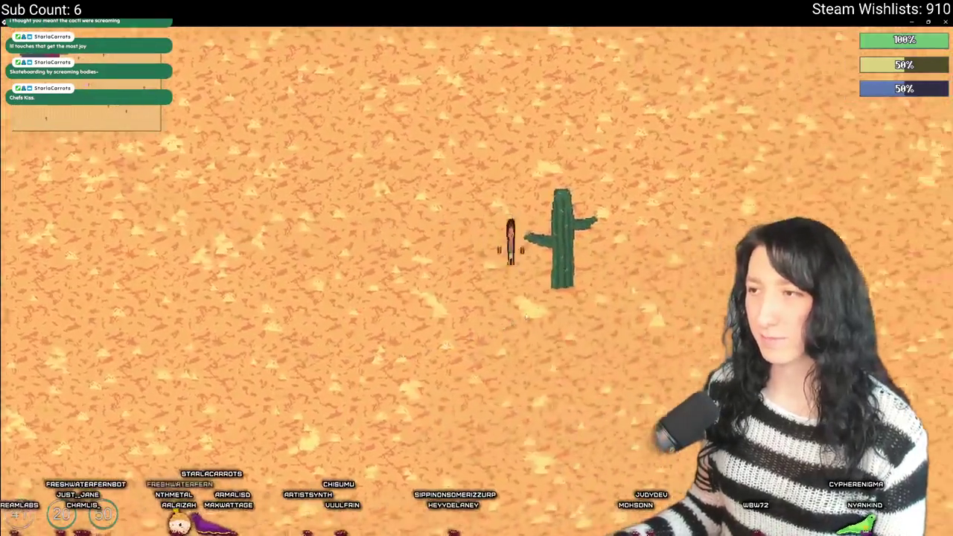
key("Tab")
left_click_drag(399, 247, 189, 313)
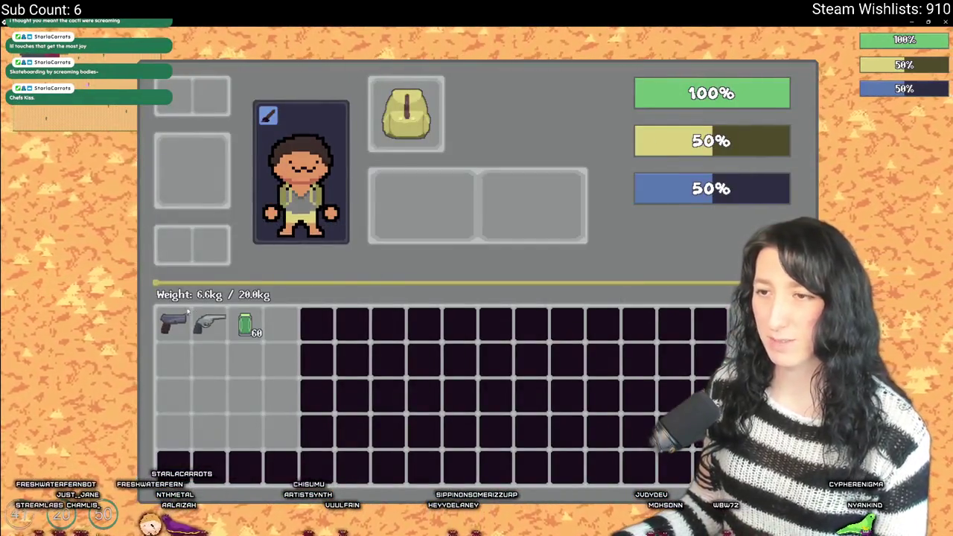
key("Tab")
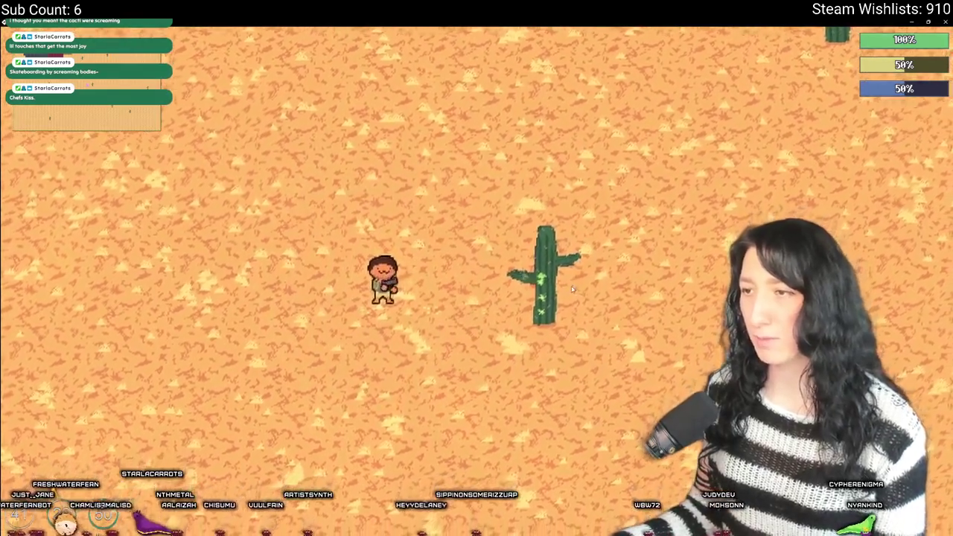
- Walk through the container yard and desert, then skate north-east past the red containers
key("d")
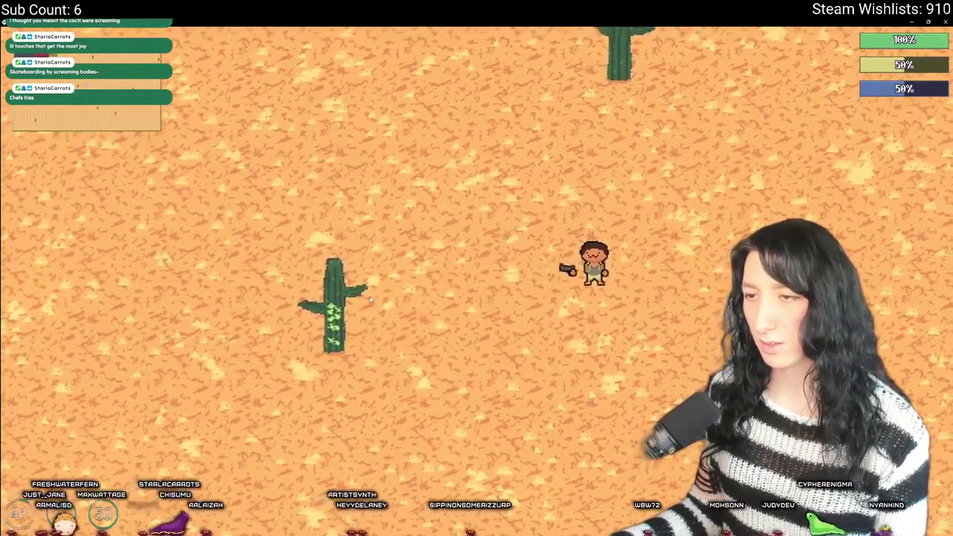
key("w")
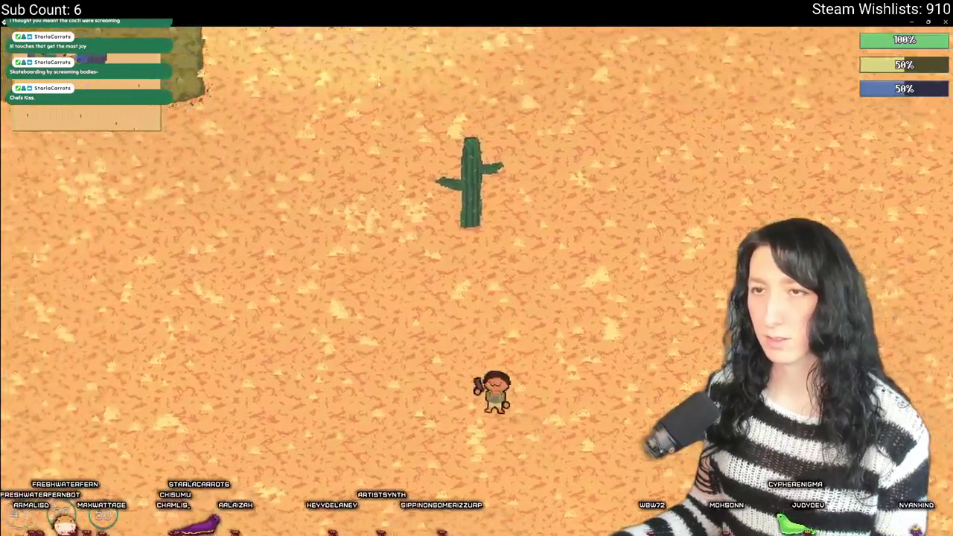
key("w")
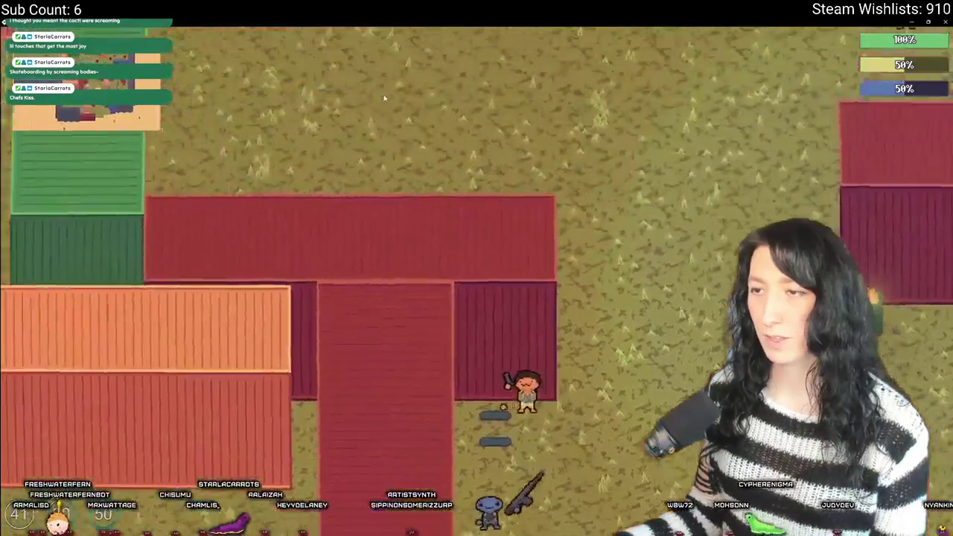
key("s")
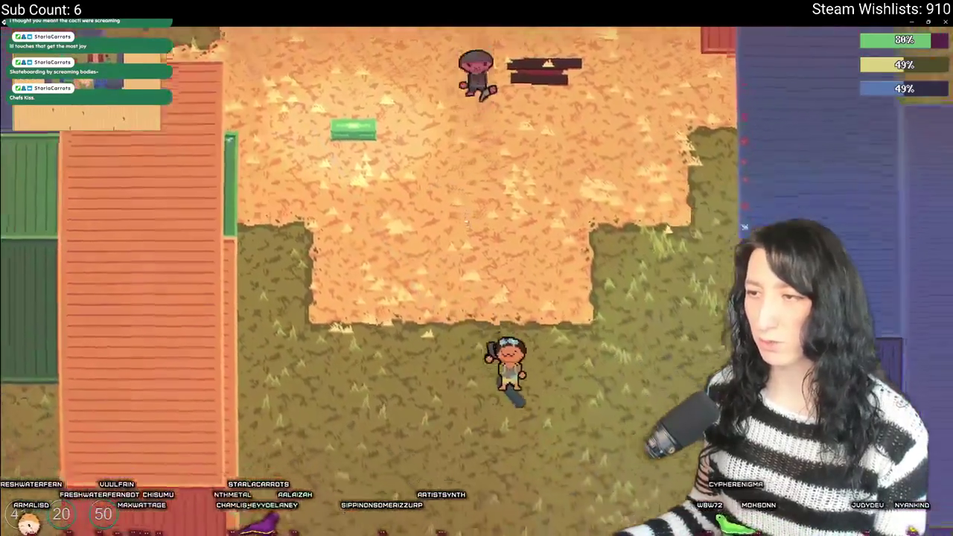
key("s")
key("a")
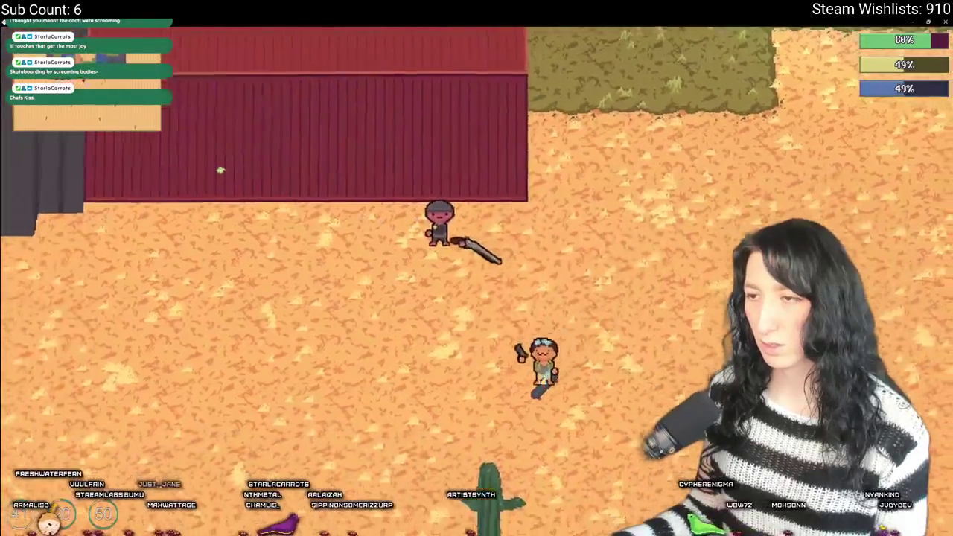
key("w")
key("d")
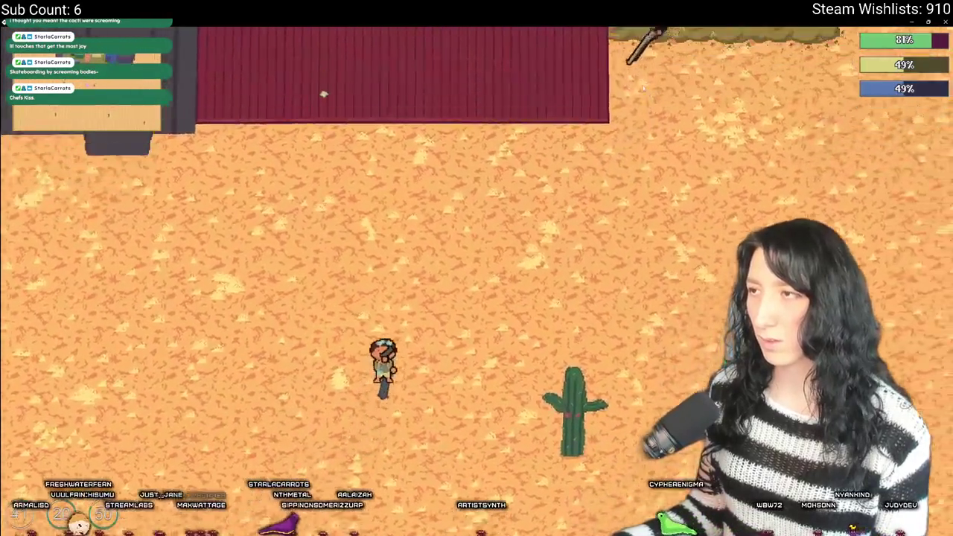
key("w")
key("d")
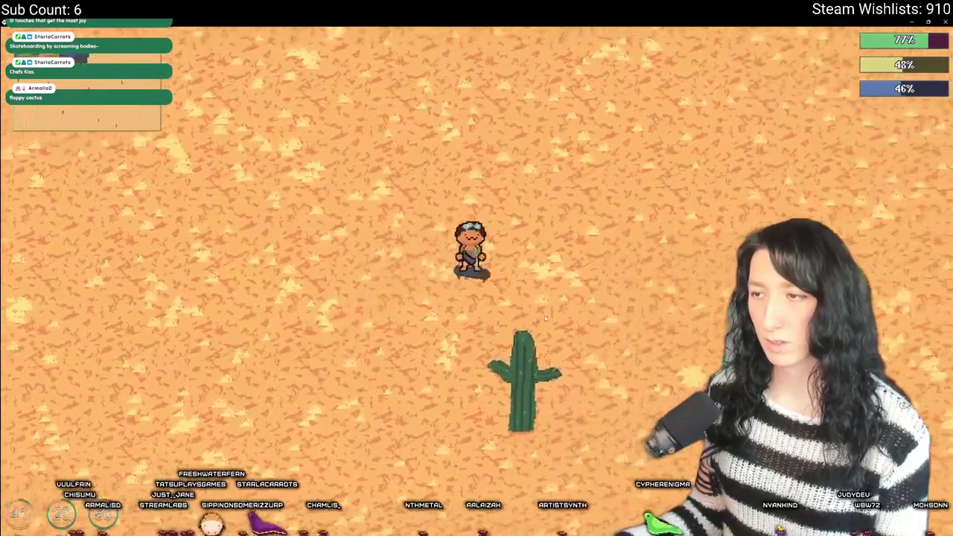
- Walk and skate around the cactus to test its collision
key("w")
key("d")
key("a")
key("a")
key("e")
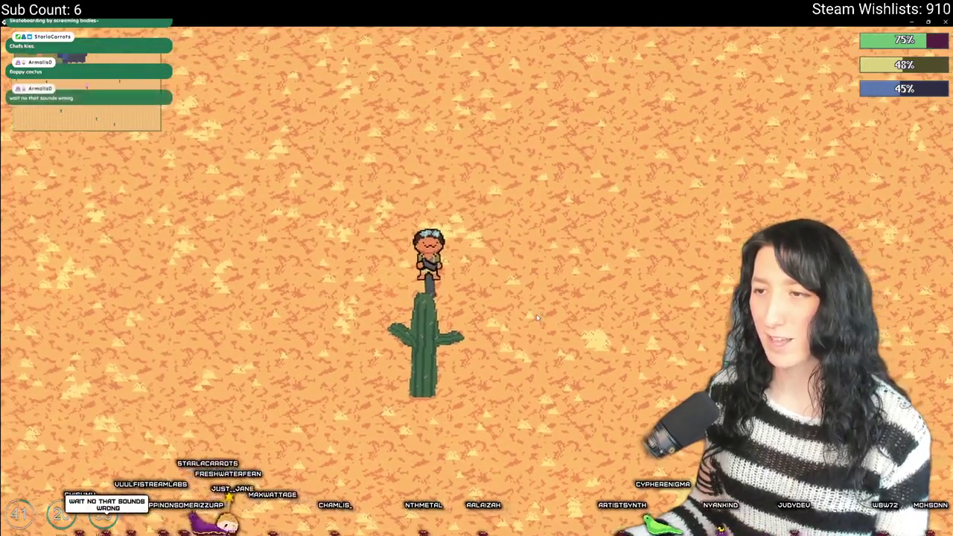
key("a")
key("d")
key("w")
key("a")
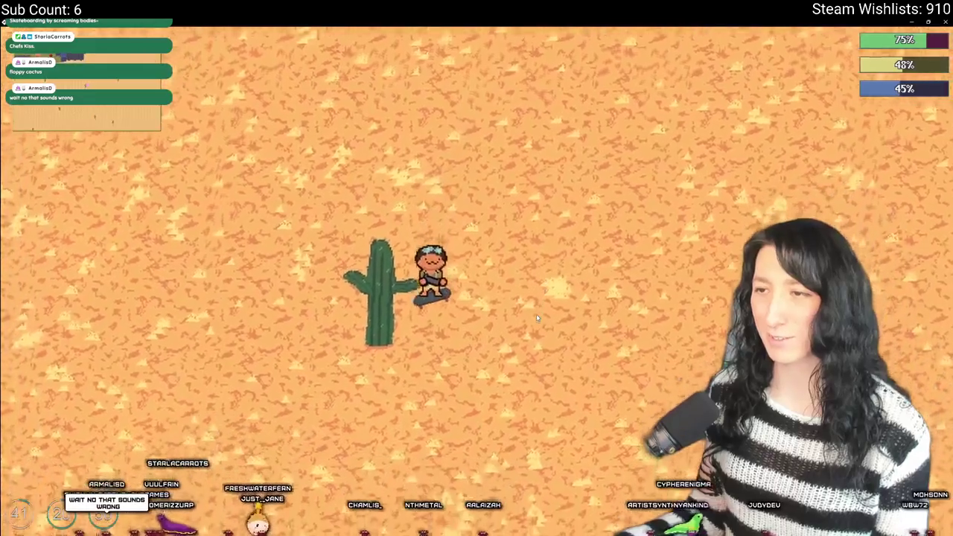
key("w")
key("s")
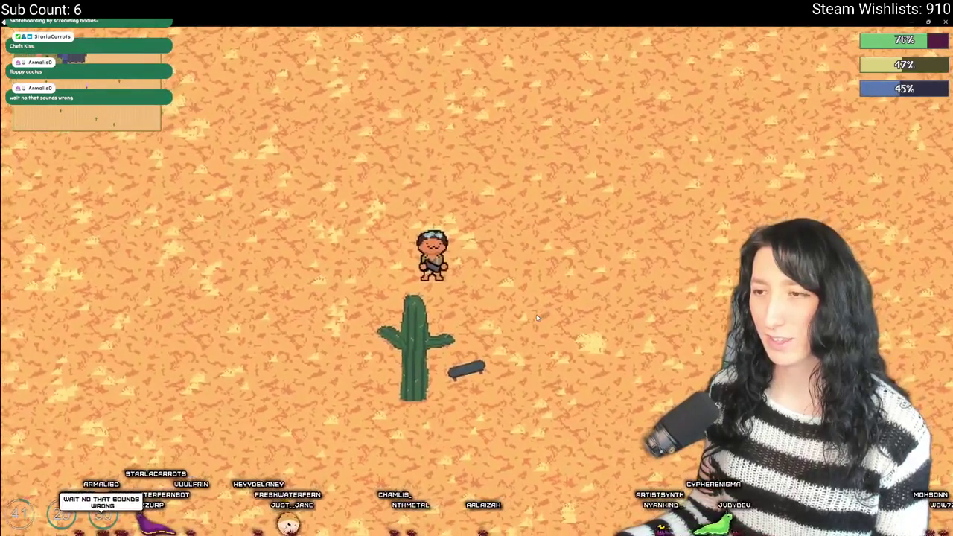
key("d")
key("a")
key("s")
key("w")
key("d")
- Walk away from the skateboard past the cactus, then quit back to GameMaker
key("s")
key("a")
key("w")
key("s")
key("d")
key("w")
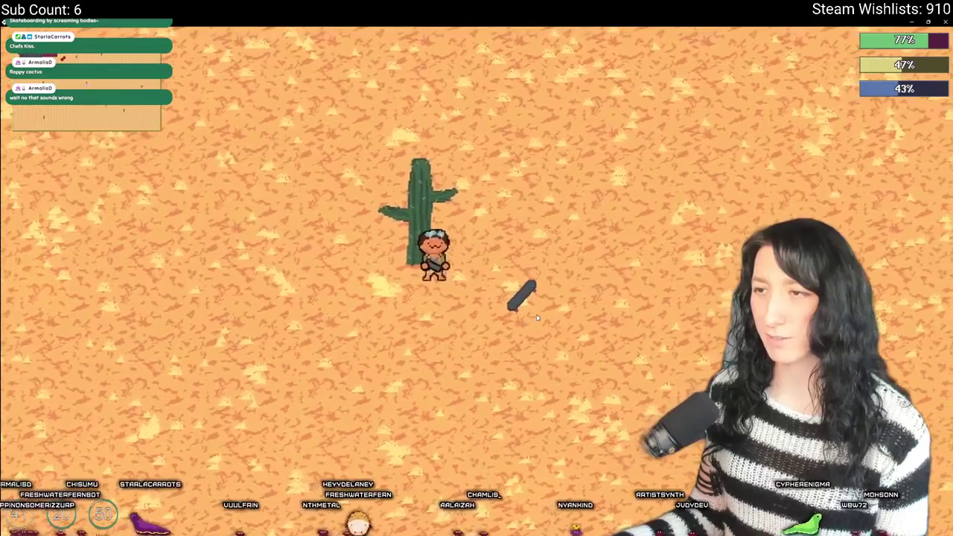
key("d")
key("w")
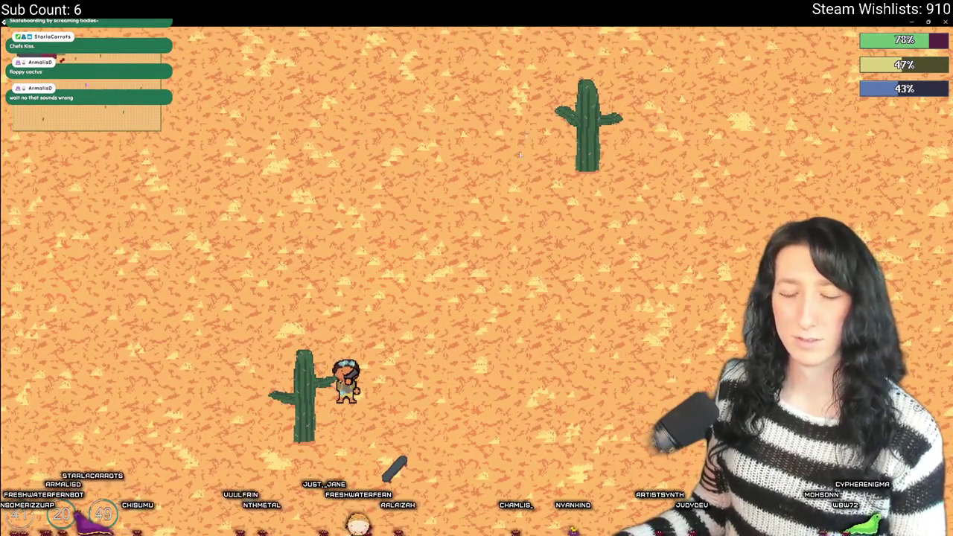
key("Escape")
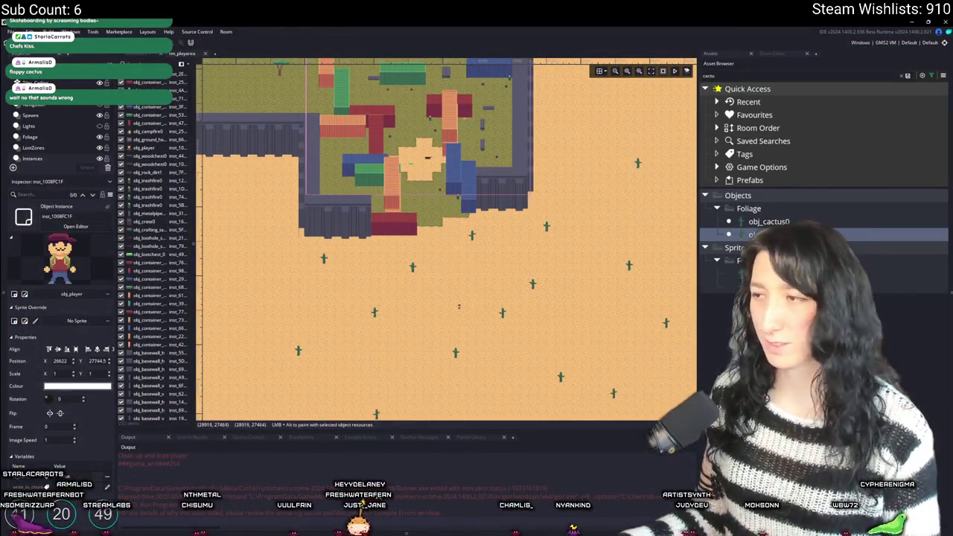
- Pull spr_cactus0's collision mask right edge in to 47
double_click(752, 274)
left_click(152, 211)
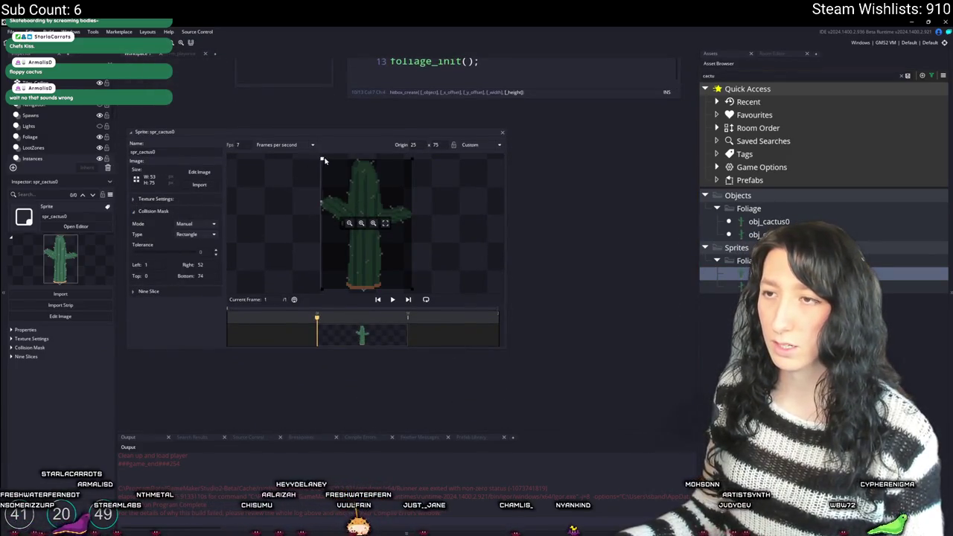
left_click_drag(408, 163, 403, 163)
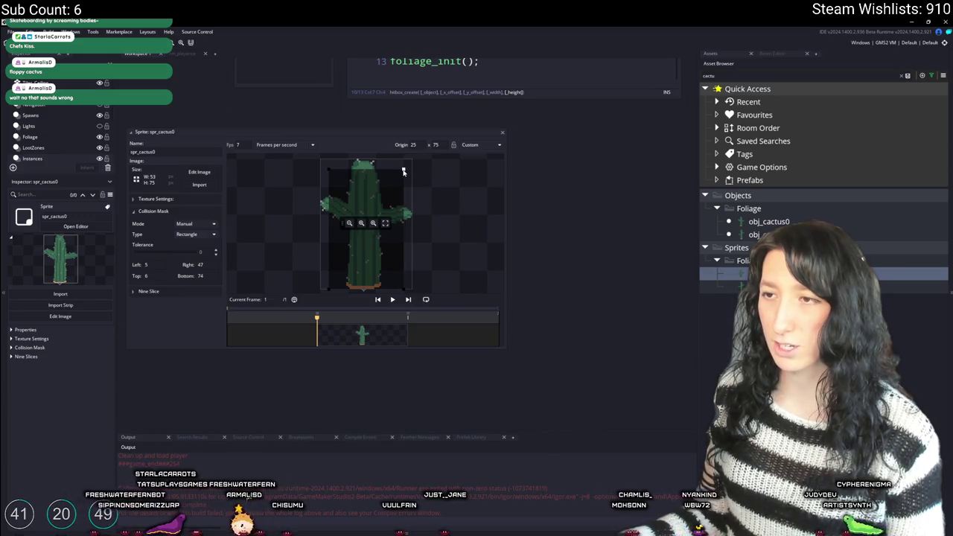
- Tighten spr_cactus1's collision mask, close both sprite editors, and rebuild the game
double_click(789, 285)
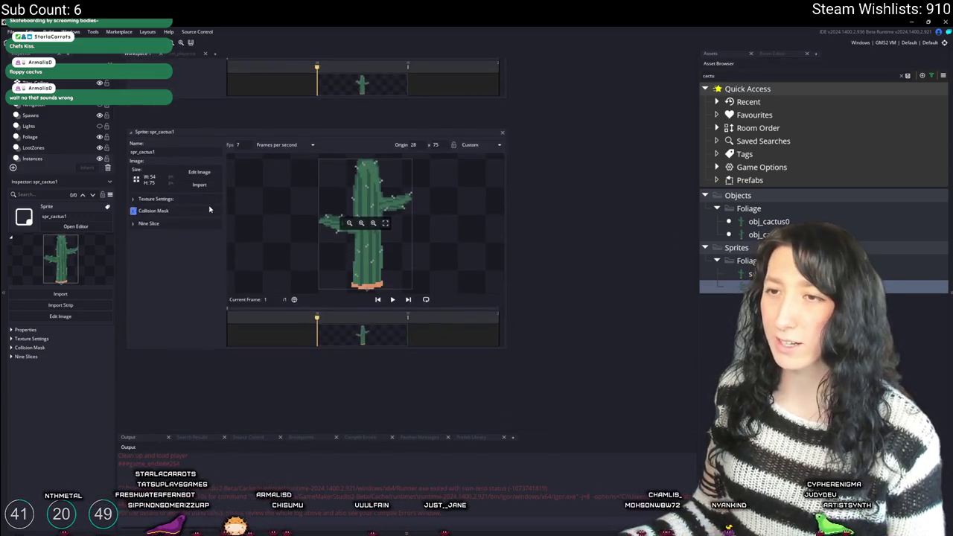
left_click(152, 211)
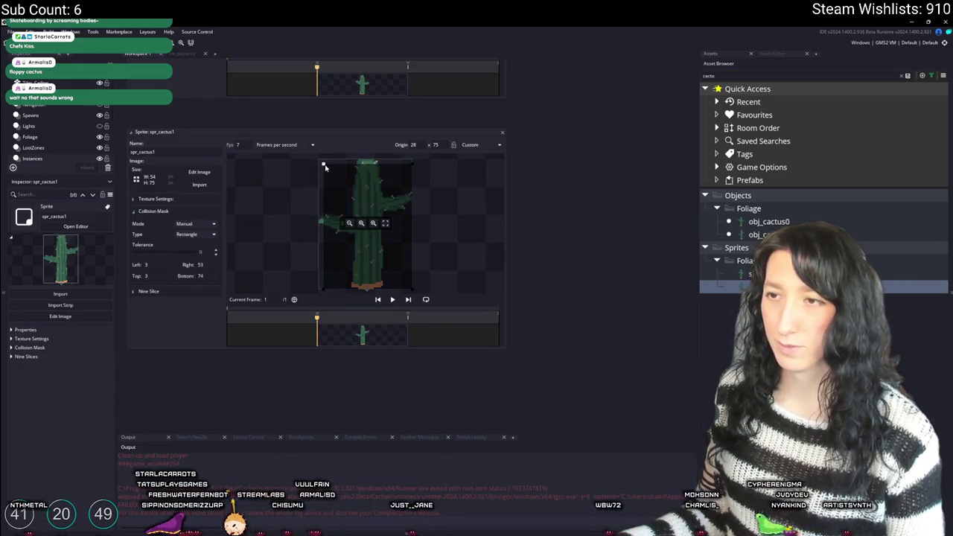
left_click_drag(582, 190, 581, 339)
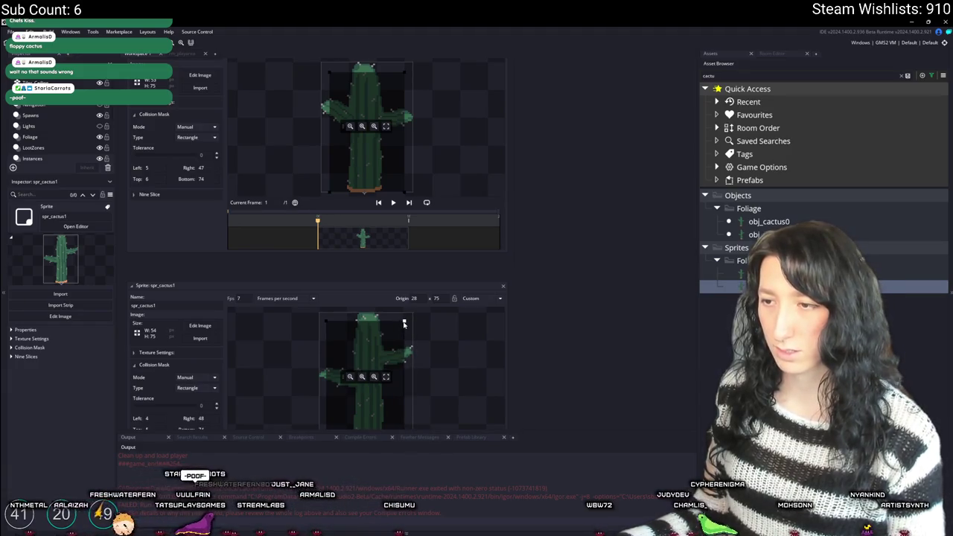
left_click(502, 287)
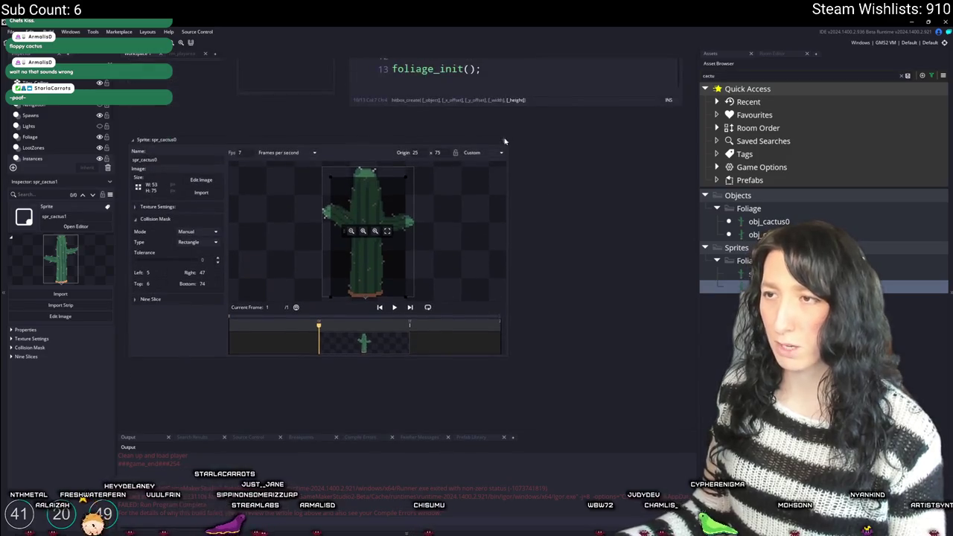
left_click(504, 141)
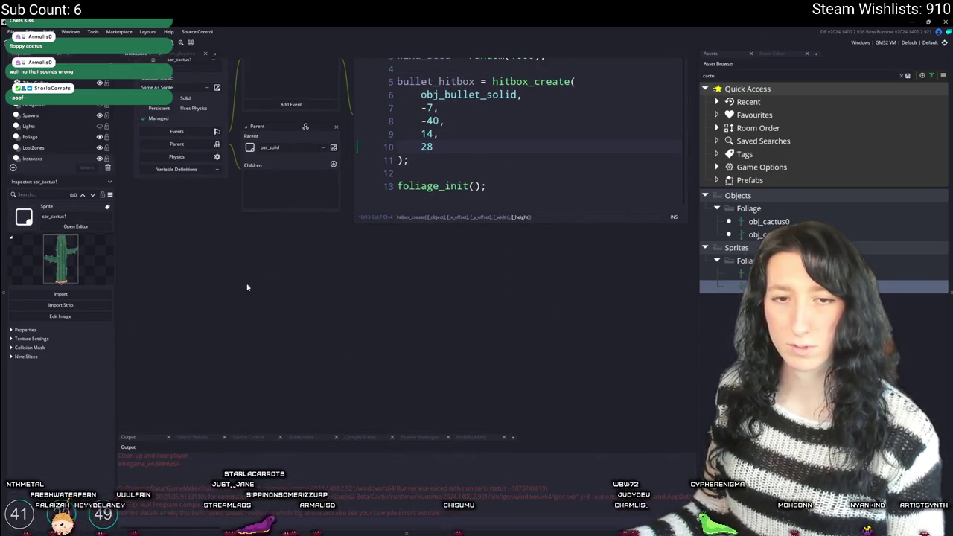
key("F5")
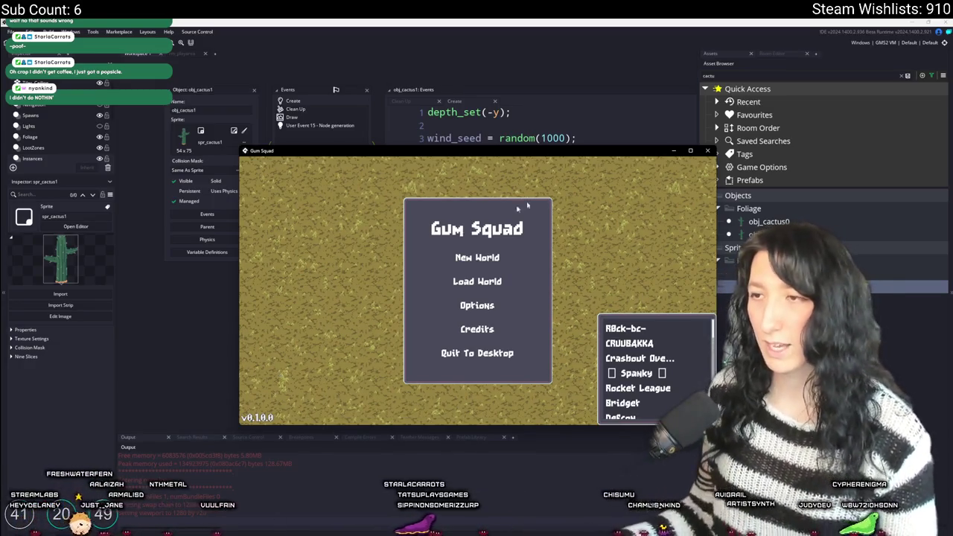
- Maximize the Gum Squad game window
double_click(542, 151)
- Create a private lobby in a new world, walk around the desert, and equip the gun
left_click(476, 215)
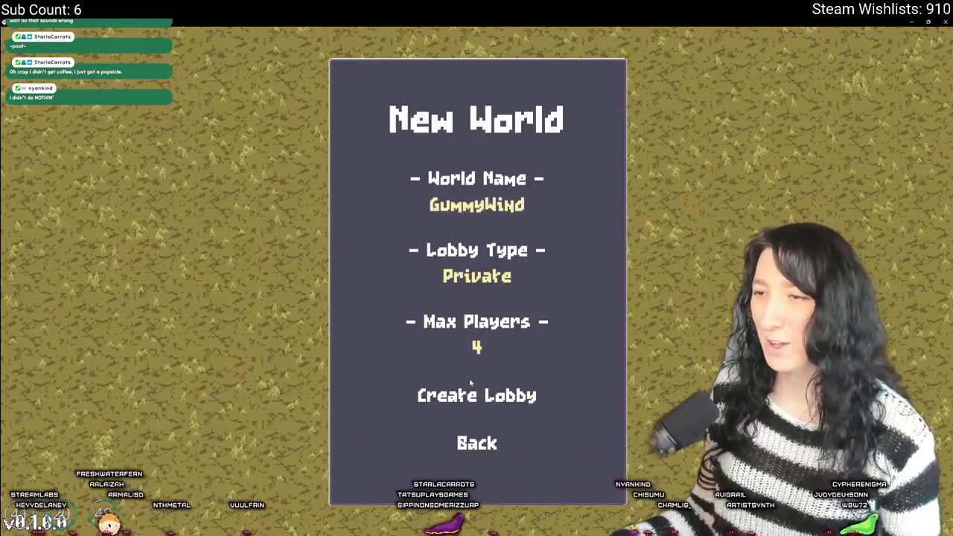
left_click(463, 389)
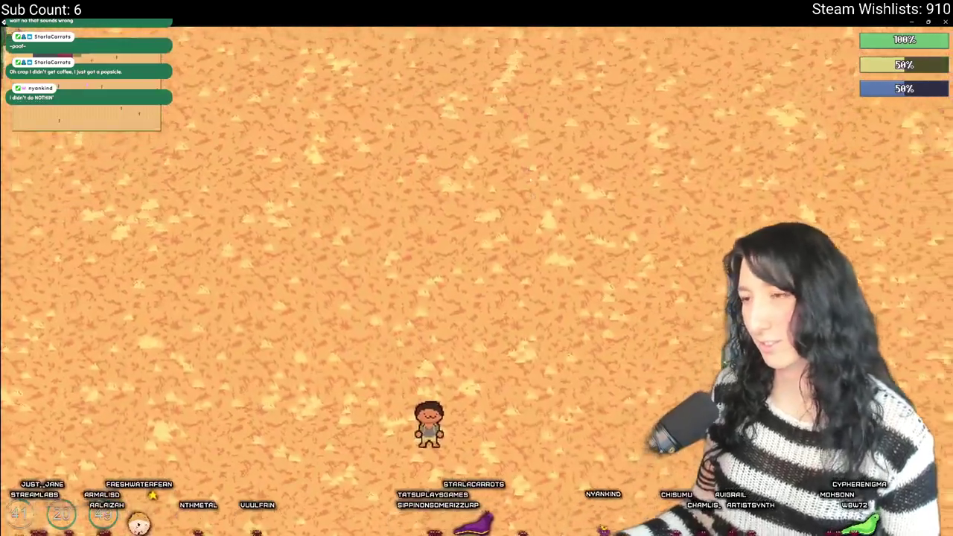
key("s")
key("w")
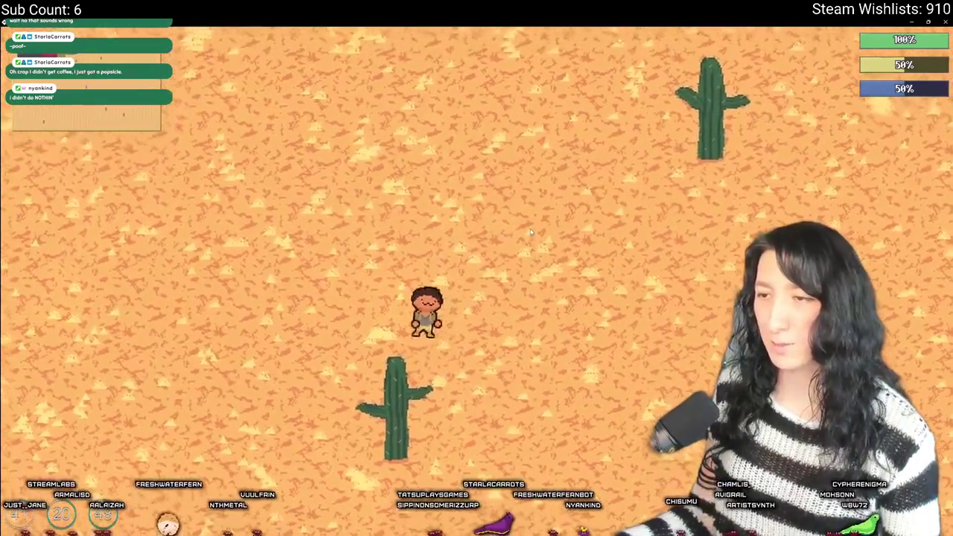
key("a")
key("d")
key("e")
key("e")
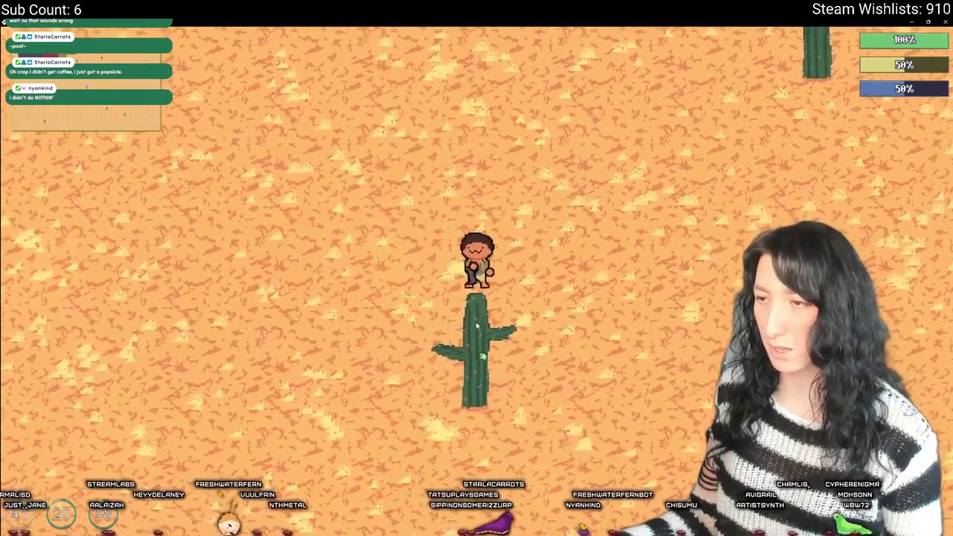
- Walk around the cactus to test its collision, then stop the game
key("a")
key("s")
key("d")
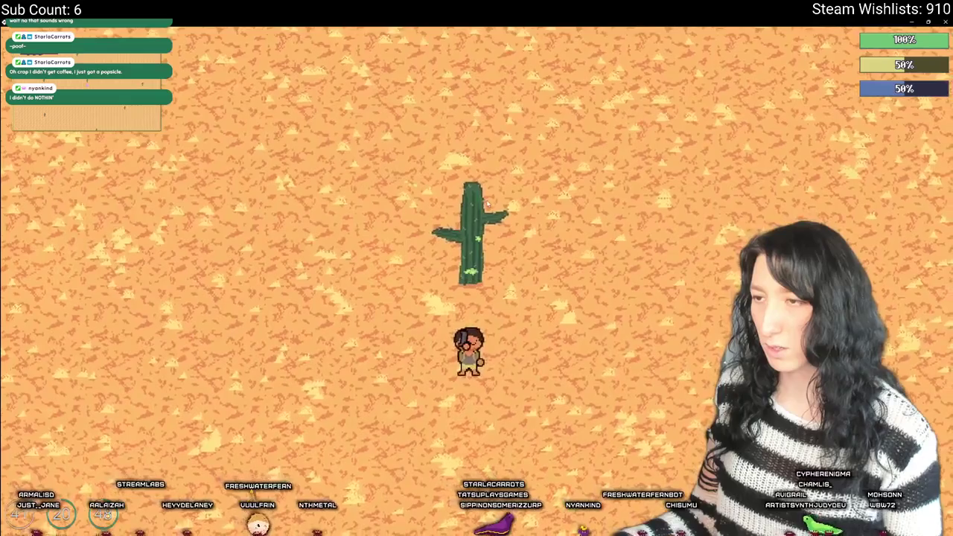
key("d")
key("w")
key("w")
key("a")
key("a")
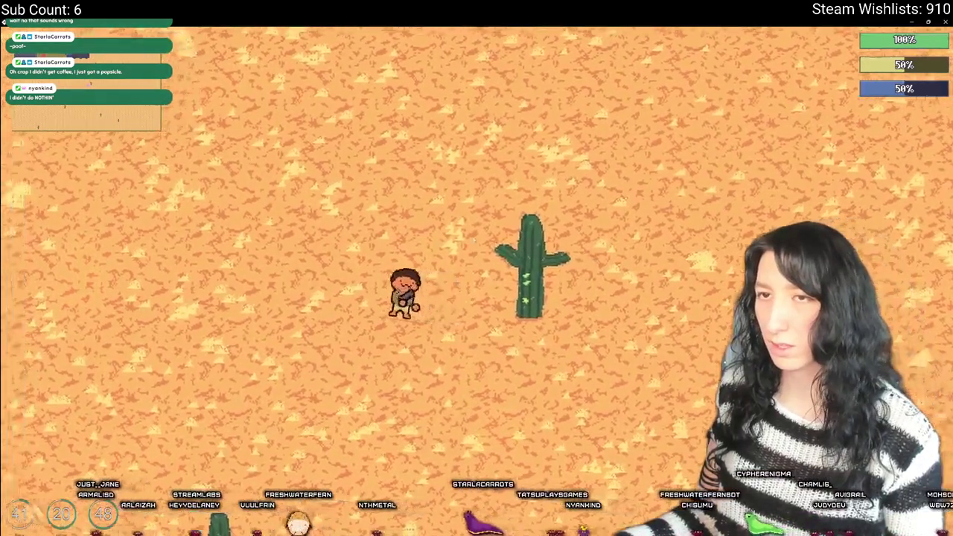
key("s")
key("a")
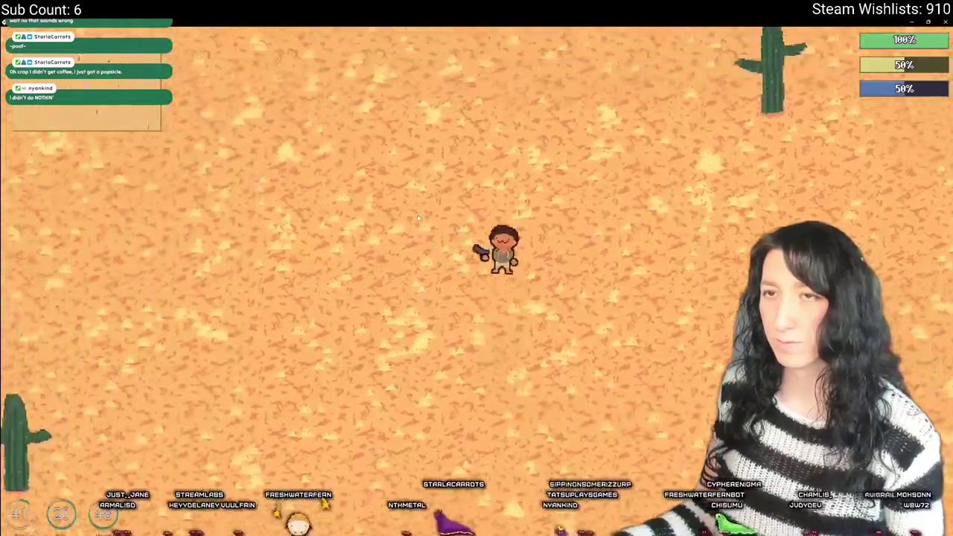
key("w")
key("d")
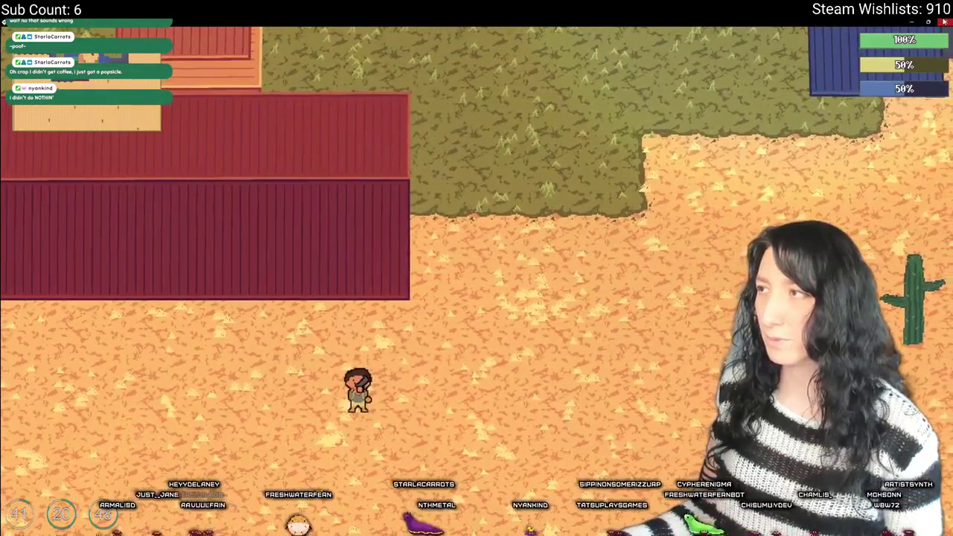
key("Escape")
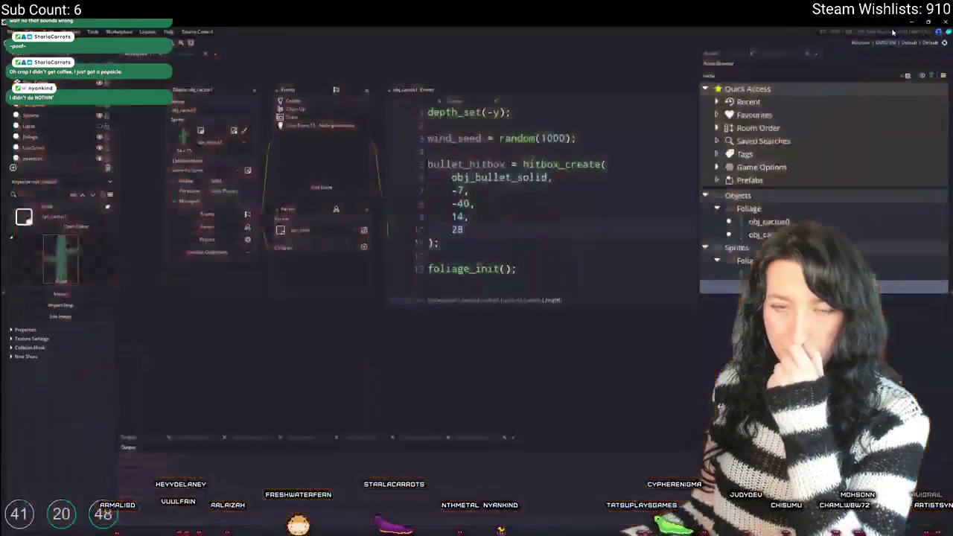
- Open the rm_playarea room for editing
scroll(282, 88, "up", 1)
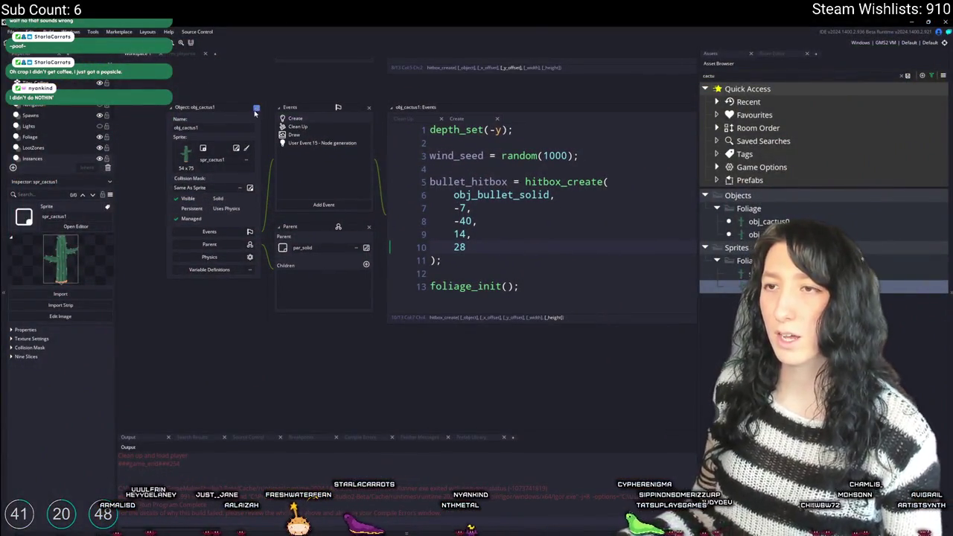
scroll(255, 111, "up", 5)
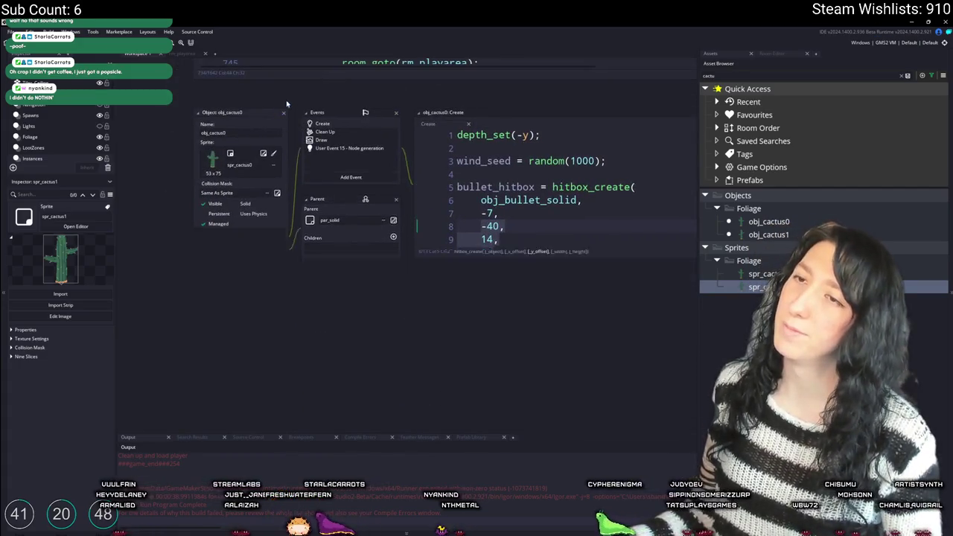
scroll(273, 307, "up", 10)
left_click(173, 56)
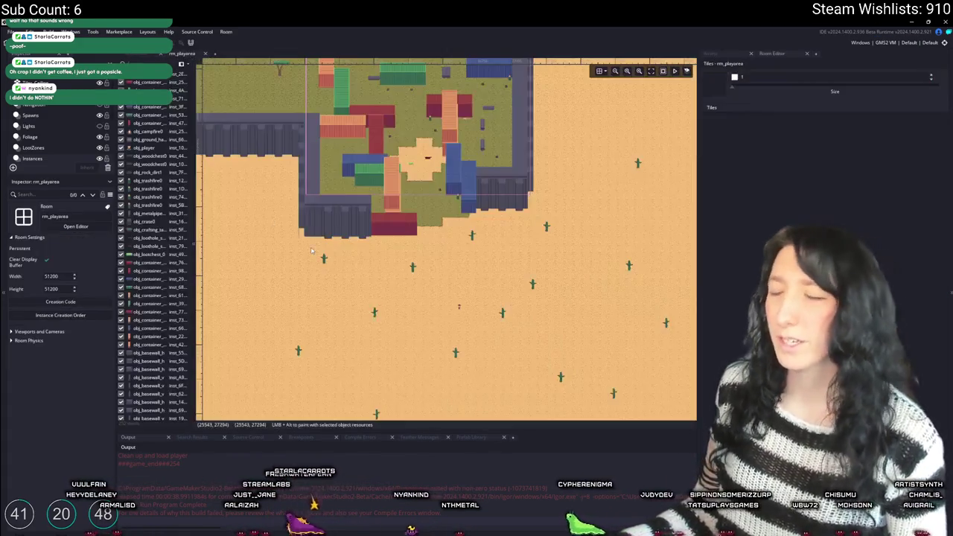
- Box-select the walled compound's object instances using two drag selections
scroll(376, 227, "down", 2)
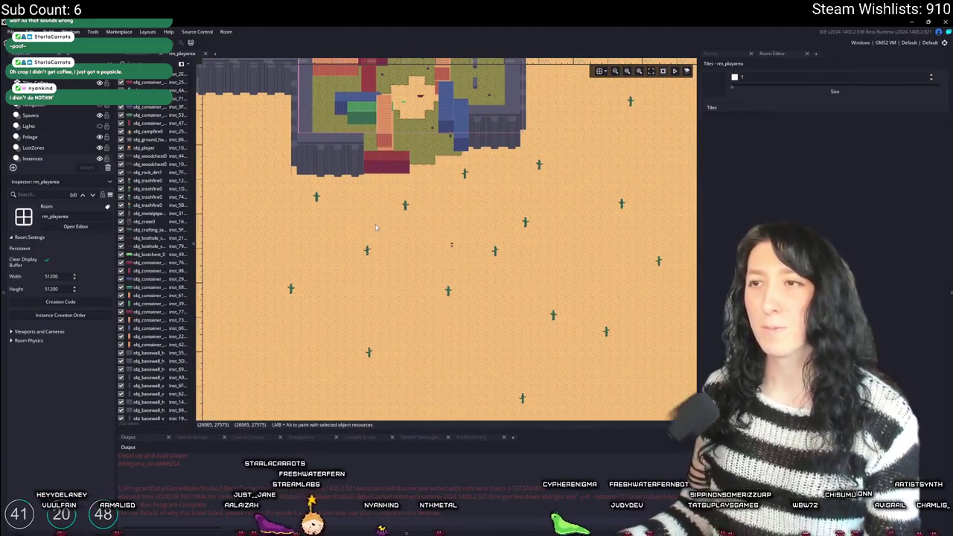
scroll(351, 196, "up", 5)
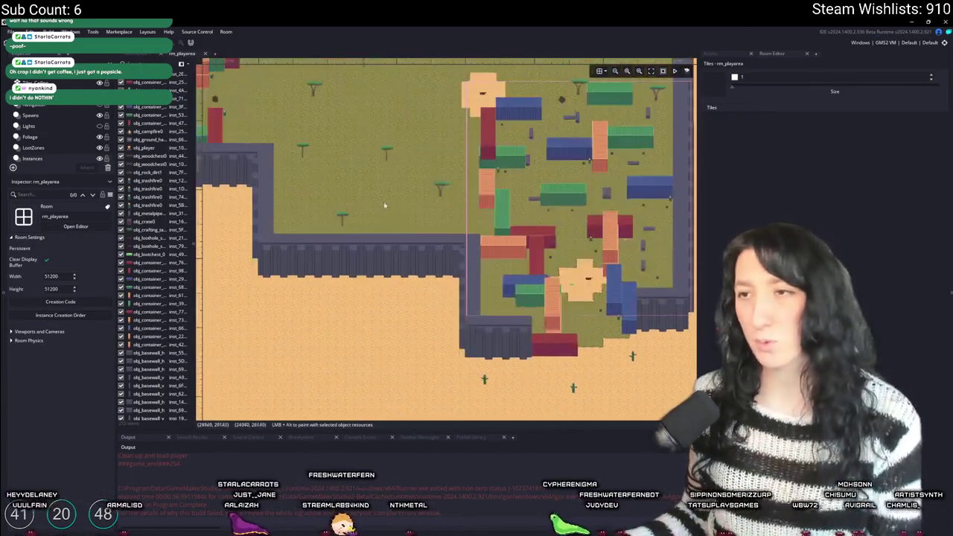
left_click_drag(565, 357, 327, 175)
scroll(327, 176, "down", 3)
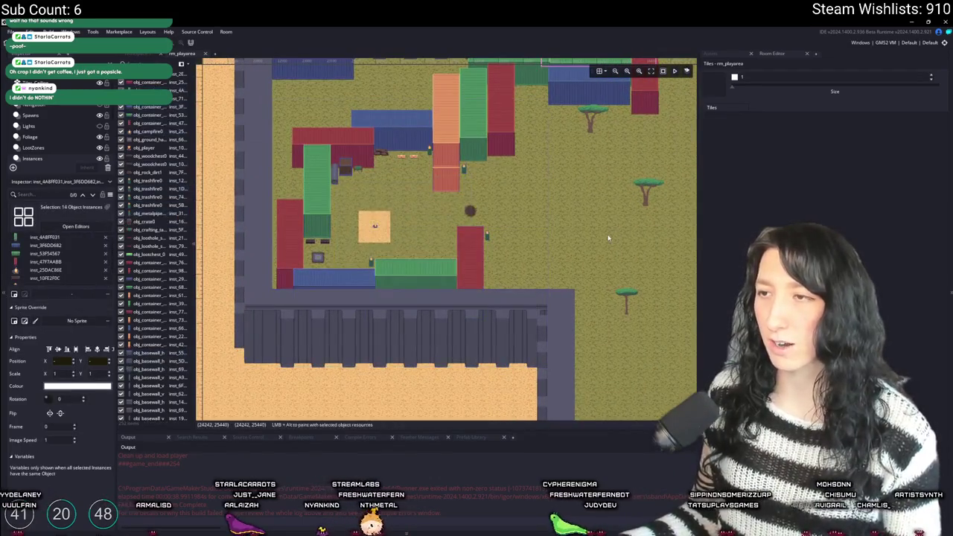
scroll(387, 270, "up", 3)
scroll(387, 270, "down", 3)
left_click_drag(566, 405, 339, 167)
scroll(335, 135, "up", 3)
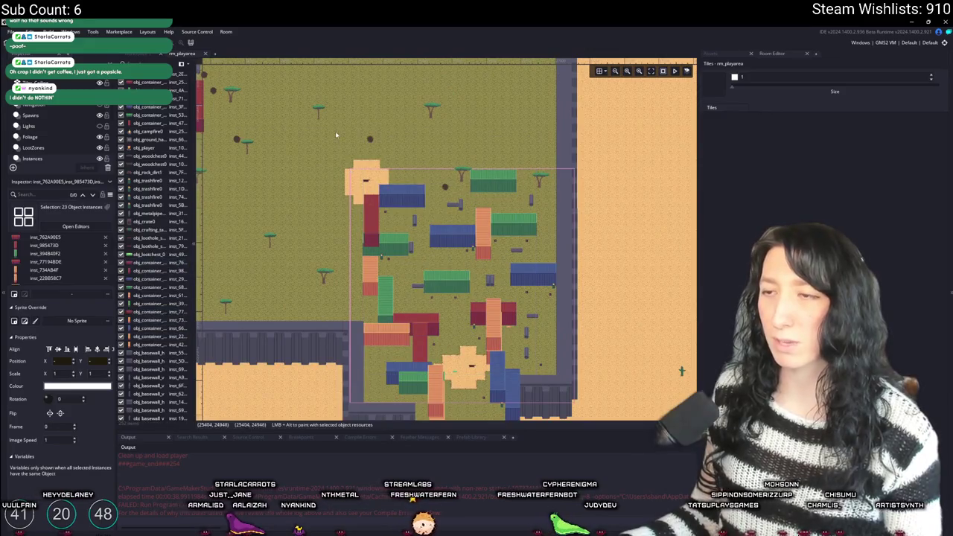
left_click(30, 114)
- Move a spawn instance about 110 px to the right on the Spawns layer
scroll(382, 225, "up", 2)
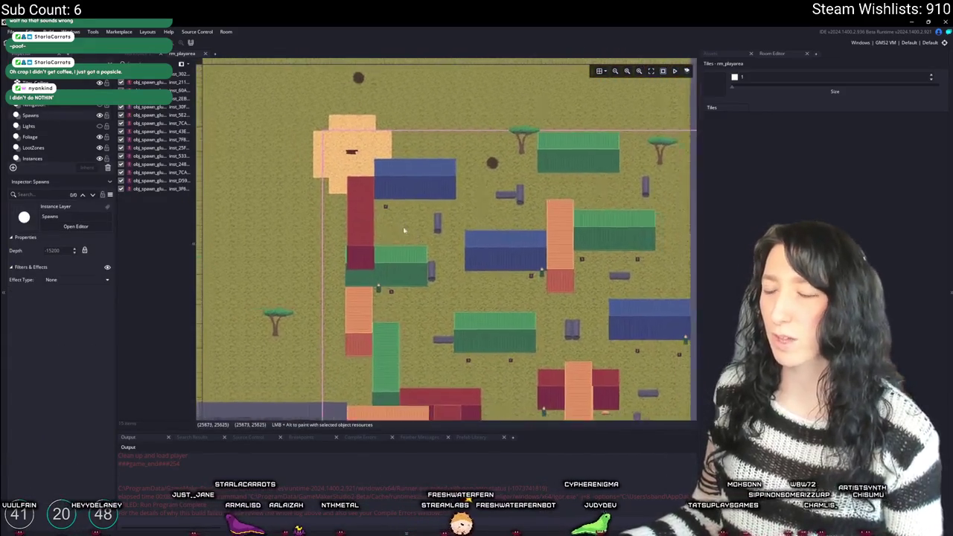
scroll(536, 298, "up", 1)
left_click(548, 201)
left_click_drag(549, 201, 632, 206)
scroll(633, 206, "up", 1)
scroll(577, 227, "up", 1)
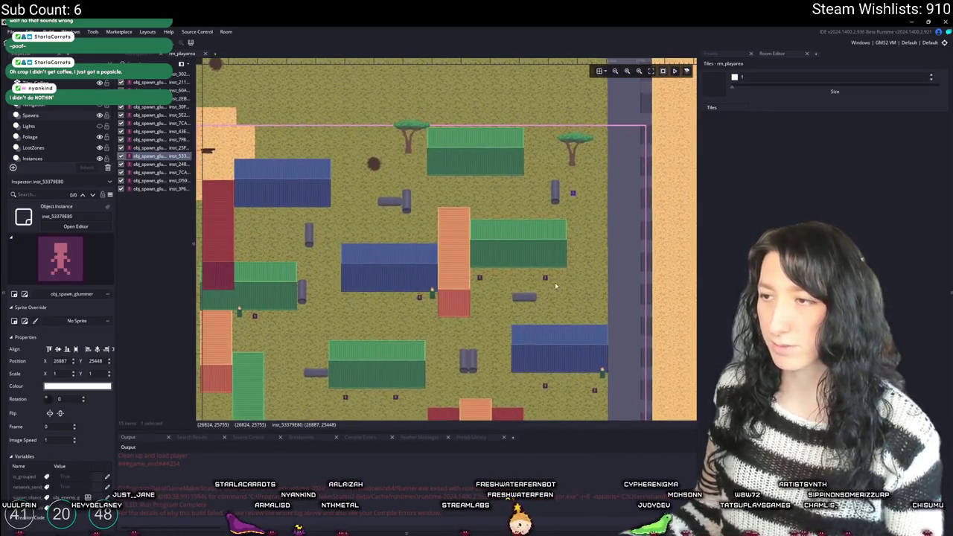
scroll(478, 278, "left", 5)
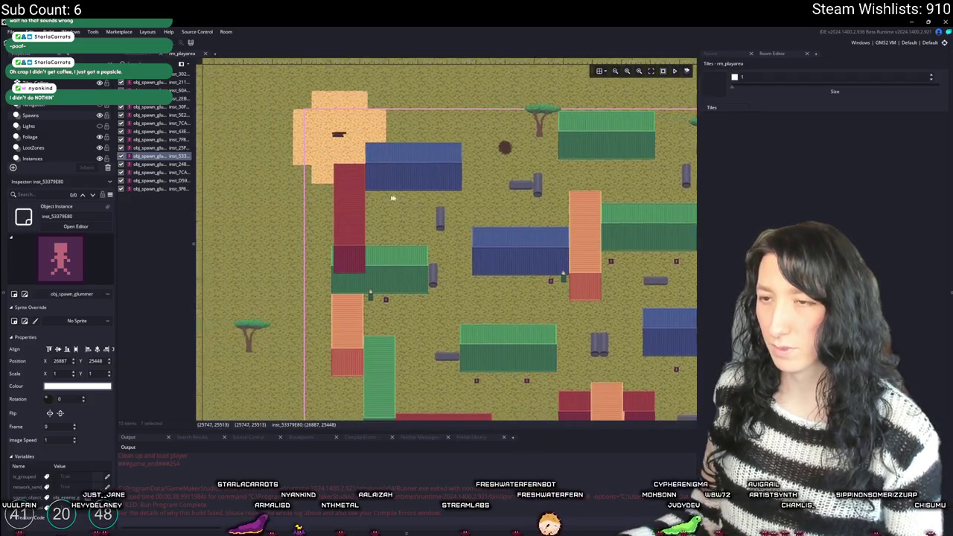
- Delete the green container overlapping the red vertical container on the Instances layer
left_click(32, 158)
scroll(366, 210, "right", 3)
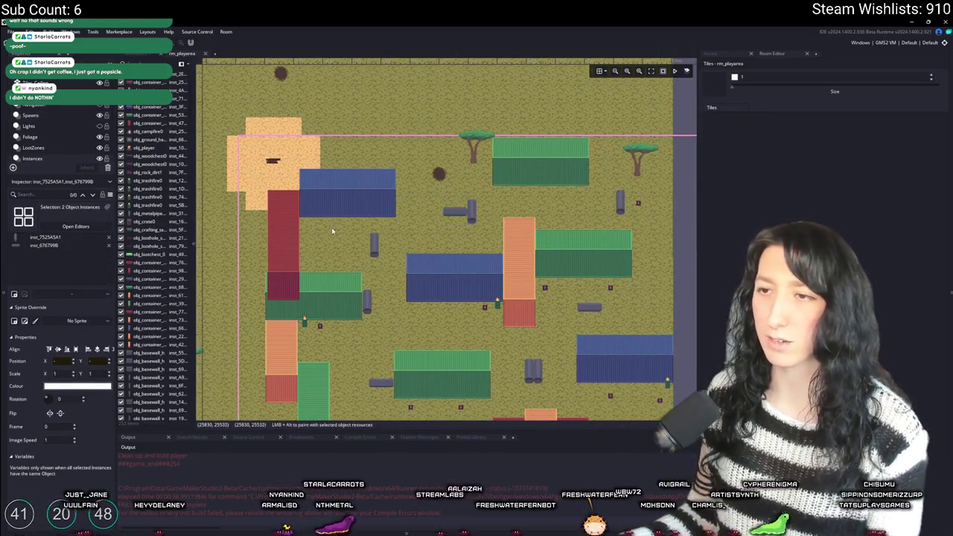
scroll(332, 231, "left", 2)
left_click(358, 279)
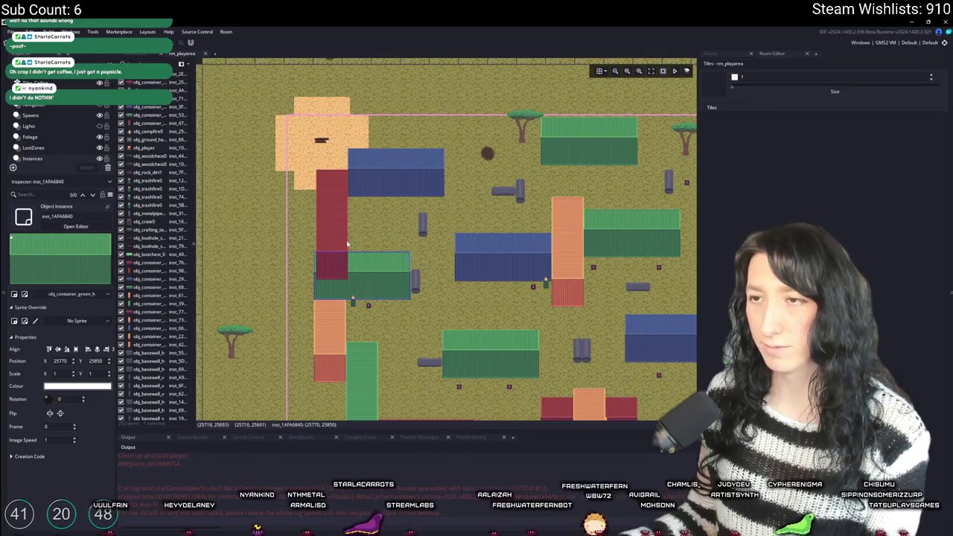
left_click(344, 241)
left_click(372, 263)
key("Delete")
left_click(333, 229)
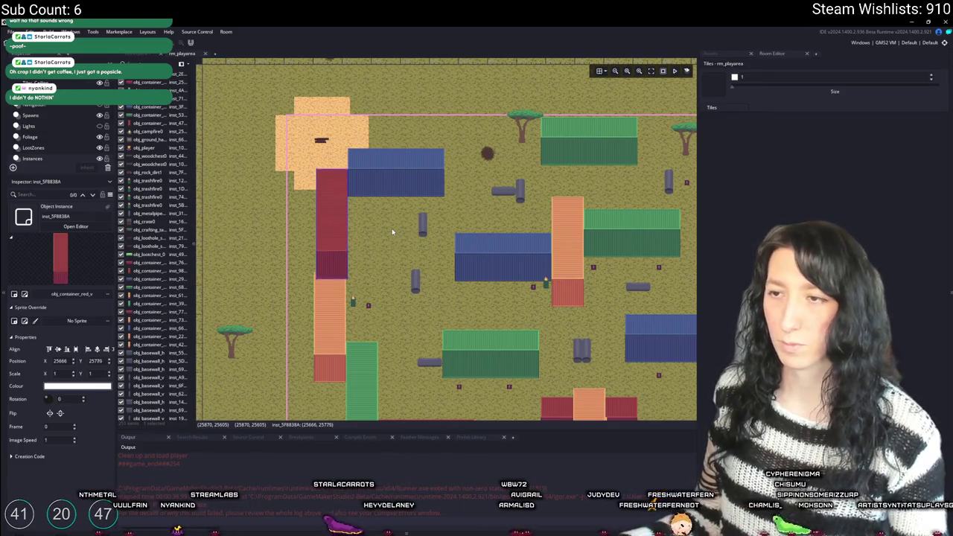
- Undo the deletion to bring back the green container, then deselect it
key("ctrl+z")
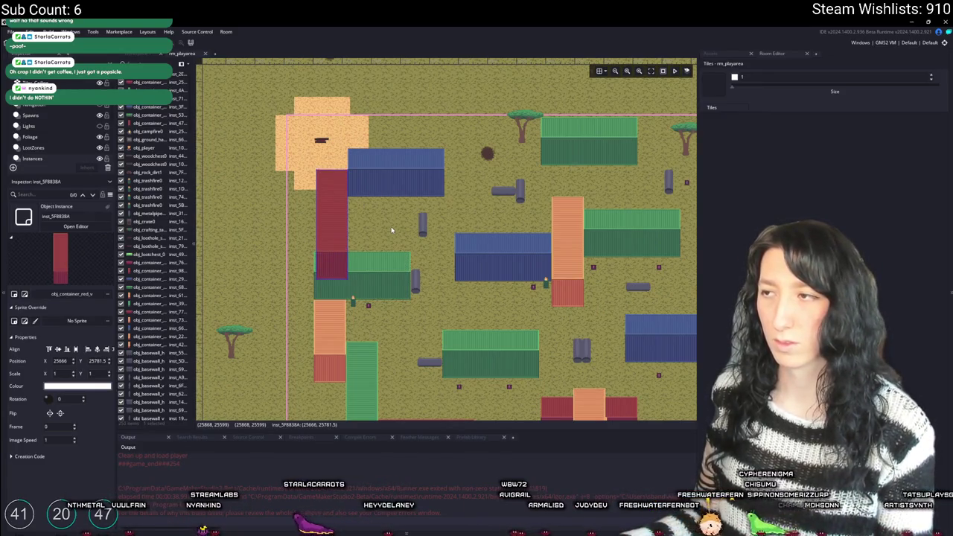
left_click(379, 260)
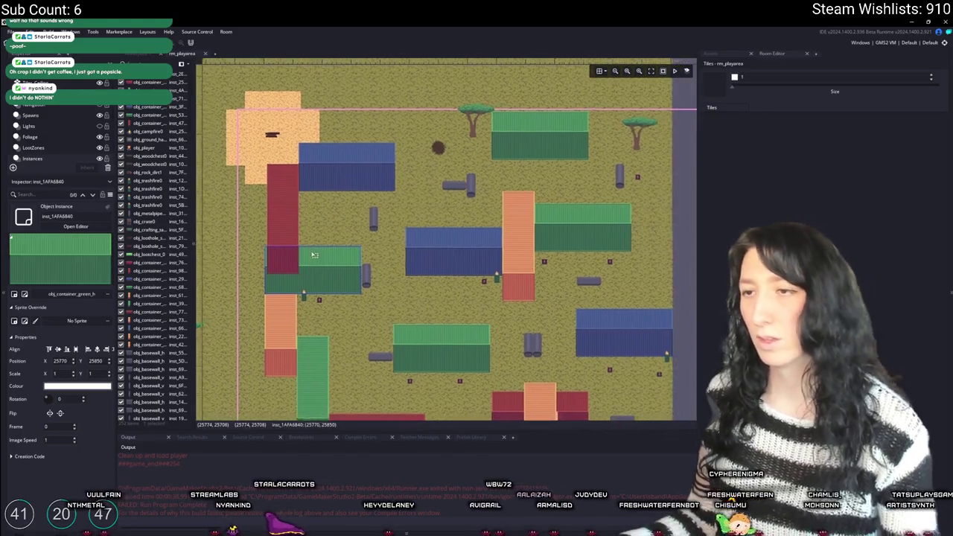
scroll(304, 243, "down", 2)
scroll(335, 268, "left", 3)
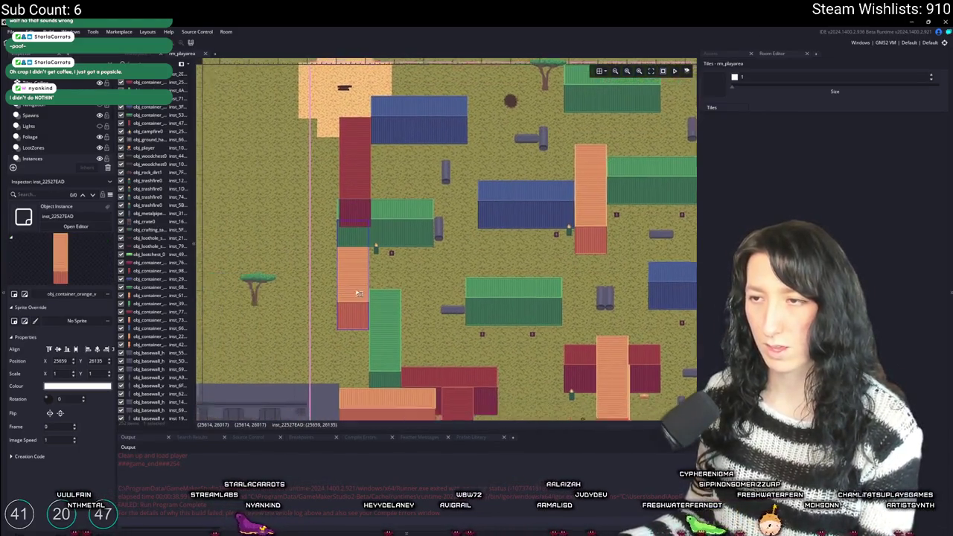
left_click(361, 291)
- Look over the container yard, inspecting an orange shipping container and the trash fire
scroll(361, 292, "down", 3)
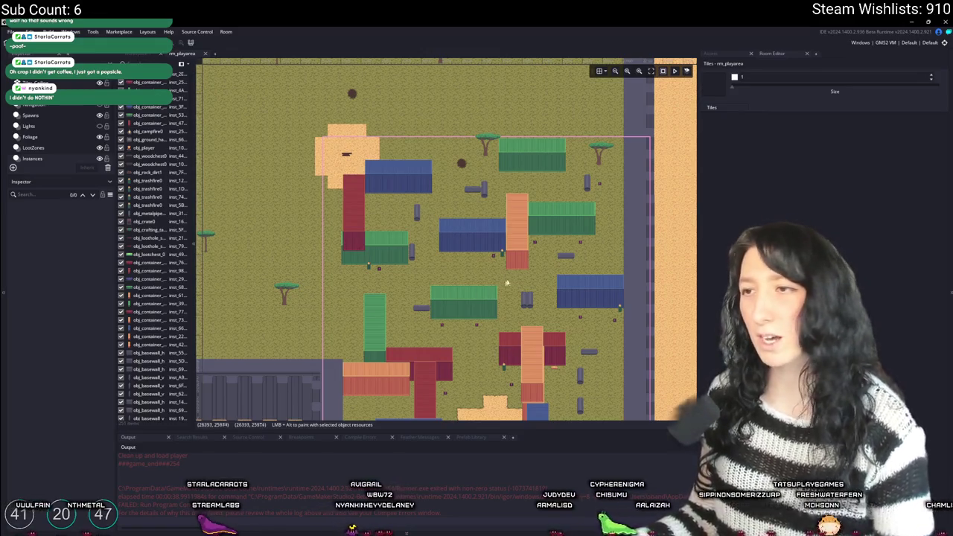
scroll(387, 269, "down", 1)
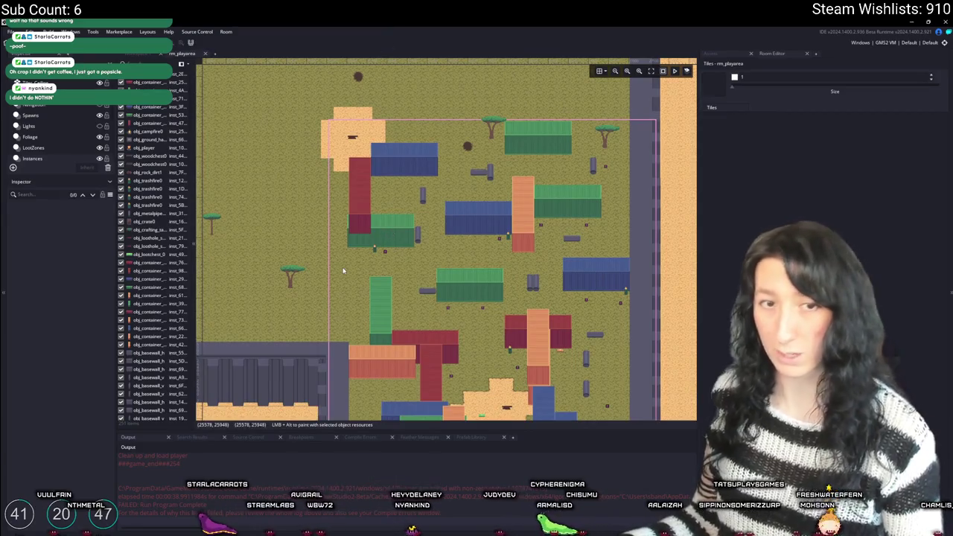
scroll(358, 277, "up", 1)
scroll(357, 281, "down", 1)
scroll(364, 234, "up", 1)
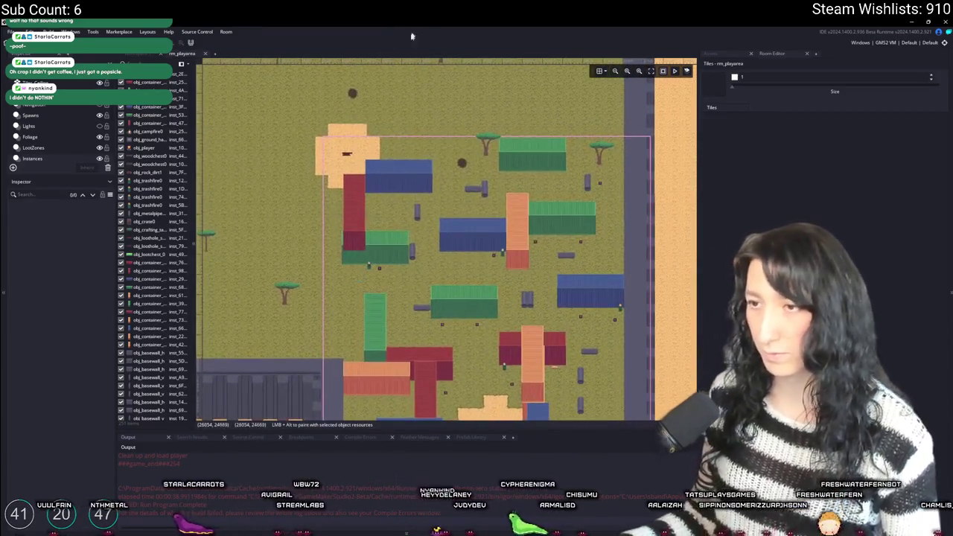
scroll(360, 186, "up", 1)
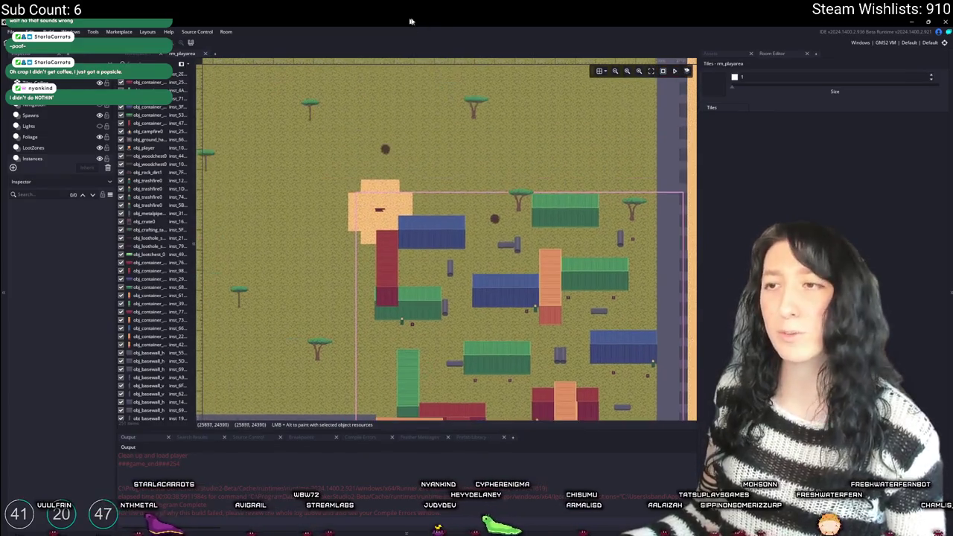
scroll(360, 143, "down", 1)
scroll(394, 194, "down", 2)
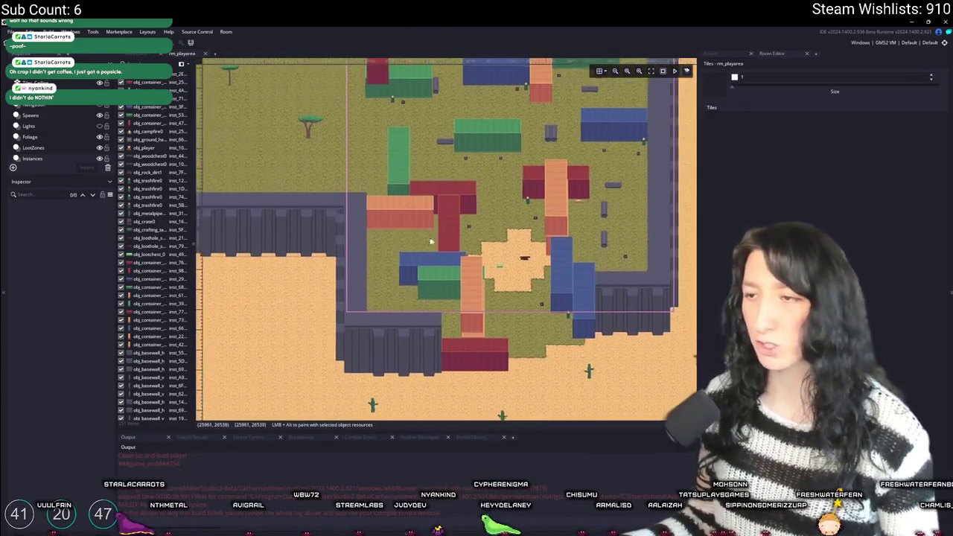
scroll(409, 171, "up", 1)
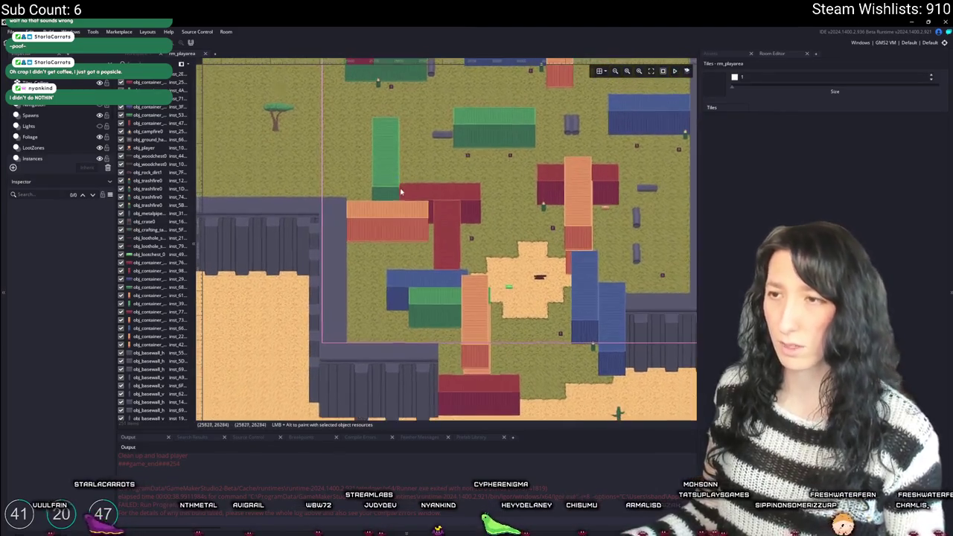
scroll(361, 230, "up", 1)
left_click(386, 316)
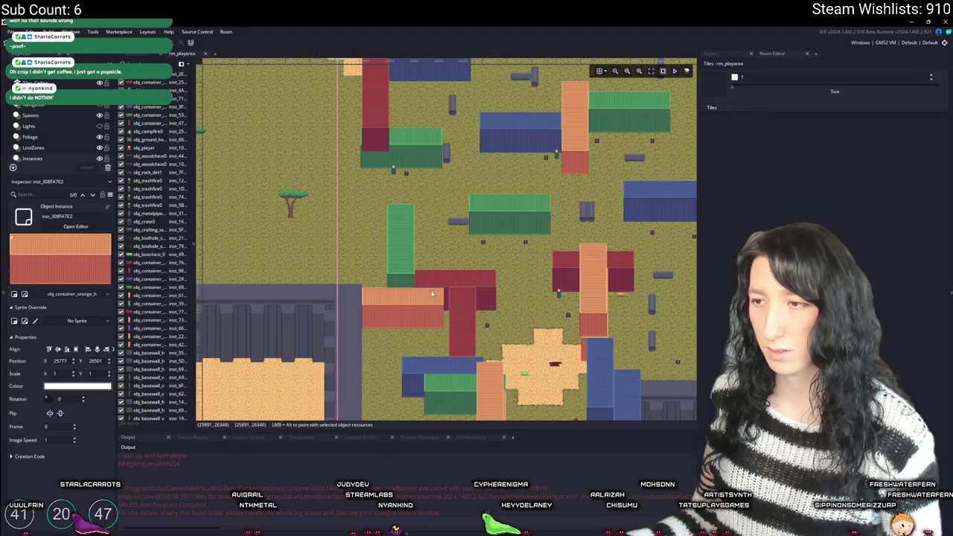
scroll(432, 294, "down", 2)
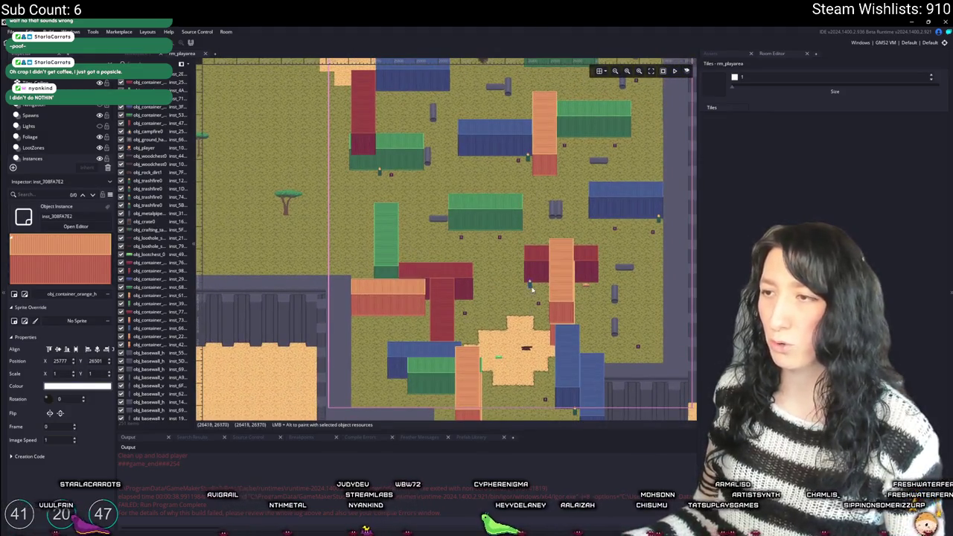
left_click(530, 286)
- Bring the open desert with cacti into view and select the Tiles layer
scroll(451, 262, "down", 2)
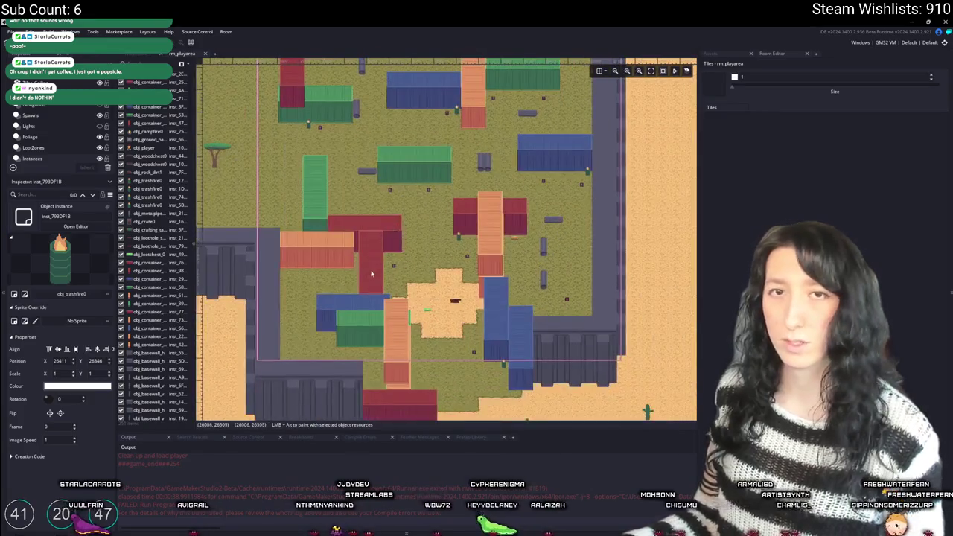
scroll(376, 265, "down", 3)
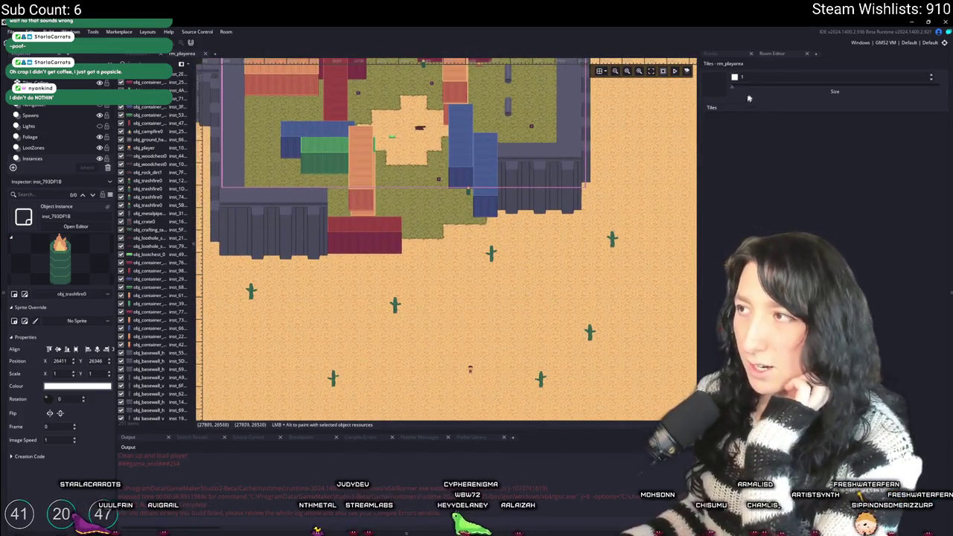
scroll(69, 152, "down", 2)
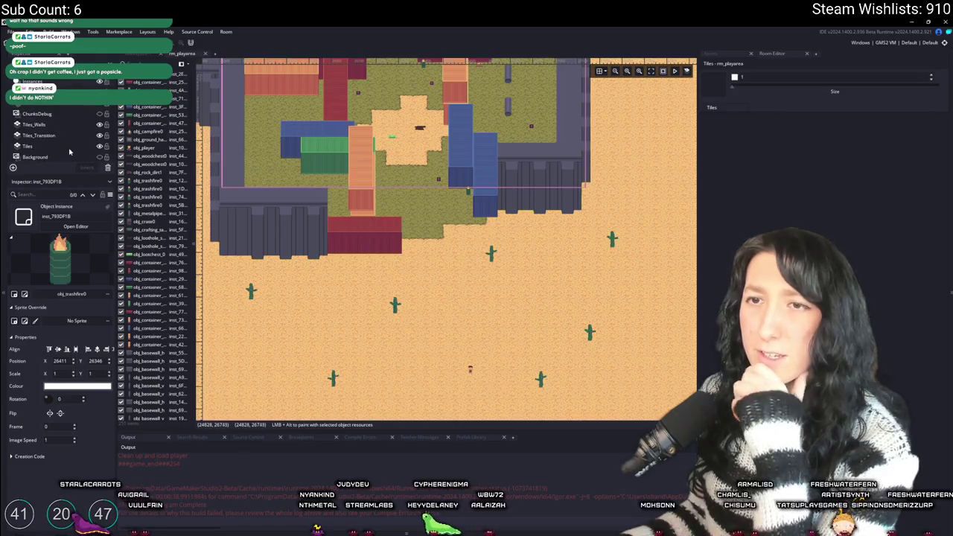
left_click(45, 146)
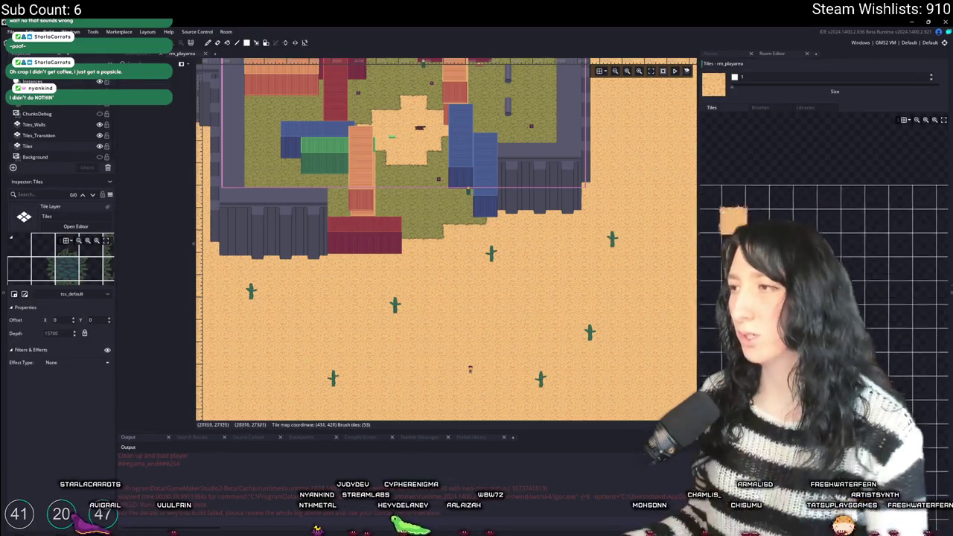
- Pick the dark brown floor tile and paint a first block of it in the desert
scroll(910, 259, "up", 1)
left_click(774, 231)
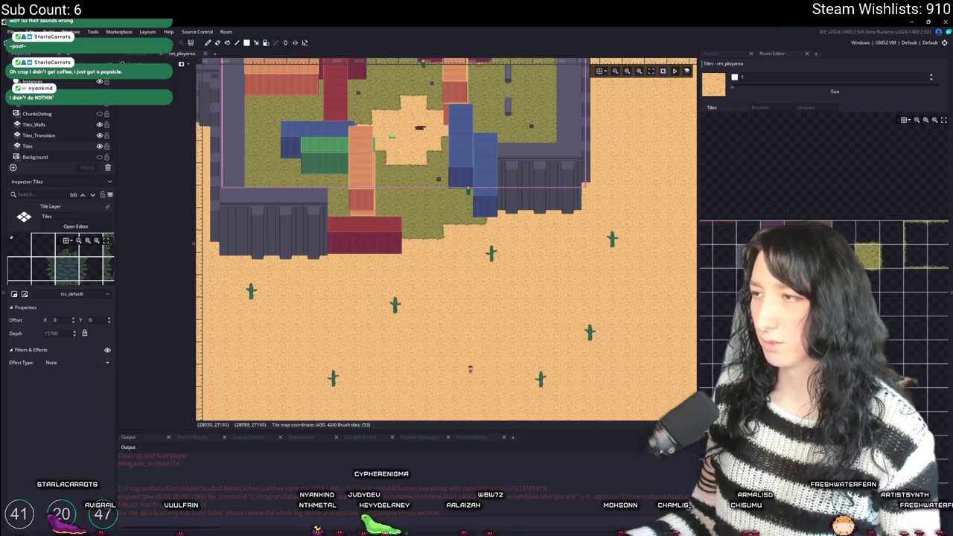
scroll(462, 260, "down", 3)
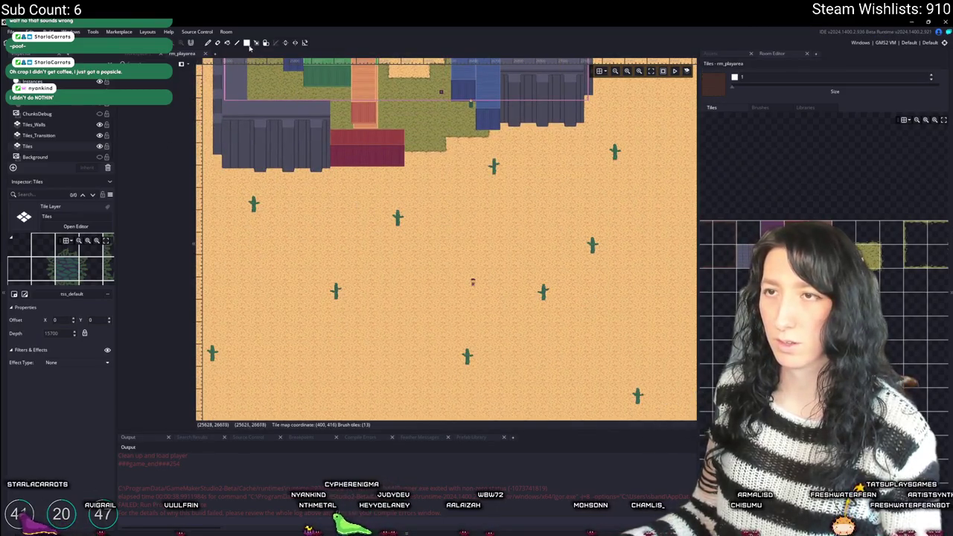
scroll(536, 213, "down", 1)
scroll(521, 219, "right", 5)
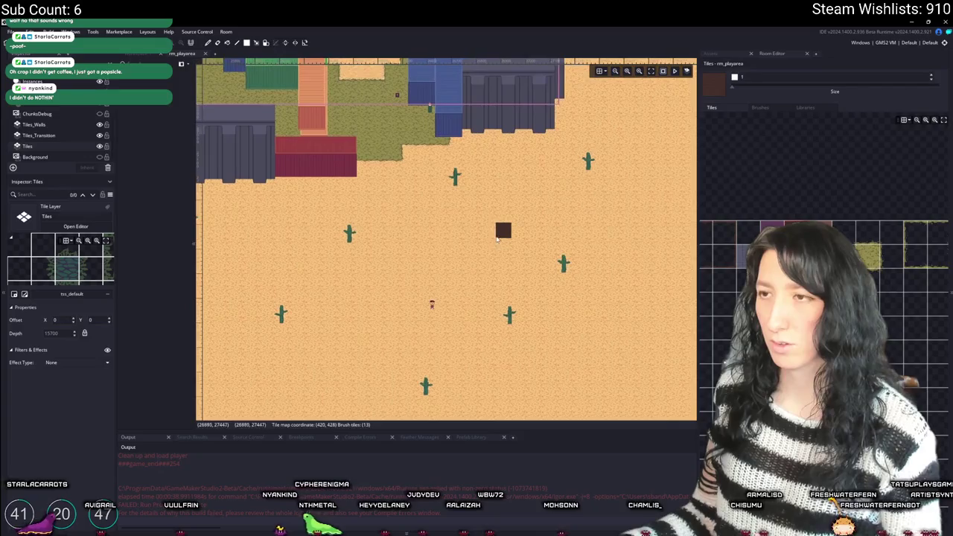
mouse_move(580, 265)
left_mouse_down()
mouse_move(542, 299)
mouse_move(442, 285)
mouse_move(545, 282)
mouse_move(538, 215)
left_mouse_up()
- Extend the dark floor down its right side and bottom to complete the rectangle
scroll(535, 295, "up", 1)
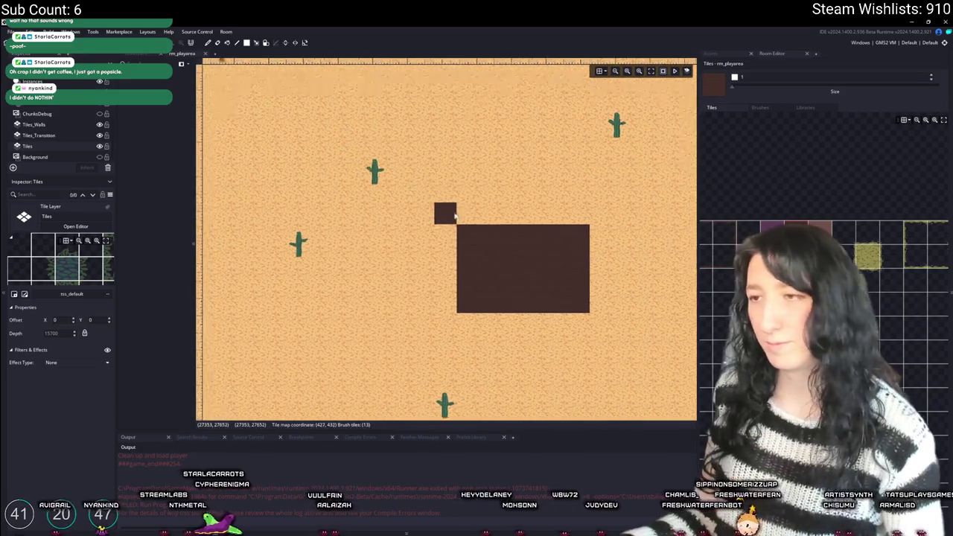
scroll(466, 226, "down", 1)
scroll(466, 226, "down", 1)
scroll(532, 211, "down", 1)
scroll(521, 216, "up", 1)
scroll(532, 250, "up", 1)
mouse_move(578, 240)
left_mouse_down()
mouse_move(570, 313)
mouse_move(465, 312)
left_mouse_up()
scroll(453, 251, "up", 1)
scroll(402, 241, "up", 1)
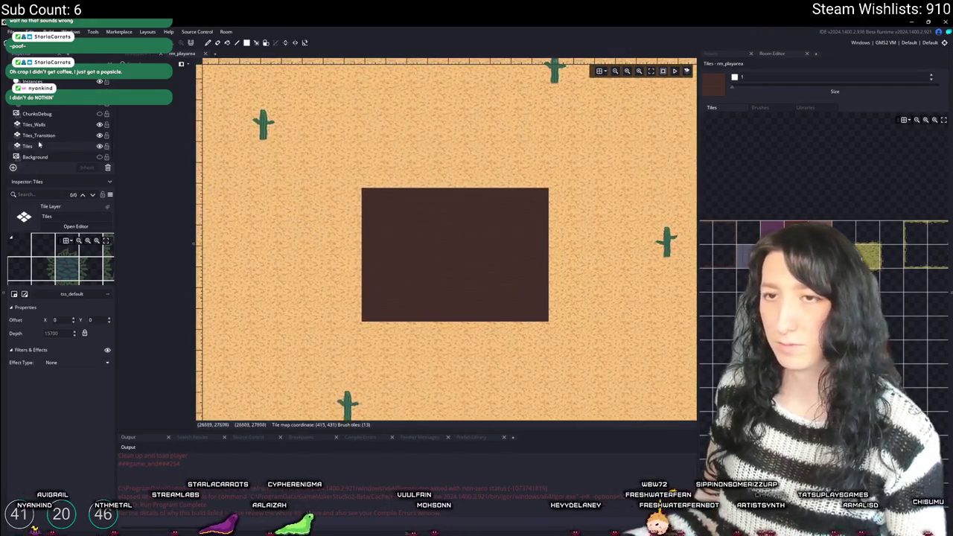
- Paint brick wall rows along the top and bottom, the left and right walls, and both bottom corners
left_click_drag(534, 176, 384, 177)
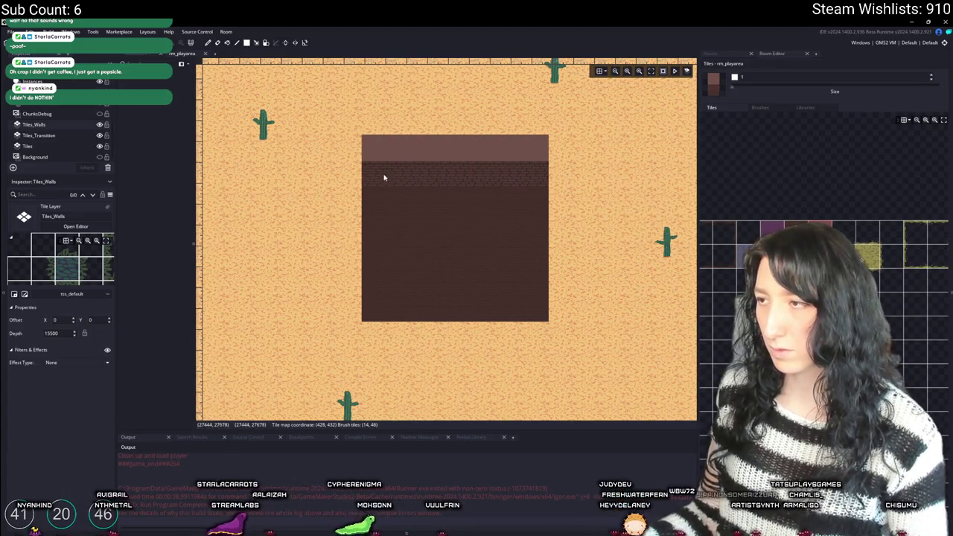
left_click_drag(542, 171, 350, 163)
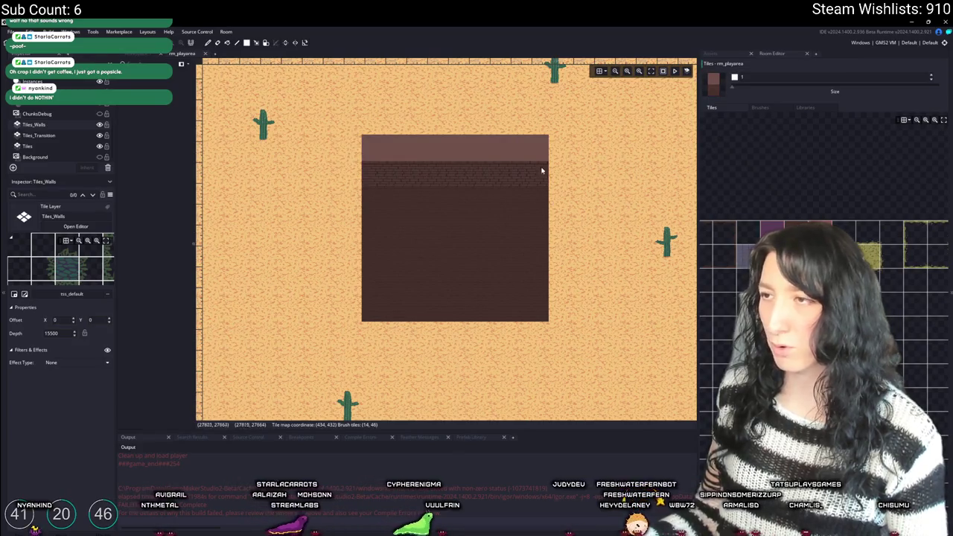
mouse_move(374, 348)
left_mouse_down()
mouse_move(378, 365)
mouse_move(542, 363)
left_mouse_up()
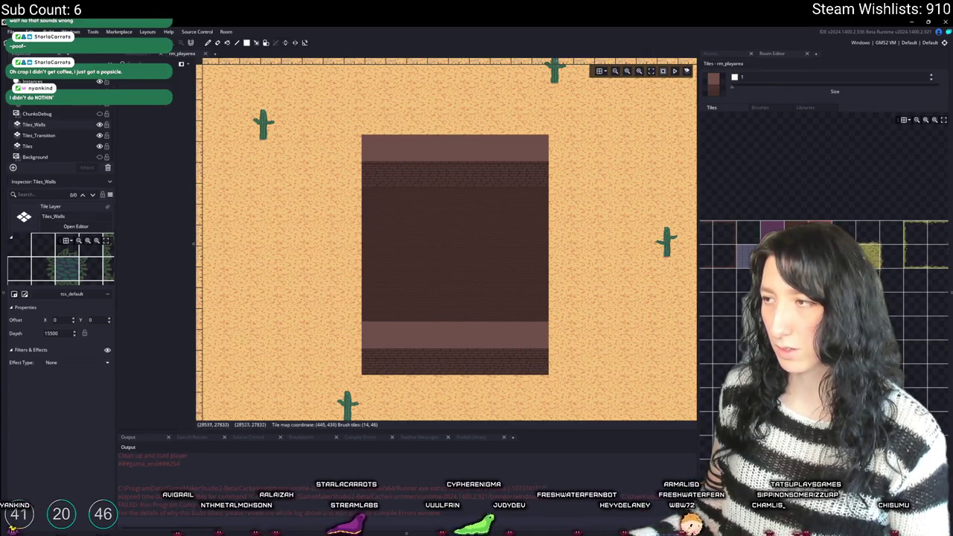
left_click_drag(348, 335, 355, 146)
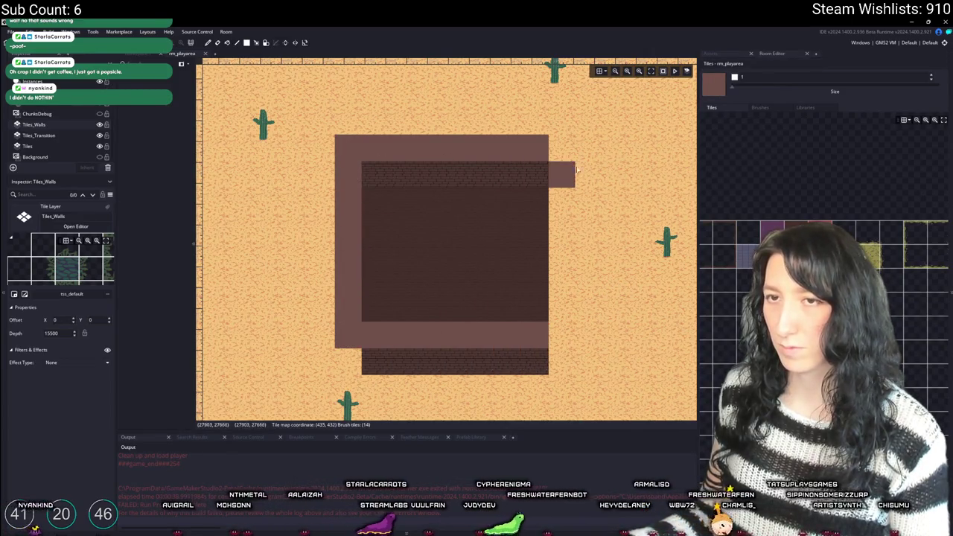
left_click_drag(570, 153, 560, 335)
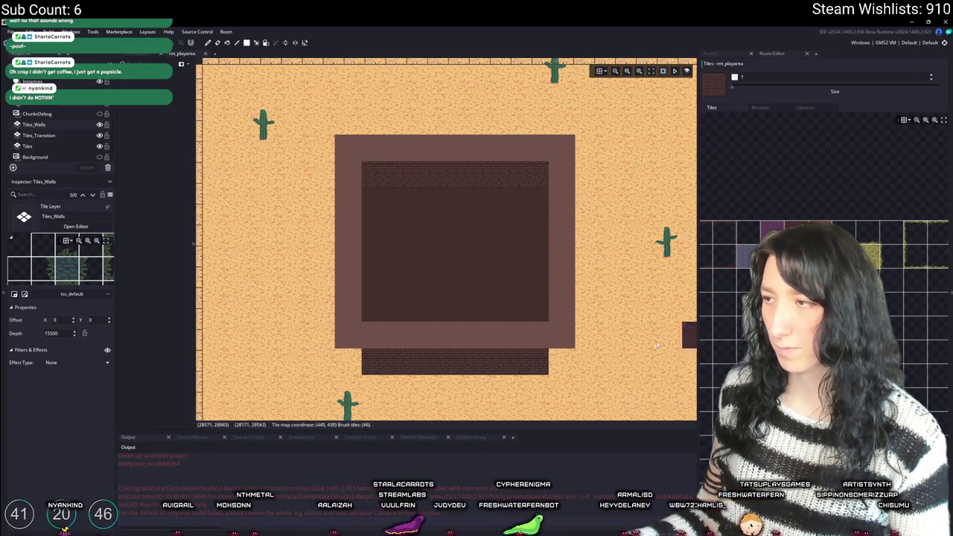
left_click(573, 368)
left_click(363, 363)
- Shape the left doorway by placing a brick tile beside it and erasing a stray tile below
scroll(339, 335, "down", 4)
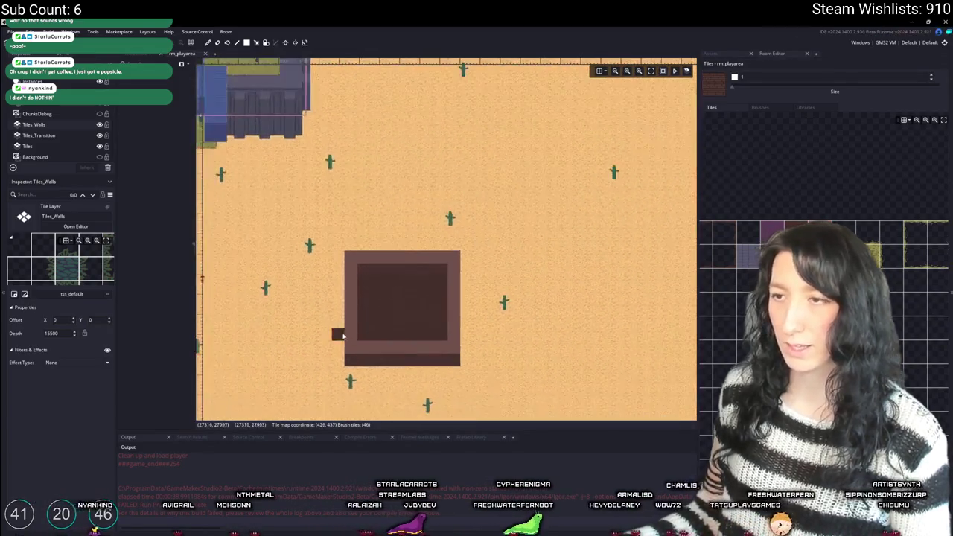
scroll(467, 294, "up", 3)
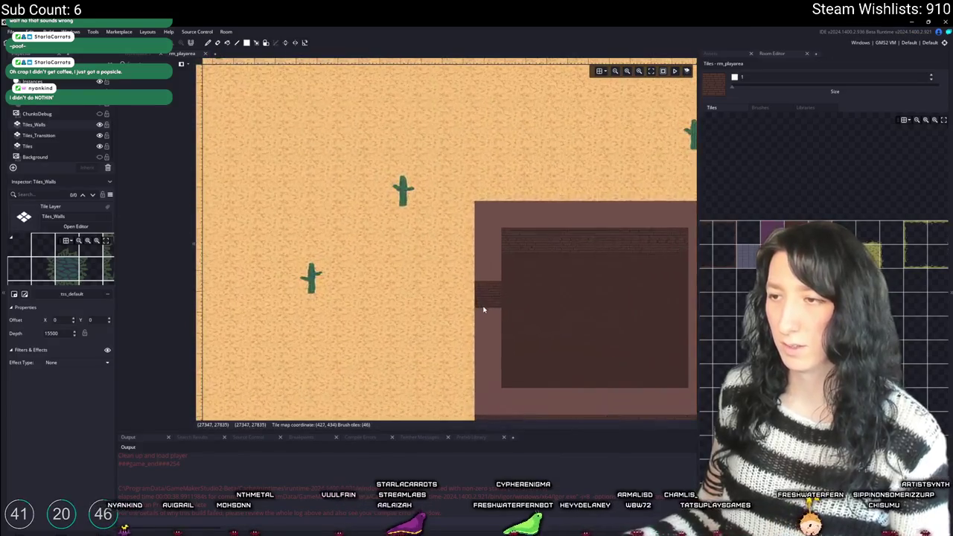
scroll(476, 302, "down", 3)
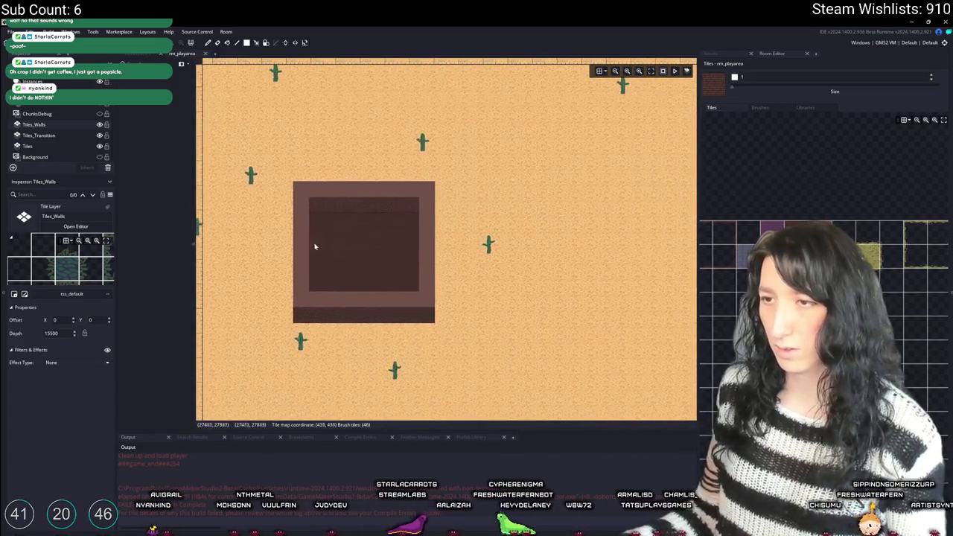
scroll(300, 249, "up", 5)
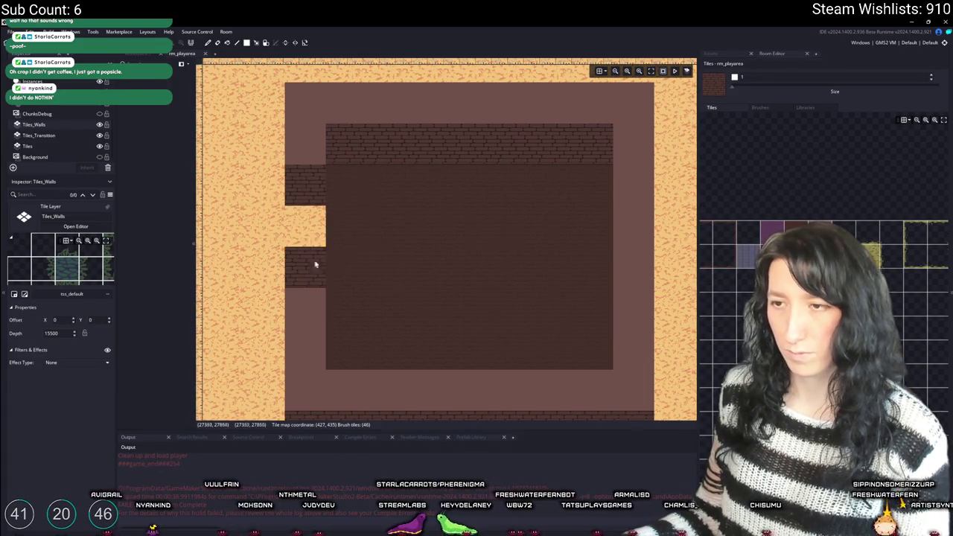
left_click_drag(315, 261, 378, 242)
left_click(357, 204)
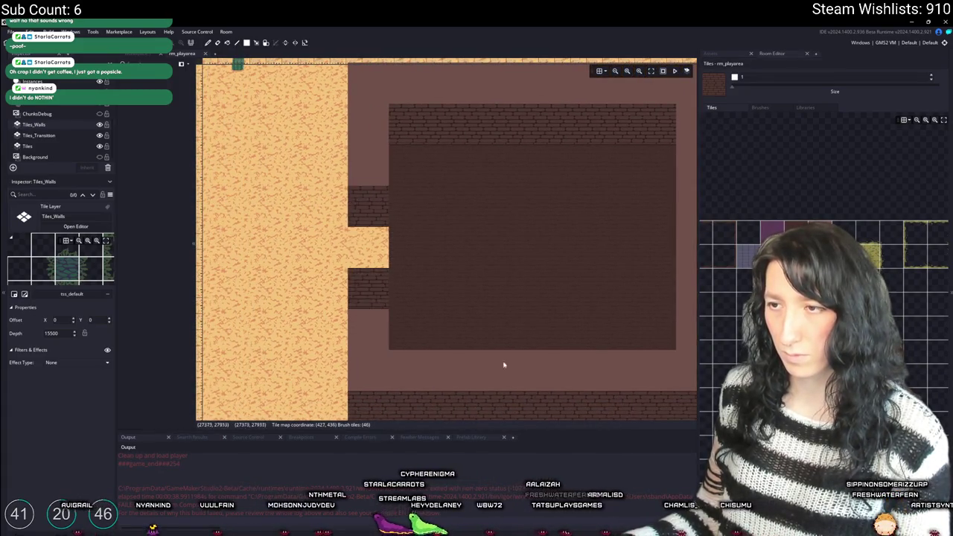
right_click(417, 294)
- Patch the left wall gap with brick and wall-top tiles, erasing the extra tiles around it
scroll(442, 297, "down", 3)
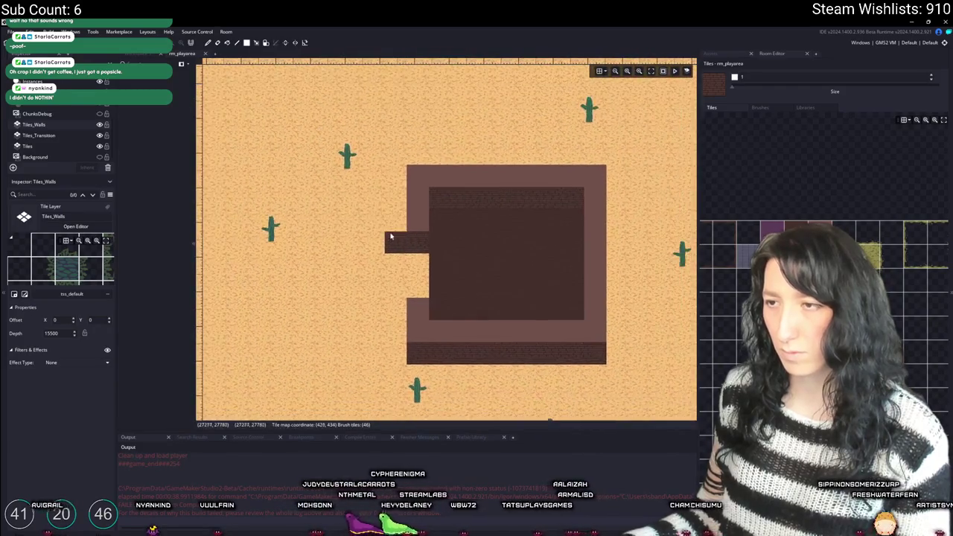
right_click(418, 242)
scroll(484, 257, "down", 1)
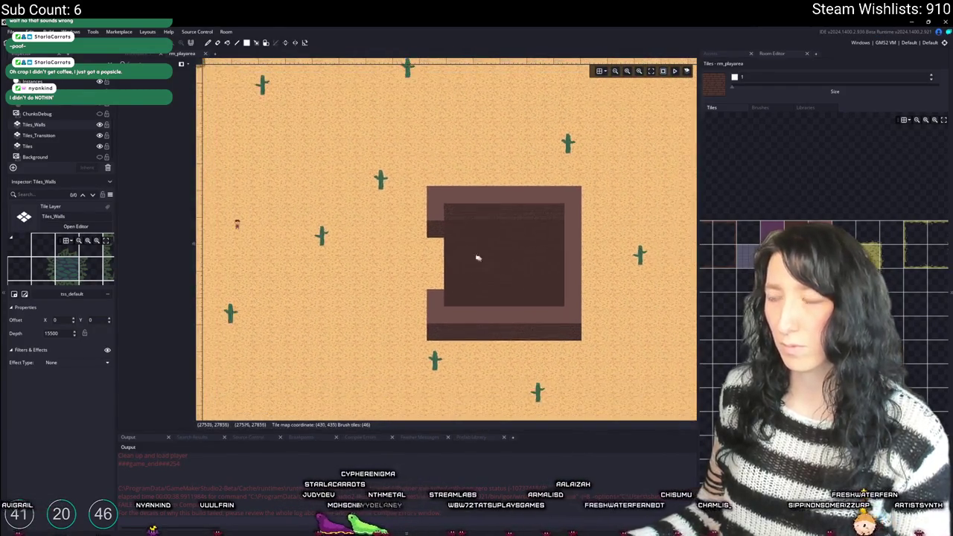
scroll(477, 268, "up", 3)
left_click(446, 257)
left_click_drag(447, 290, 442, 315)
right_click(447, 324)
left_click(450, 290)
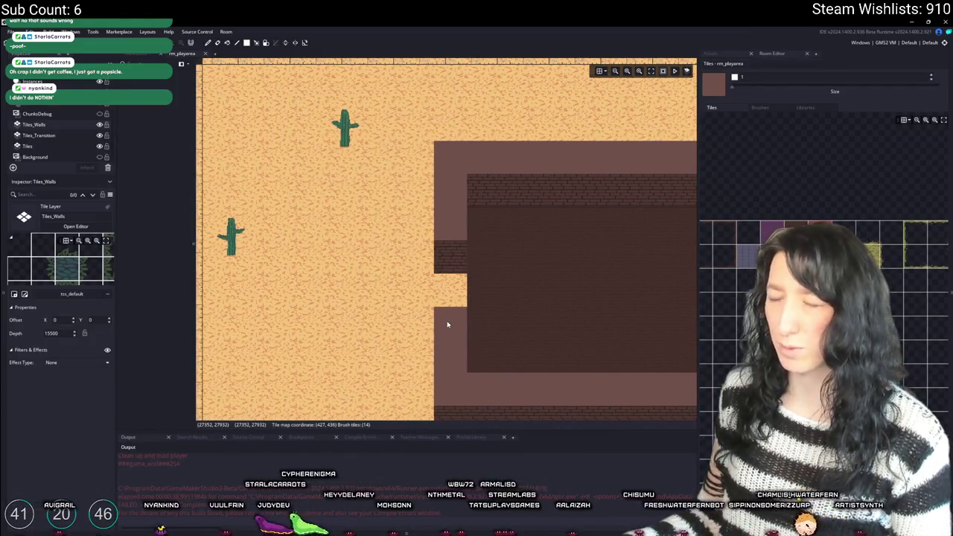
- Tidy the bottom wall by erasing an interior tile above it and painting one below it
scroll(447, 318, "down", 5)
scroll(447, 272, "down", 2)
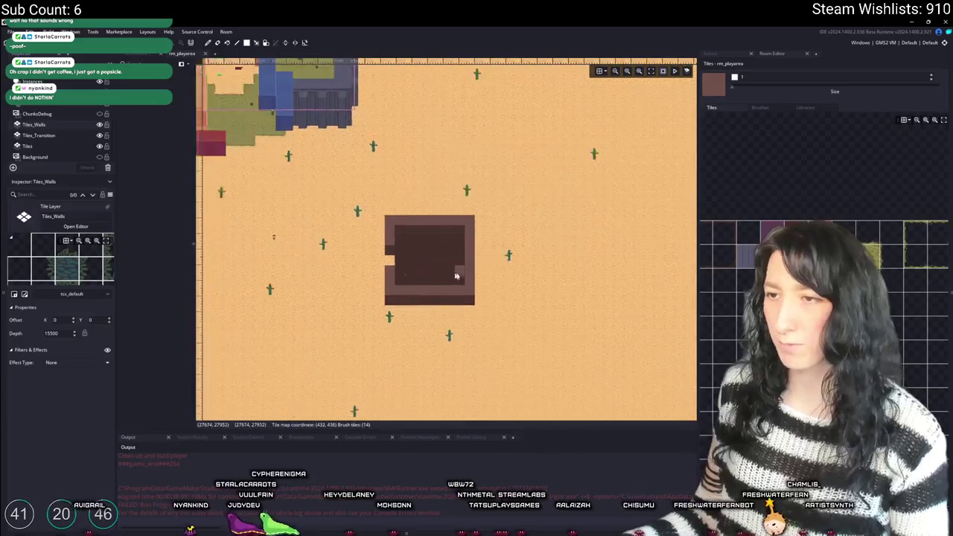
scroll(484, 298, "up", 4)
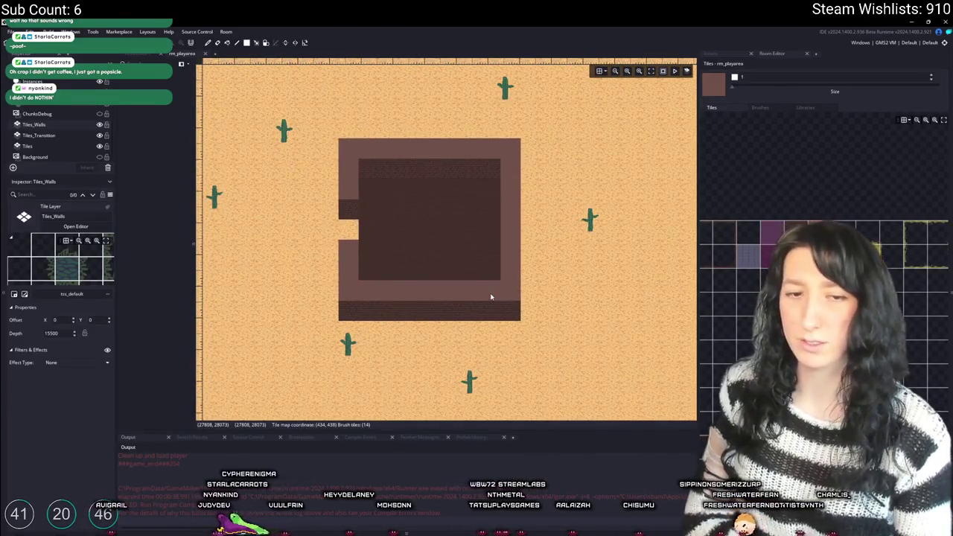
scroll(448, 268, "up", 2)
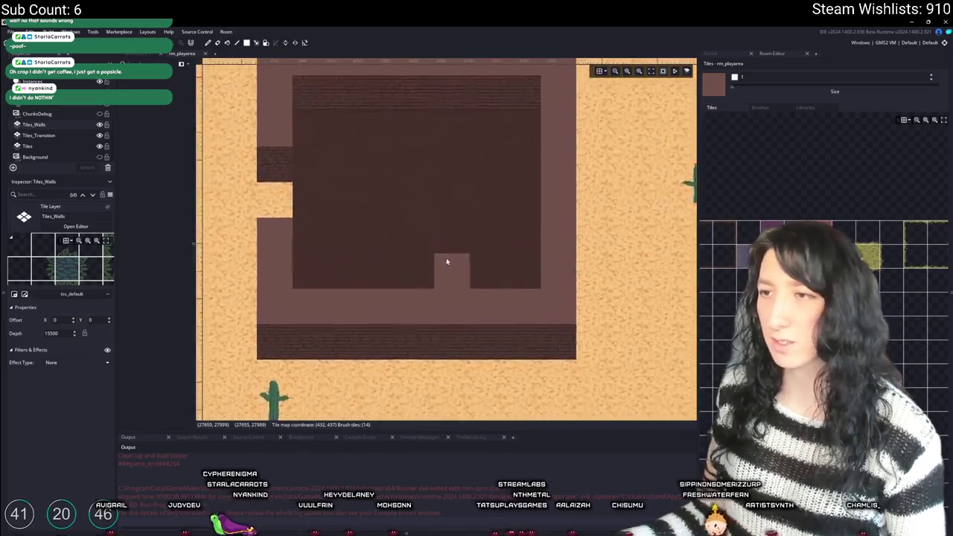
right_click(422, 283)
left_click(453, 355)
scroll(384, 280, "up", 2)
scroll(384, 280, "down", 1)
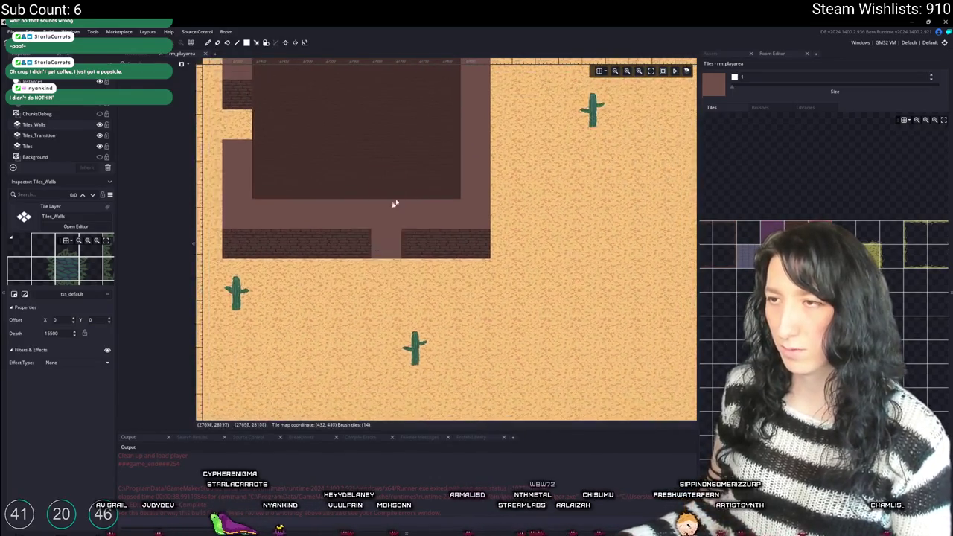
scroll(69, 117, "up", 2)
scroll(59, 118, "up", 1)
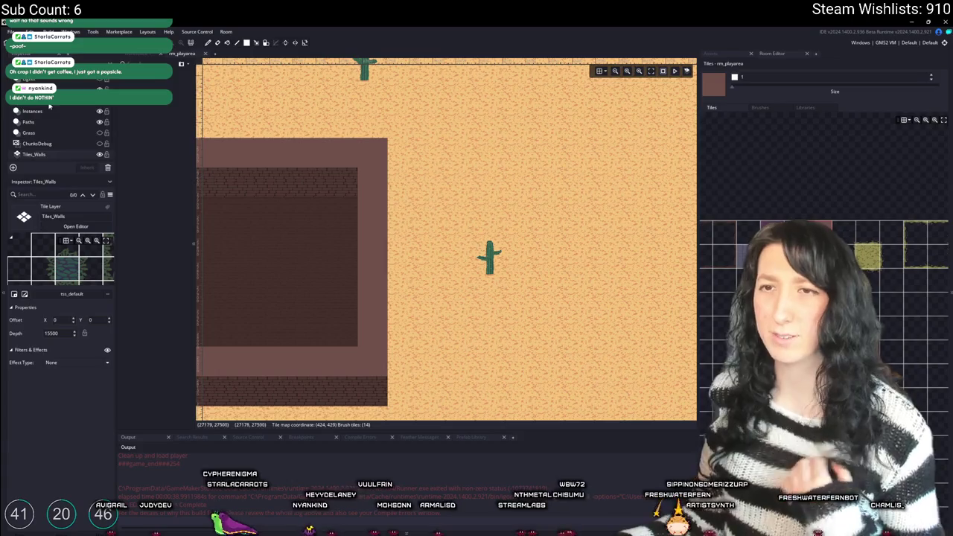
- Show the Instances layer's objects and view more of the desert around the building
left_click(32, 111)
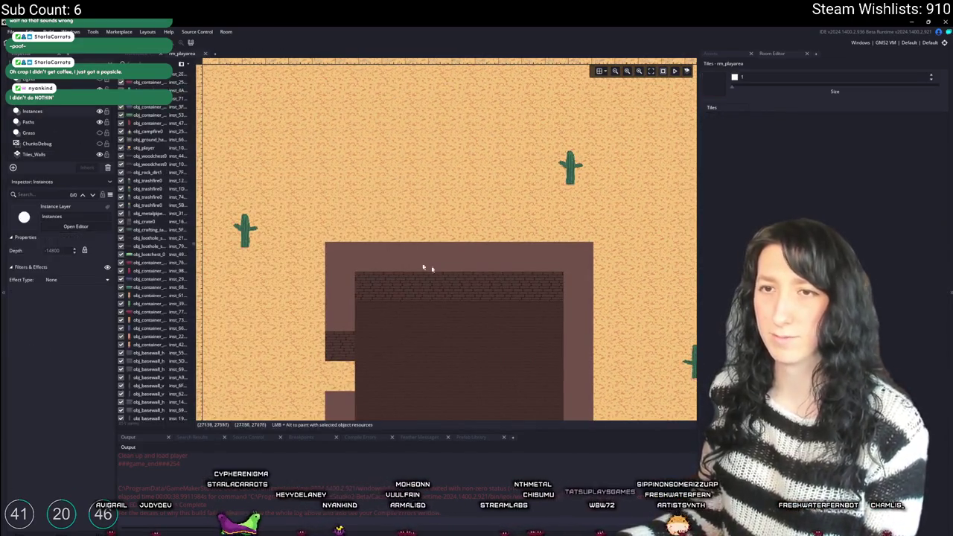
mouse_move(622, 268)
left_mouse_down()
mouse_move(466, 183)
mouse_move(518, 244)
left_mouse_up()
scroll(476, 185, "down", 2)
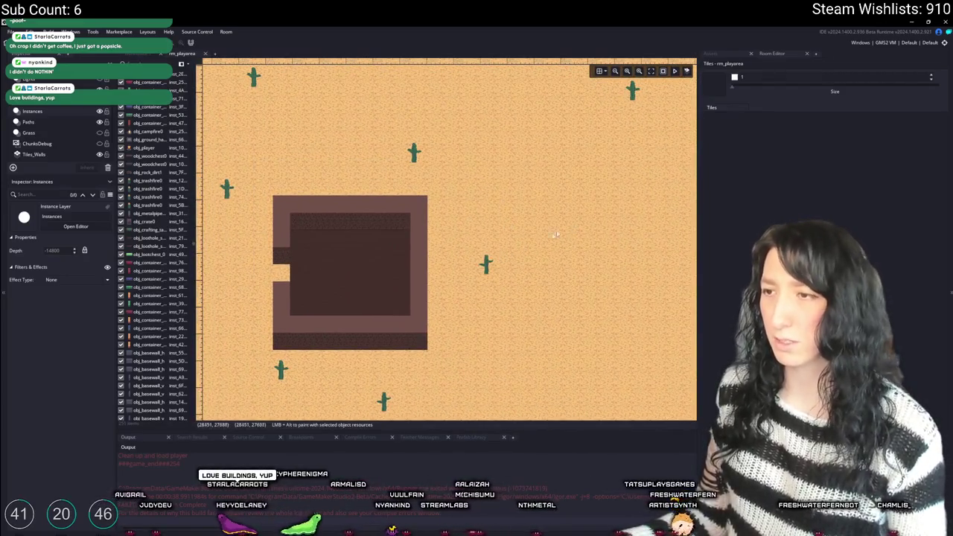
scroll(42, 109, "up", 1)
- Move the obj_cactus1 cactus on Foliage up and right into open sand, then select Tiles_Walls
left_click(30, 119)
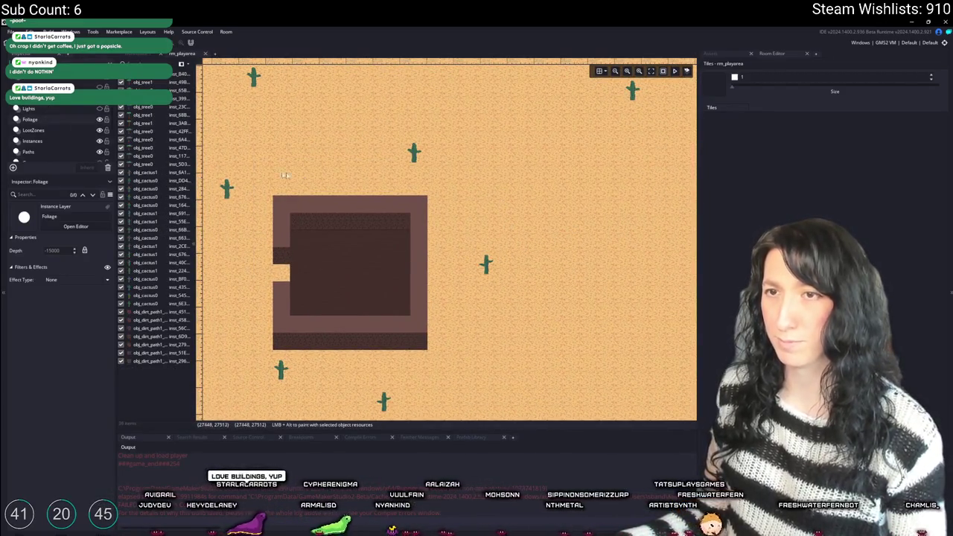
mouse_move(485, 267)
left_mouse_down()
mouse_move(563, 178)
mouse_move(604, 164)
left_mouse_up()
left_click_drag(469, 288, 398, 258)
scroll(52, 133, "down", 3)
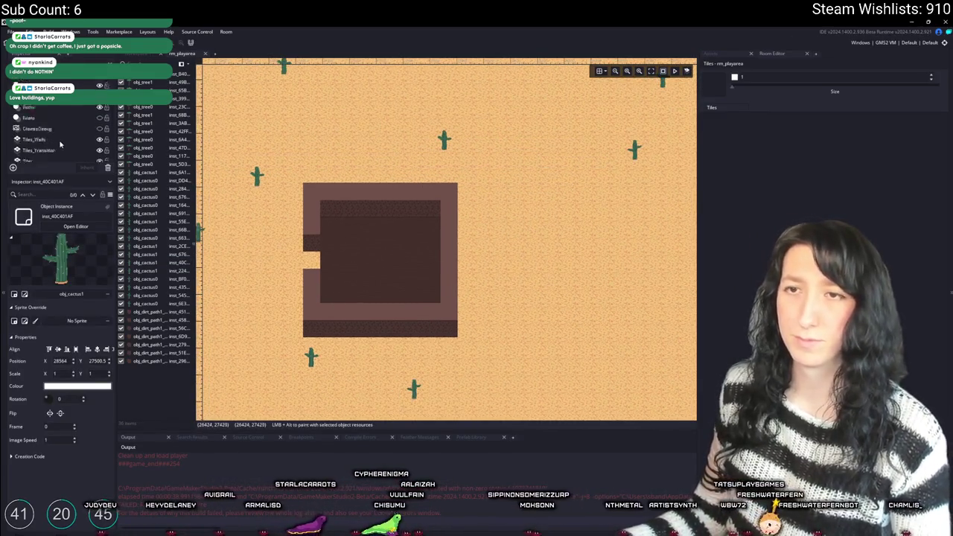
left_click(47, 126)
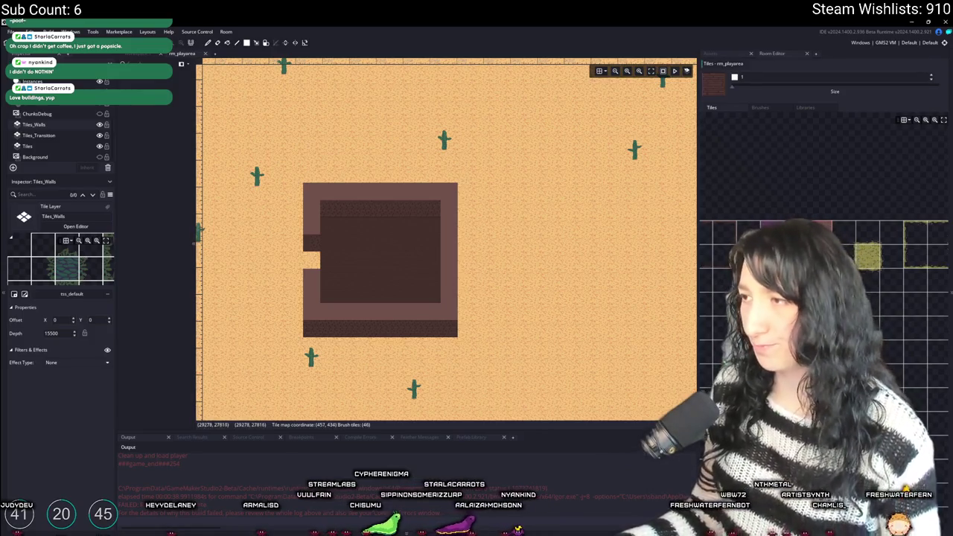
- Run a new wall down from the building's right side and fix its corner tile
mouse_move(448, 330)
left_mouse_down()
mouse_move(472, 330)
mouse_move(500, 312)
left_mouse_up()
scroll(446, 317, "up", 3)
scroll(500, 313, "down", 1)
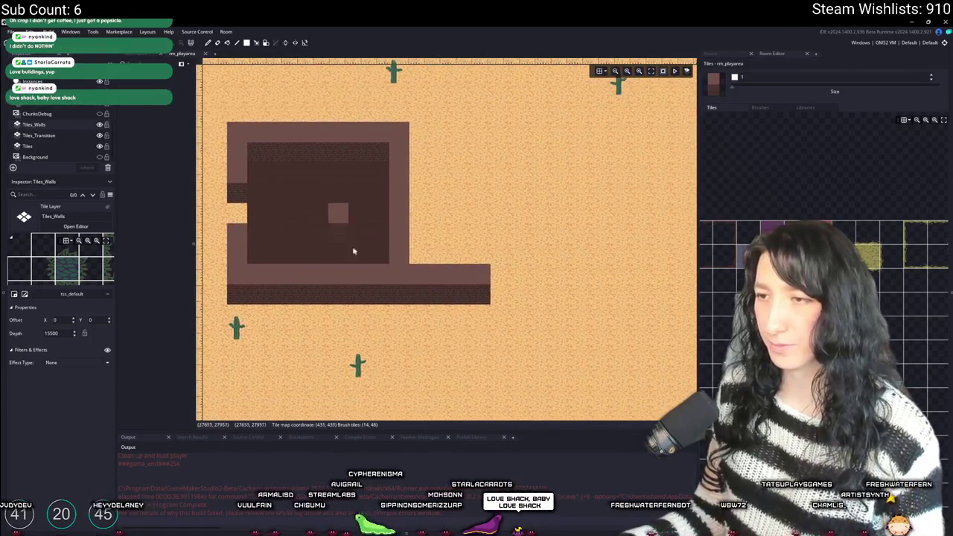
left_click_drag(411, 290, 492, 287)
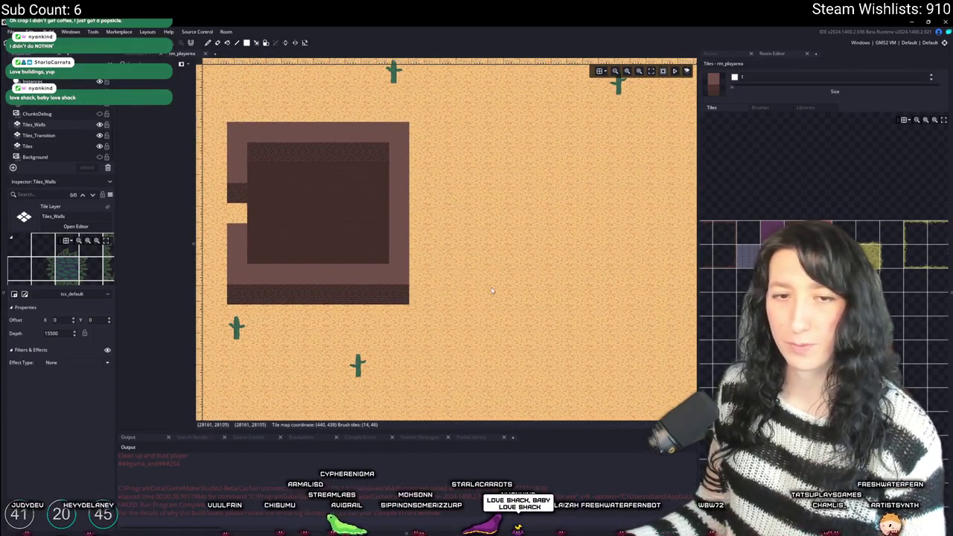
left_click_drag(456, 223, 457, 307)
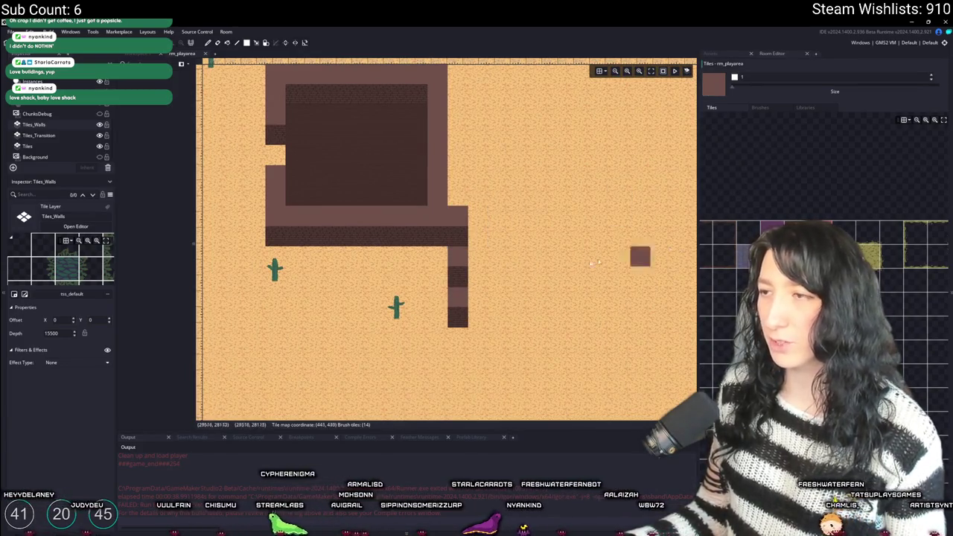
left_click(457, 237)
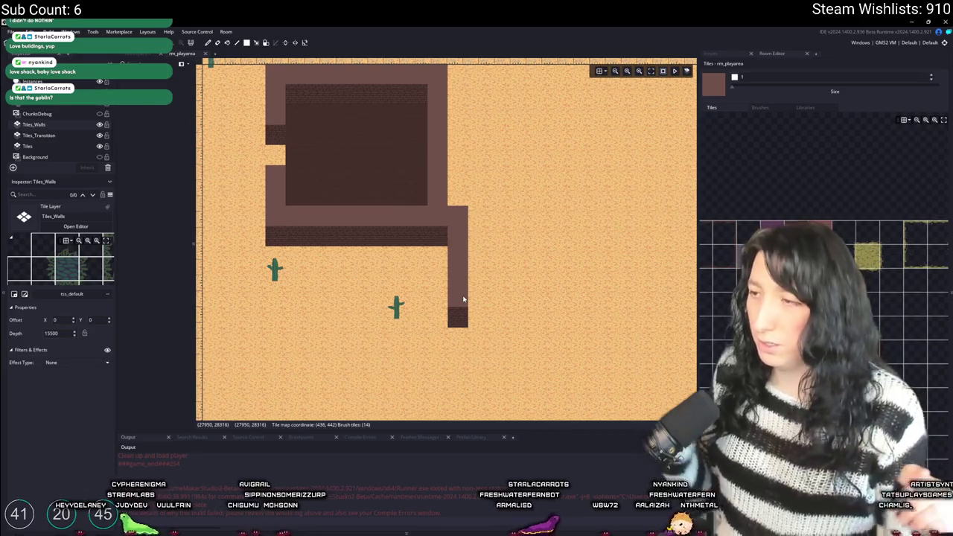
- Extend the top wall five tiles right with its dark wall face, erasing a stray vertical strip
scroll(455, 228, "up", 5)
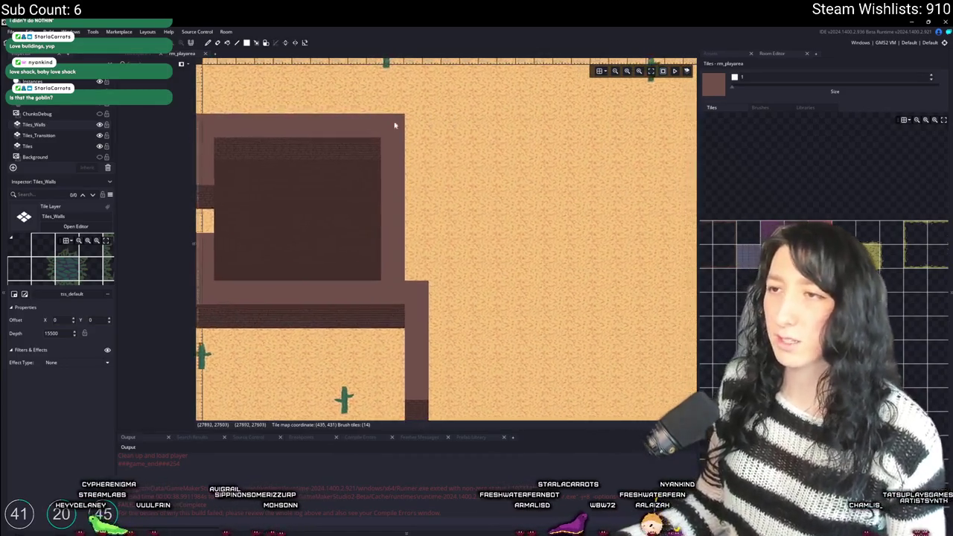
scroll(387, 263, "down", 2)
left_click_drag(388, 263, 470, 265)
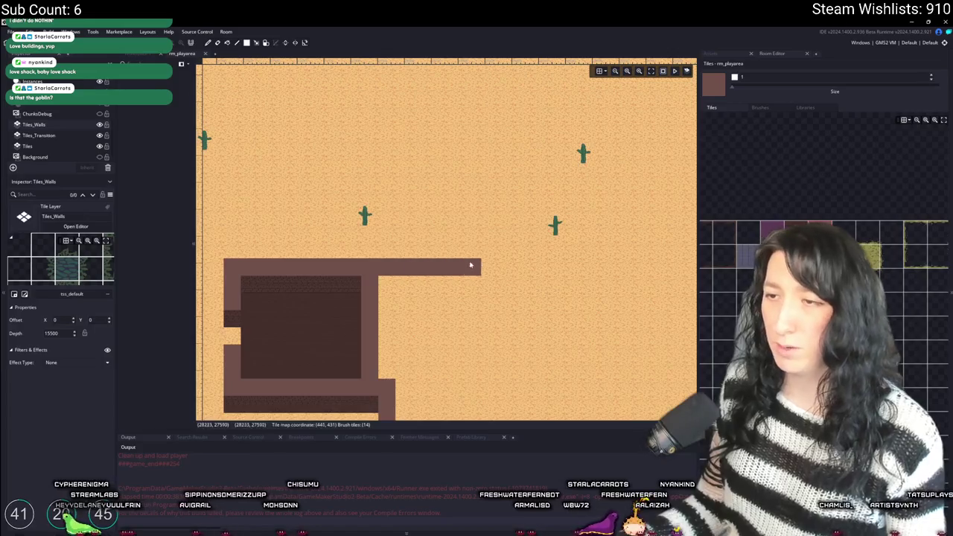
left_click_drag(525, 277, 537, 257)
left_click_drag(383, 265, 550, 269)
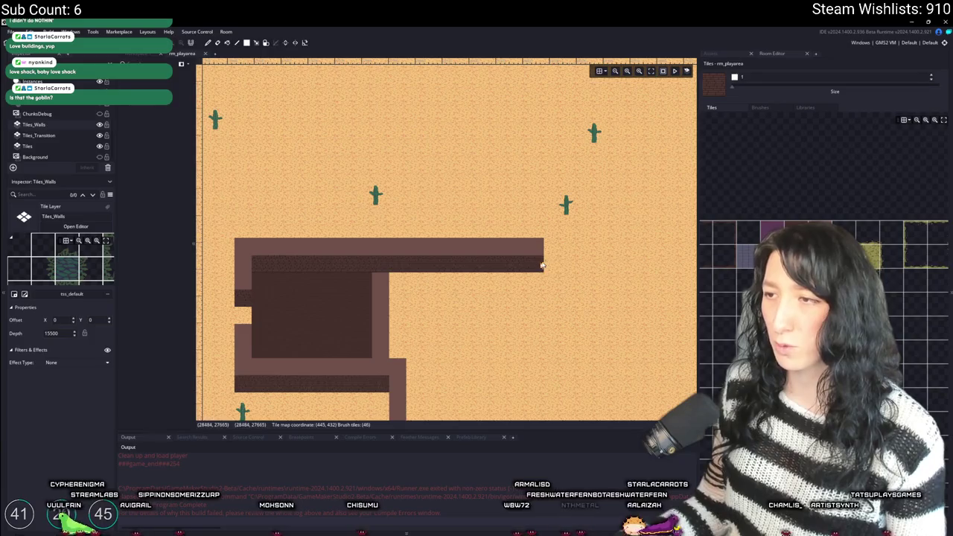
left_click_drag(383, 283, 378, 344)
scroll(434, 265, "down", 3)
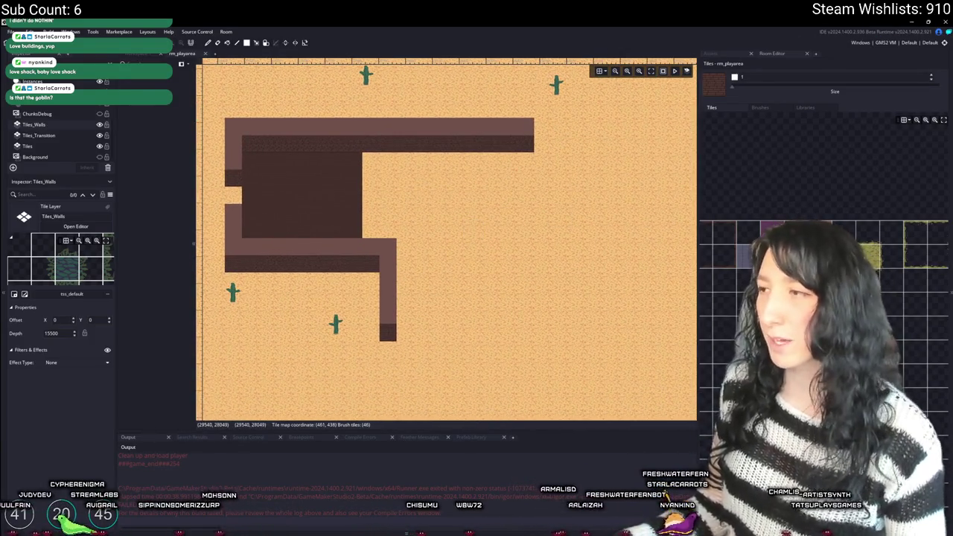
- Build the new right wall down from the top wall's end and erase a tile for a doorway
left_click(554, 126)
mouse_move(534, 160)
left_mouse_down()
mouse_move(535, 326)
mouse_move(542, 152)
mouse_move(518, 172)
left_mouse_up()
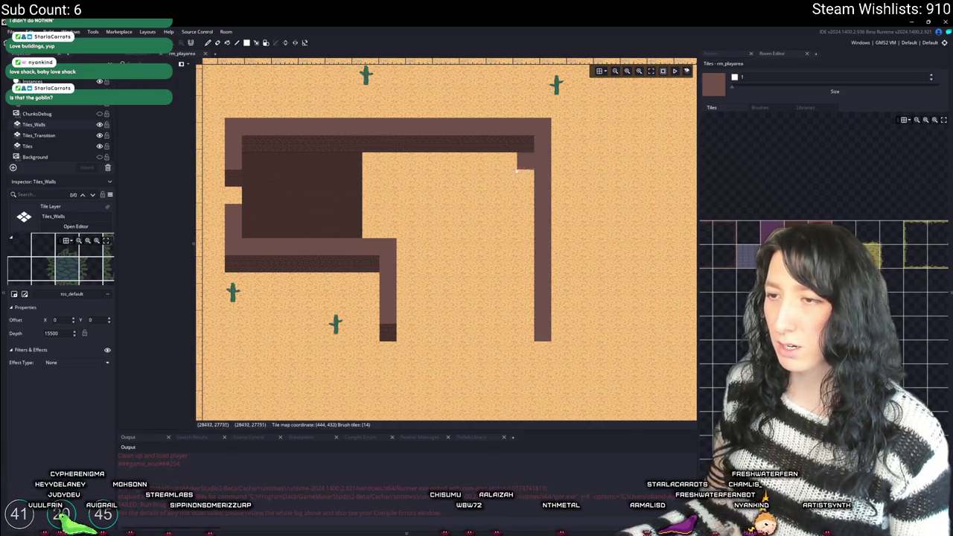
scroll(442, 177, "down", 2)
scroll(483, 280, "up", 3)
left_click(596, 340)
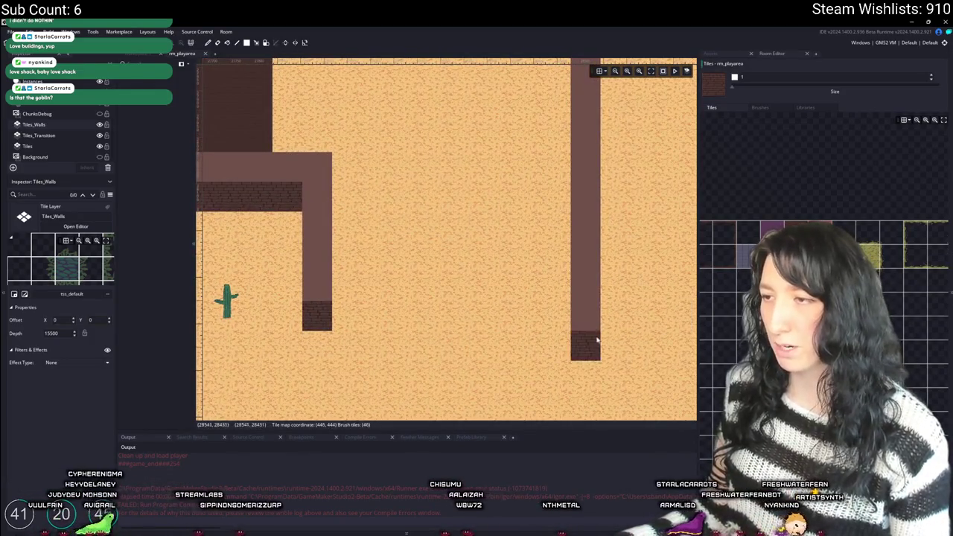
scroll(578, 325, "down", 3)
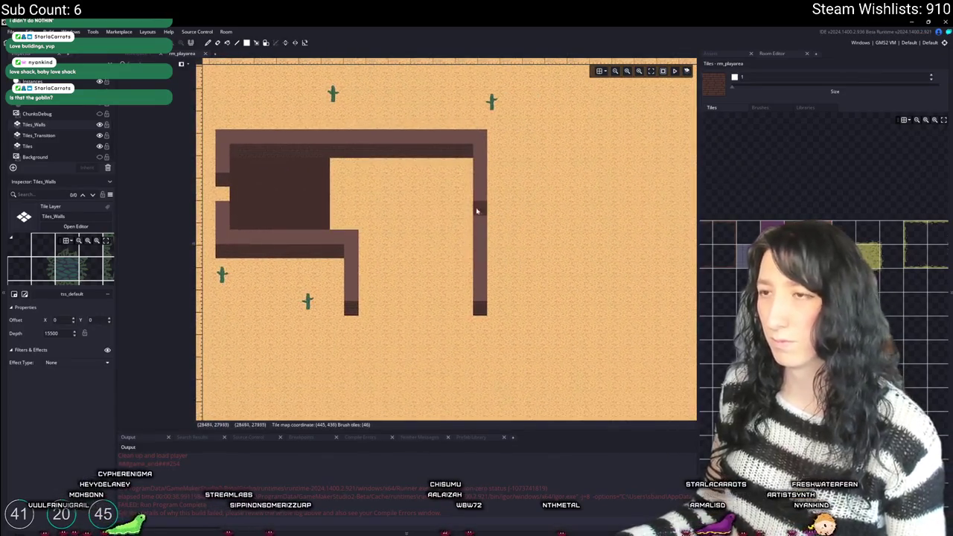
right_click(479, 222)
scroll(482, 223, "up", 1)
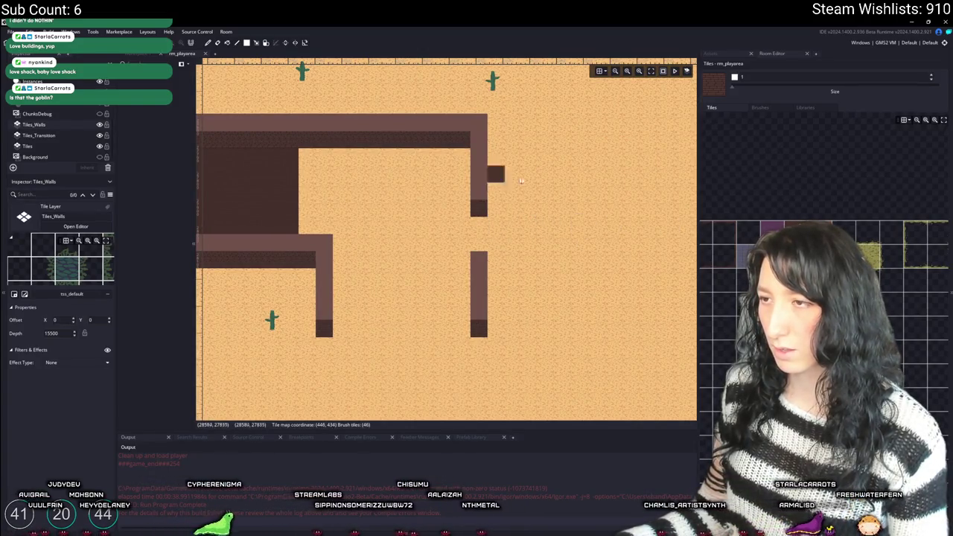
- Paint the side room's walls with dark faces along its top and bottom, then pick the dark floor tile
mouse_move(495, 174)
left_mouse_down()
mouse_move(567, 175)
mouse_move(582, 279)
mouse_move(491, 276)
left_mouse_up()
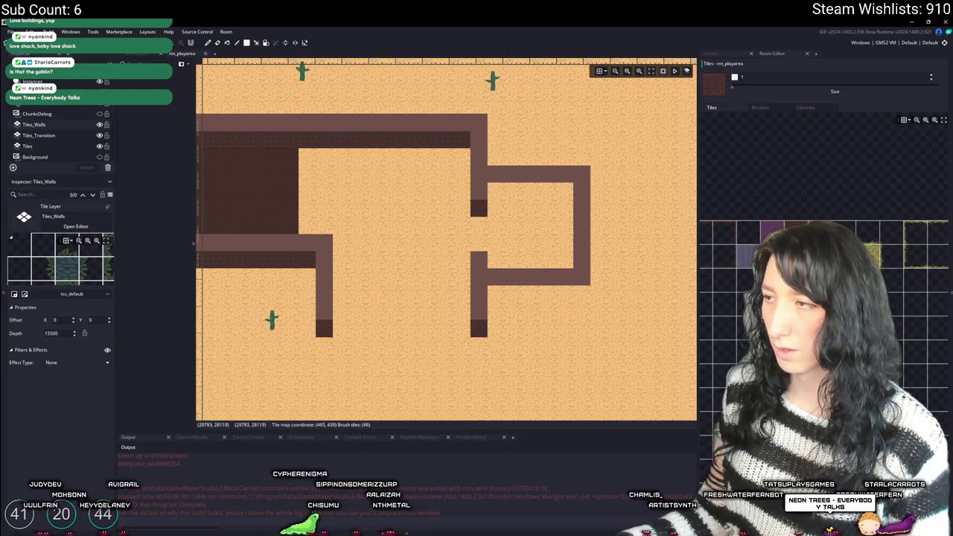
left_click_drag(581, 298, 492, 294)
left_click_drag(494, 191, 543, 191)
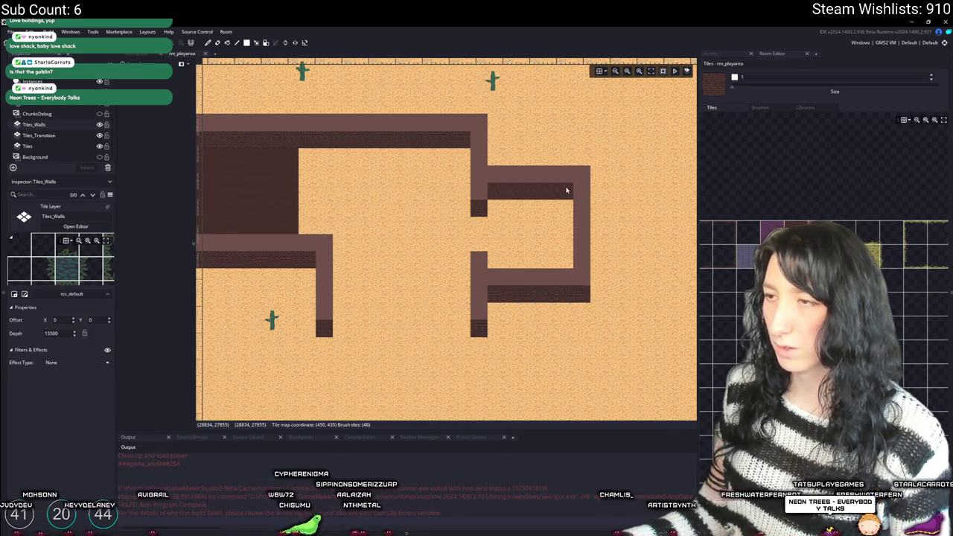
left_click_drag(387, 206, 437, 208)
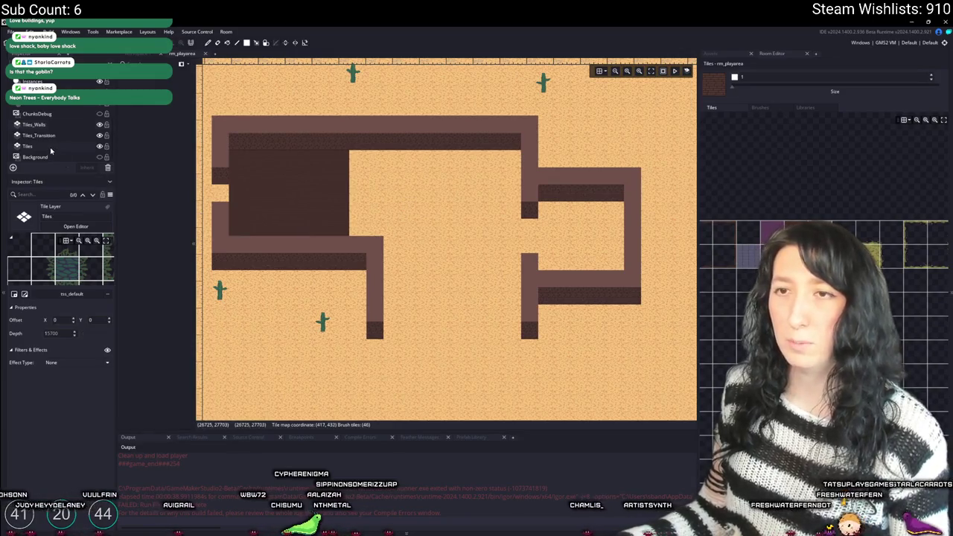
left_click(720, 251)
mouse_move(534, 334)
left_mouse_down()
mouse_move(503, 333)
mouse_move(390, 164)
mouse_move(365, 230)
left_mouse_up()
mouse_move(529, 223)
left_mouse_down()
mouse_move(532, 240)
mouse_move(615, 258)
left_mouse_up()
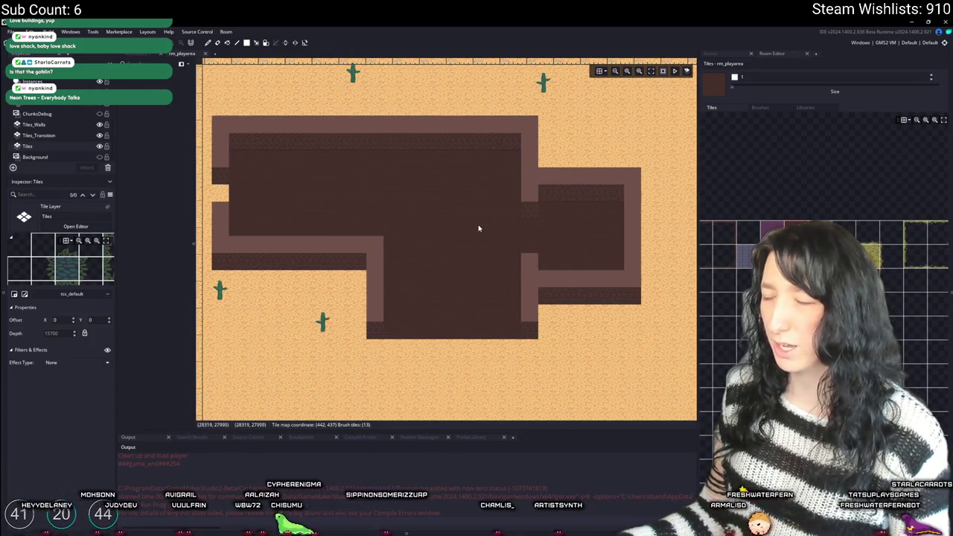
scroll(478, 228, "down", 3)
scroll(389, 245, "up", 4)
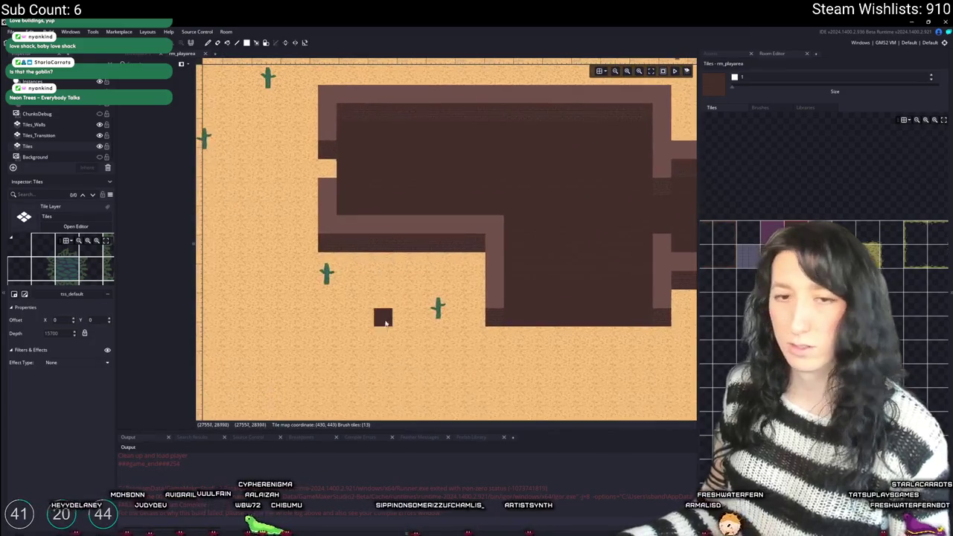
scroll(460, 156, "down", 1)
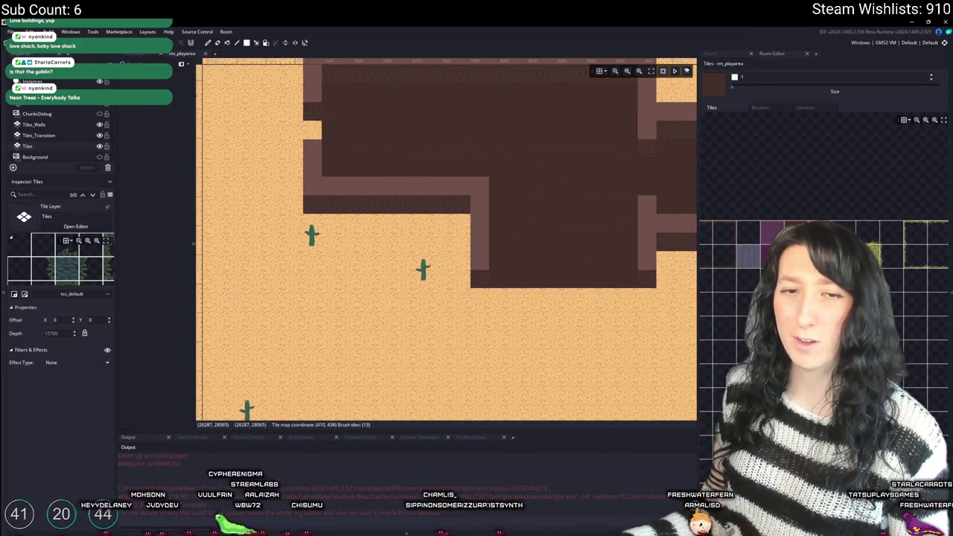
scroll(343, 244, "down", 3)
scroll(350, 246, "up", 3)
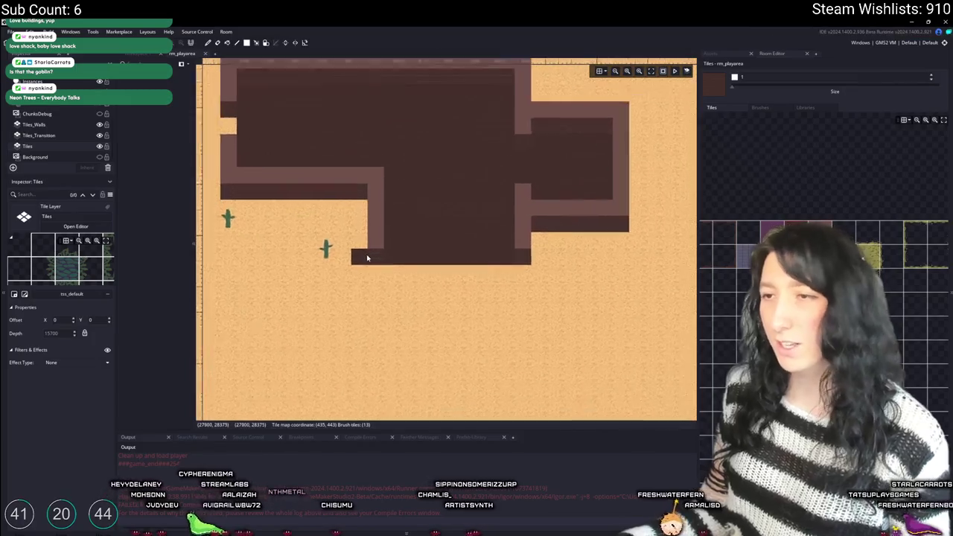
scroll(431, 219, "down", 2)
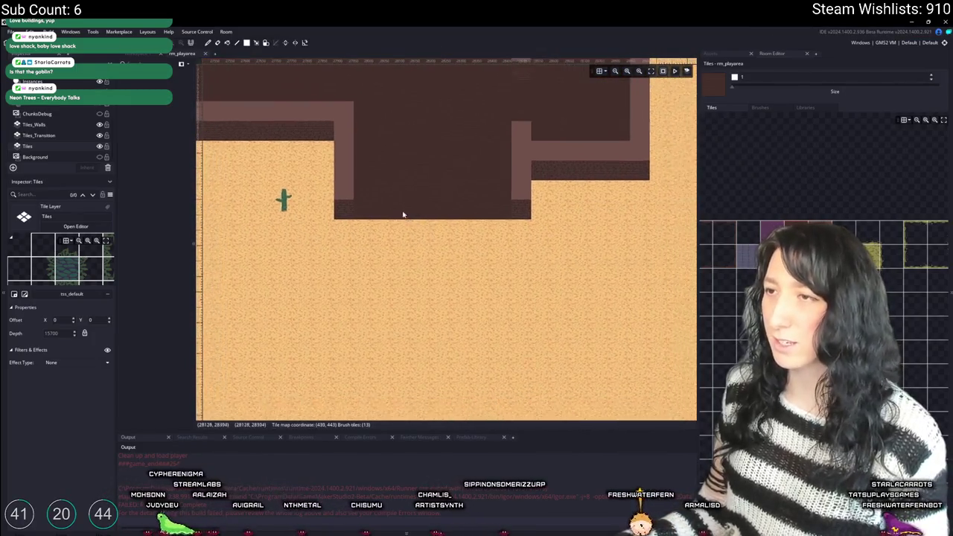
scroll(425, 231, "up", 3)
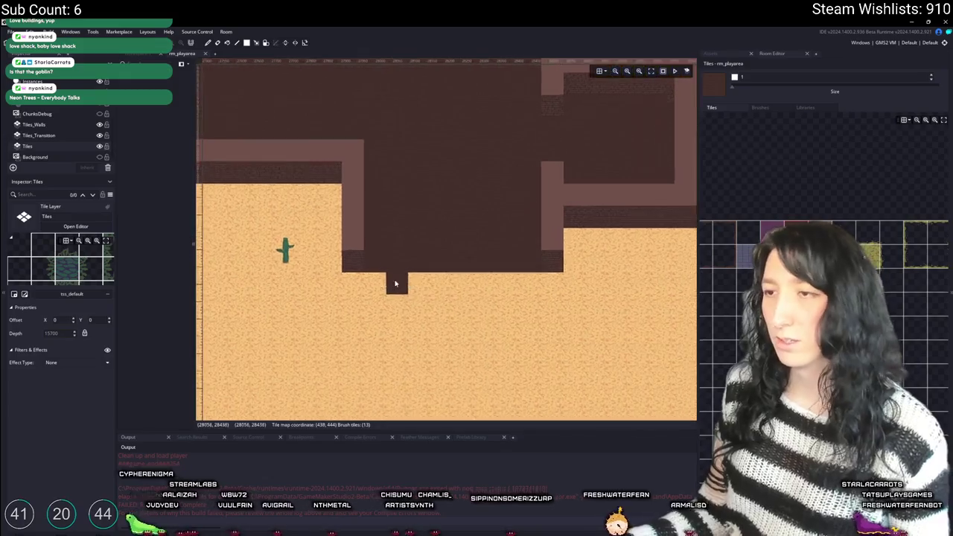
scroll(422, 250, "up", 1)
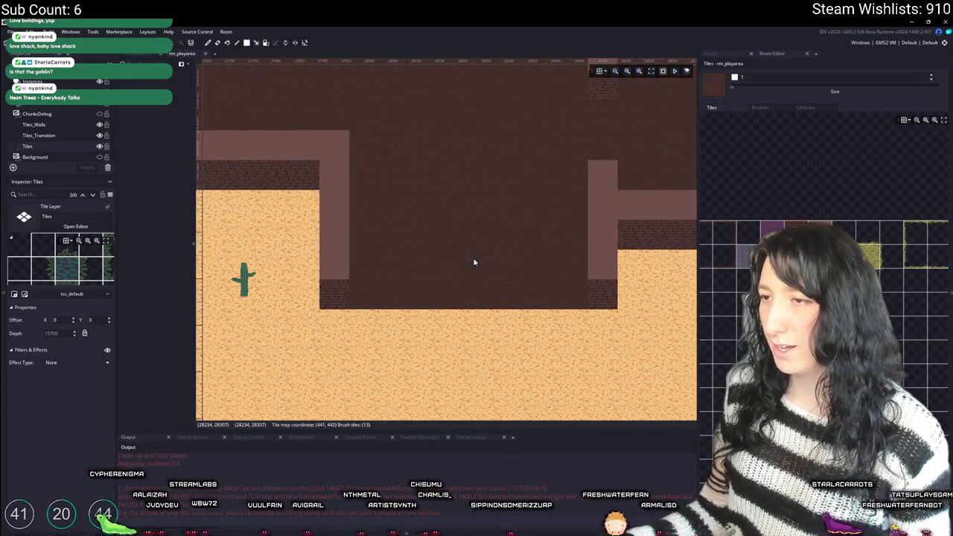
scroll(458, 283, "down", 3)
scroll(476, 294, "up", 1)
scroll(491, 303, "up", 2)
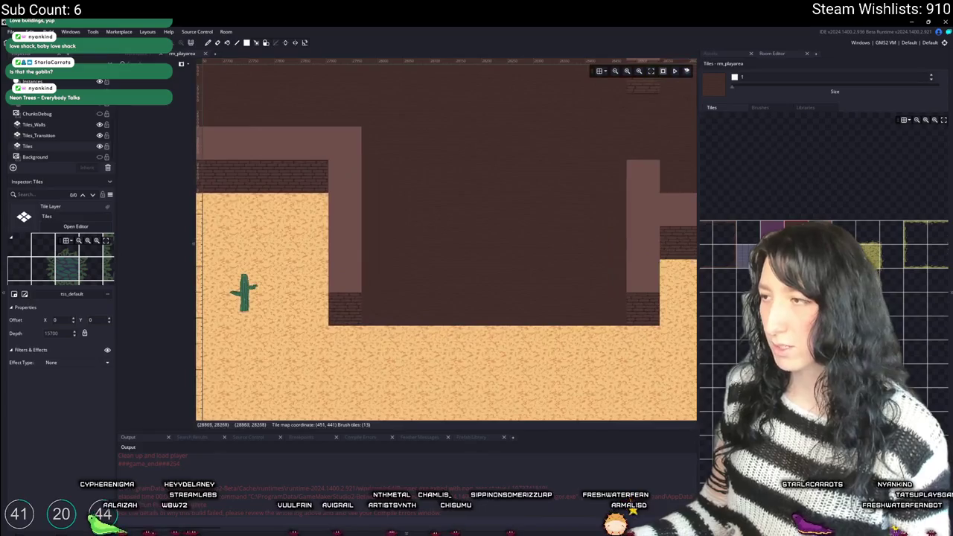
scroll(419, 268, "down", 4)
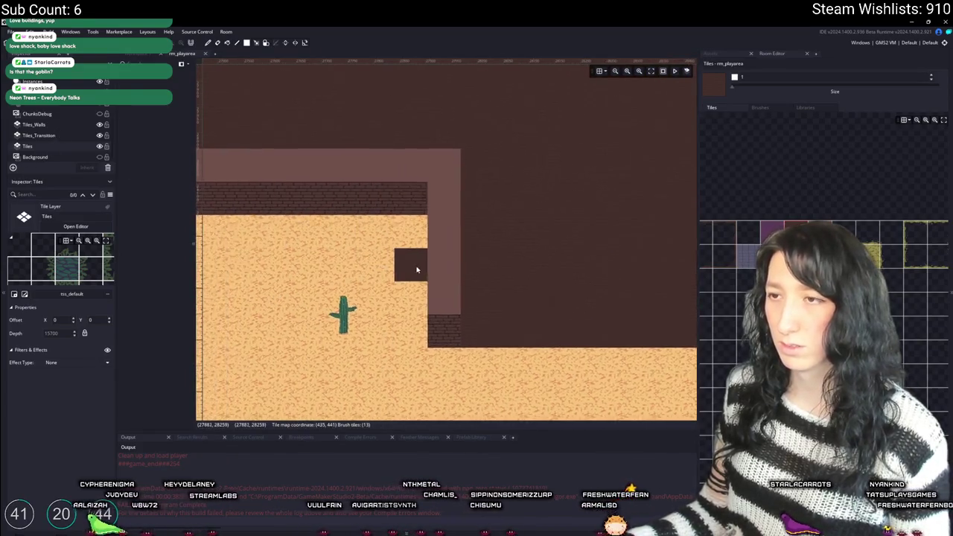
scroll(583, 296, "up", 2)
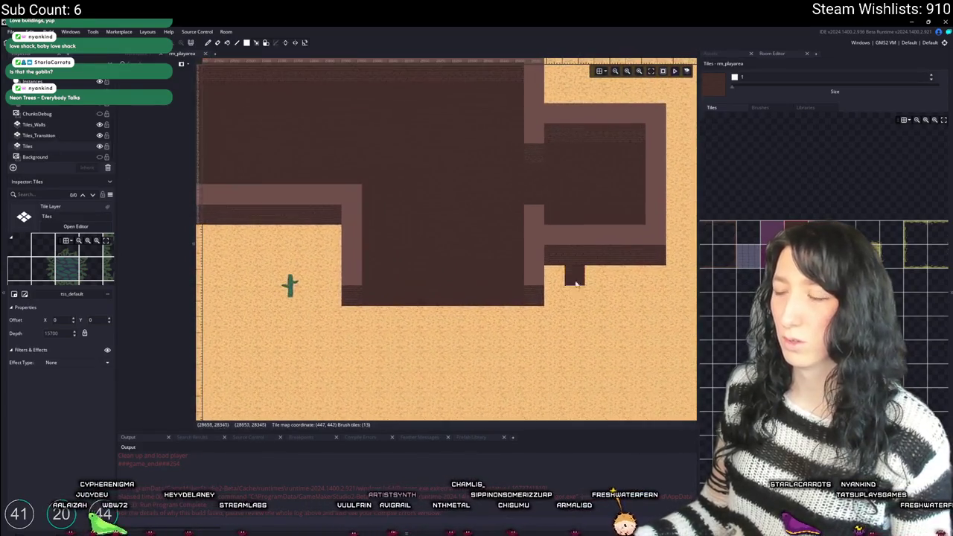
scroll(455, 278, "down", 4)
scroll(399, 267, "down", 2)
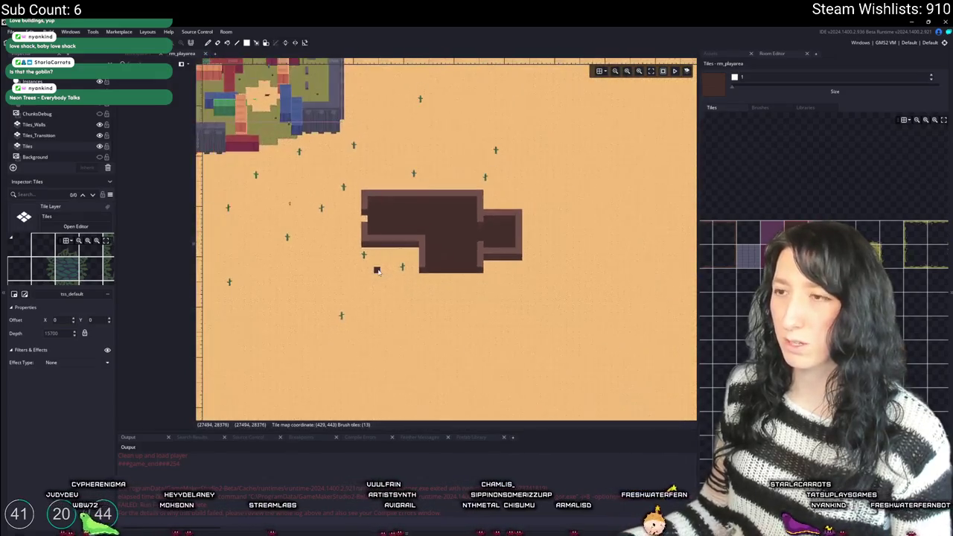
scroll(368, 281, "up", 2)
scroll(346, 275, "down", 2)
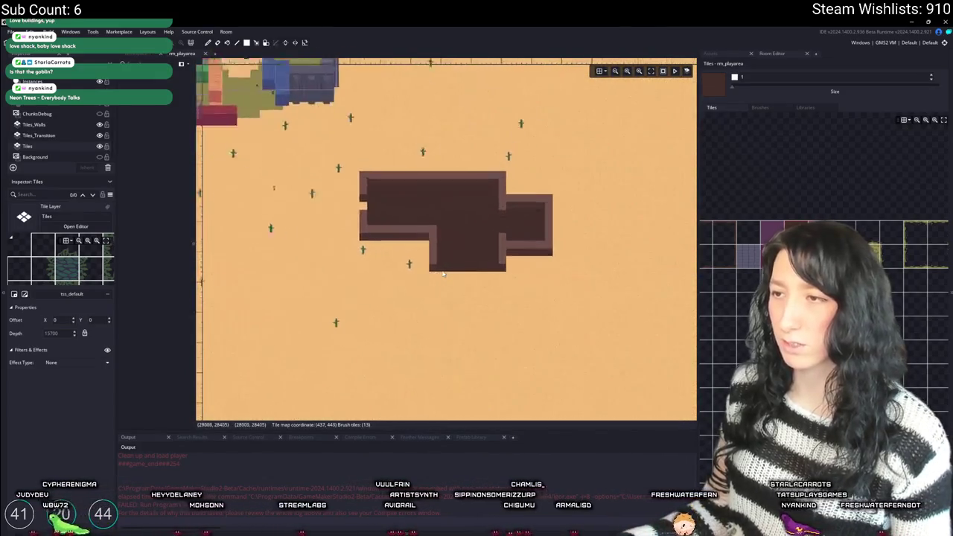
scroll(437, 264, "up", 4)
scroll(437, 264, "up", 1)
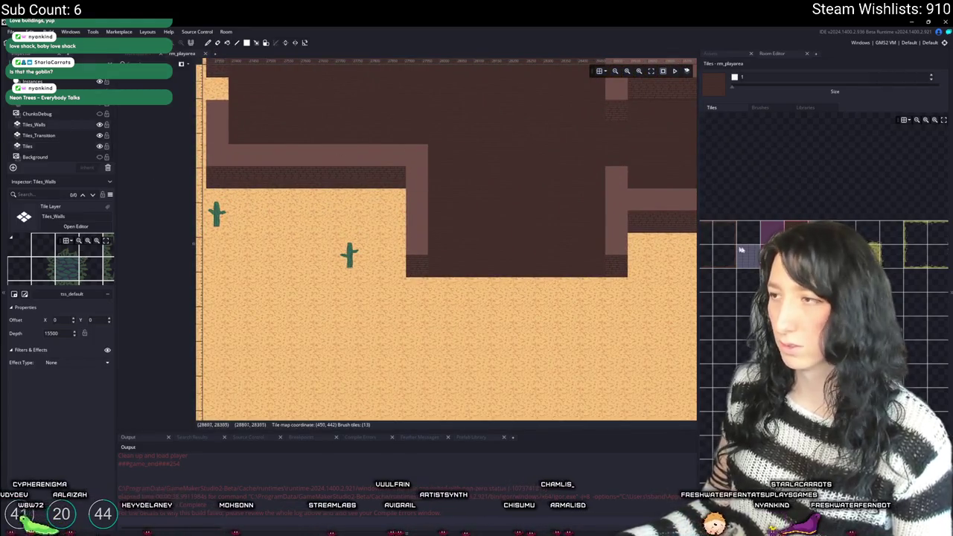
left_click(34, 124)
- Paint wall tiles along the bottom edge and open a widened doorway gap in it
left_click_drag(444, 268, 599, 266)
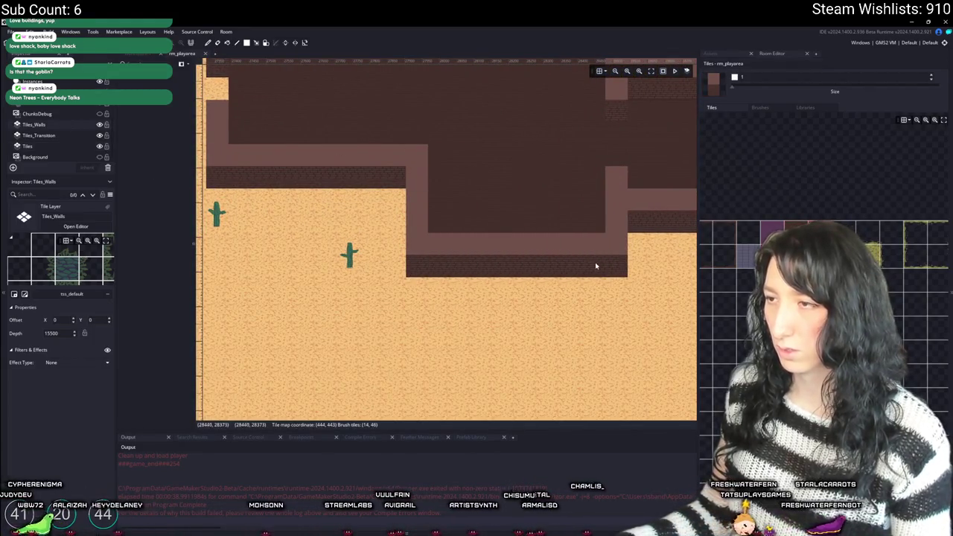
scroll(549, 319, "down", 2)
scroll(490, 318, "down", 1)
scroll(509, 309, "up", 2)
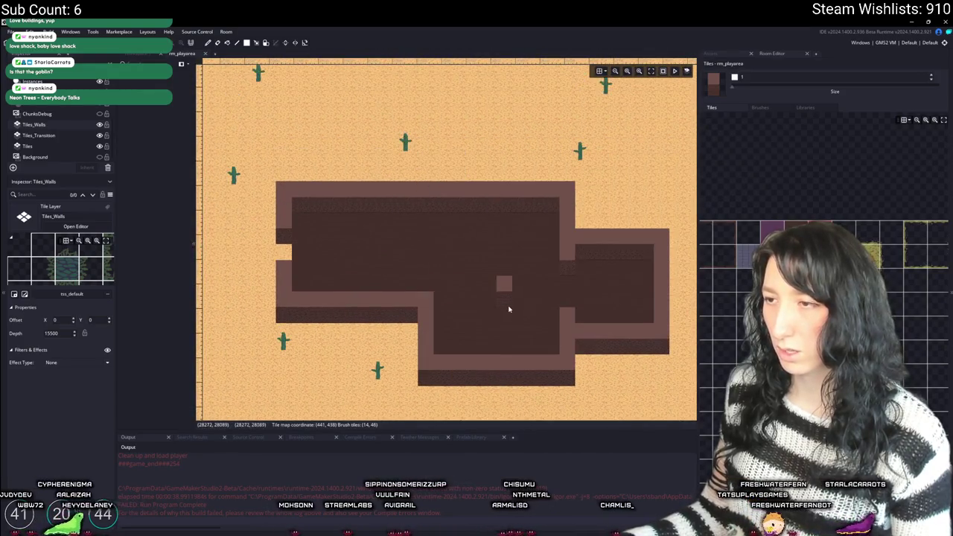
left_click(500, 377)
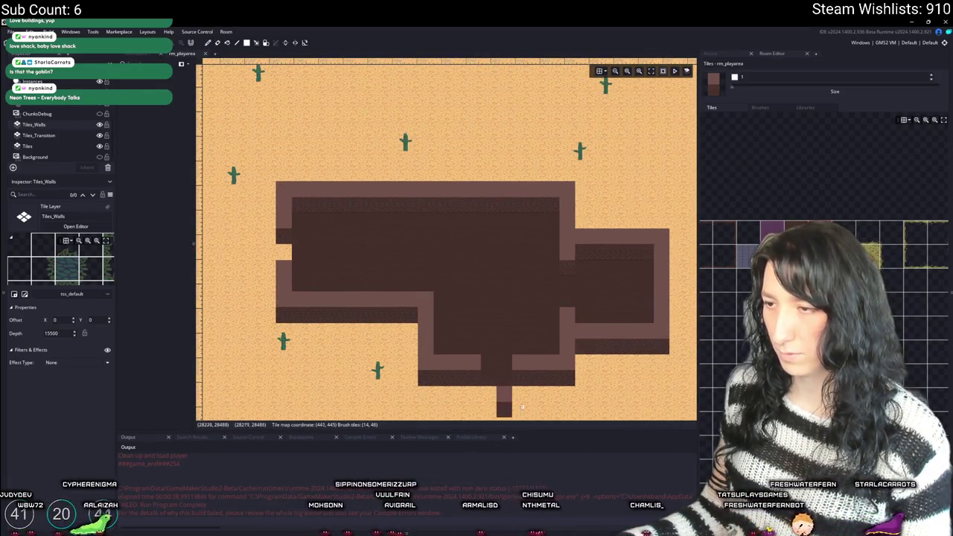
scroll(476, 364, "down", 1)
scroll(454, 340, "right", 1)
scroll(455, 340, "up", 2)
left_click(457, 357)
scroll(457, 361, "right", 1)
scroll(457, 361, "down", 2)
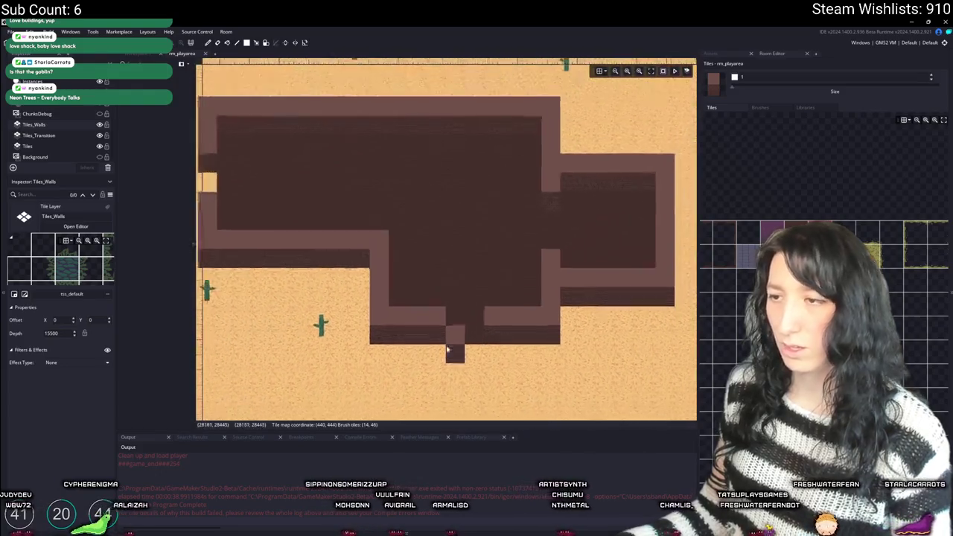
- Fill the left wall's sand gap with dark floor on the Tiles layer
left_click(28, 146)
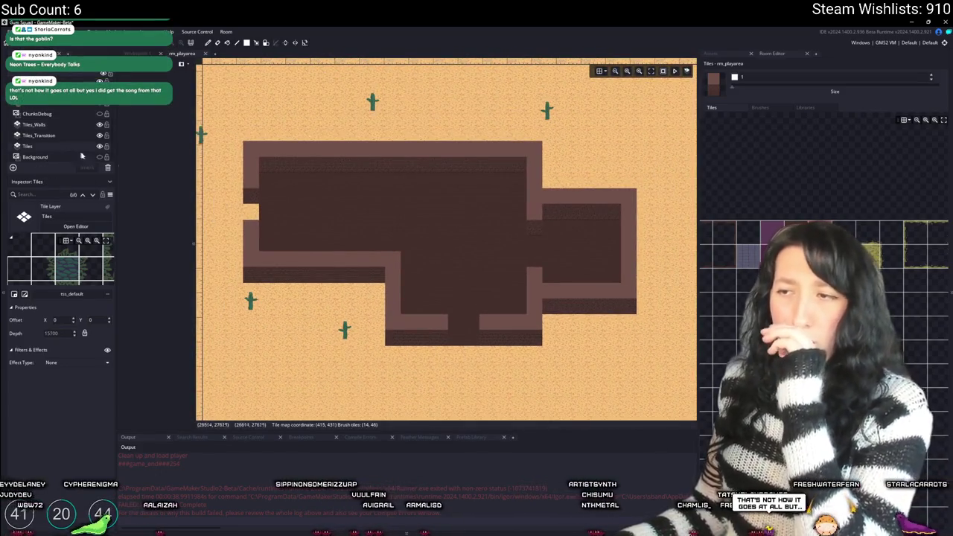
scroll(377, 244, "left", 1)
scroll(378, 244, "left", 2)
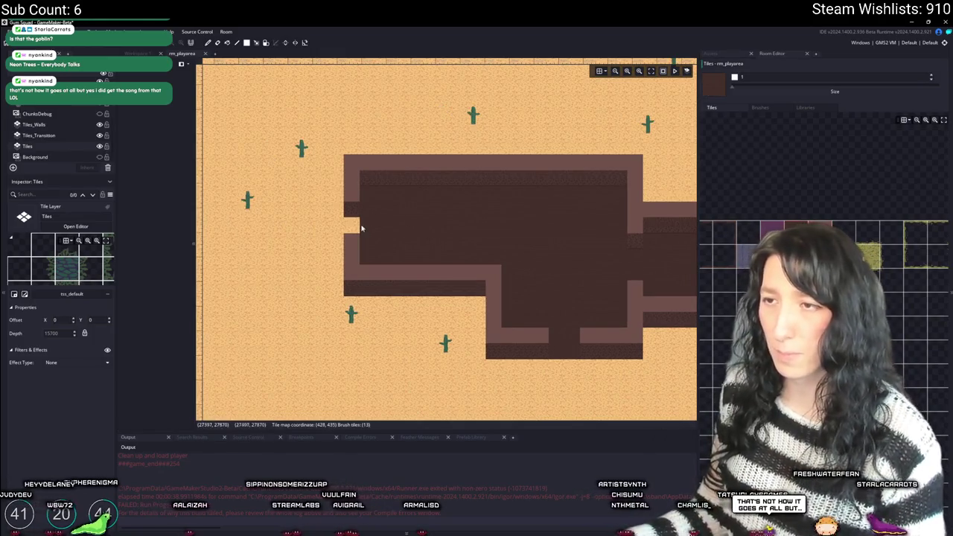
left_click(360, 227)
scroll(335, 226, "up", 1)
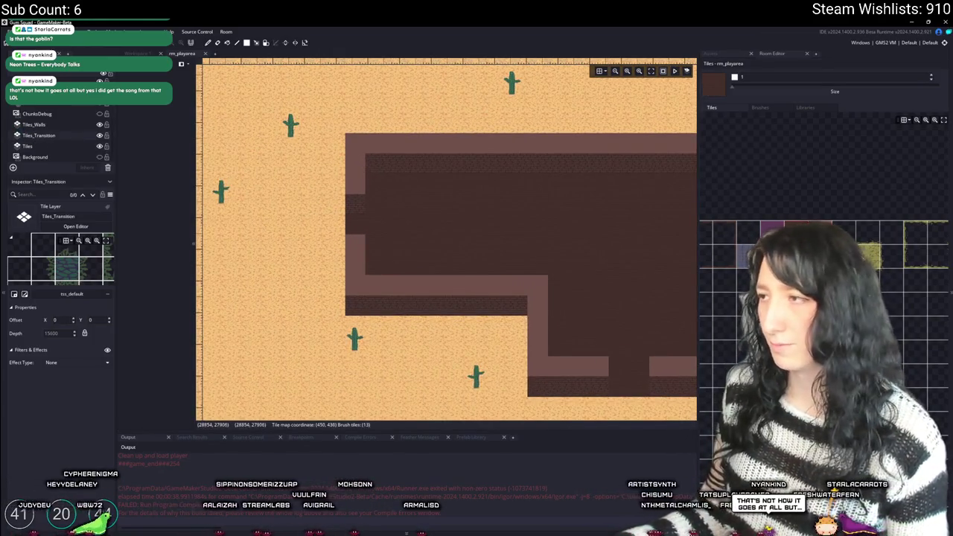
- Select a larger block of sand transition tiles for the bottom doorway's edge
left_click_drag(707, 233, 893, 265)
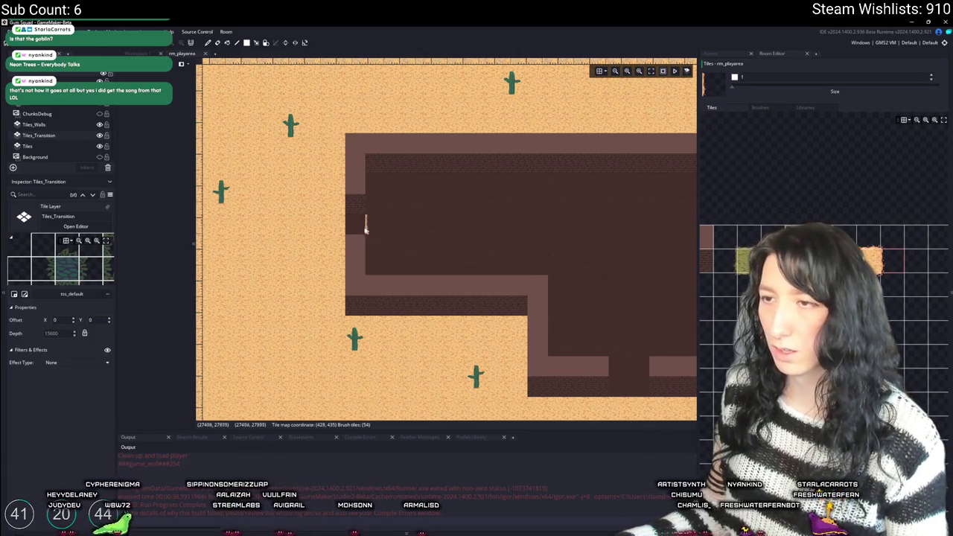
scroll(521, 227, "down", 2)
scroll(521, 227, "right", 4)
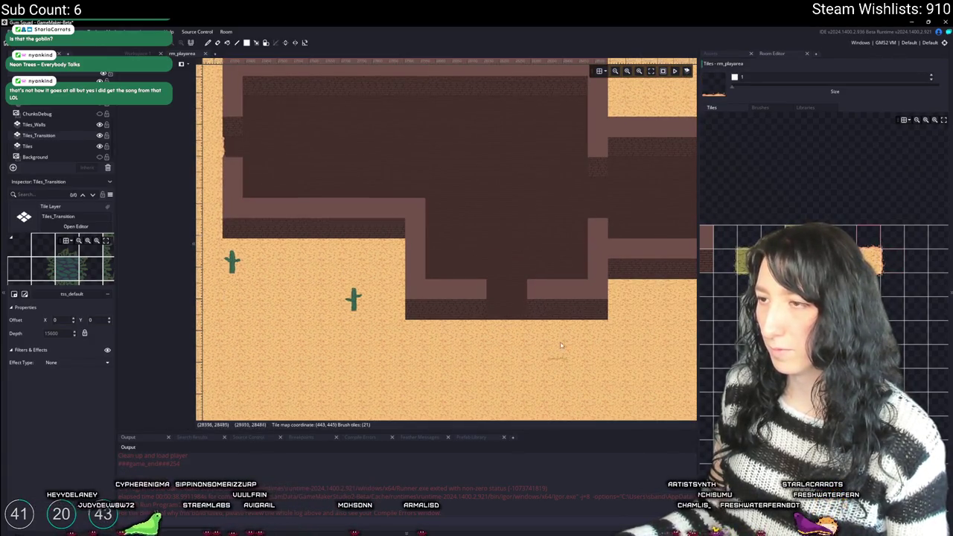
scroll(480, 309, "up", 2)
scroll(509, 311, "down", 2)
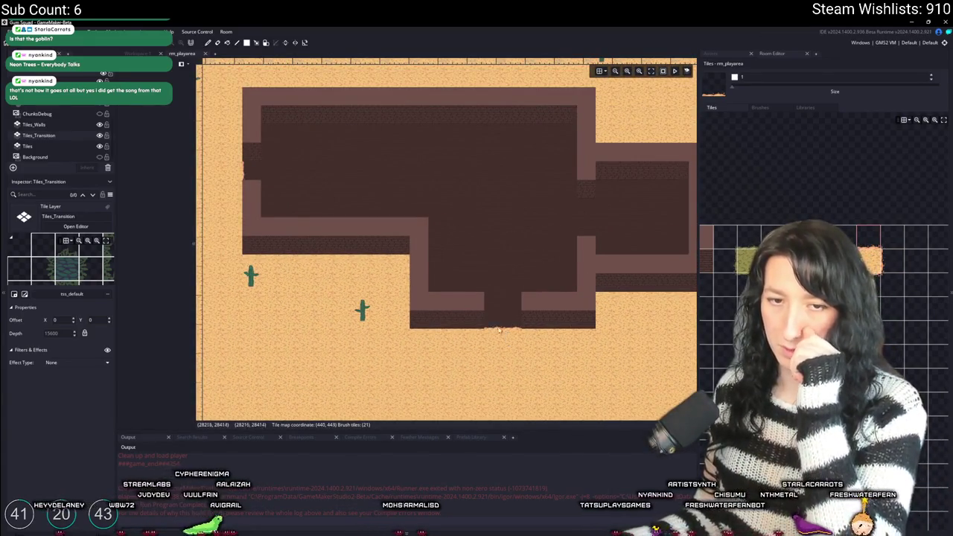
scroll(473, 231, "up", 1)
scroll(473, 231, "left", 1)
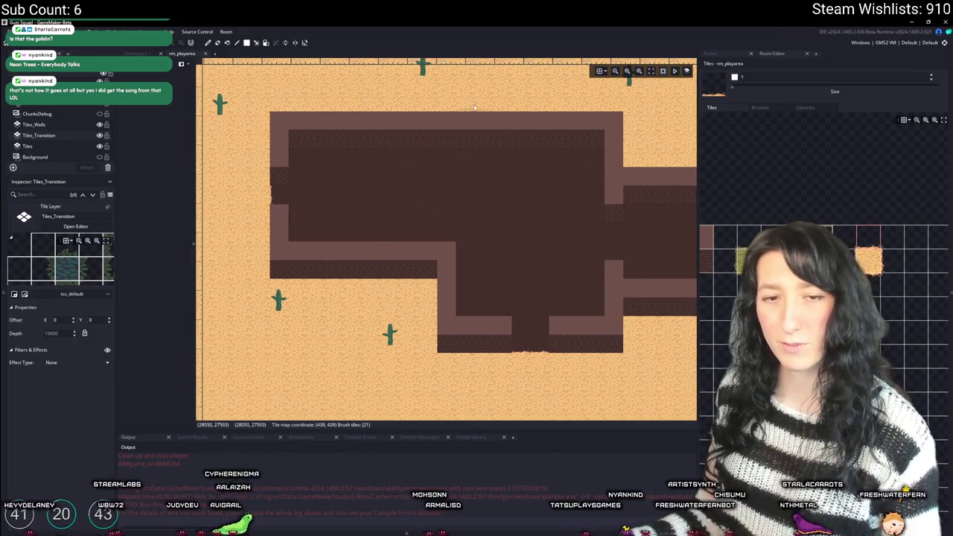
scroll(349, 128, "up", 1)
scroll(348, 128, "left", 2)
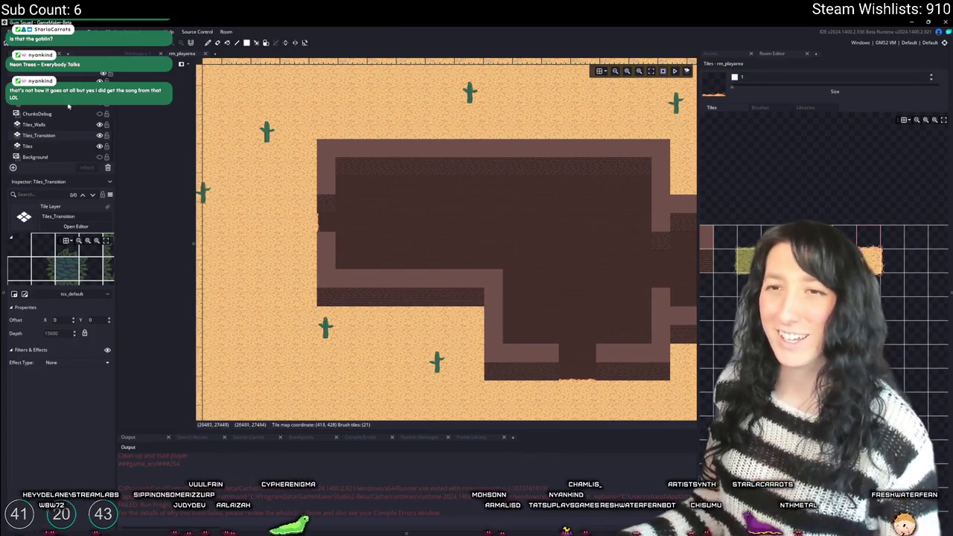
scroll(37, 146, "up", 2)
scroll(48, 127, "up", 2)
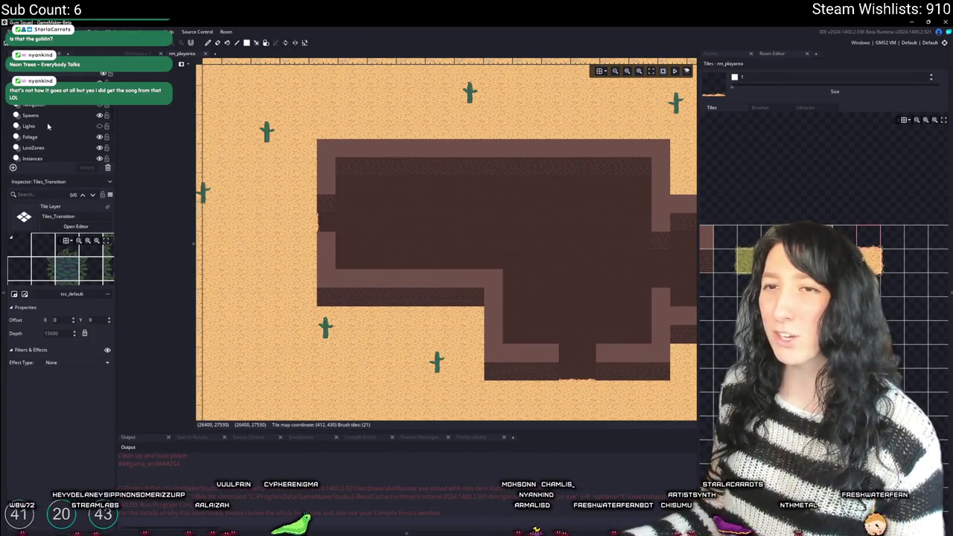
- Paint roof tiles on Tiles_Ceiling over the building's left part and right side
scroll(819, 253, "left", 2)
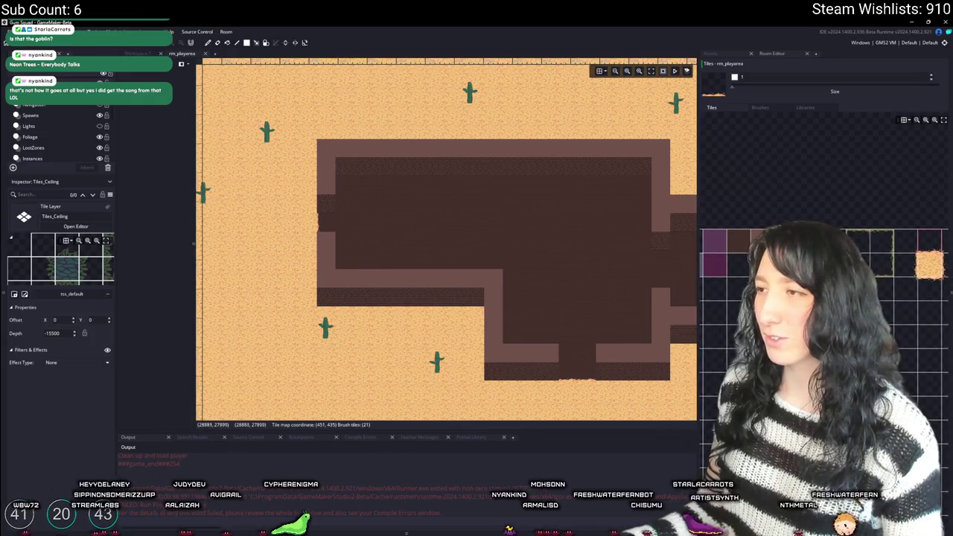
mouse_move(354, 172)
left_mouse_down()
mouse_move(415, 207)
mouse_move(635, 265)
left_mouse_up()
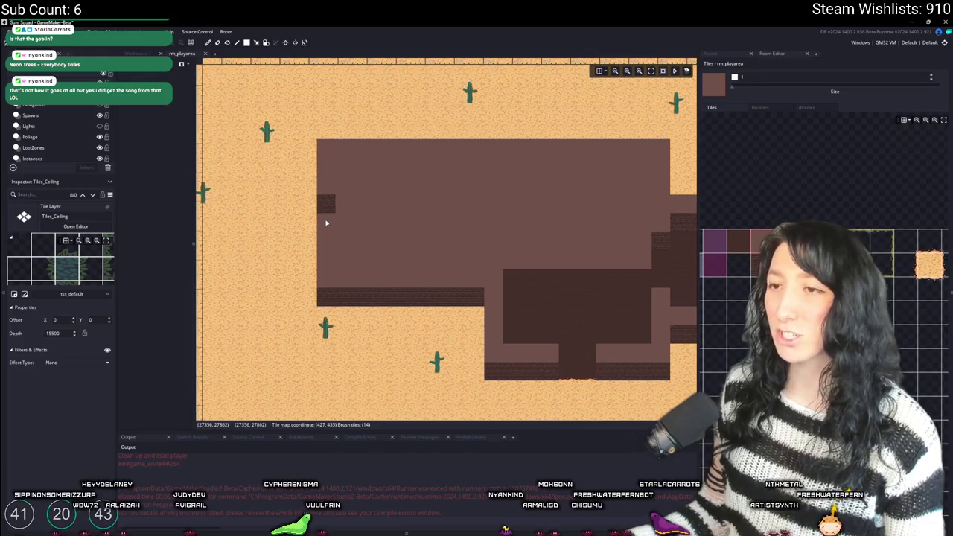
mouse_move(484, 268)
left_mouse_down()
mouse_move(587, 247)
mouse_move(655, 268)
mouse_move(637, 286)
mouse_move(593, 246)
mouse_move(598, 211)
mouse_move(570, 259)
mouse_move(412, 319)
mouse_move(485, 344)
left_mouse_up()
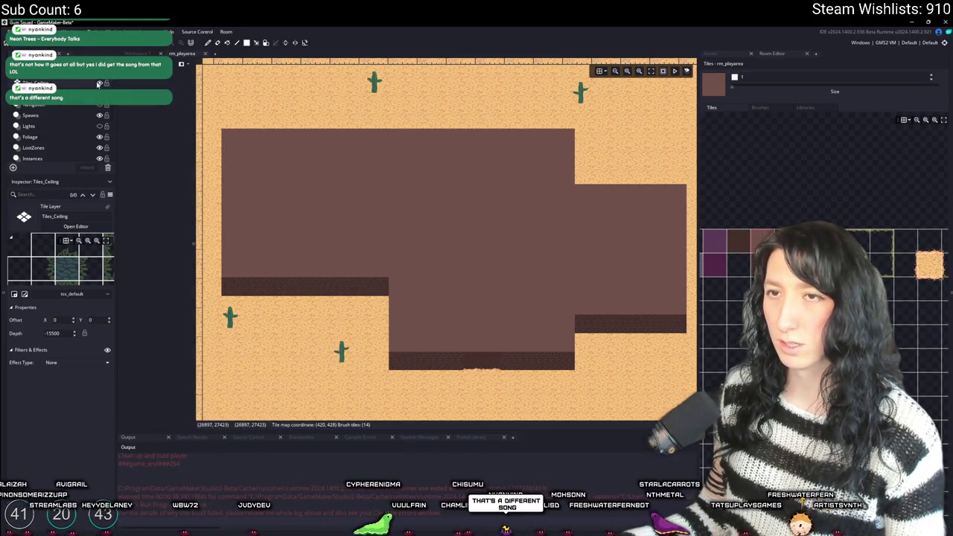
- Hide the ceiling layer, select Foliage, and bring up the project's Assets list
left_click(99, 84)
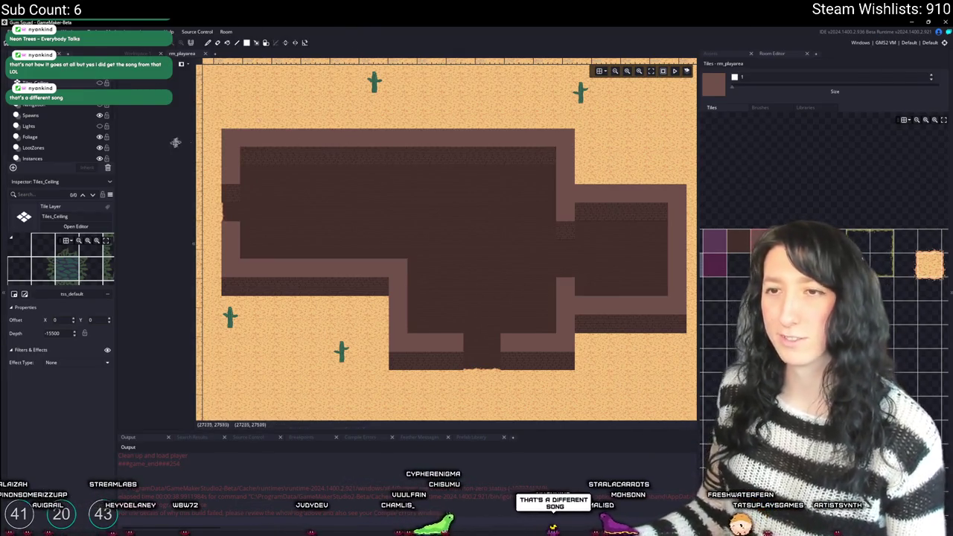
left_click(30, 137)
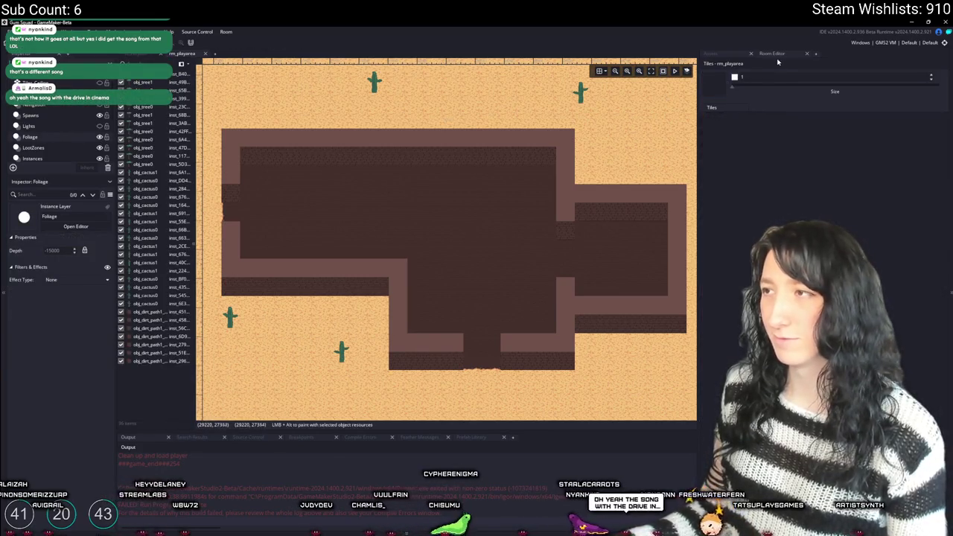
left_click(730, 55)
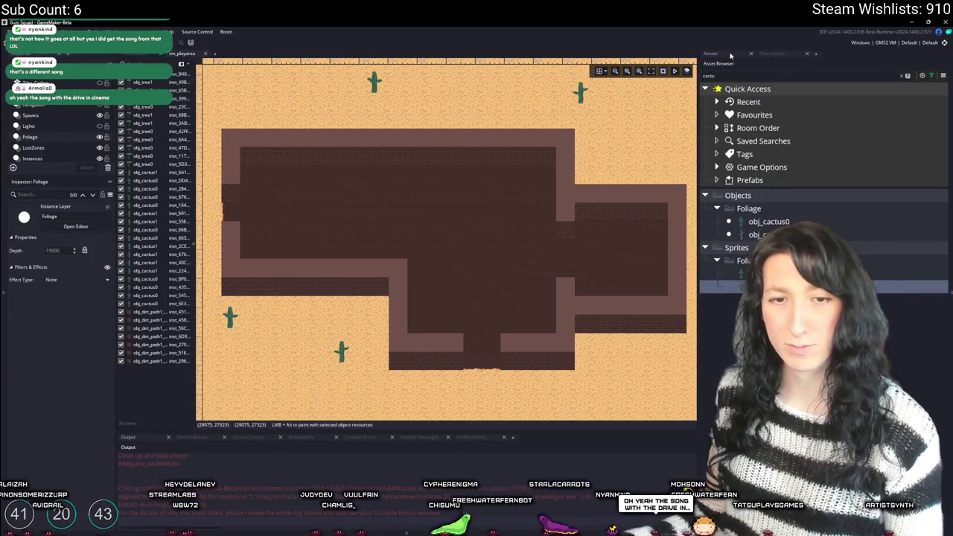
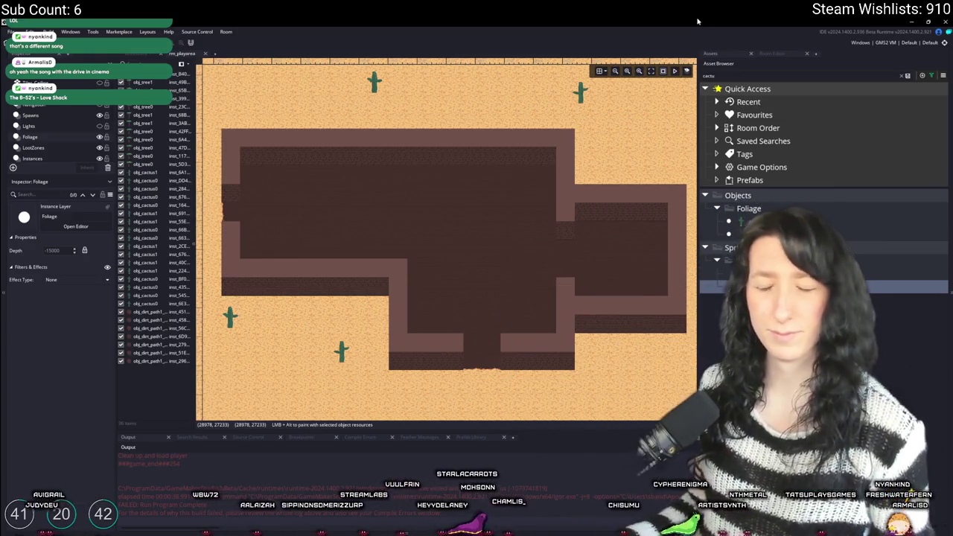
- Select the Tiles_Walls layer and bring up its wall tile palette in the Room Editor
left_click_drag(480, 201, 483, 199)
scroll(483, 199, "down", 5)
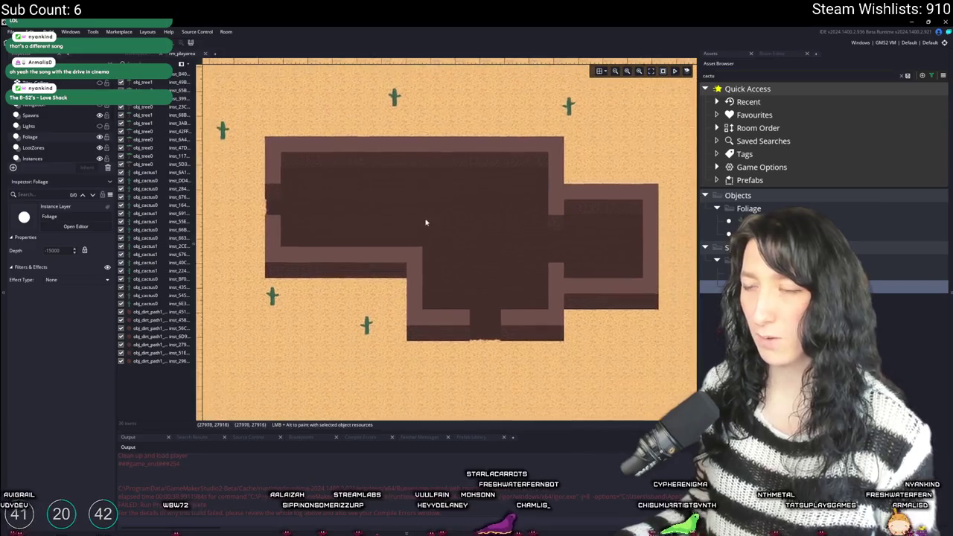
scroll(382, 222, "up", 6)
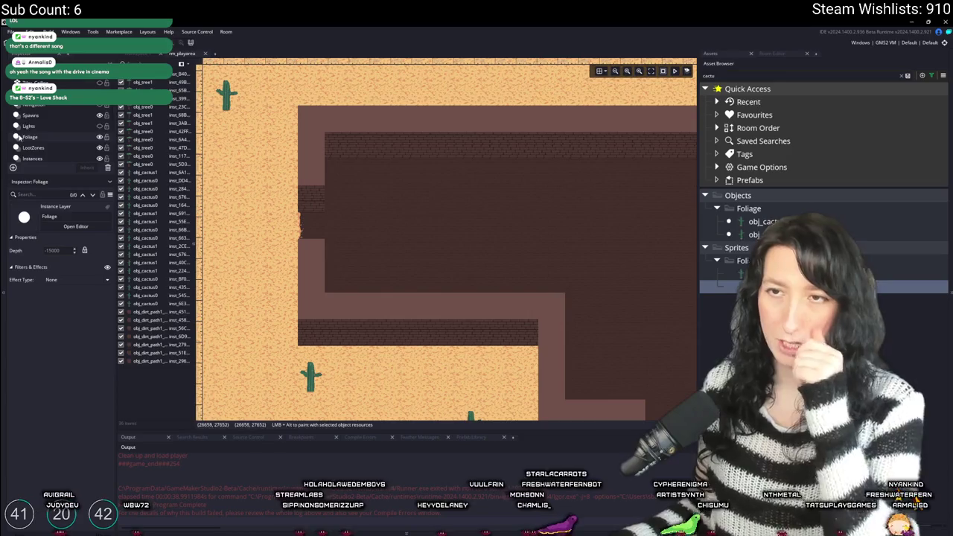
scroll(29, 138, "down", 3)
left_click(33, 124)
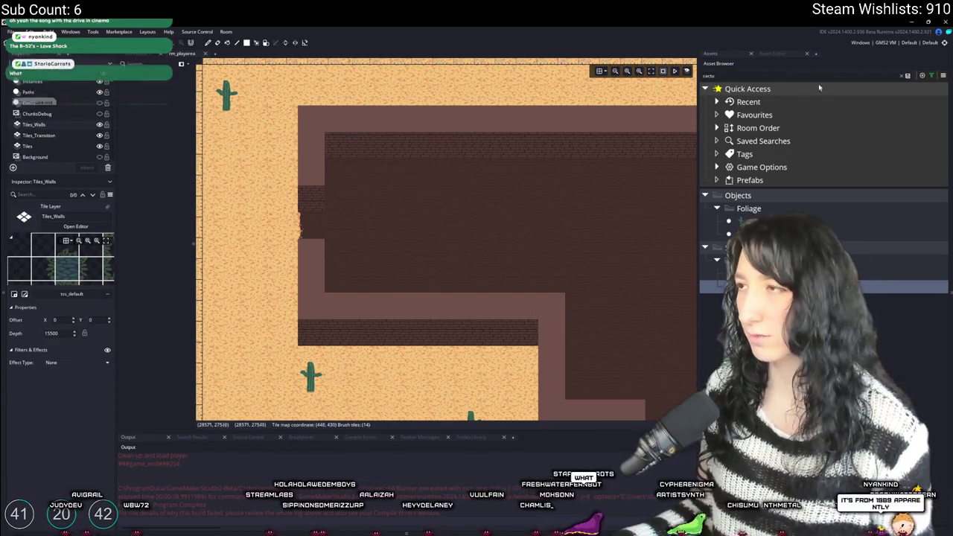
left_click(771, 53)
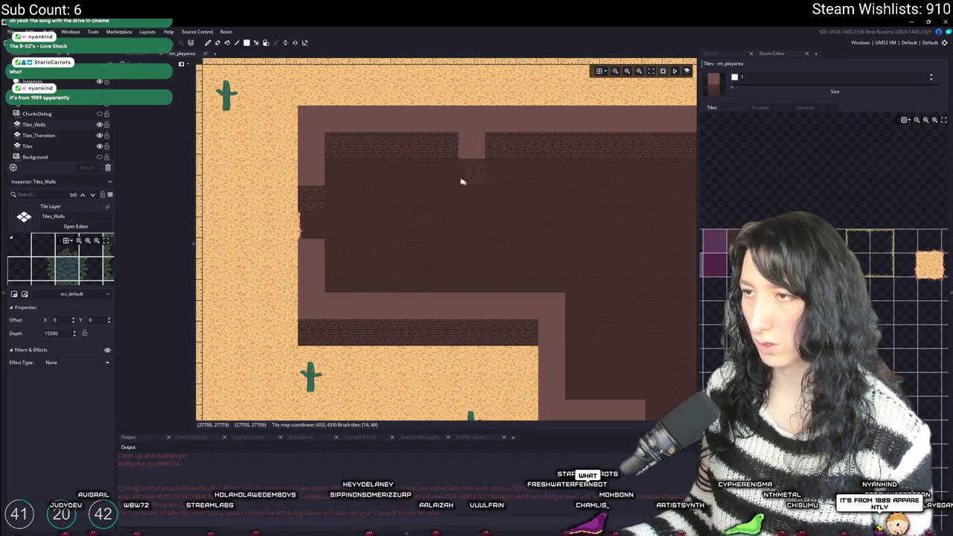
- Pan across the building's walls and inner rooms, then select the Instances layer
left_click_drag(438, 170, 376, 165)
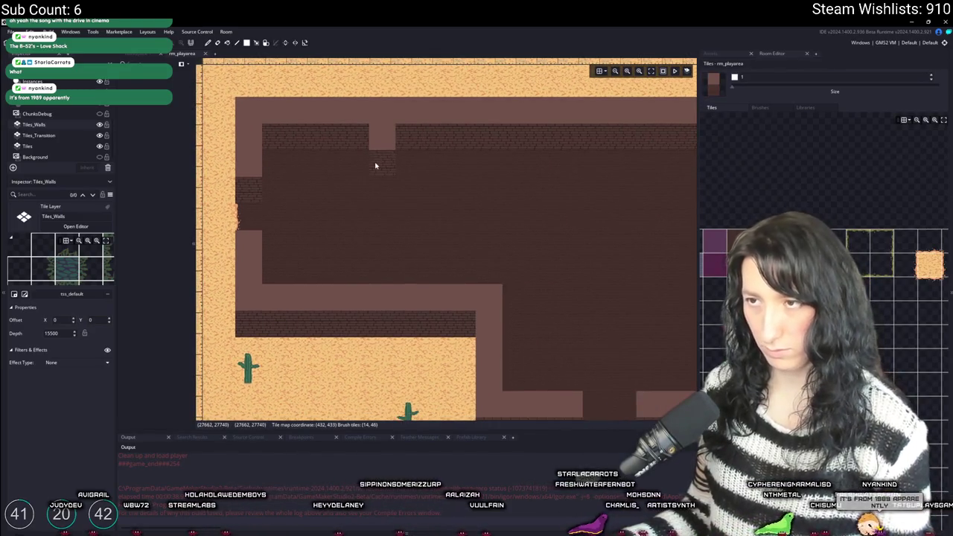
mouse_move(418, 276)
left_mouse_down()
mouse_move(344, 276)
mouse_move(409, 259)
left_mouse_up()
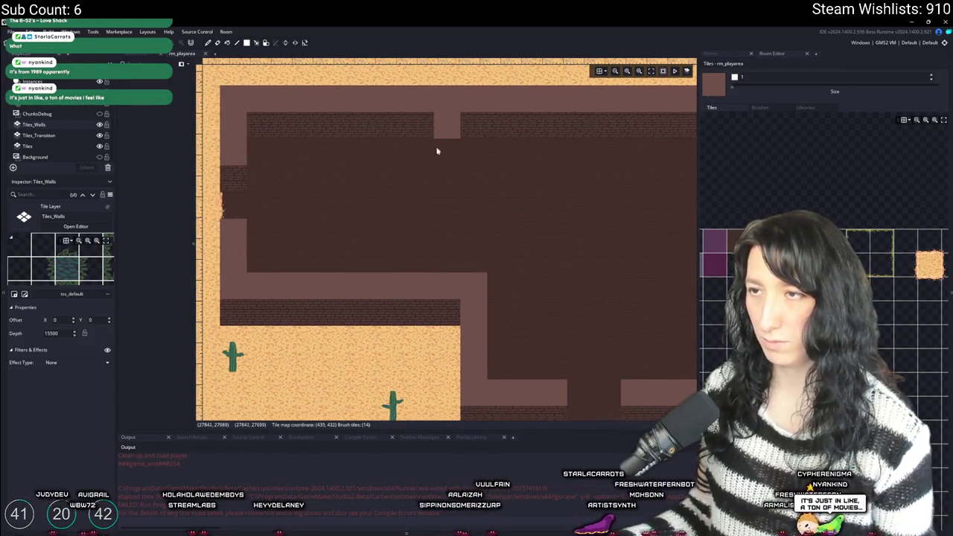
left_click_drag(472, 259, 368, 257)
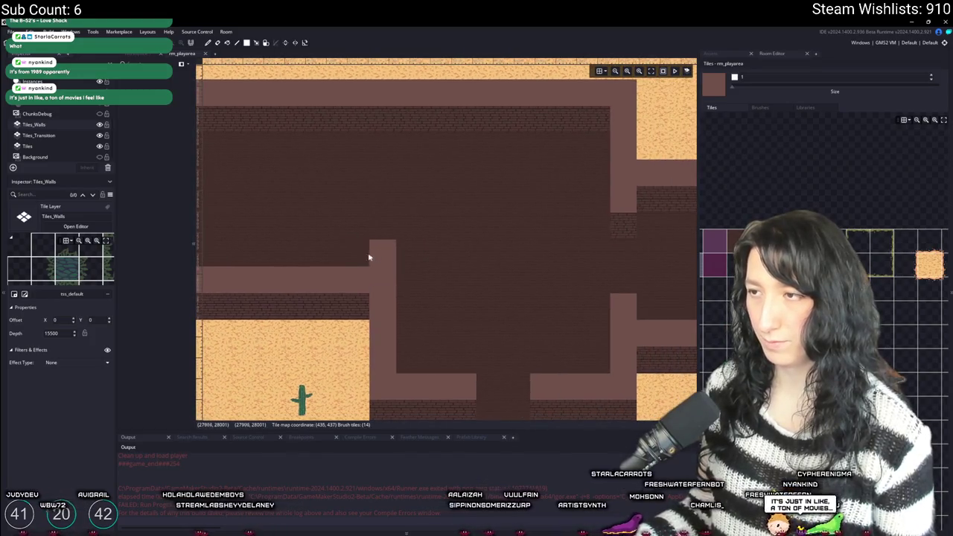
left_click_drag(379, 216, 420, 208)
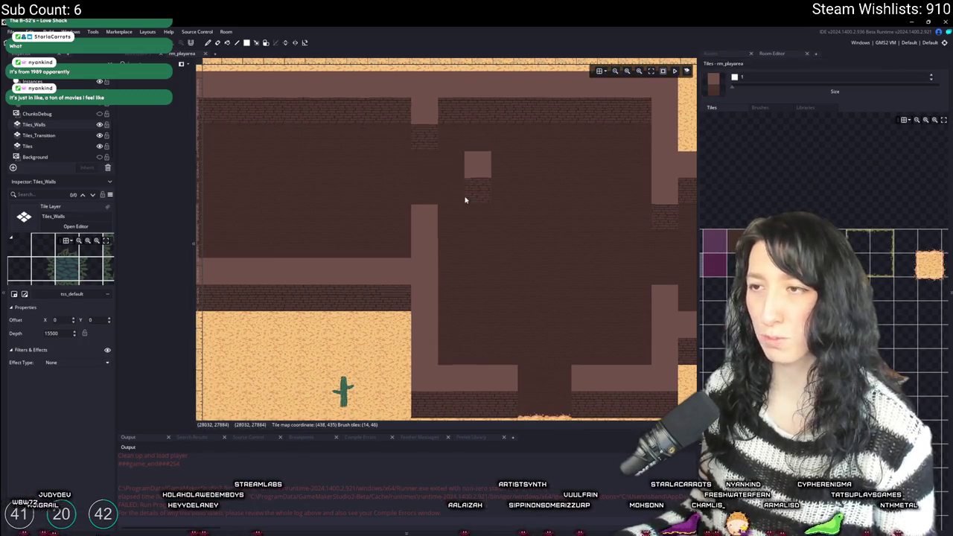
scroll(461, 197, "down", 3)
scroll(461, 197, "down", 1)
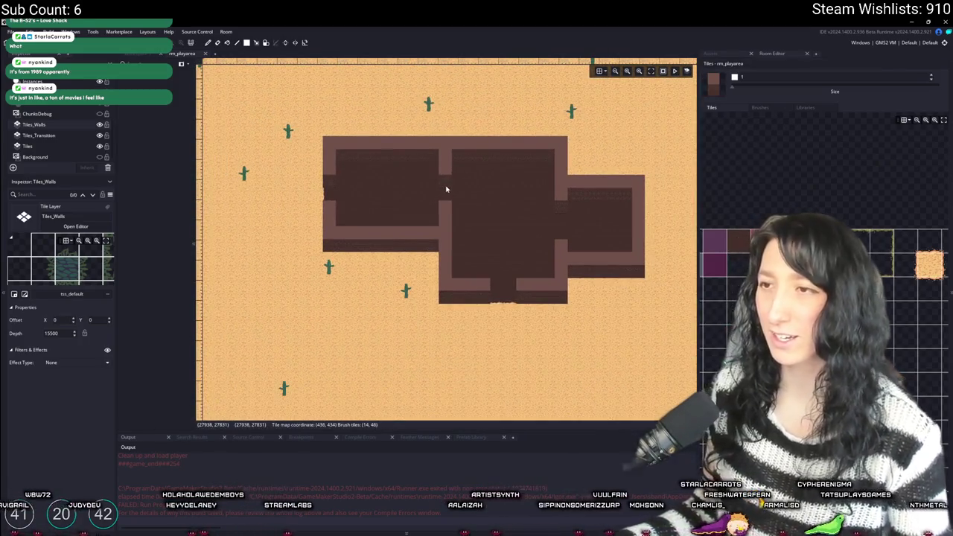
scroll(416, 192, "up", 2)
scroll(409, 187, "up", 2)
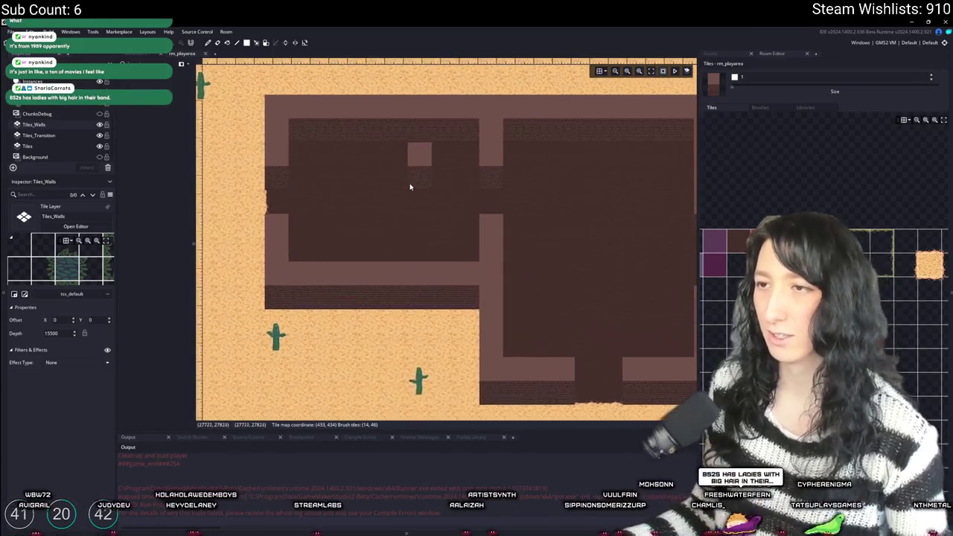
scroll(410, 187, "up", 2)
scroll(59, 134, "up", 2)
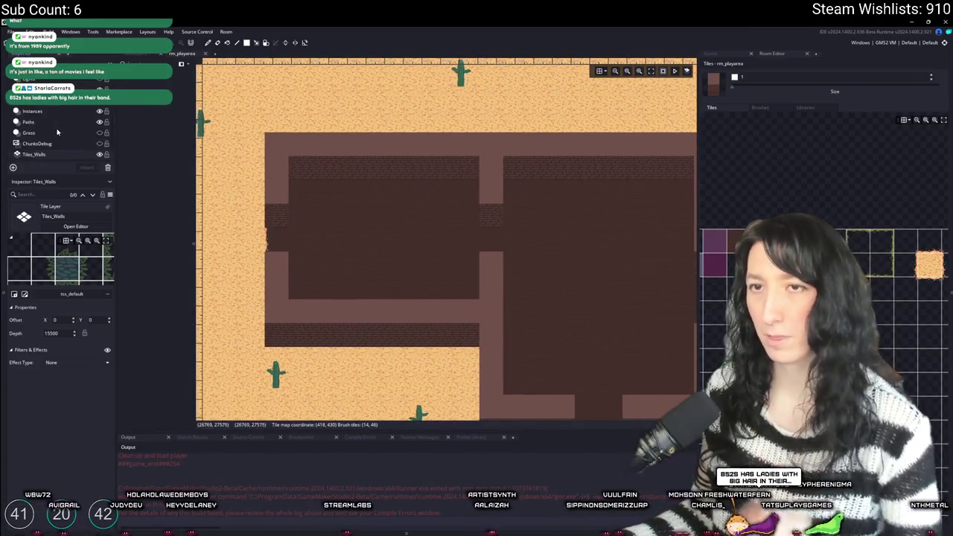
left_click(37, 111)
- Clear the asset search and open the Objects > Props folder
left_click(711, 54)
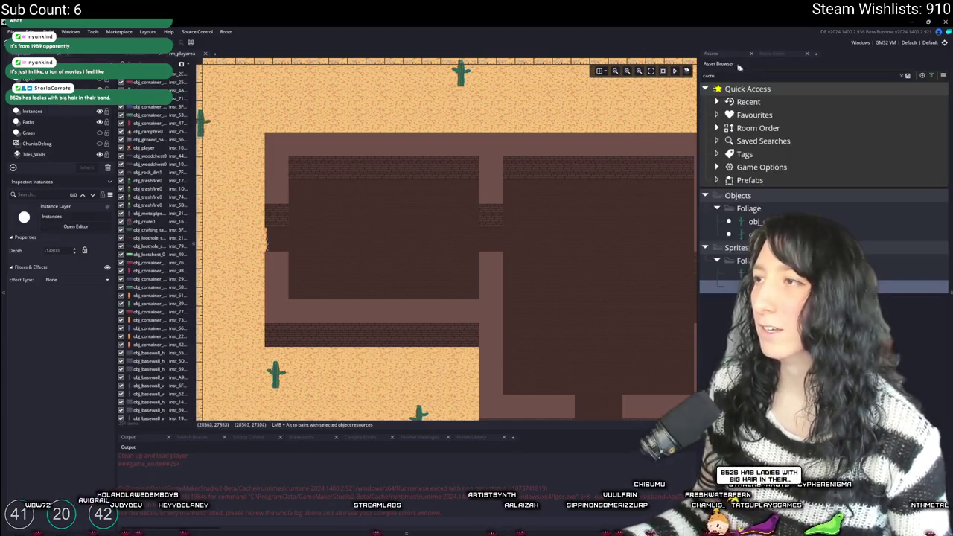
type("man")
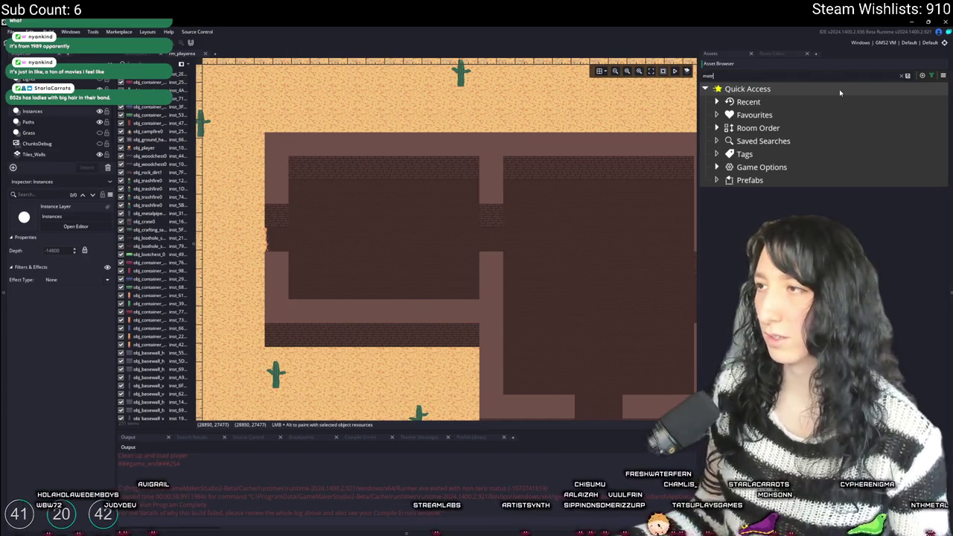
key("BackSpace")
key("BackSpace")
key("BackSpace")
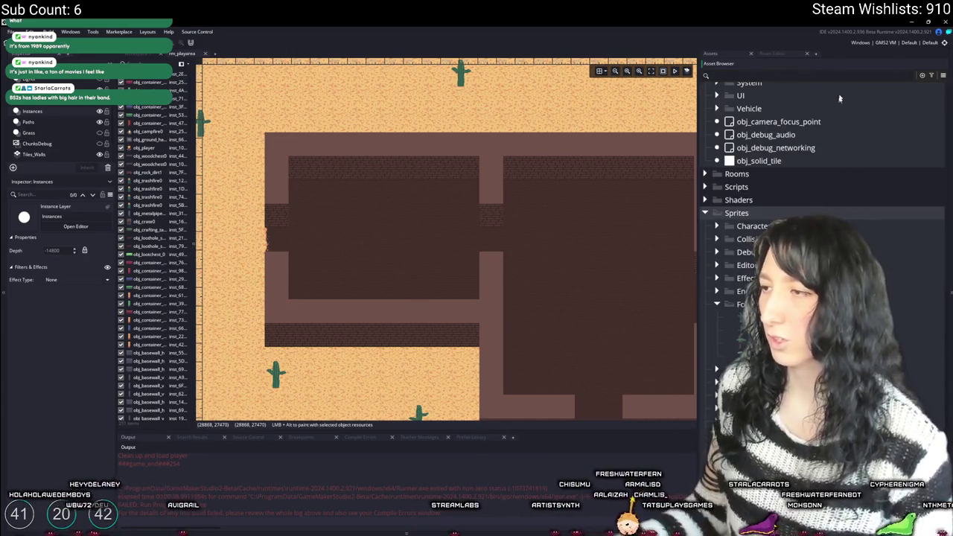
scroll(819, 223, "up", 10)
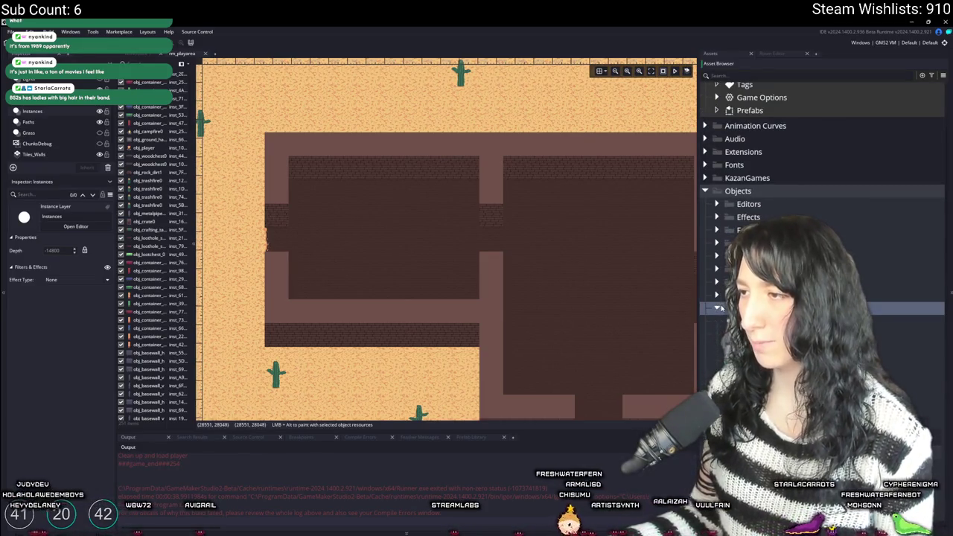
scroll(819, 223, "down", 2)
left_click(744, 274)
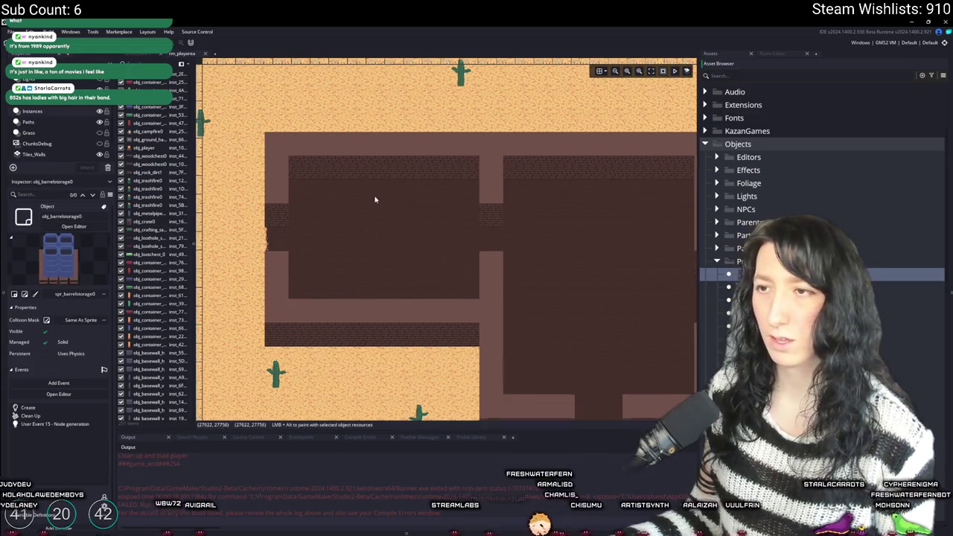
- Cancel a stray barrel, then place obj_bedupright0 upright beds in the left room
scroll(402, 209, "up", 1)
left_click(426, 220, "alt")
key("ctrl+z")
left_click(744, 325)
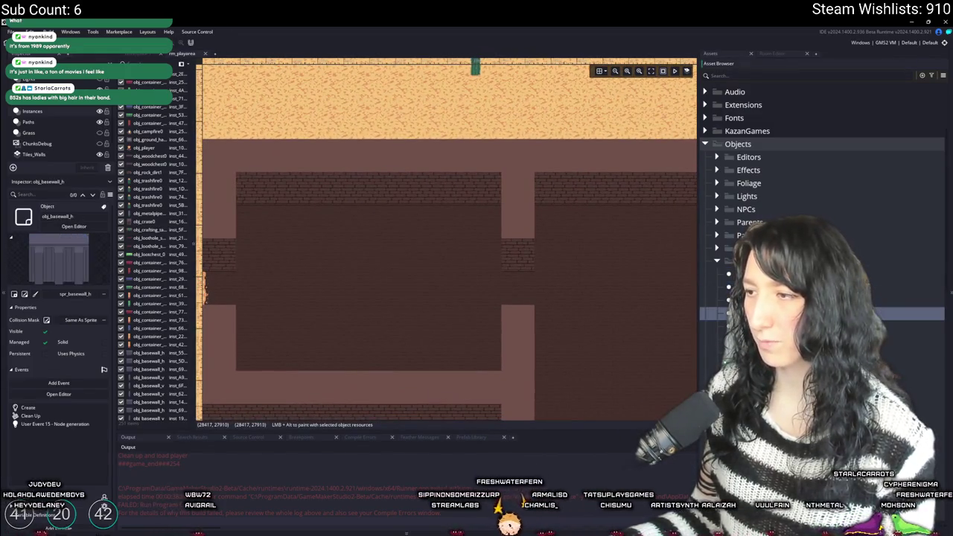
left_click(744, 312)
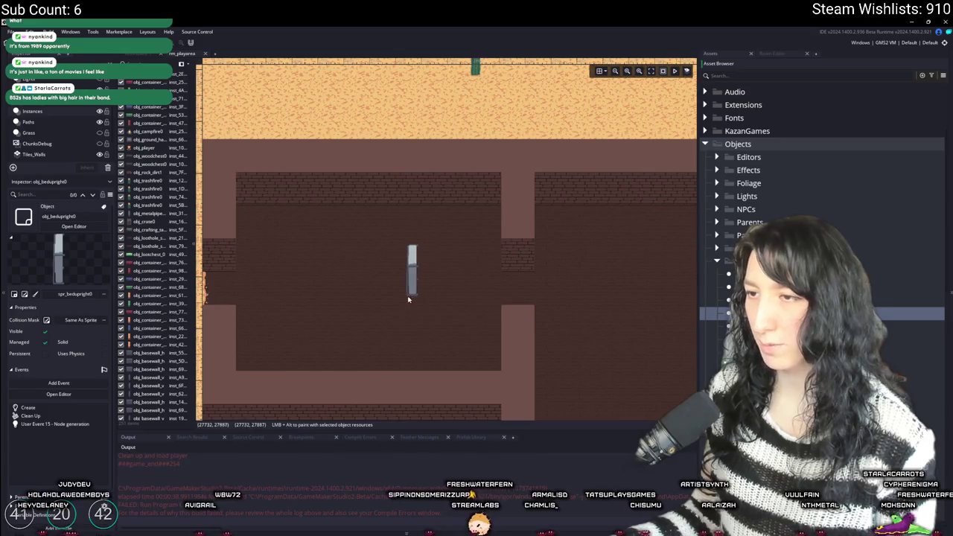
scroll(367, 297, "left", 1)
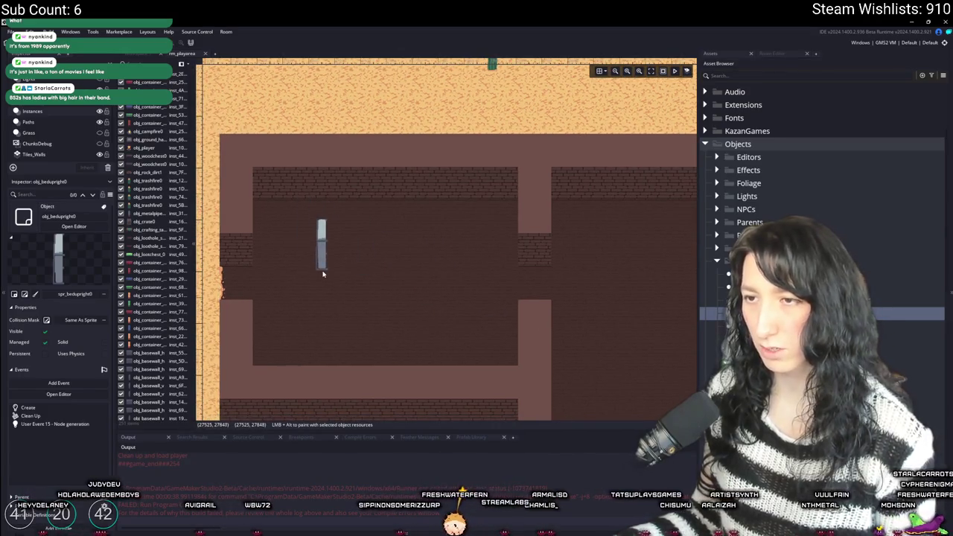
left_click(343, 267)
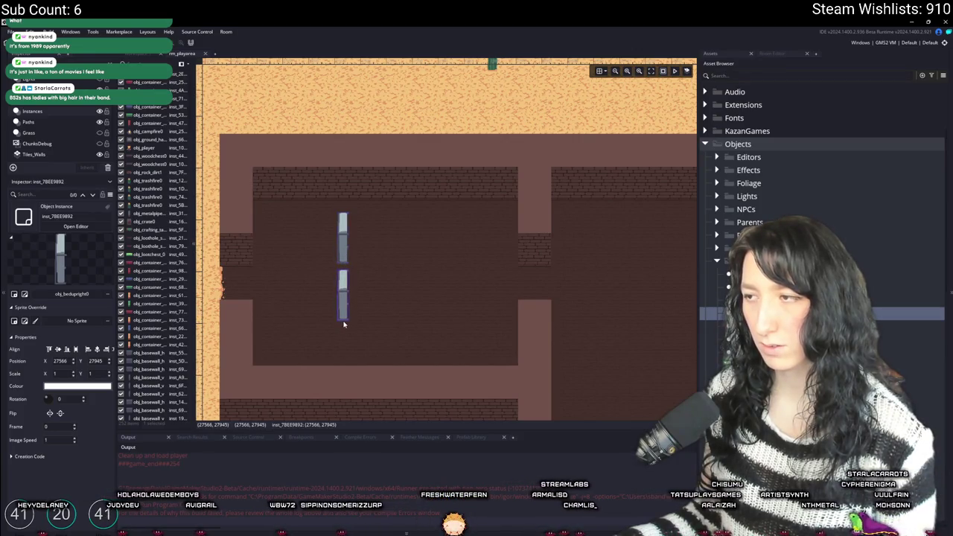
scroll(819, 223, "down", 4)
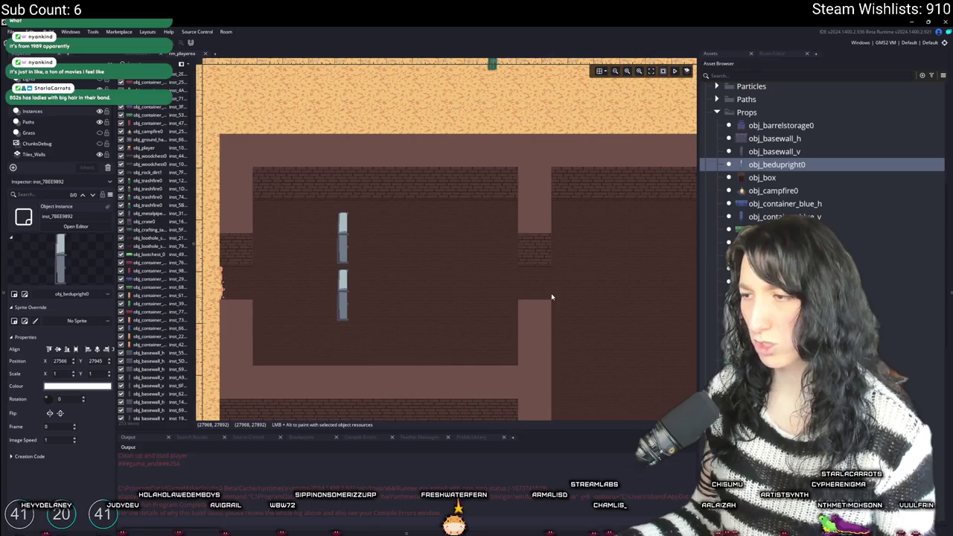
scroll(819, 223, "down", 3)
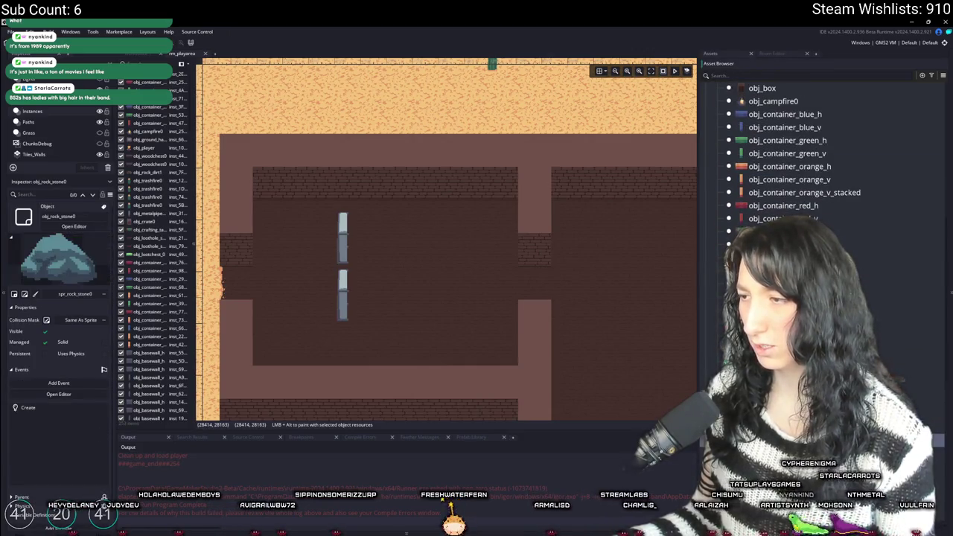
- Place obj_trashfire0 barrels beside the building's left entrance and bottom opening
mouse_move(371, 277)
left_mouse_down()
mouse_move(585, 283)
mouse_move(469, 249)
left_mouse_up()
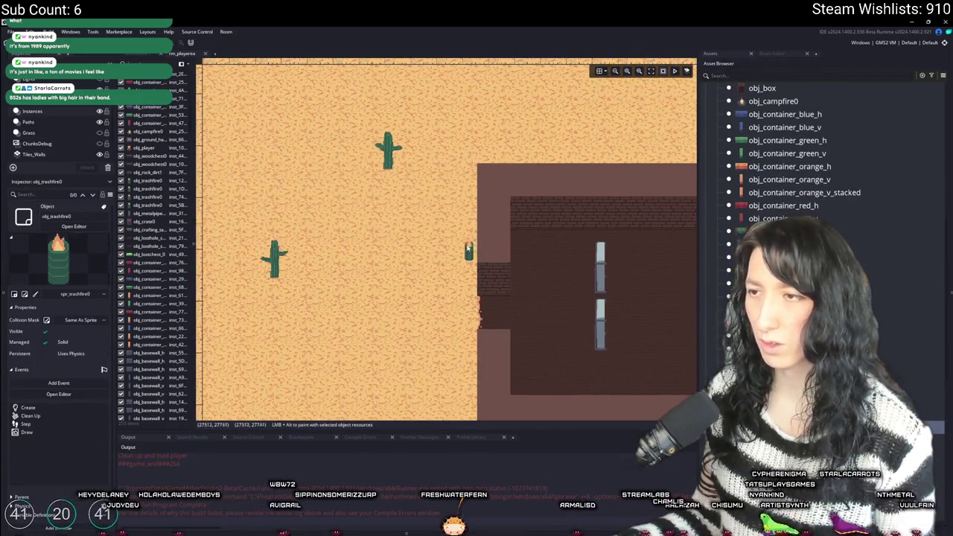
left_click(462, 252)
scroll(461, 366, "up", 1)
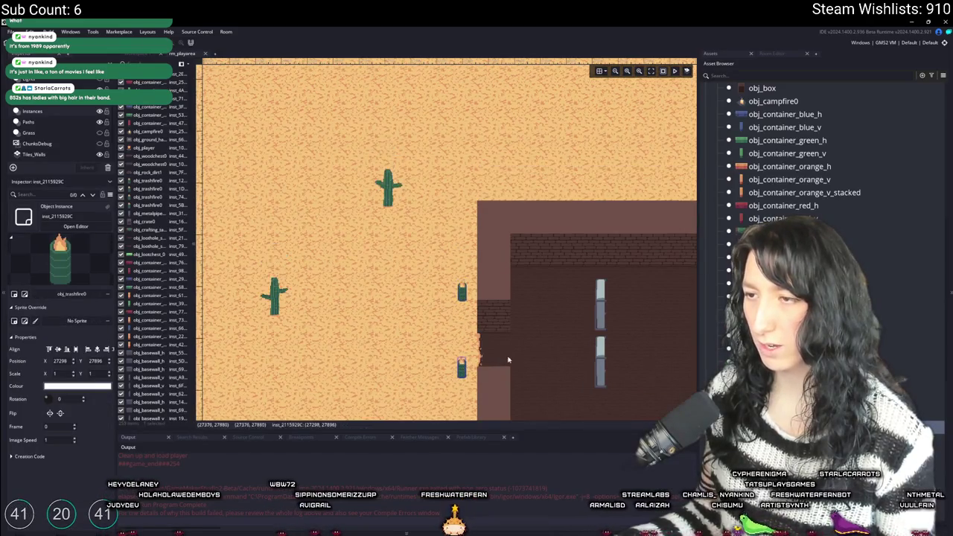
left_click_drag(461, 366, 435, 275)
left_click(435, 275)
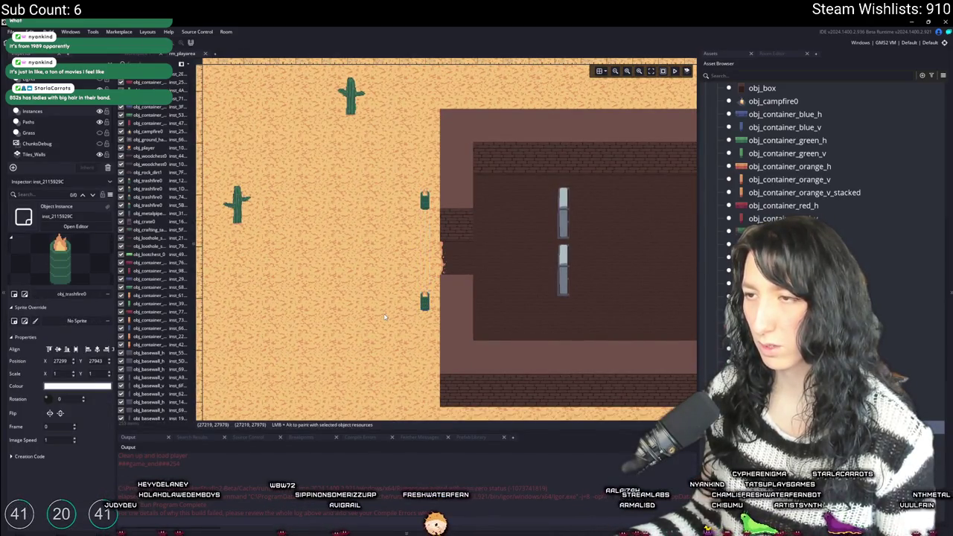
scroll(384, 317, "up", 1)
mouse_move(383, 318)
left_mouse_down()
mouse_move(387, 223)
mouse_move(499, 294)
left_mouse_up()
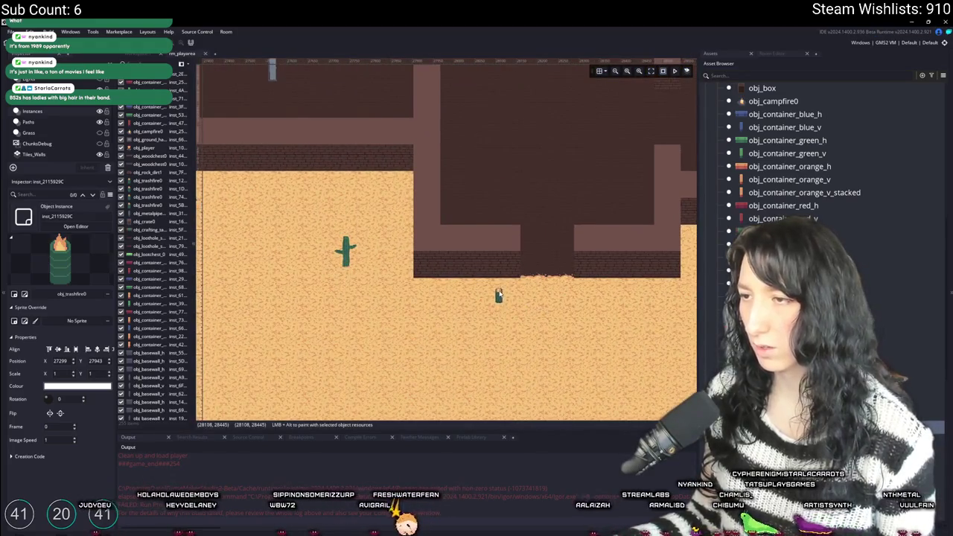
left_click(585, 293)
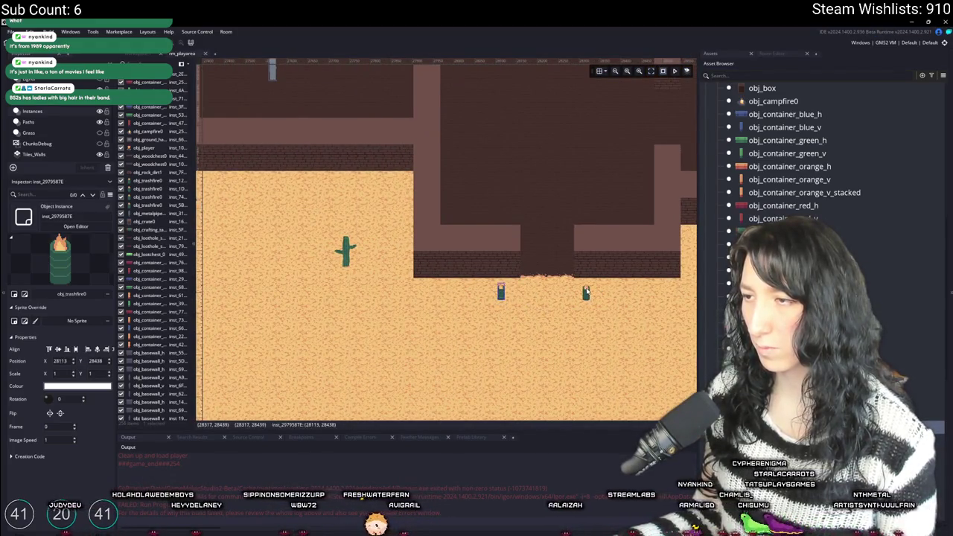
- Place three more trash fires inside along the inner top wall
scroll(548, 206, "up", 1)
mouse_move(506, 242)
left_mouse_down()
mouse_move(570, 288)
mouse_move(462, 235)
mouse_move(451, 219)
mouse_move(397, 208)
left_mouse_up()
left_click(457, 177)
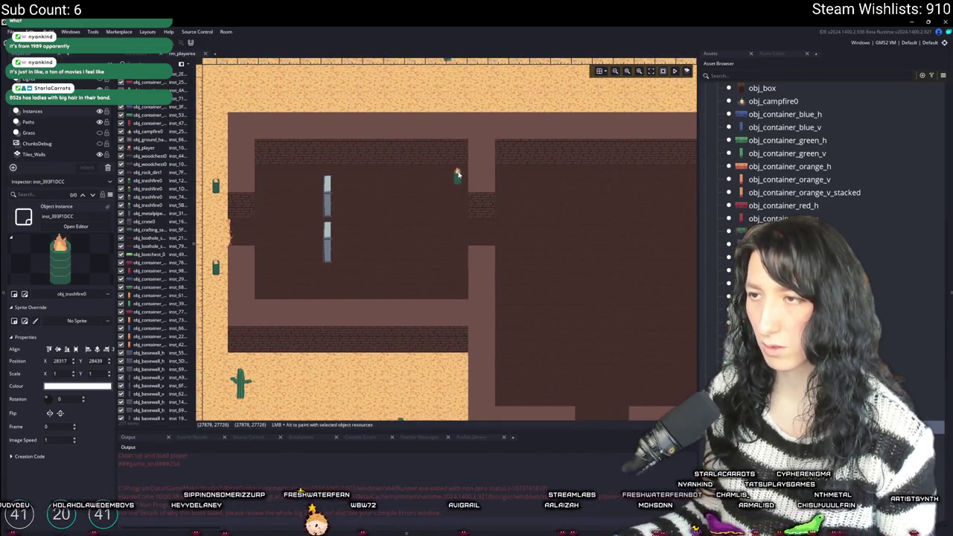
left_click(461, 160)
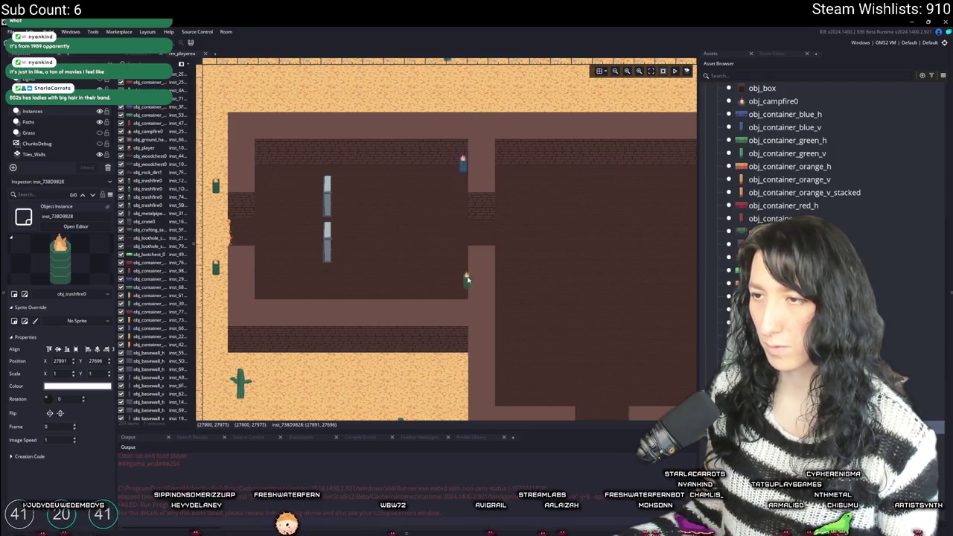
left_click(461, 287)
- Delete the two selected trash fire instances
mouse_move(561, 287)
left_mouse_down()
mouse_move(455, 256)
mouse_move(585, 249)
mouse_move(378, 234)
left_mouse_up()
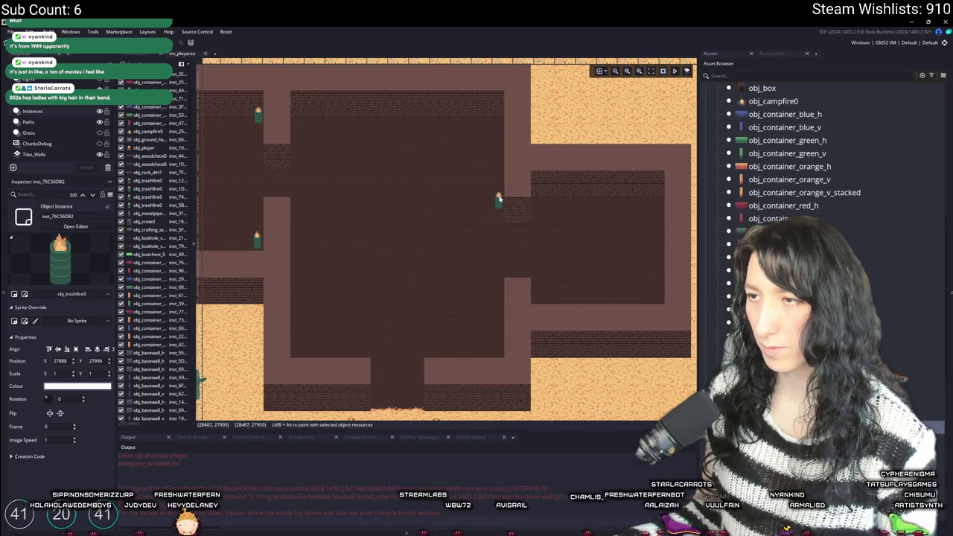
left_click_drag(448, 224, 523, 248)
key("Delete")
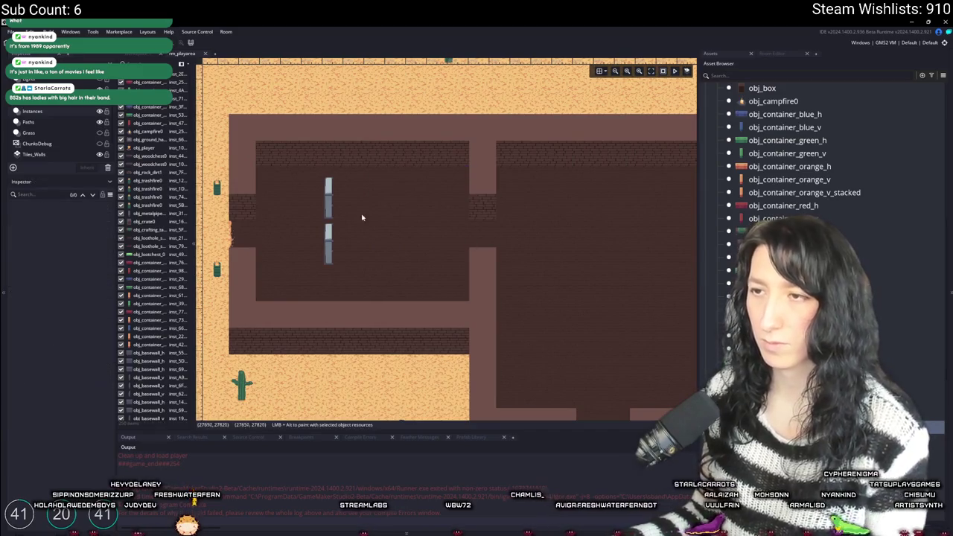
- Place a trash fire against the room's top wall
left_click(384, 167, "alt")
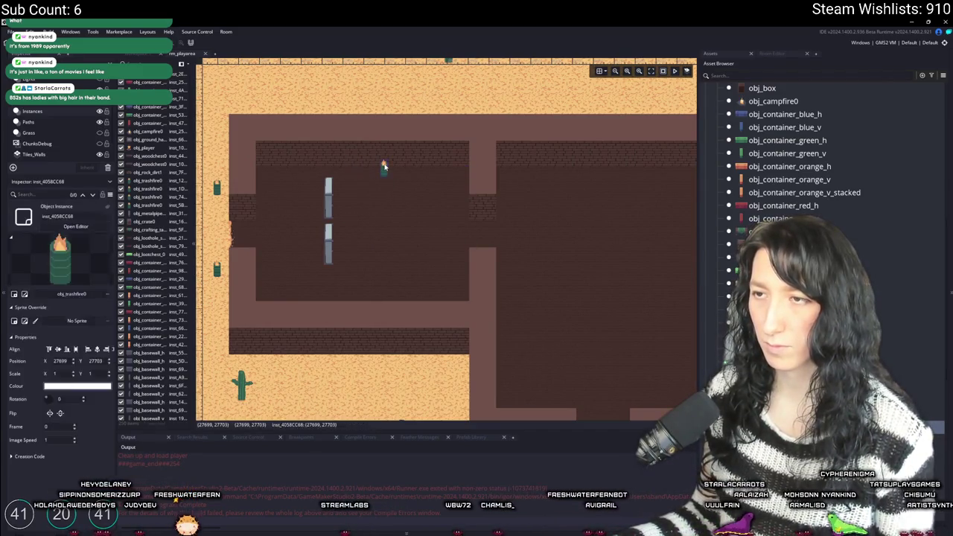
left_click_drag(458, 220, 430, 220)
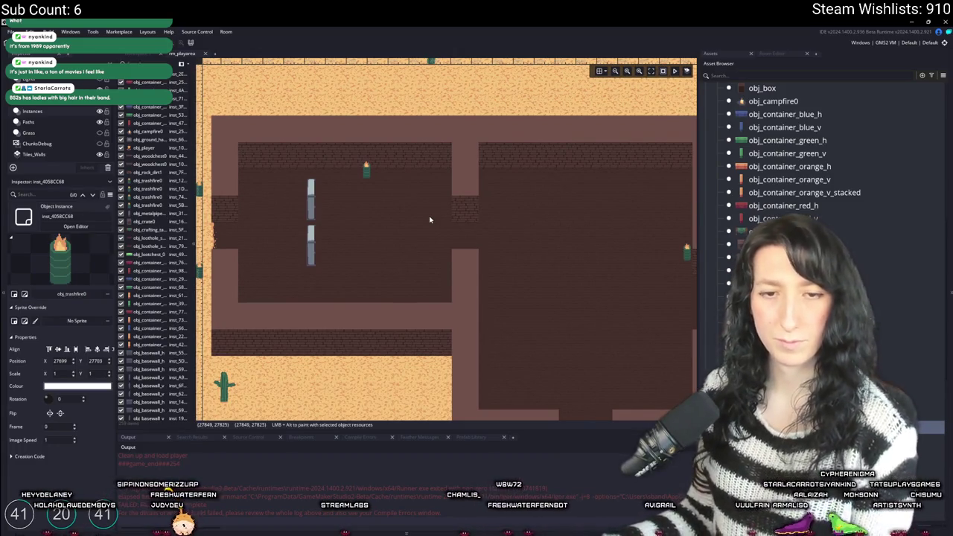
scroll(434, 219, "up", 2)
scroll(433, 219, "down", 2)
scroll(491, 262, "right", 2)
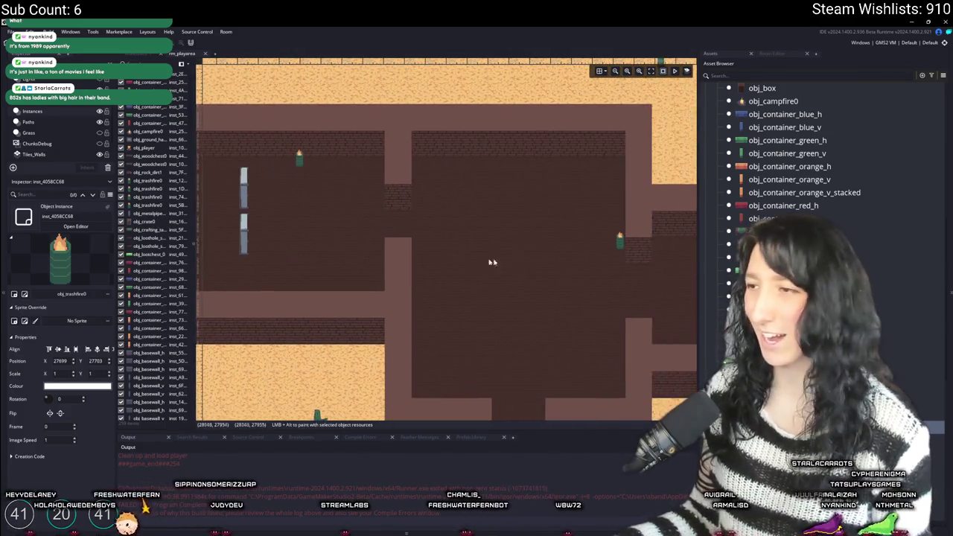
left_click_drag(435, 269, 440, 239)
left_click_drag(429, 303, 434, 263)
left_click_drag(326, 245, 436, 276)
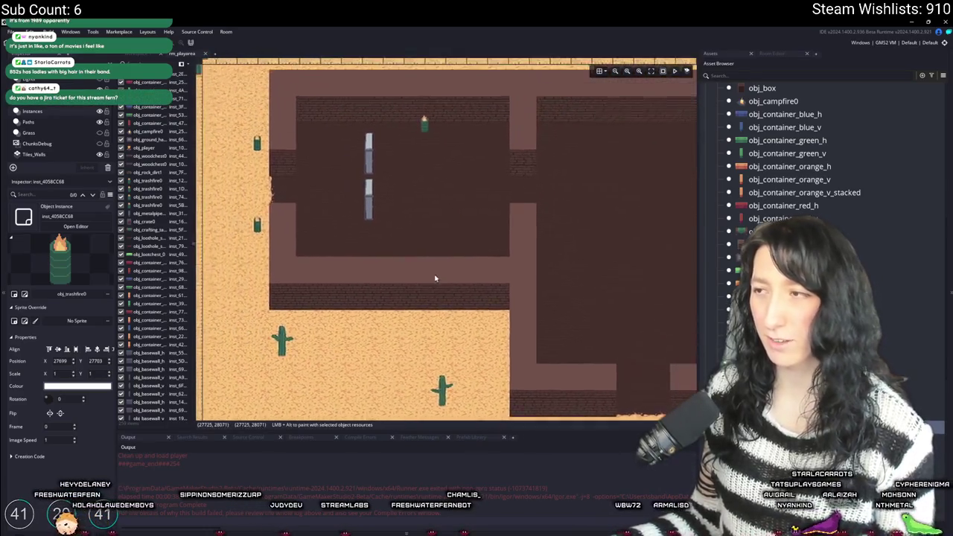
scroll(436, 276, "up", 1)
scroll(628, 266, "up", 1)
- Preview the loot chest, red container and rock objects, then pick obj_crate0
left_click(782, 309)
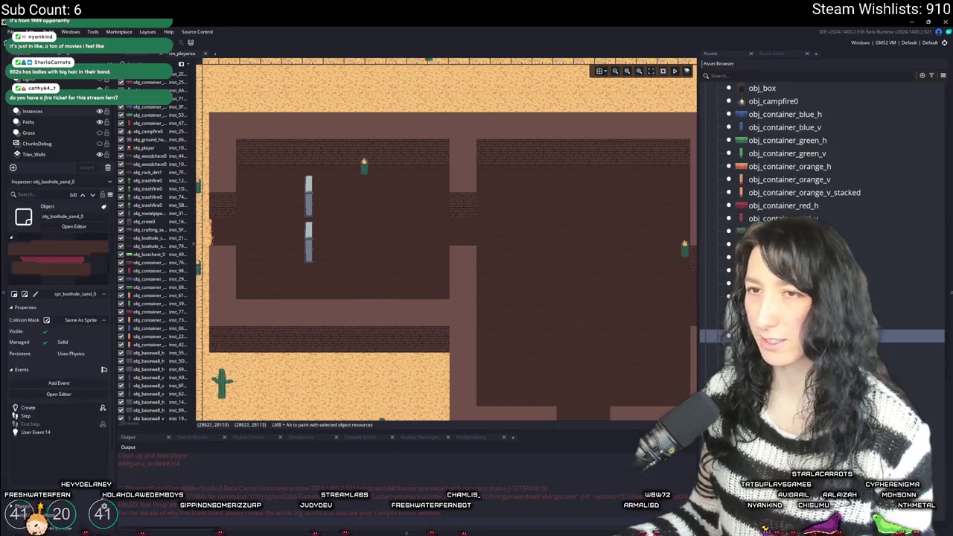
scroll(767, 298, "up", 2)
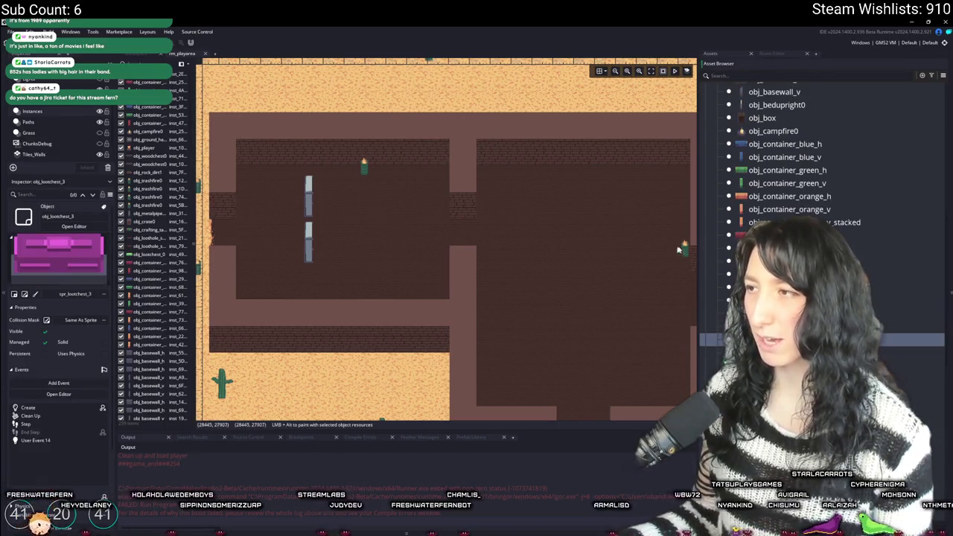
left_click(766, 292)
scroll(763, 260, "up", 1)
scroll(769, 210, "down", 3)
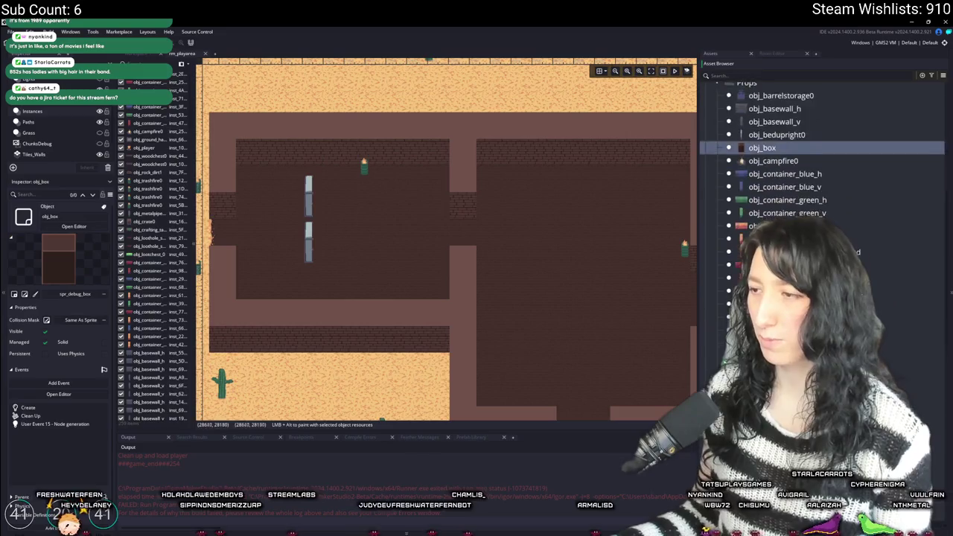
left_click(774, 429)
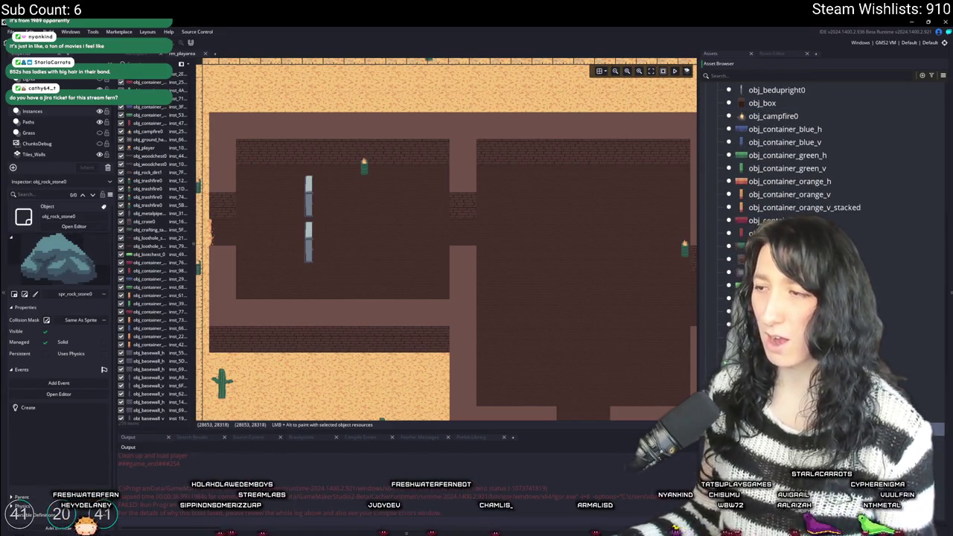
left_click(782, 258)
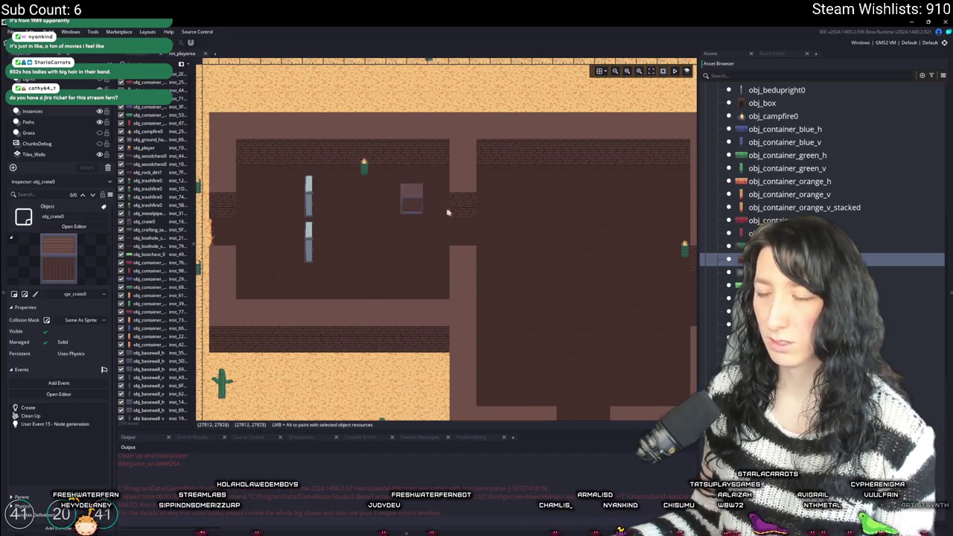
- Place two vertically stacked crates and a third crate to their right
scroll(357, 220, "up", 2)
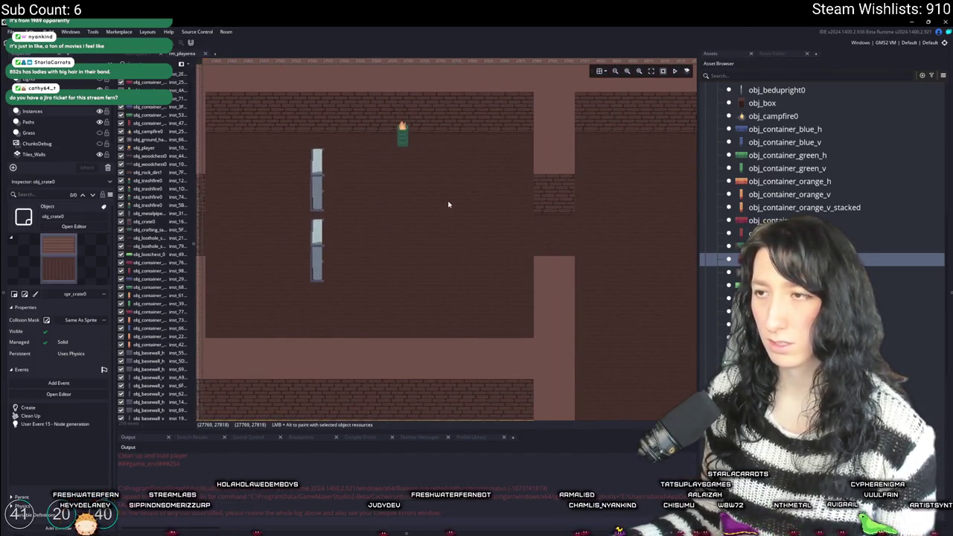
left_click_drag(448, 204, 434, 221)
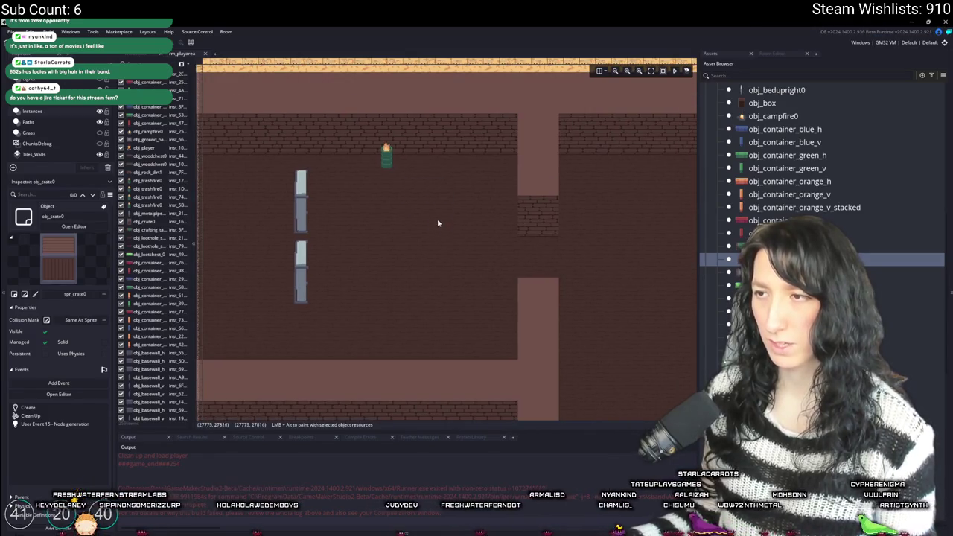
left_click(436, 222)
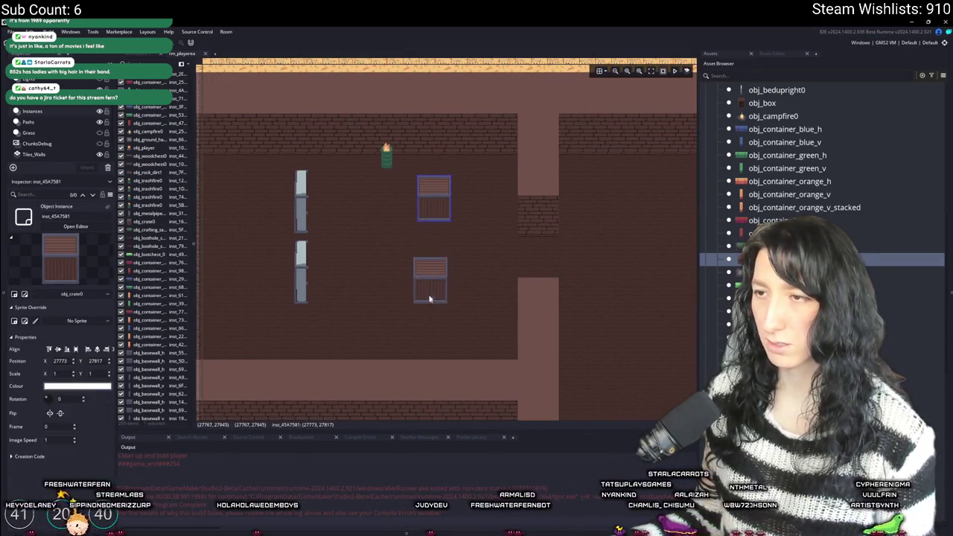
left_click(429, 246)
scroll(424, 268, "up", 4)
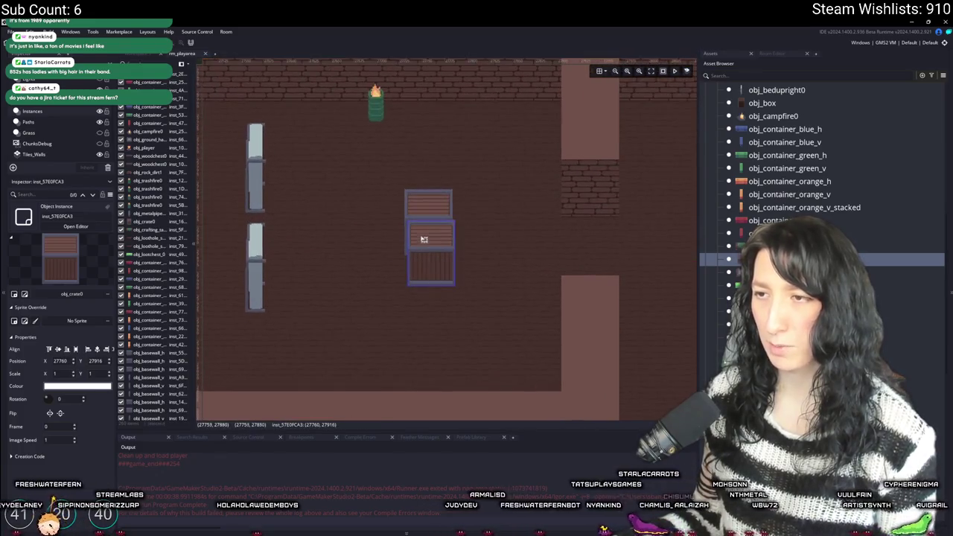
left_click_drag(427, 232, 414, 223)
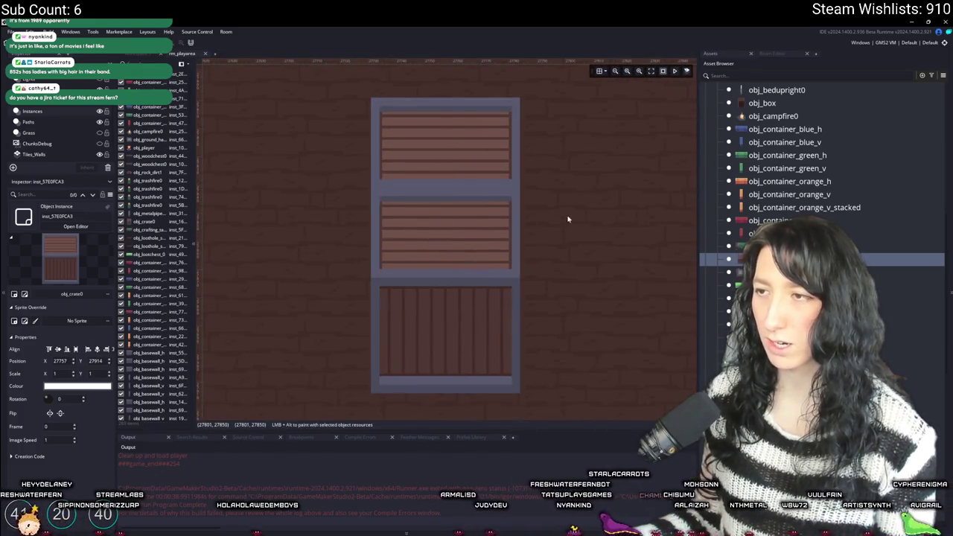
scroll(551, 236, "down", 4)
scroll(551, 237, "down", 2)
left_click(536, 216, "ctrl")
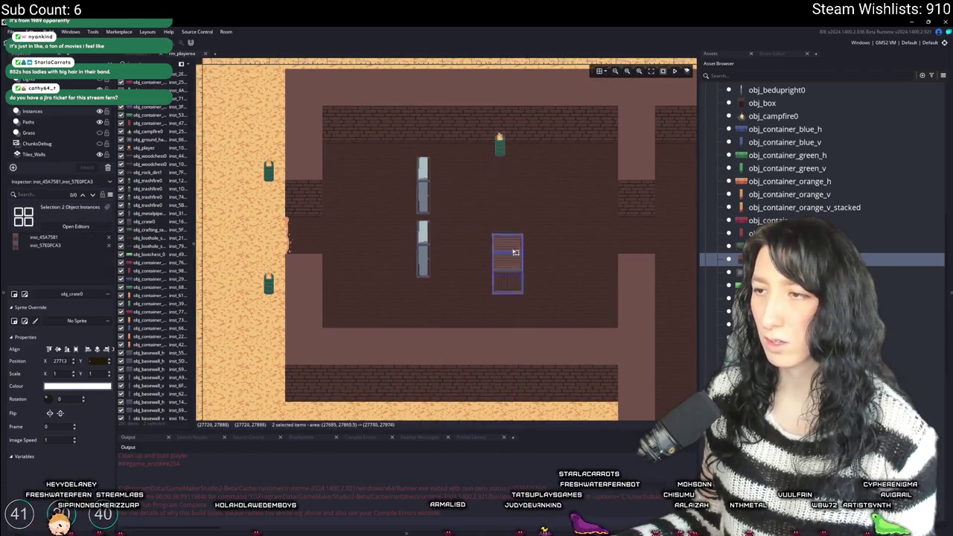
scroll(514, 253, "up", 4)
left_click(502, 267)
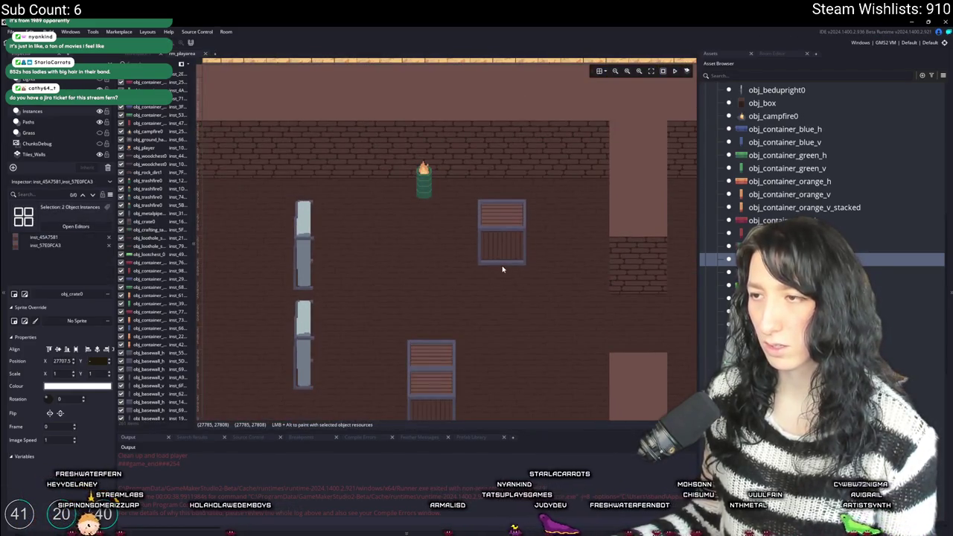
- Pick the obj_lootchest_1 loot chest object in the Asset Browser
scroll(521, 290, "down", 3)
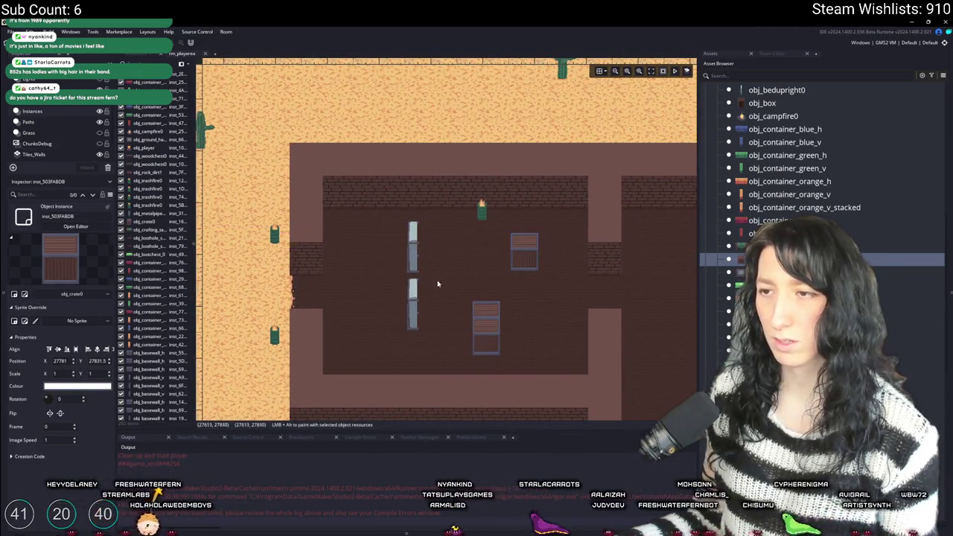
scroll(478, 262, "right", 10)
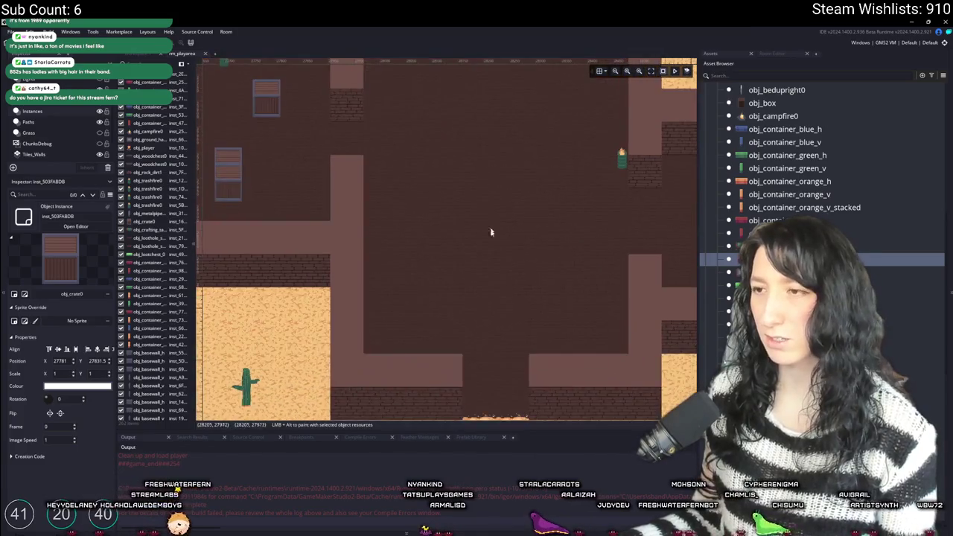
scroll(477, 298, "down", 5)
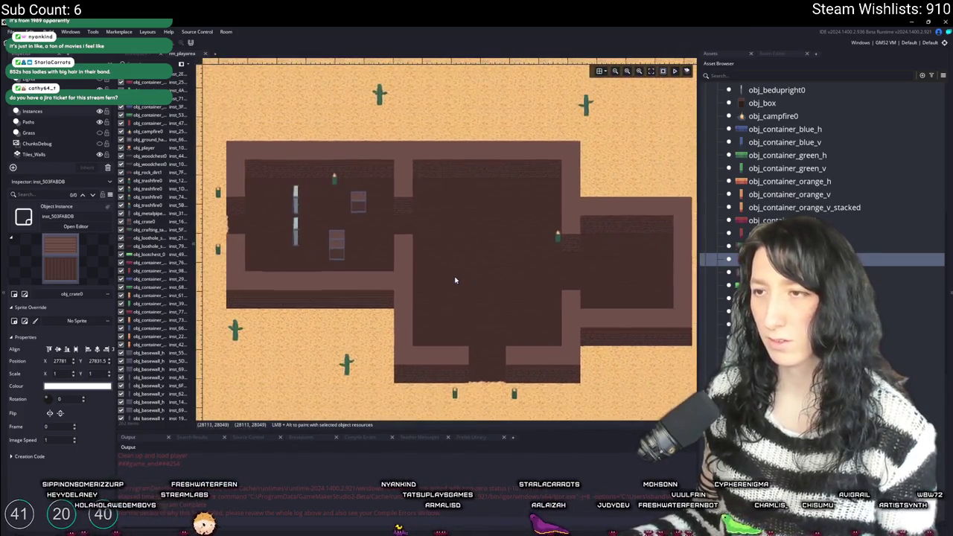
scroll(510, 289, "up", 5)
scroll(419, 283, "down", 5)
scroll(774, 149, "up", 5)
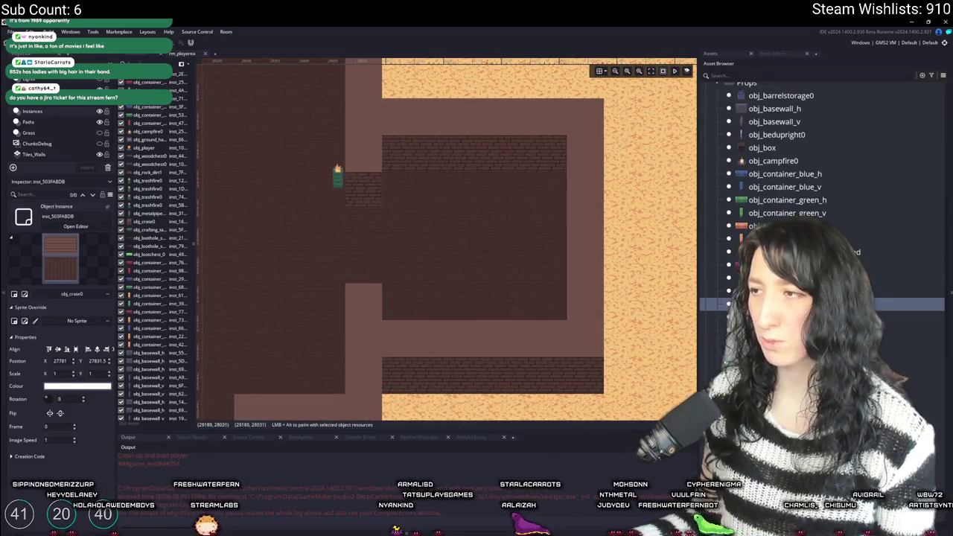
scroll(818, 275, "down", 5)
left_click(818, 312)
scroll(499, 225, "up", 3)
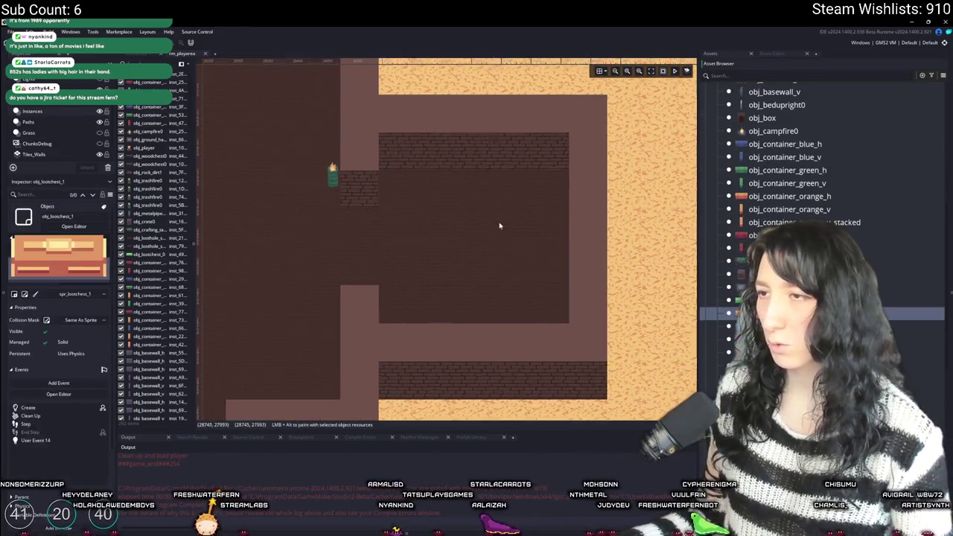
- Place two obj_lootchest_1 chests along the top wall, nudging the second into line
left_click(532, 171, "alt")
left_click(389, 176, "alt")
left_click_drag(389, 176, 394, 170)
scroll(458, 233, "down", 5)
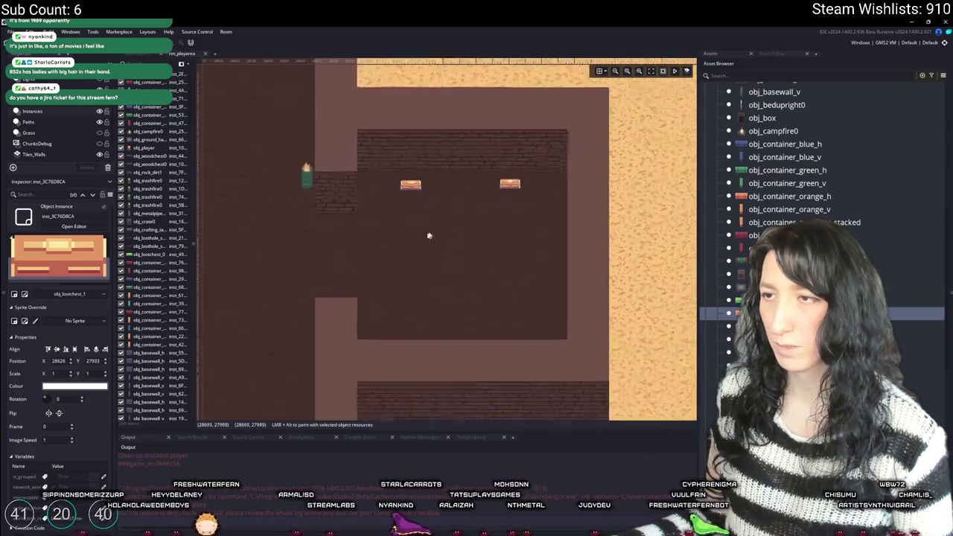
scroll(555, 241, "up", 3)
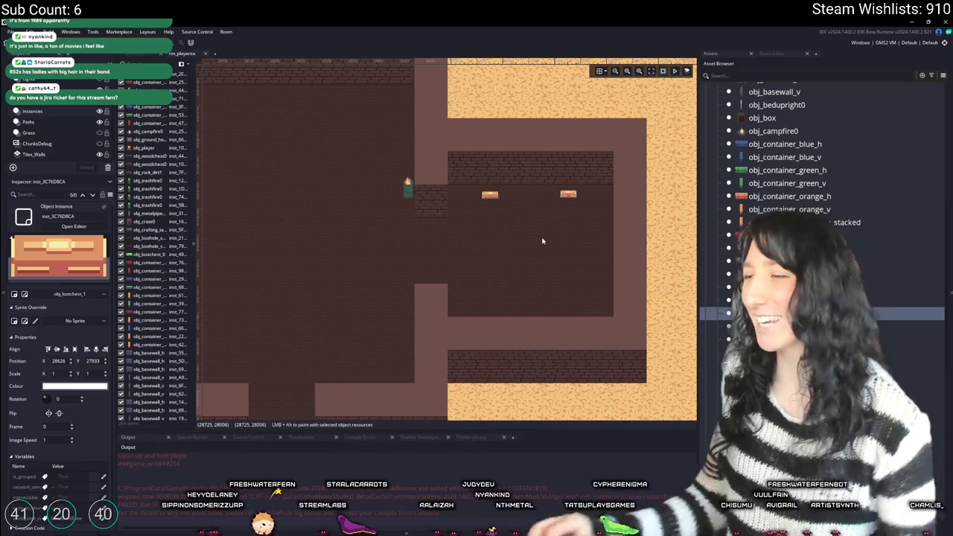
left_click_drag(491, 336, 652, 335)
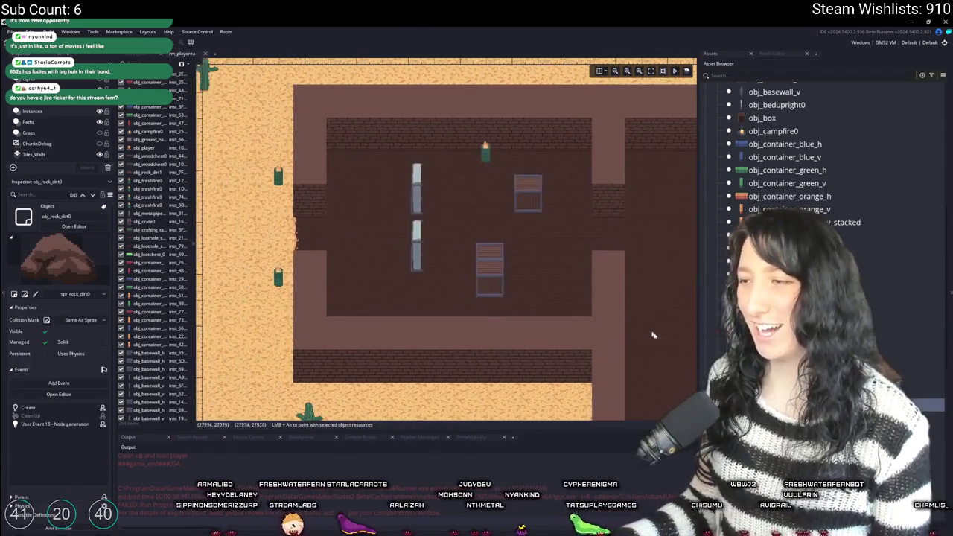
- Drag the dirt rock out onto the open sand left of the building
left_click_drag(344, 251, 510, 273)
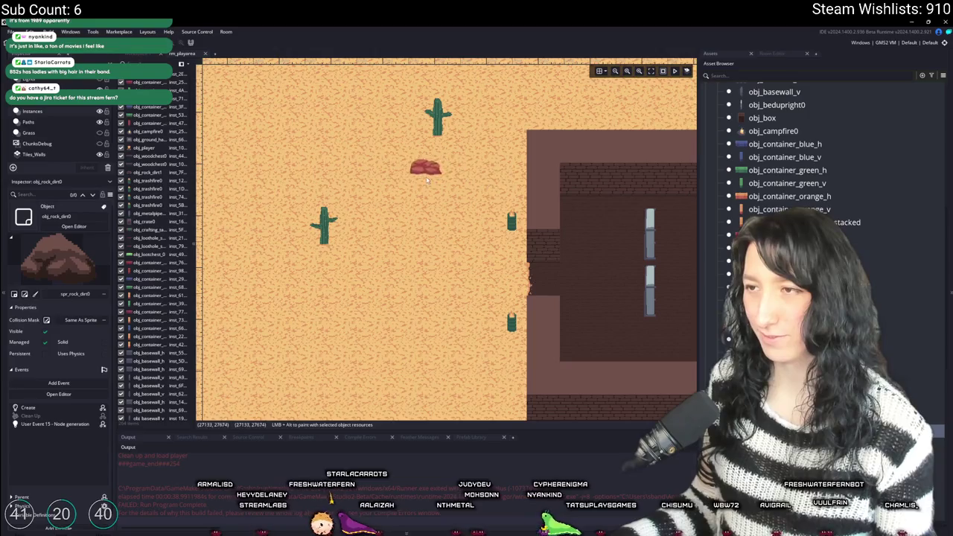
left_click_drag(428, 179, 371, 161)
scroll(365, 179, "down", 3)
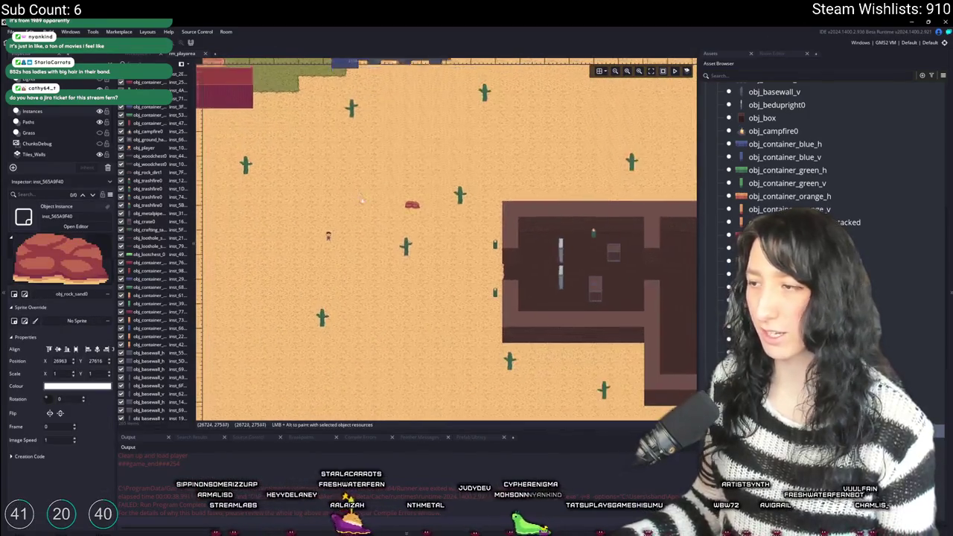
left_click_drag(361, 200, 484, 230)
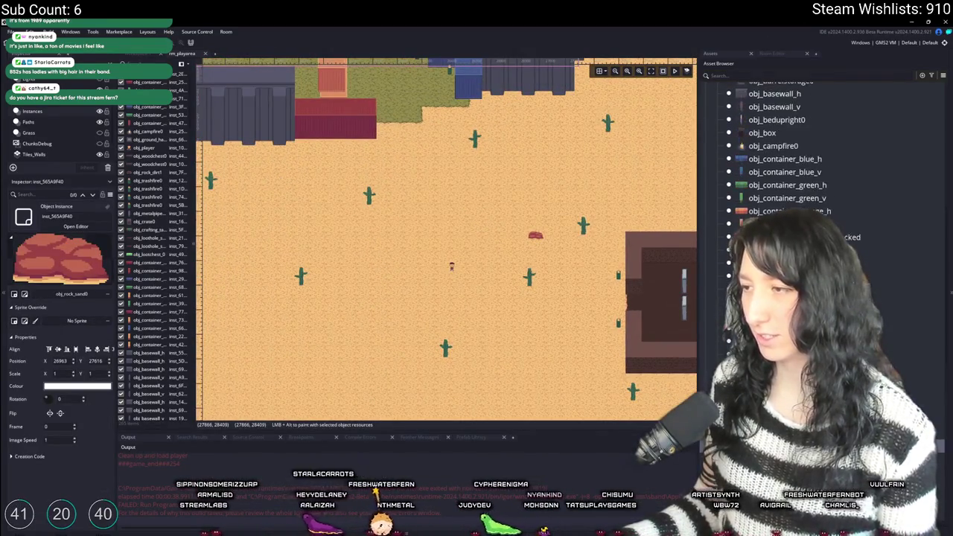
scroll(819, 326, "up", 3)
scroll(819, 326, "down", 6)
scroll(819, 326, "down", 10)
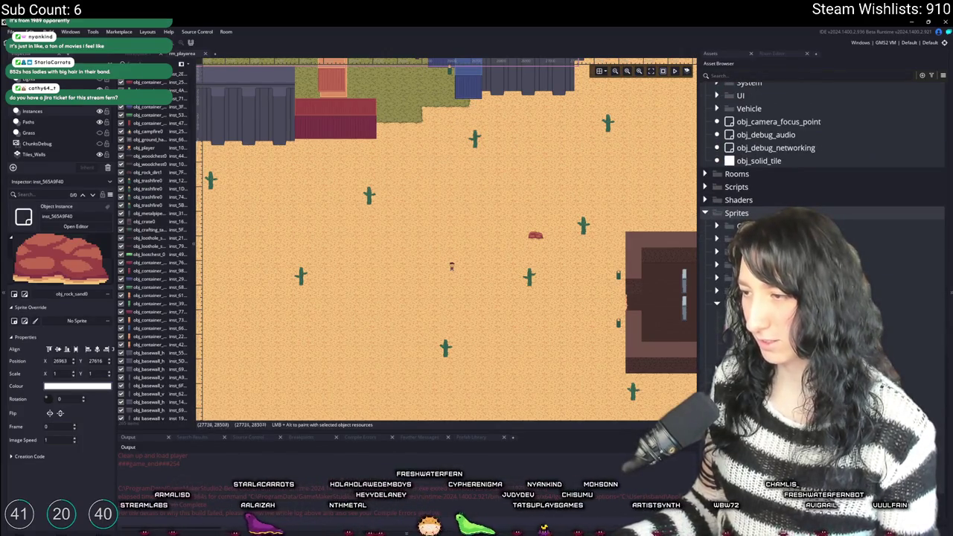
scroll(818, 223, "down", 8)
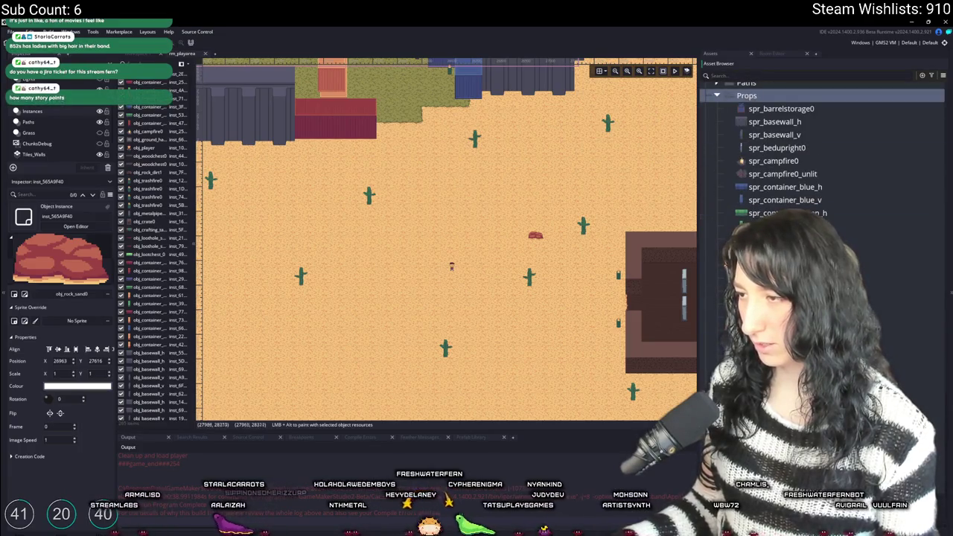
scroll(819, 223, "up", 4)
scroll(776, 209, "up", 15)
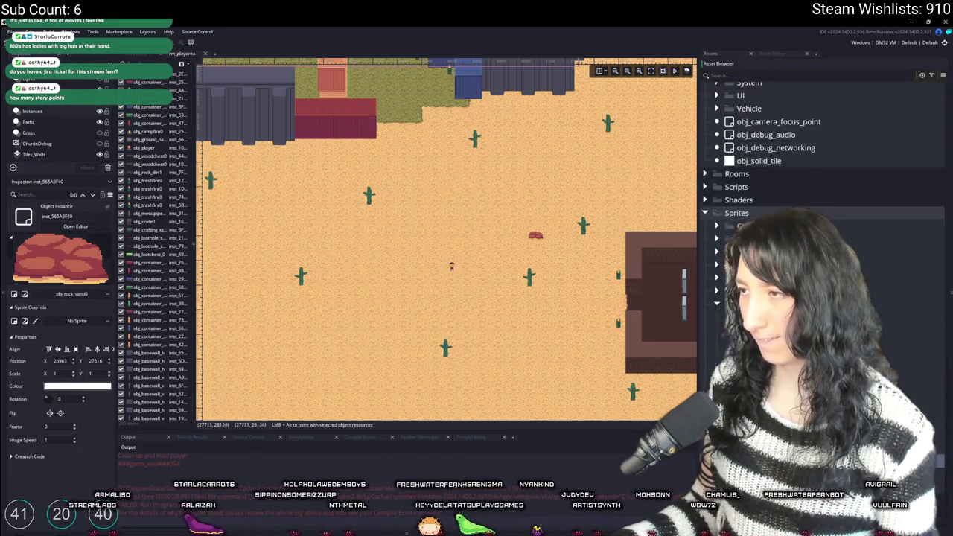
- Place an obj_rock_sand0 sand rock on the desert west of the building
left_click(774, 182)
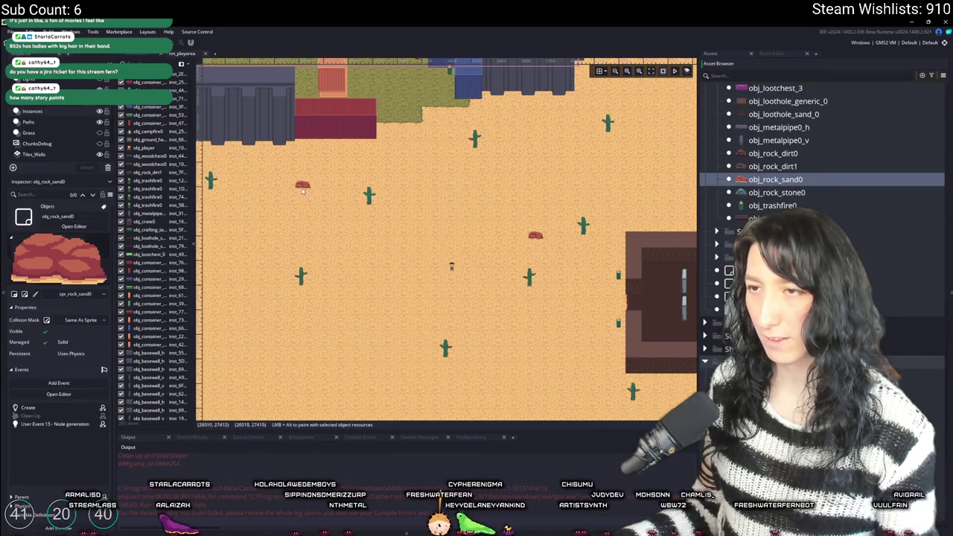
left_click(285, 197)
scroll(365, 272, "down", 3)
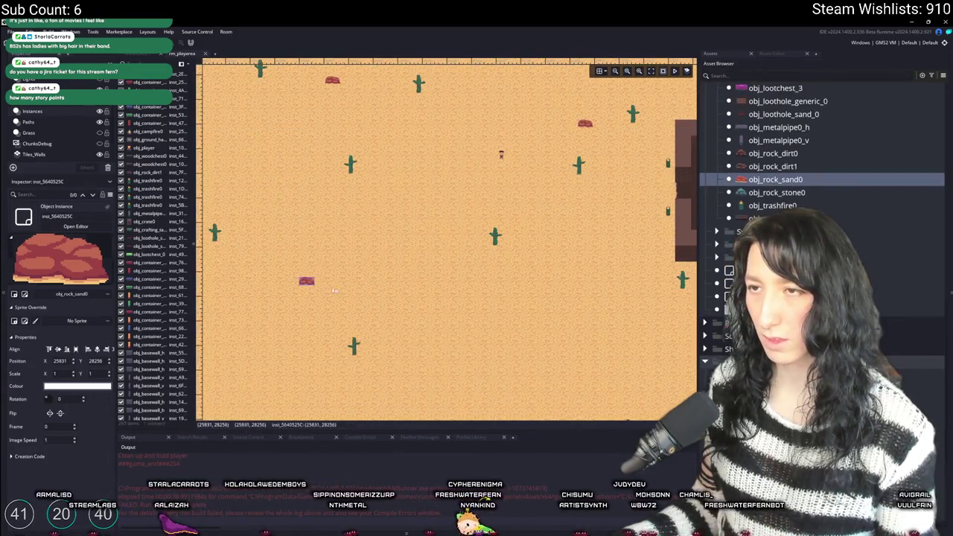
scroll(335, 290, "down", 3)
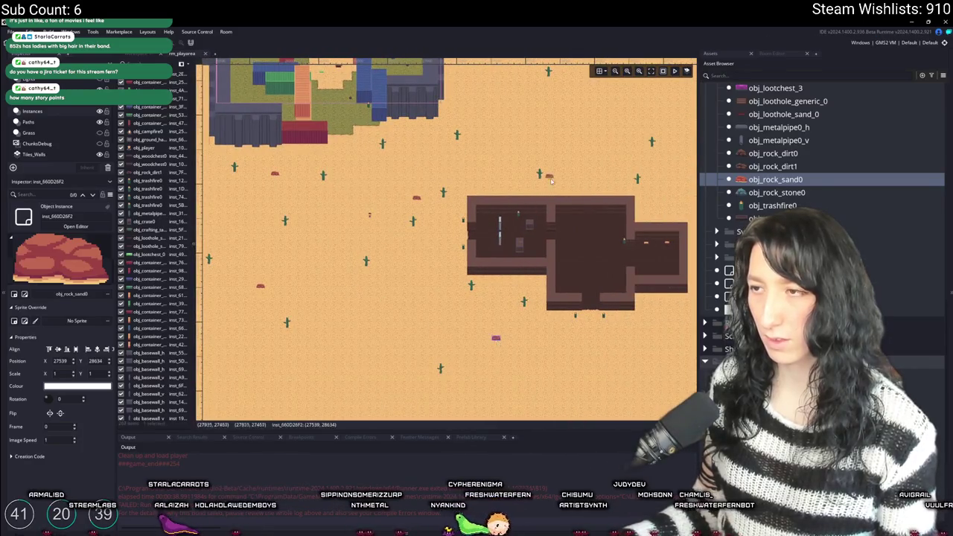
- Move the red rock farther down-left among the cacti
left_click_drag(434, 308, 359, 383)
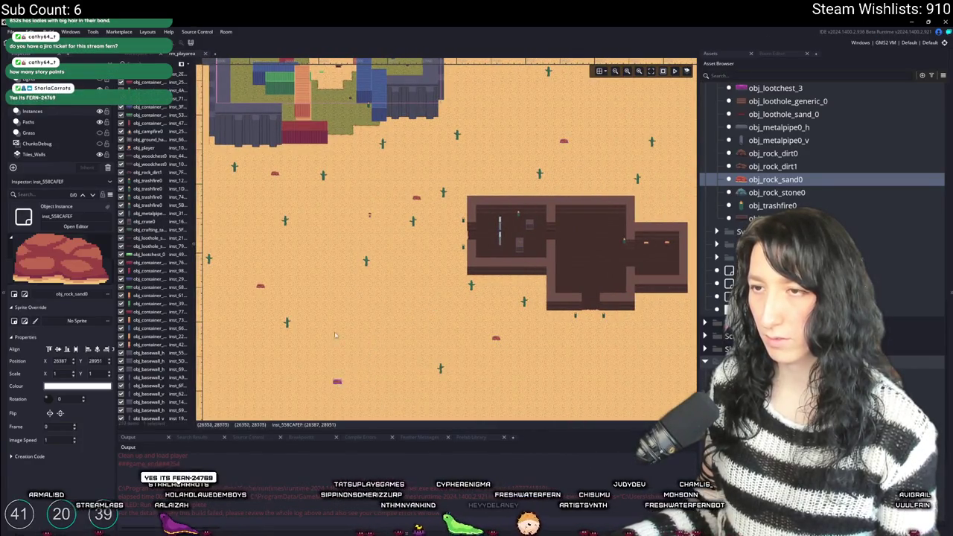
scroll(335, 334, "left", 3)
scroll(506, 244, "right", 5)
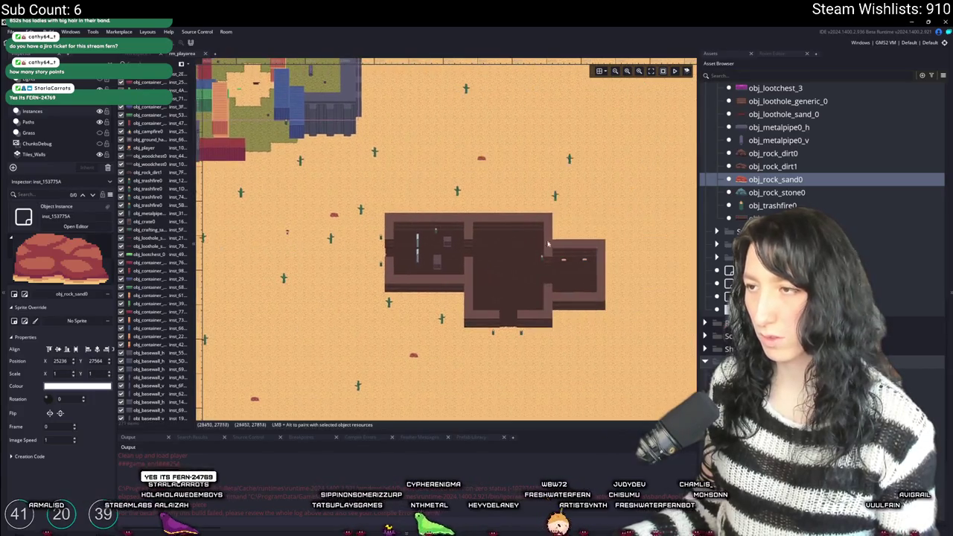
scroll(506, 268, "down", 3)
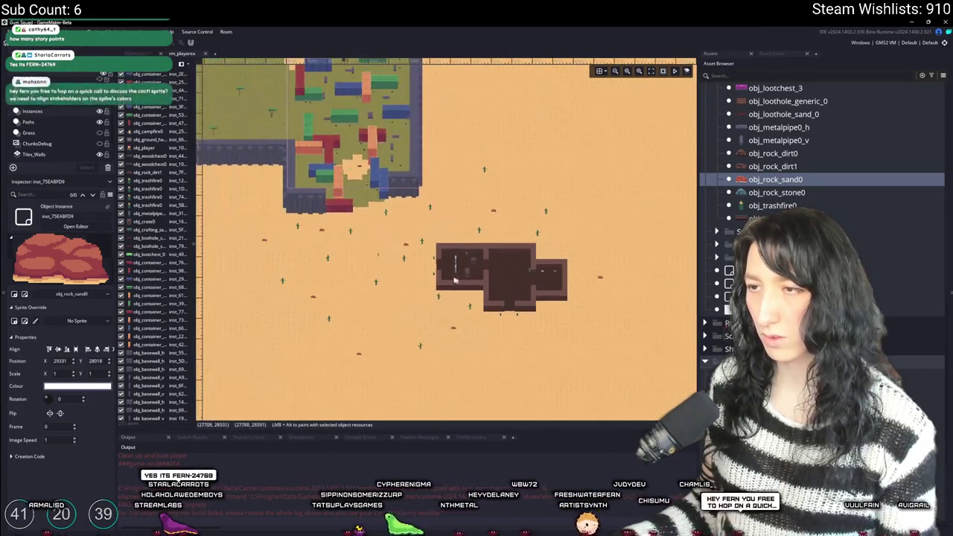
scroll(453, 259, "up", 5)
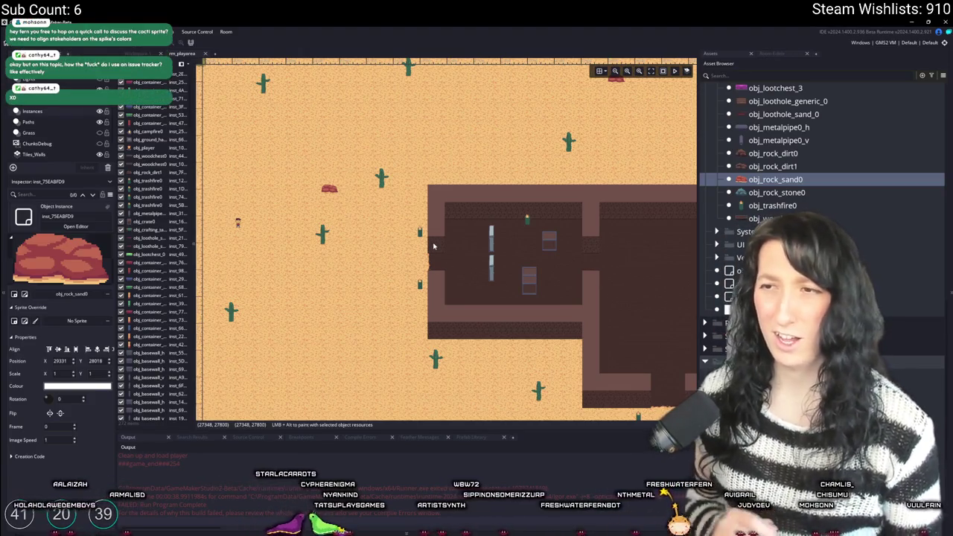
scroll(462, 239, "up", 1)
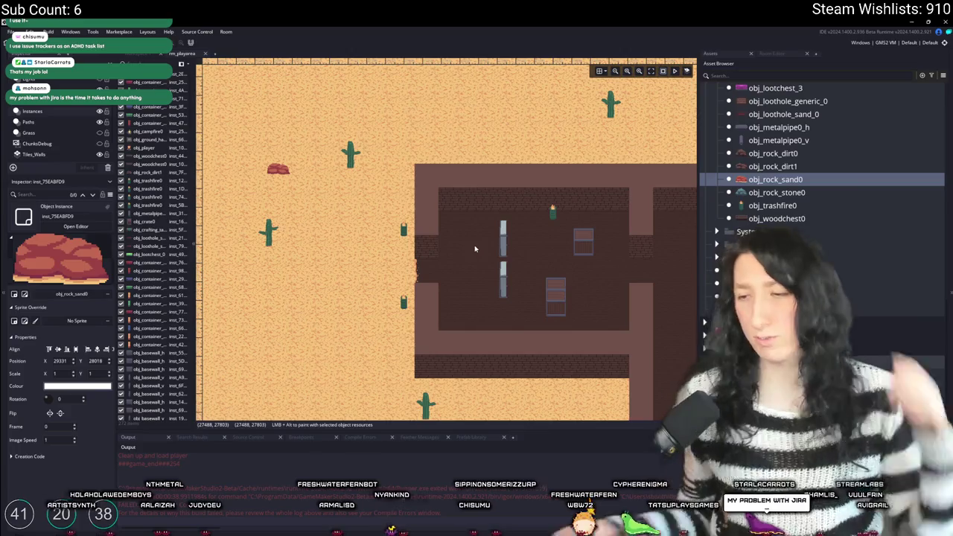
key("alt+Tab")
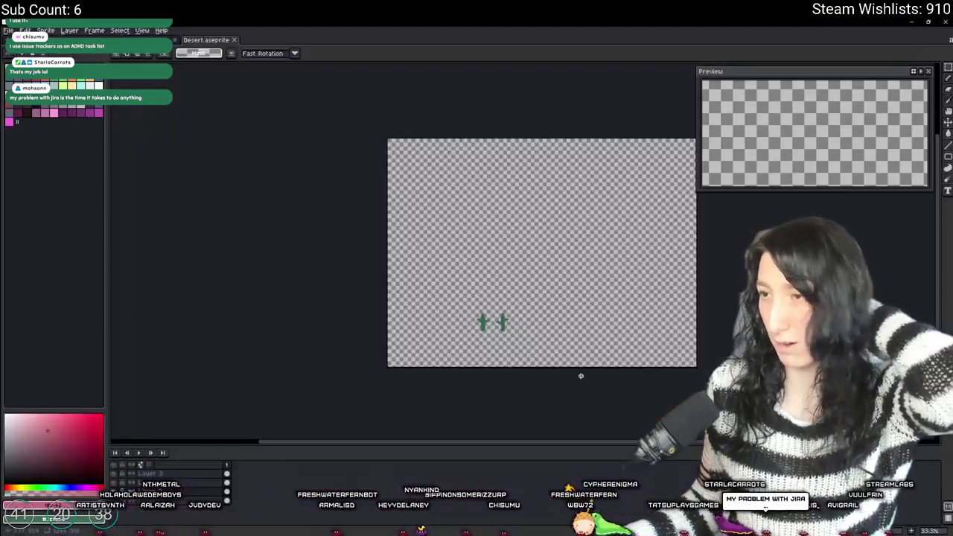
- Create a new sprite and bucket-fill its canvas dark purple
left_click(8, 30)
left_click(22, 41)
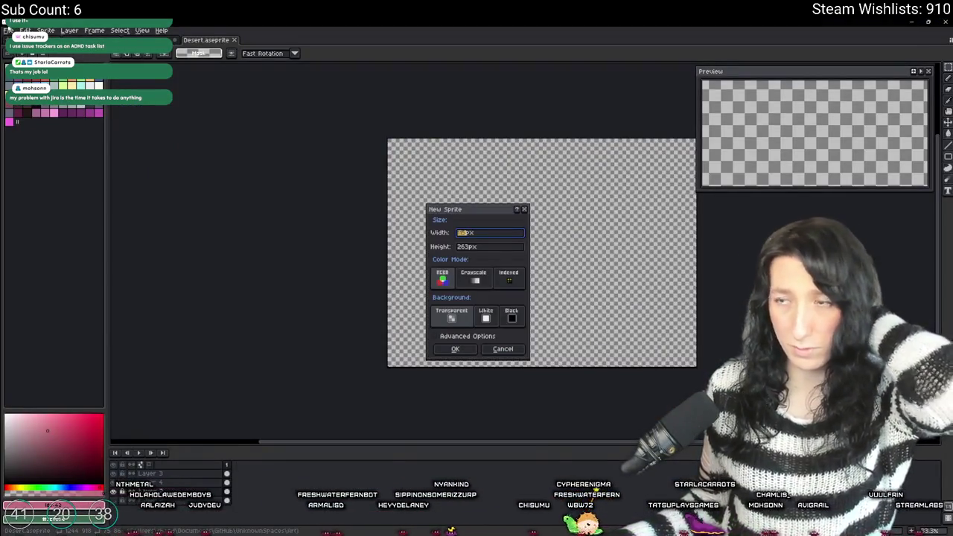
key("Return")
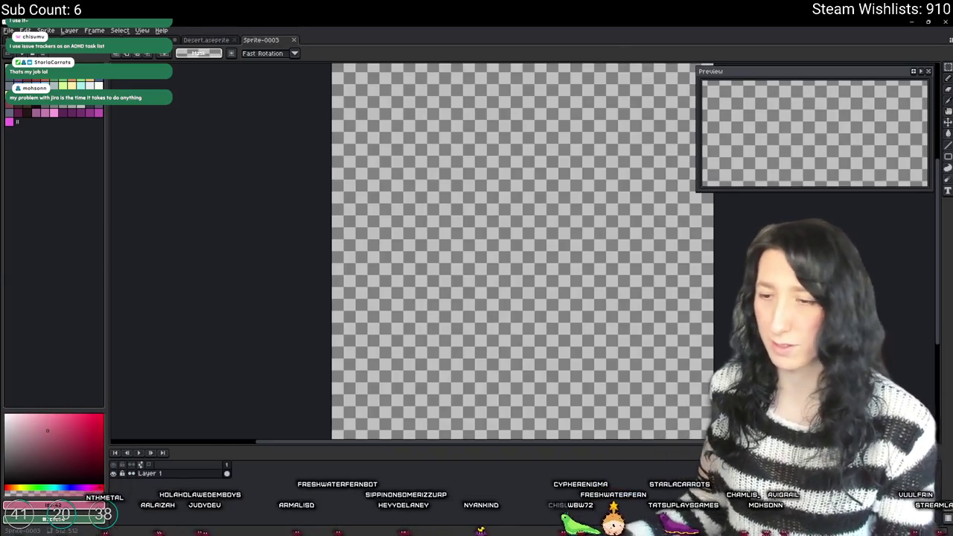
left_click(27, 115)
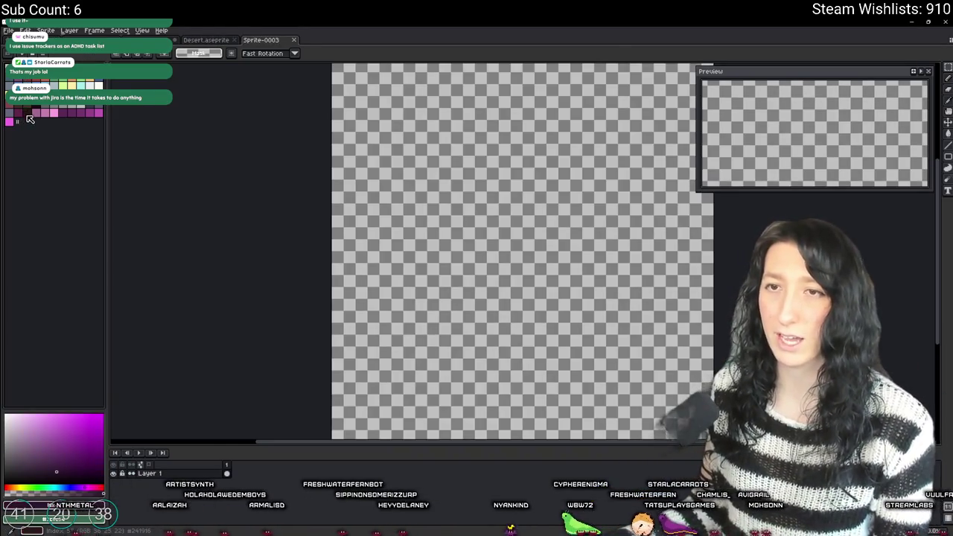
key("g")
left_click(332, 191)
left_click(289, 160)
- Pencil a curve and fill the area left of it brown
left_click(68, 85)
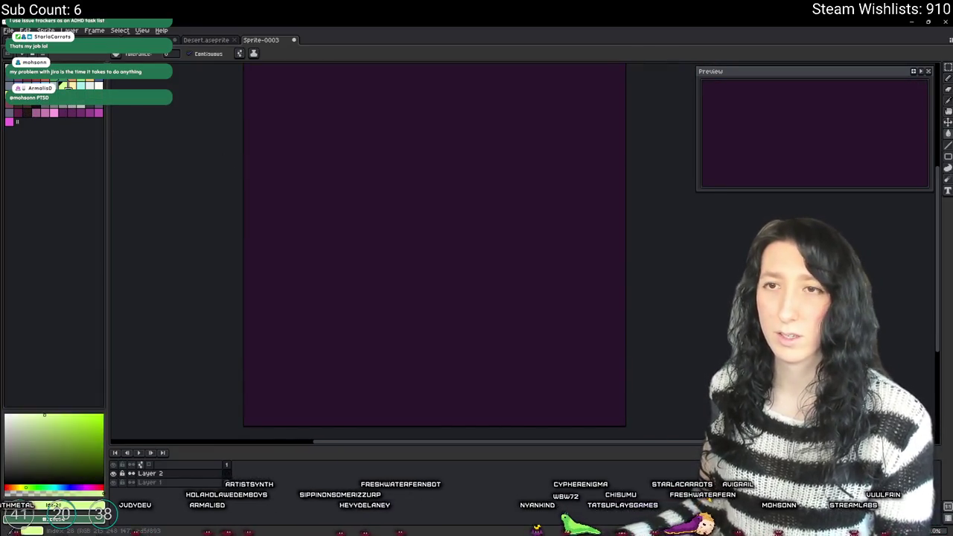
key("b")
left_click_drag(244, 216, 356, 232)
key("ctrl+z")
key("ctrl+z")
key("ctrl+y")
key("ctrl+y")
key("ctrl+z")
left_click(291, 318)
- Mirror the brown shape horizontally and place the copy on the right side
left_click(308, 305)
key("shift+h")
mouse_move(313, 313)
left_mouse_down()
mouse_move(419, 305)
mouse_move(611, 317)
left_mouse_up()
key("g")
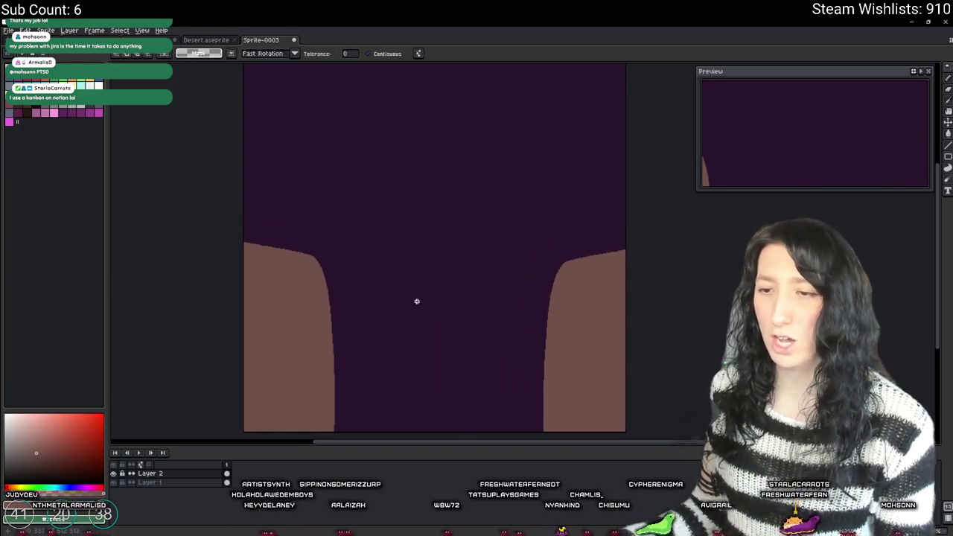
- Add a new layer and ready the pencil with light grey
key("shift+n")
left_click(84, 110)
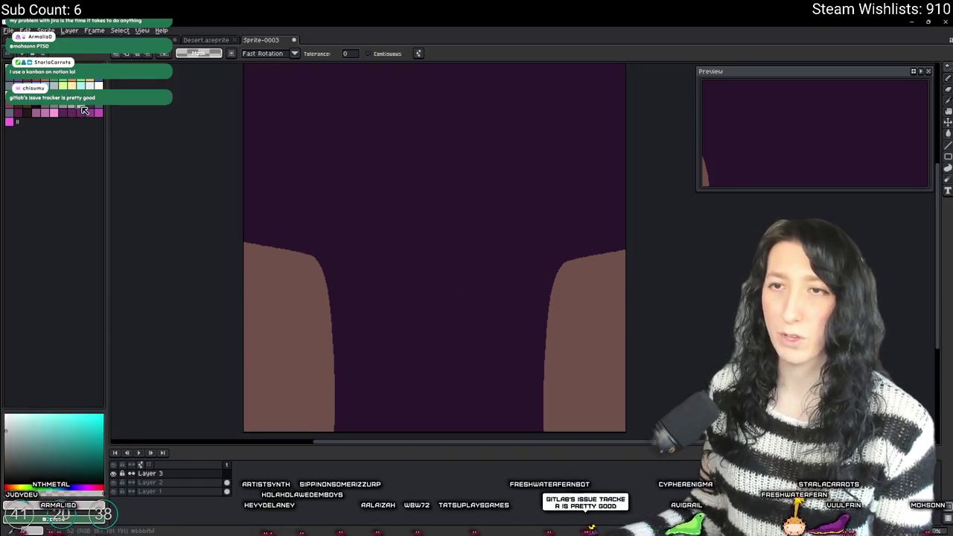
key("b")
scroll(349, 269, "up", 2)
scroll(240, 245, "down", 3)
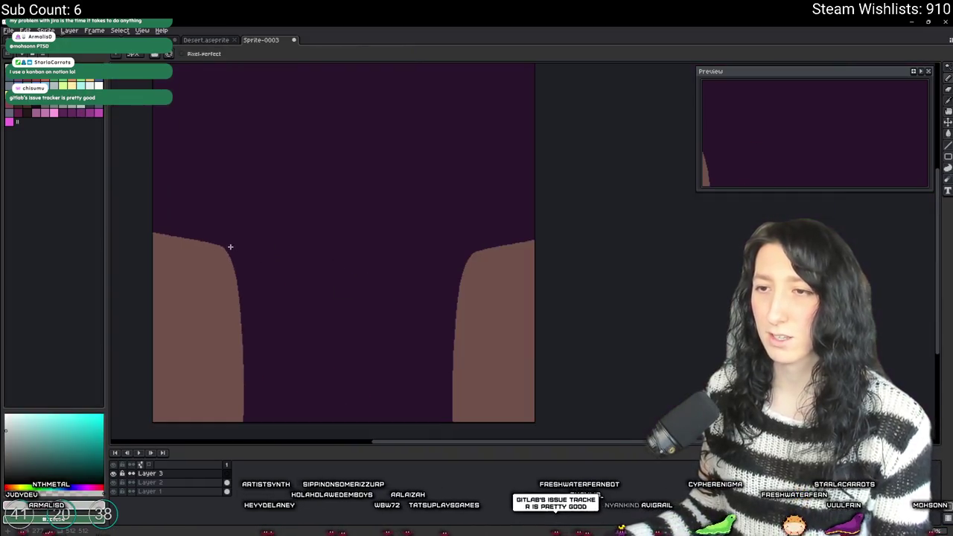
- Draw light grey dashes and duplicate them into an evenly spaced row between the brown shapes
key("ctrl+z")
mouse_move(261, 247)
left_mouse_down()
mouse_move(282, 247)
mouse_move(213, 230)
mouse_move(318, 262)
mouse_move(448, 263)
mouse_move(407, 257)
mouse_move(409, 242)
left_mouse_up()
key("m")
key("shift+v")
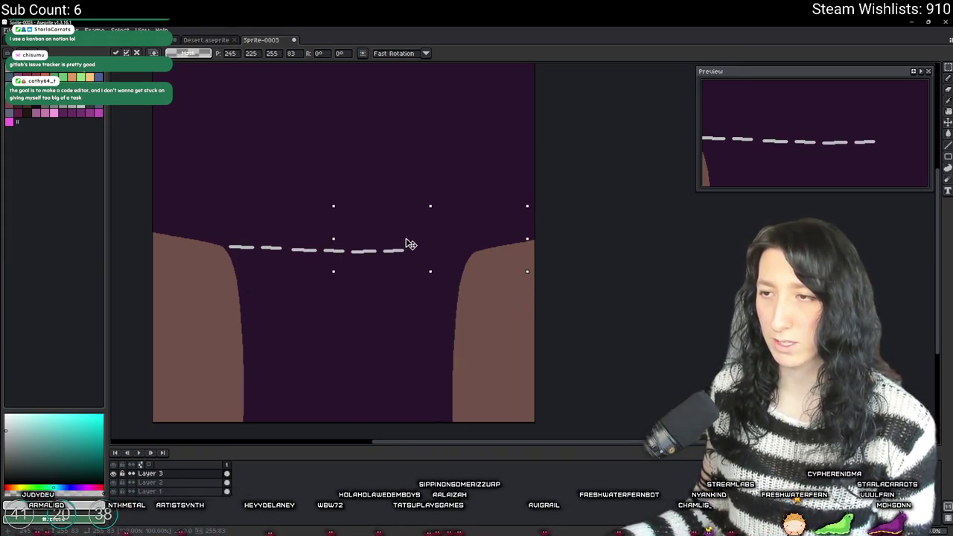
left_click_drag(213, 228, 404, 290)
mouse_move(354, 247)
left_mouse_down()
mouse_move(506, 268)
mouse_move(542, 248)
left_mouse_up()
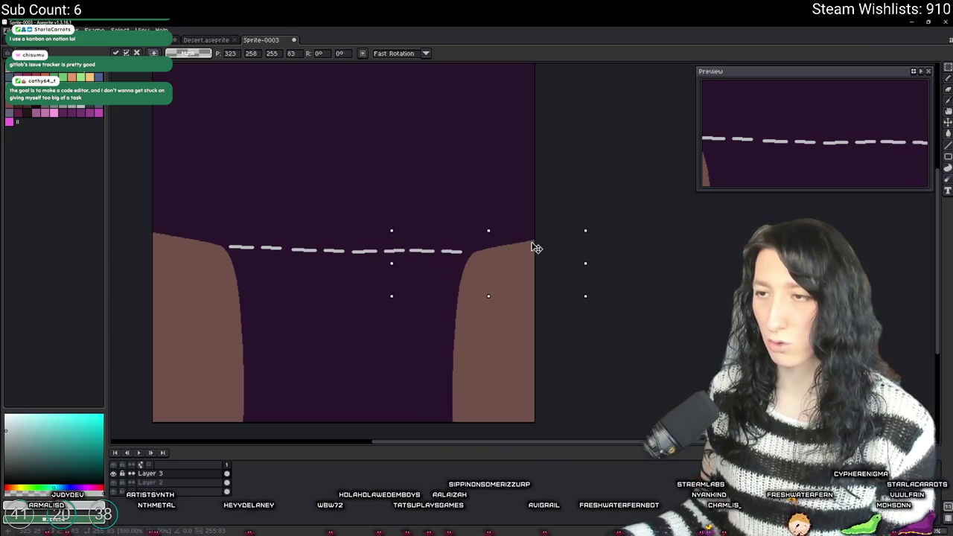
key("ctrl+z")
mouse_move(447, 270)
left_mouse_down()
mouse_move(570, 260)
mouse_move(513, 239)
left_mouse_up()
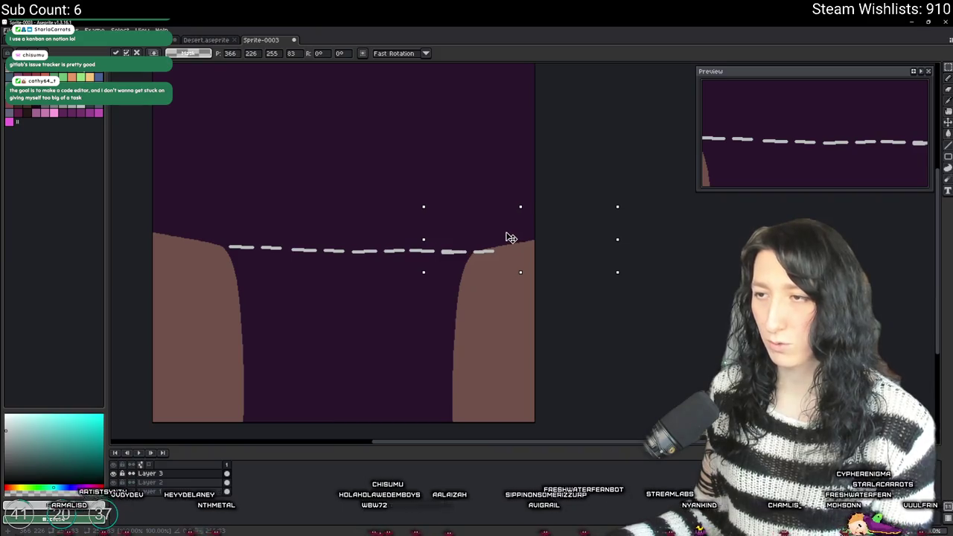
left_click_drag(498, 294, 202, 202)
left_click_drag(295, 248, 288, 247)
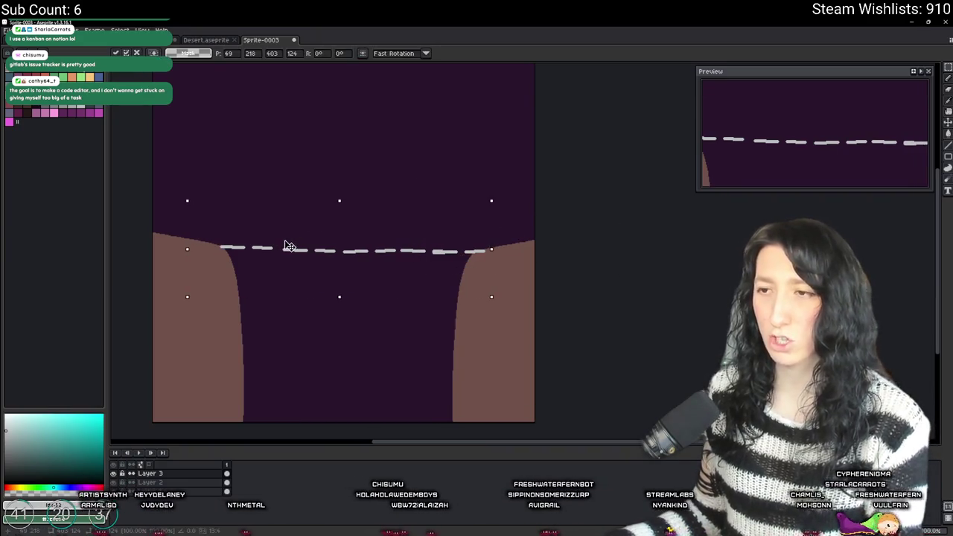
left_click(317, 153)
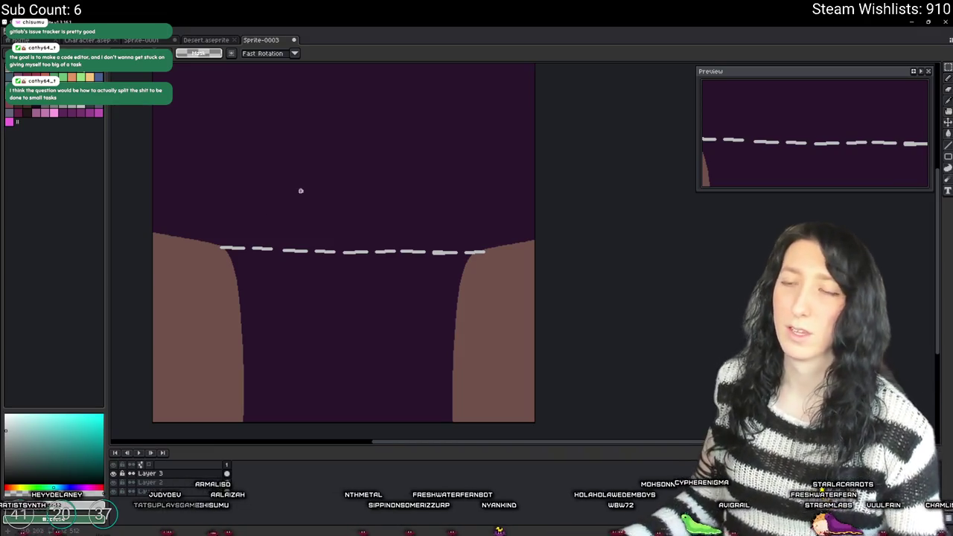
- Zoom in on the left end of the dashed line, removing a temporary mark
scroll(218, 245, "up", 2)
left_click_drag(234, 260, 286, 246)
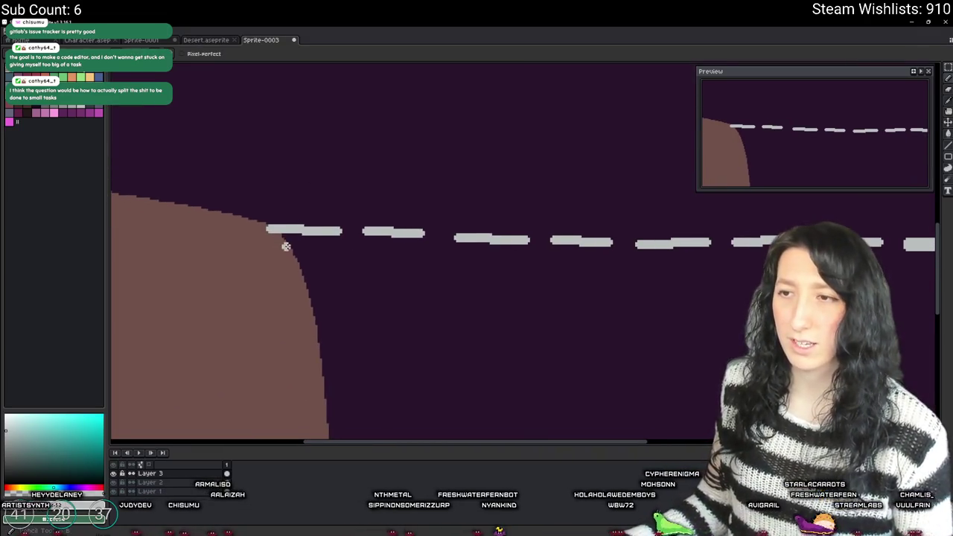
scroll(288, 240, "up", 1)
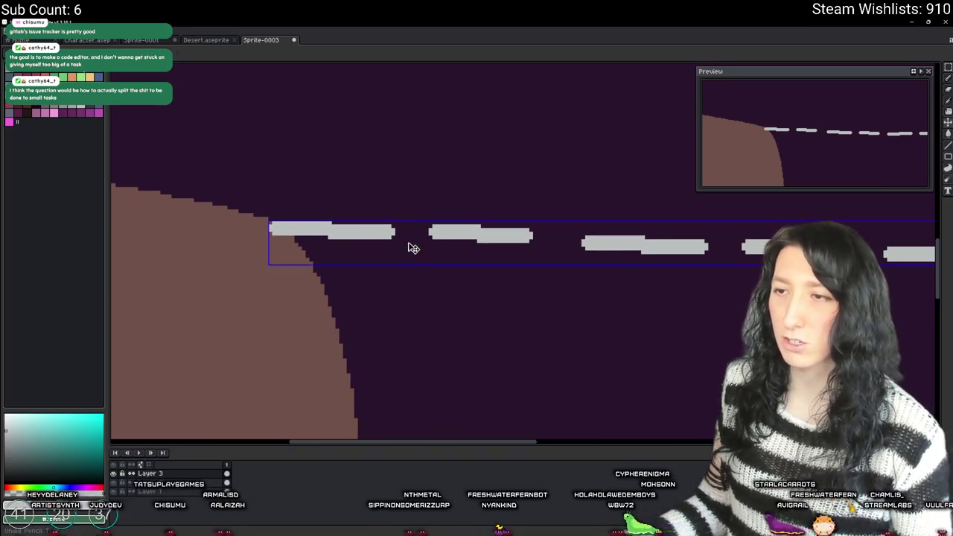
mouse_move(398, 223)
left_mouse_down()
mouse_move(253, 268)
mouse_move(383, 246)
left_mouse_up()
key("ctrl+z")
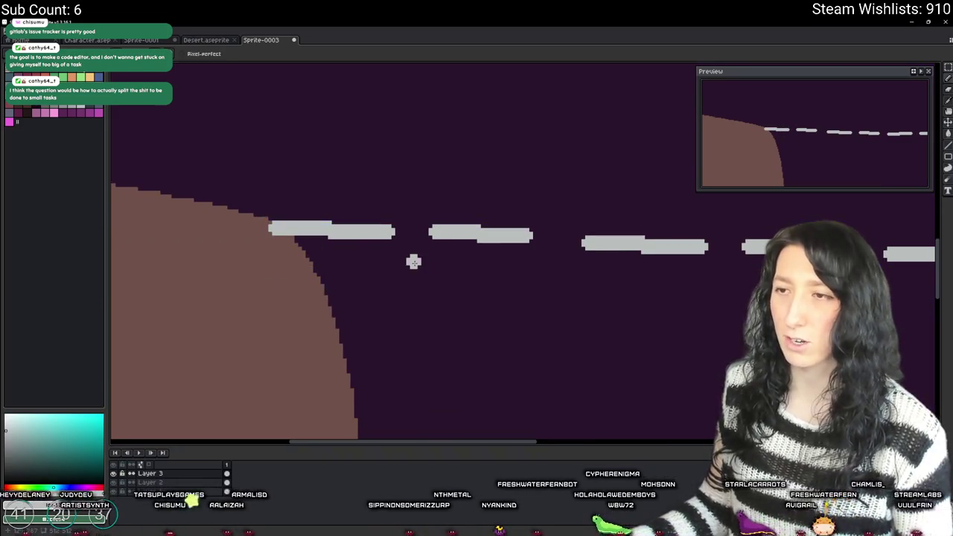
left_click_drag(346, 307, 286, 280)
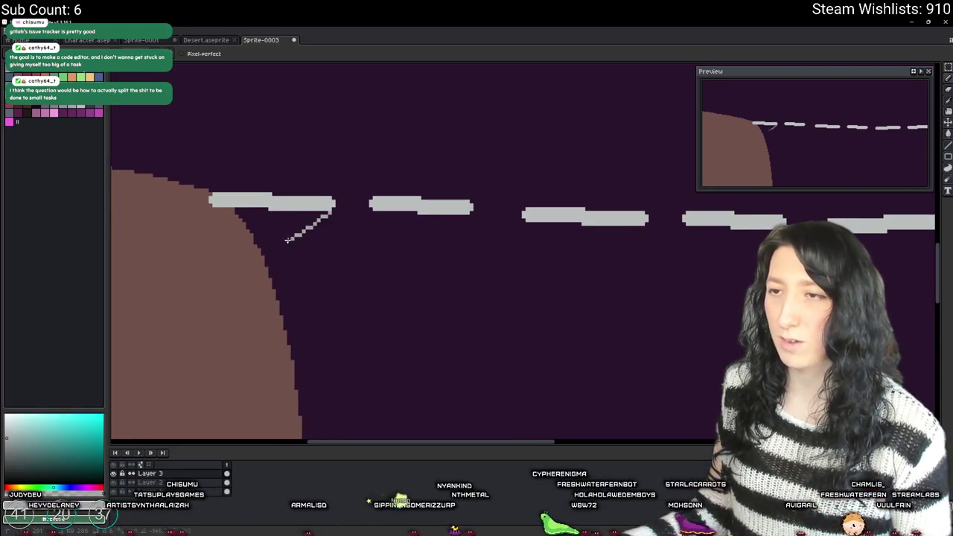
- Draw a second diagonal line toward the brown edge and fill it solid grey
mouse_move(302, 212)
left_mouse_down()
mouse_move(237, 261)
mouse_move(249, 255)
left_mouse_up()
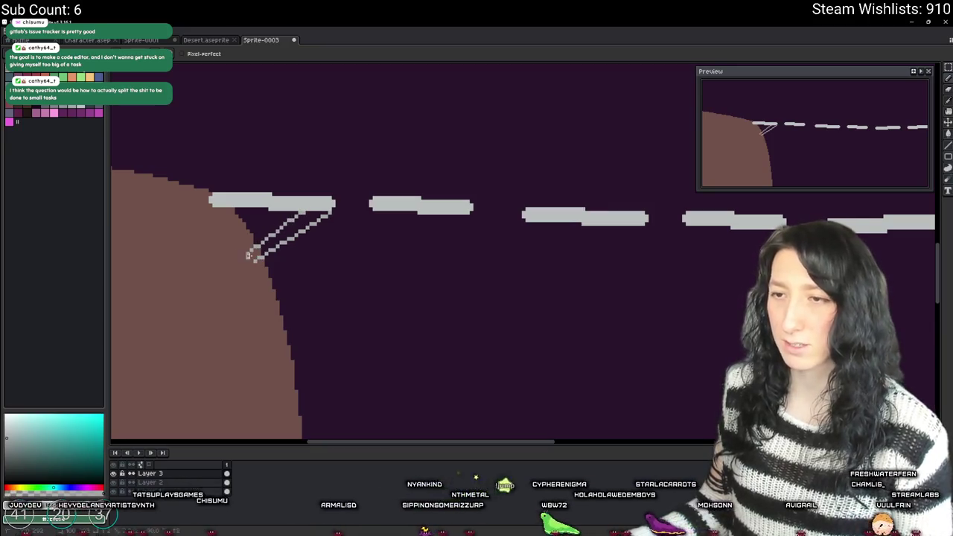
key("g")
scroll(257, 253, "down", 2)
left_click(287, 227)
scroll(273, 225, "up", 3)
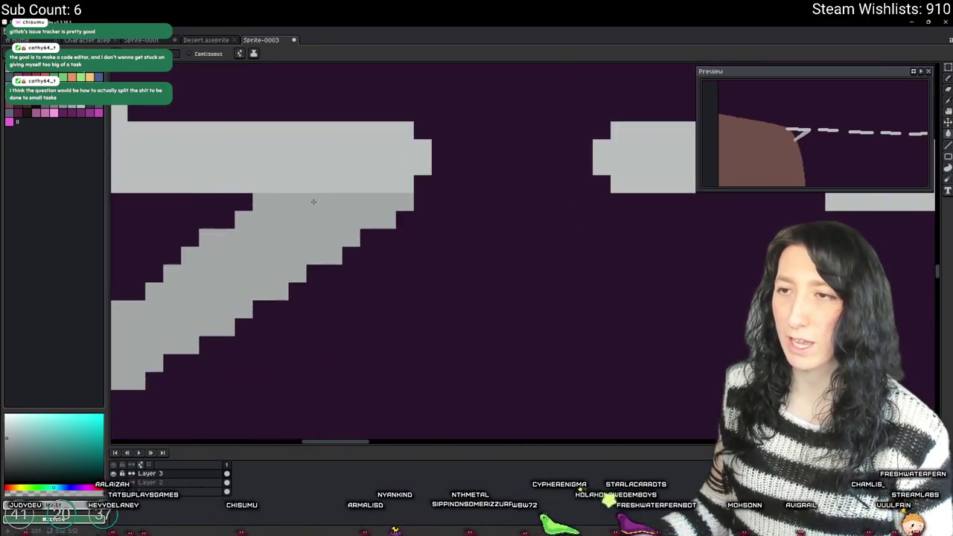
scroll(273, 226, "down", 2)
scroll(278, 257, "down", 2)
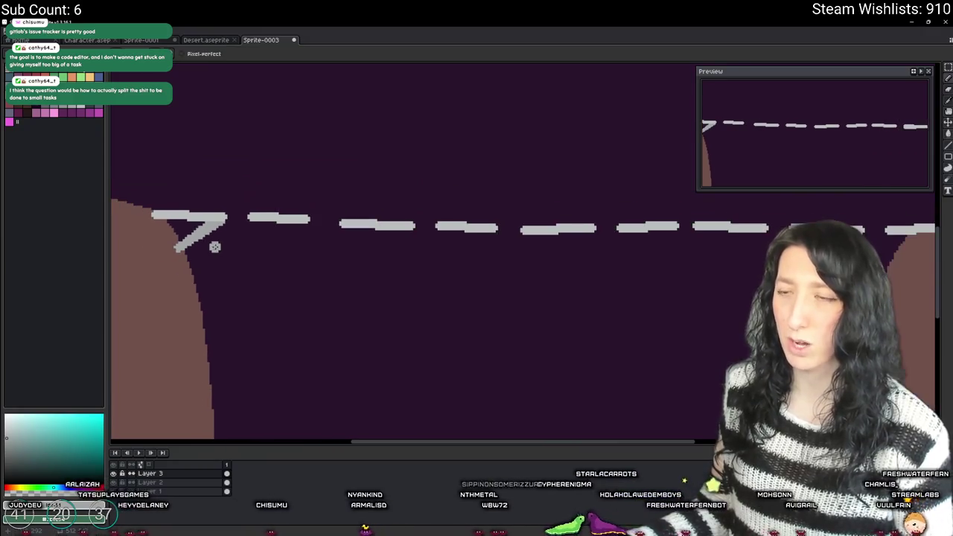
- Duplicate the diagonal stroke and flip the copy horizontally into an X-shaped brace
key("w")
left_click(205, 234)
key("ctrl+c")
key("ctrl+v")
key("shift+h")
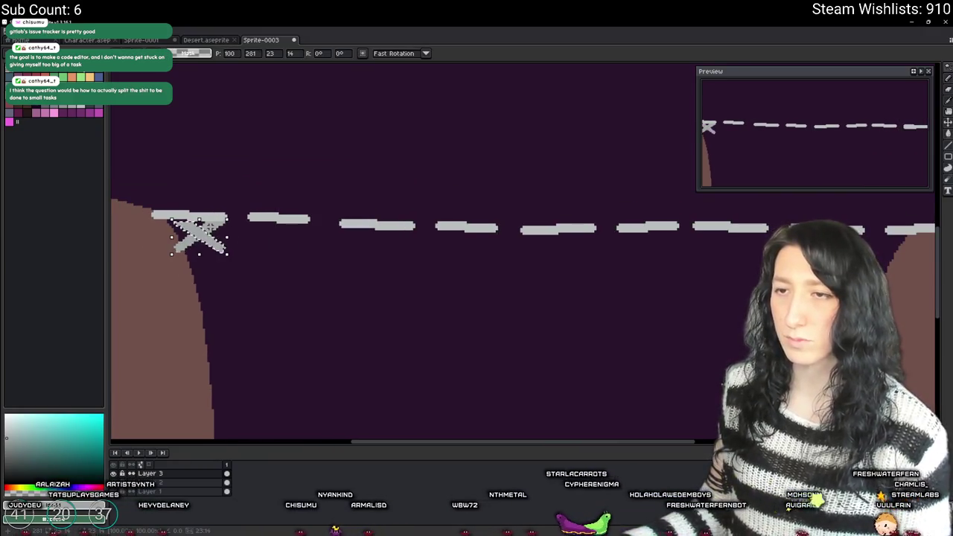
key("Return")
- Copy the X-shaped brace and place the copy at the right end of the dashes
left_click(889, 246)
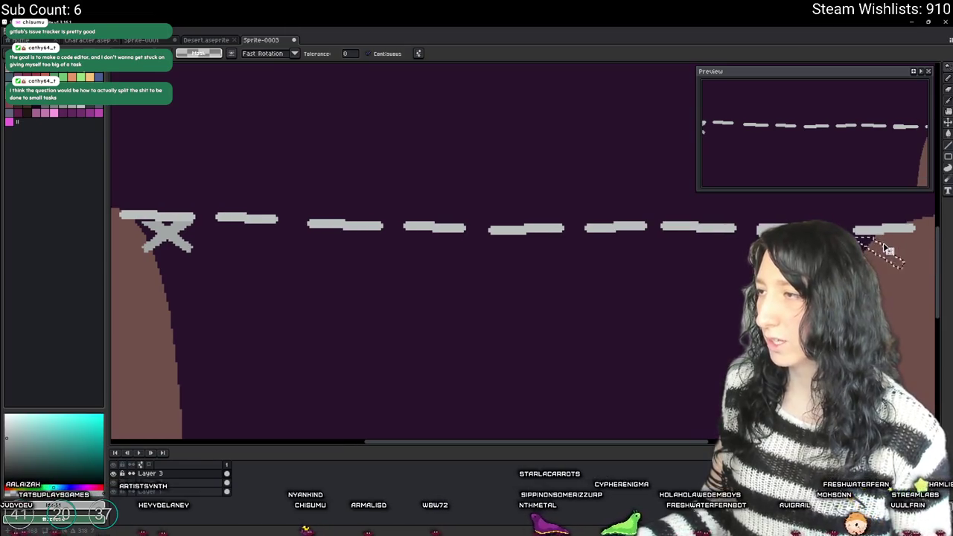
key("ctrl+c")
key("ctrl+v")
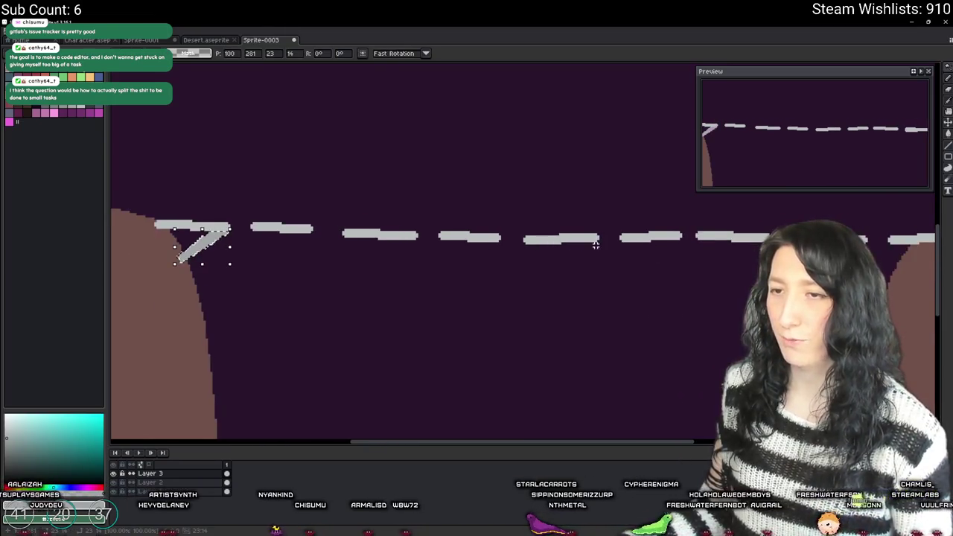
mouse_move(130, 242)
left_mouse_down()
mouse_move(536, 268)
mouse_move(863, 234)
left_mouse_up()
key("Return")
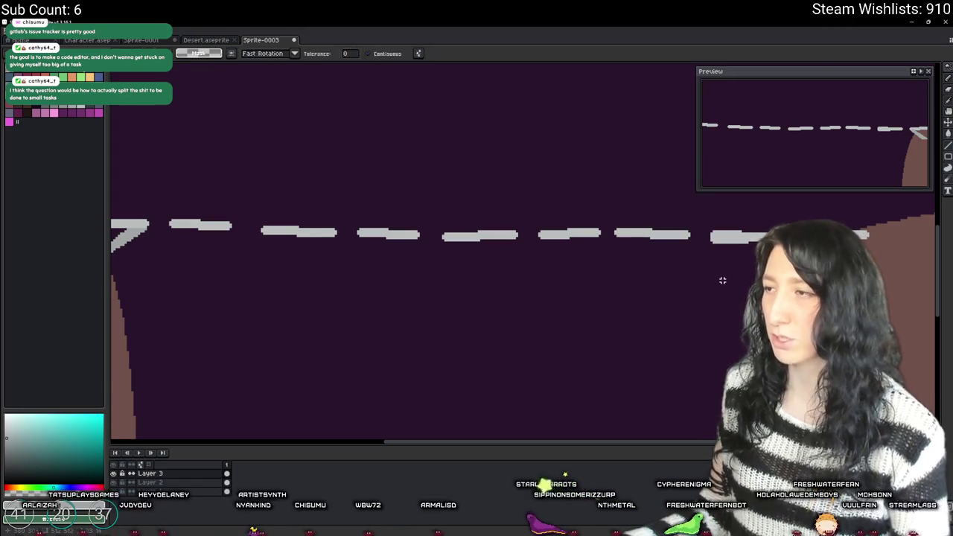
scroll(721, 280, "left", 3)
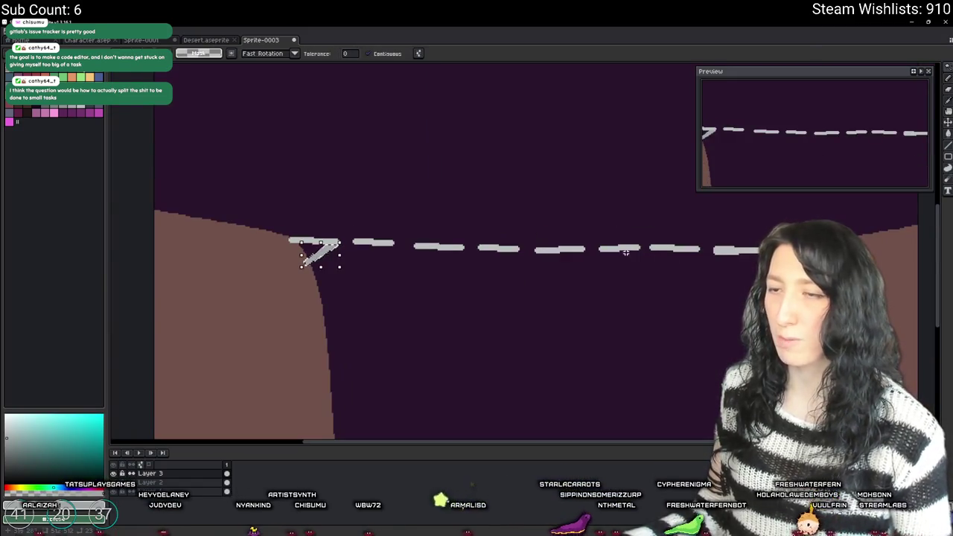
left_click(317, 253)
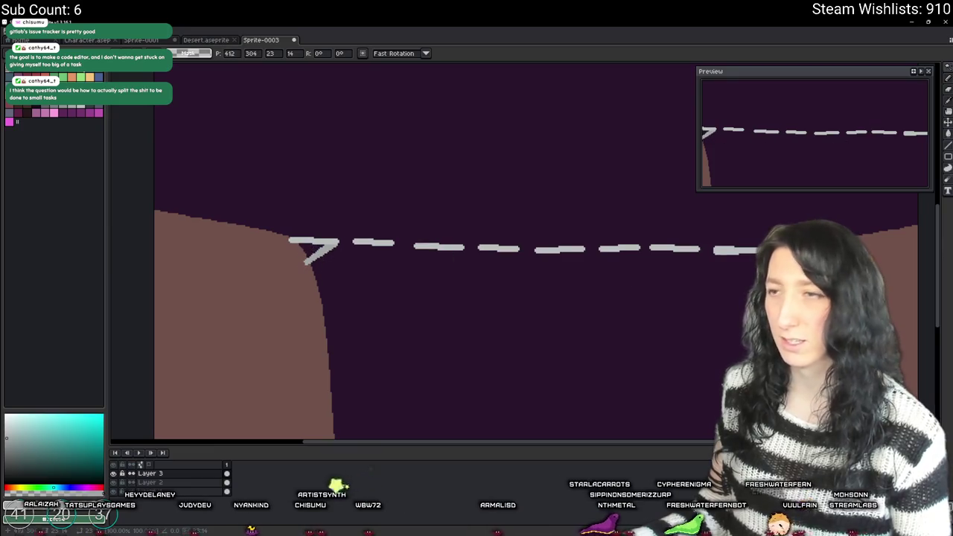
scroll(745, 269, "up", 4)
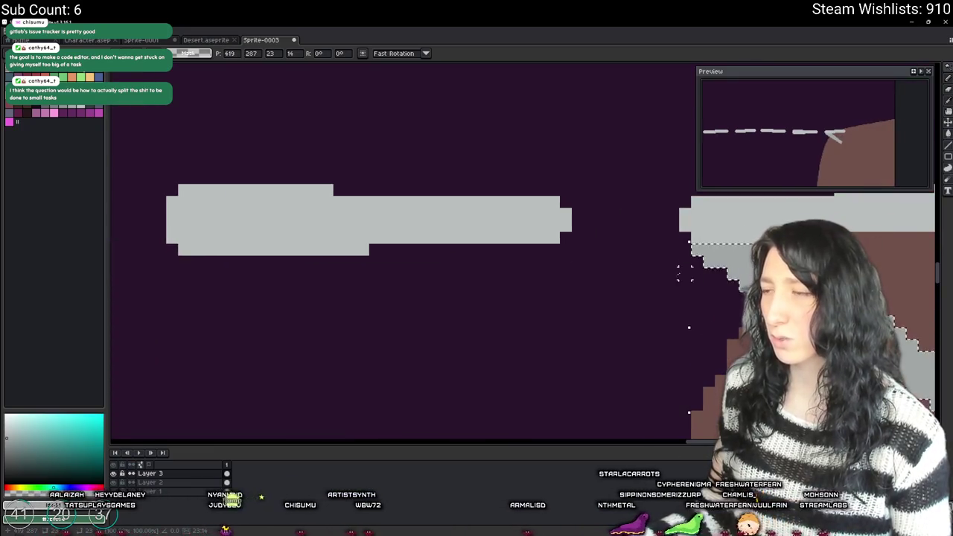
- Drop the brace selection and try a pencil stroke beside the brace, undoing the wrong colour
scroll(597, 283, "down", 3)
key("Return")
scroll(598, 105, "up", 3)
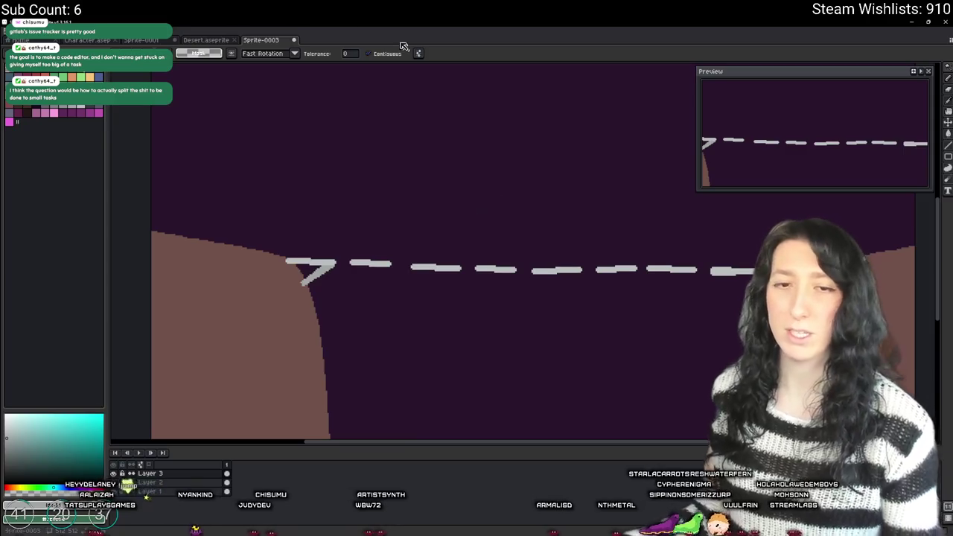
scroll(268, 299, "up", 2)
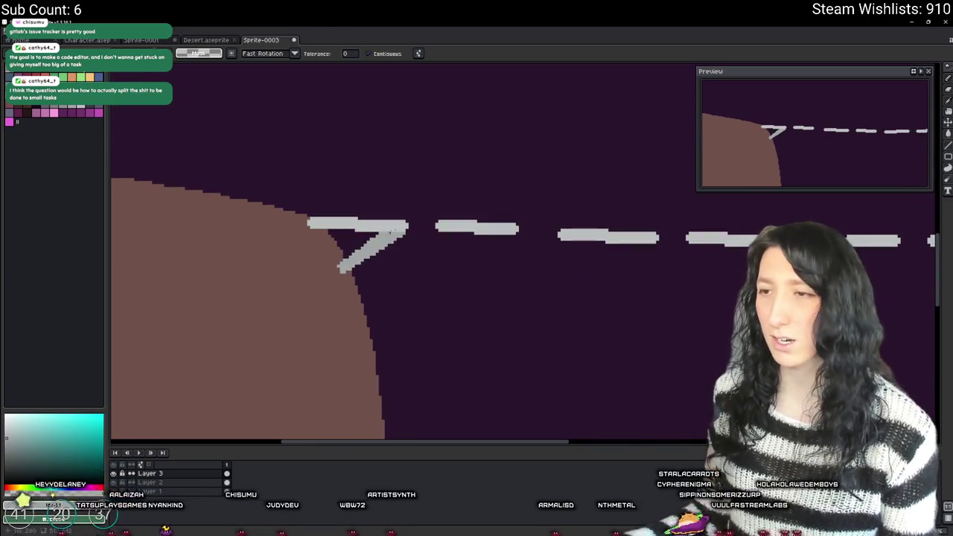
scroll(432, 223, "up", 1)
key("b")
scroll(389, 220, "up", 1)
scroll(376, 224, "down", 2)
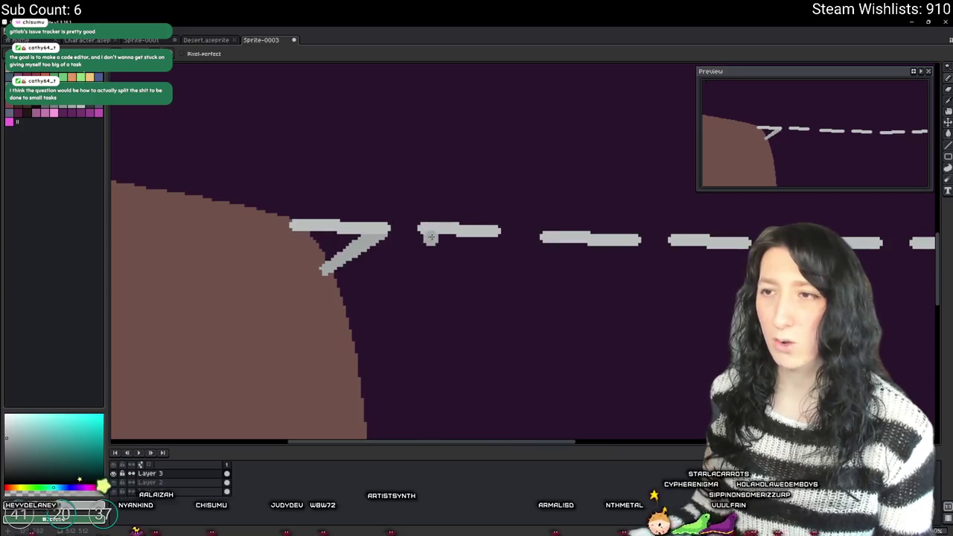
mouse_move(447, 227)
left_mouse_down()
mouse_move(387, 224)
mouse_move(447, 229)
left_mouse_up()
key("ctrl+z")
- Pick grey from the canvas and attempt to bridge the gap between two grey bars
key("i")
scroll(425, 223, "up", 1)
key("b")
scroll(446, 230, "down", 2)
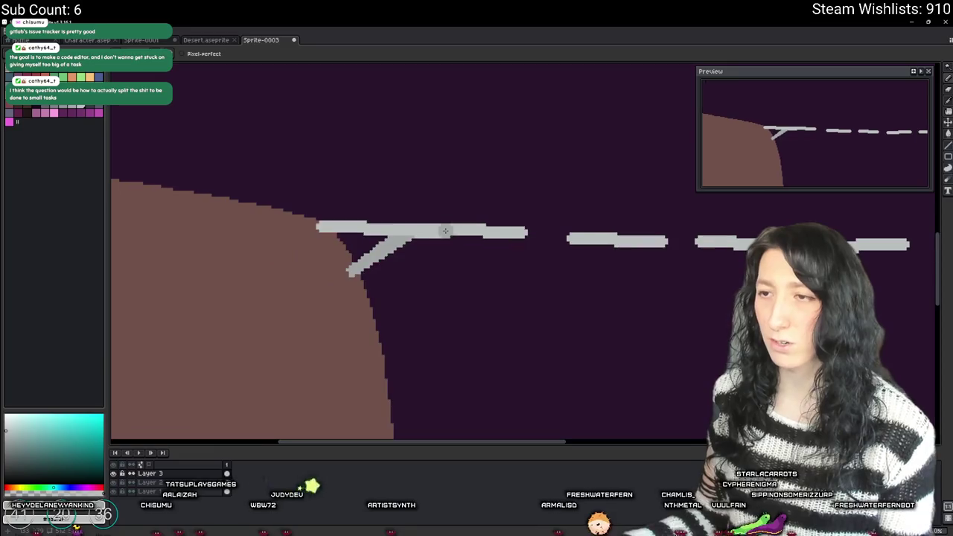
scroll(579, 243, "down", 2)
scroll(678, 230, "up", 2)
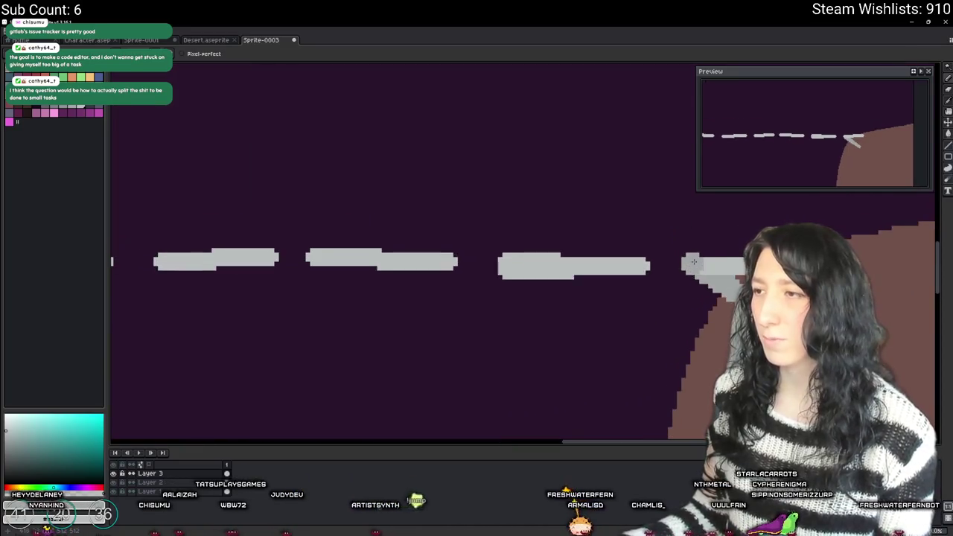
left_click_drag(687, 266, 646, 269)
key("ctrl+z")
scroll(647, 269, "down", 1)
left_click_drag(623, 299, 626, 246)
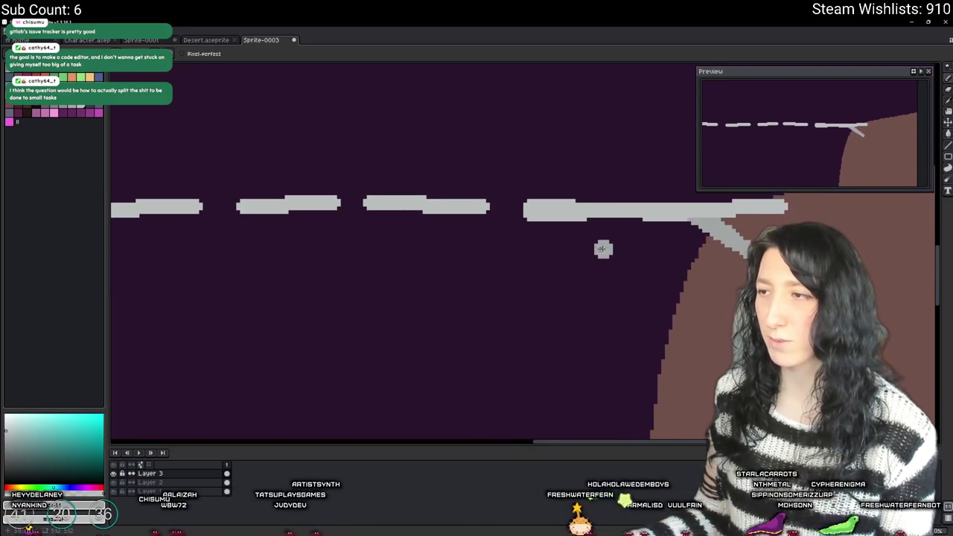
key("ctrl")
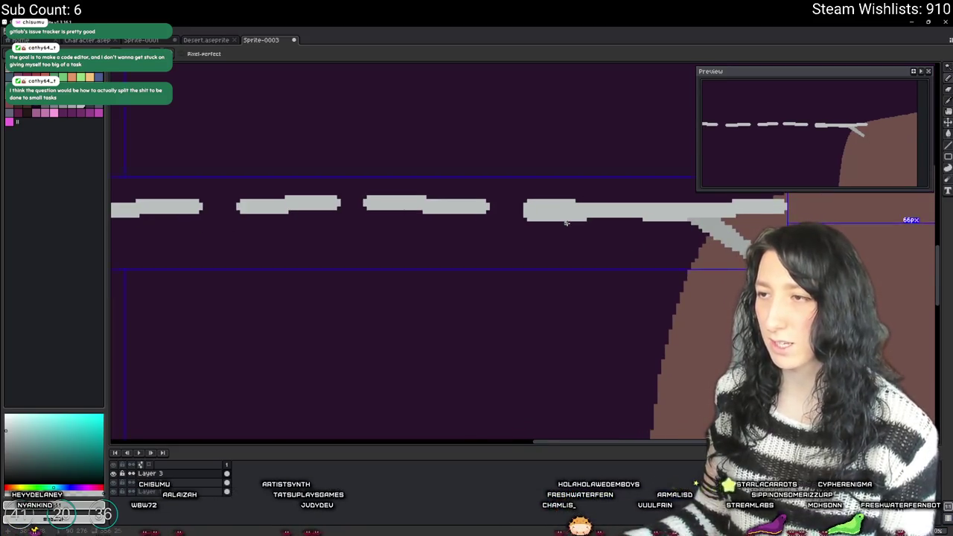
- Draw a long diagonal support beam under the right end down to the cliff, filled grey
left_click_drag(637, 272, 684, 301)
key("ctrl+z")
mouse_move(535, 222)
left_mouse_down()
mouse_move(685, 331)
mouse_move(586, 234)
left_mouse_up()
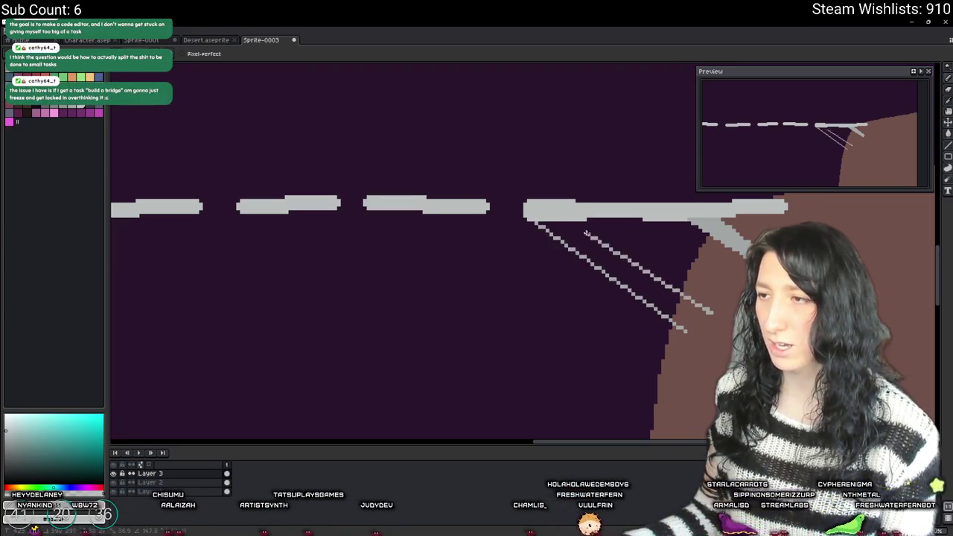
left_click(692, 316)
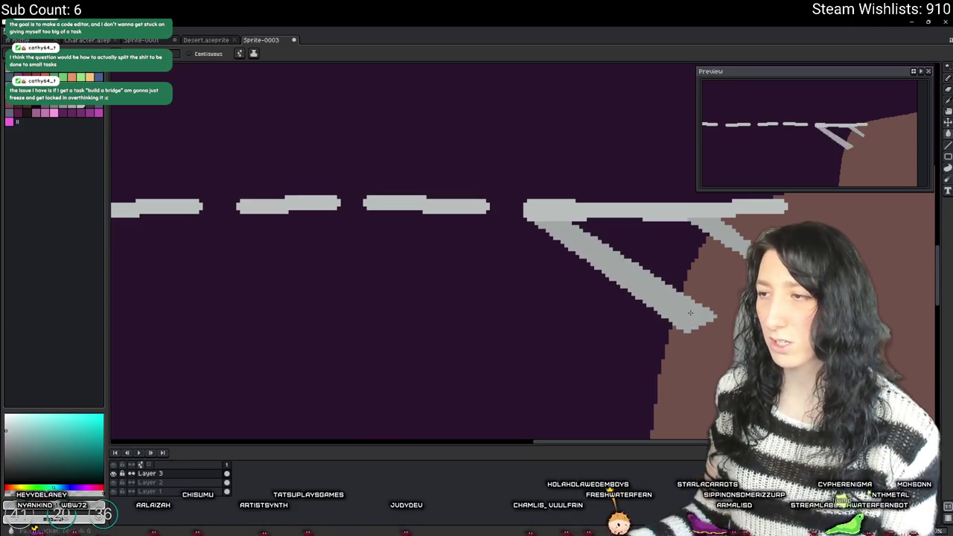
scroll(669, 298, "down", 2)
key("w")
scroll(670, 294, "up", 2)
- Draw a grey line under the beam and fill the dark gap beneath it grey
key("b")
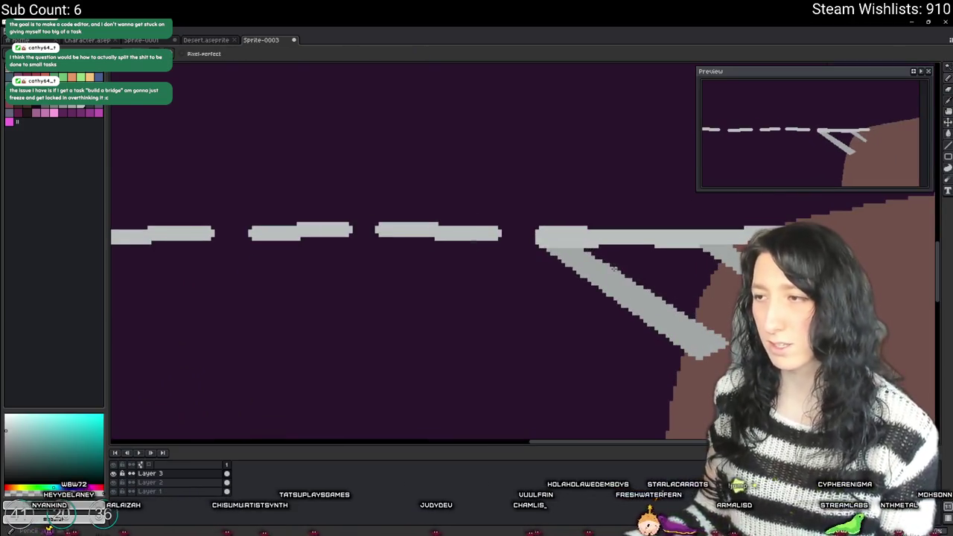
left_click_drag(597, 256, 702, 257)
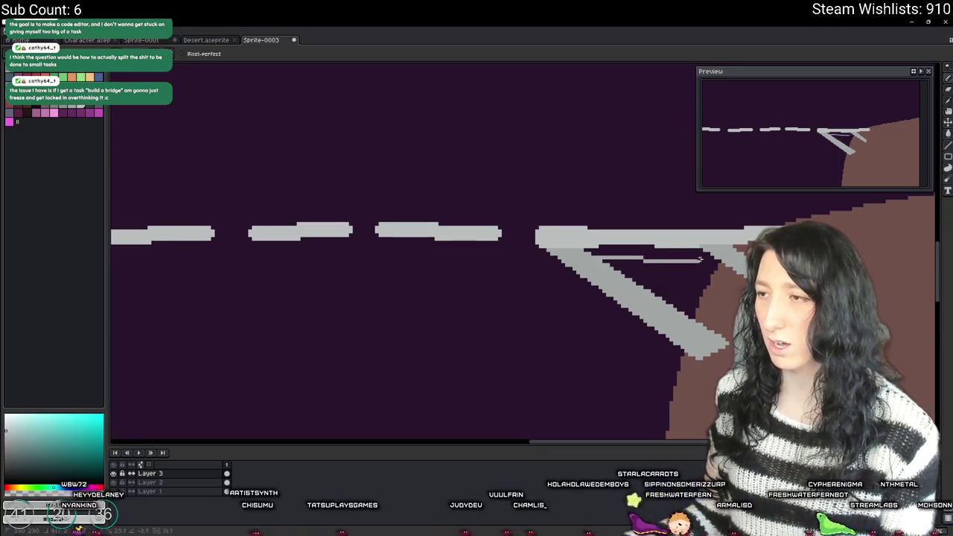
key("g")
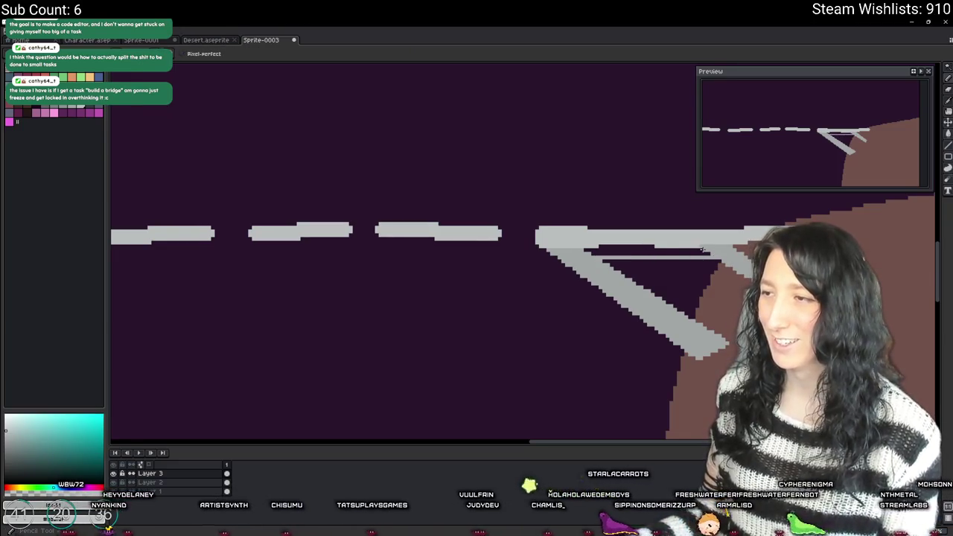
left_click(698, 252)
key("b")
- Copy the right-end support brace, flip it horizontally and move it to the left end
mouse_move(592, 251)
left_mouse_down()
mouse_move(711, 251)
mouse_move(733, 293)
mouse_move(335, 252)
left_mouse_up()
scroll(632, 246, "down", 3)
key("m")
key("ctrl+c")
key("ctrl+v")
key("shift+h")
left_click_drag(339, 257, 337, 255)
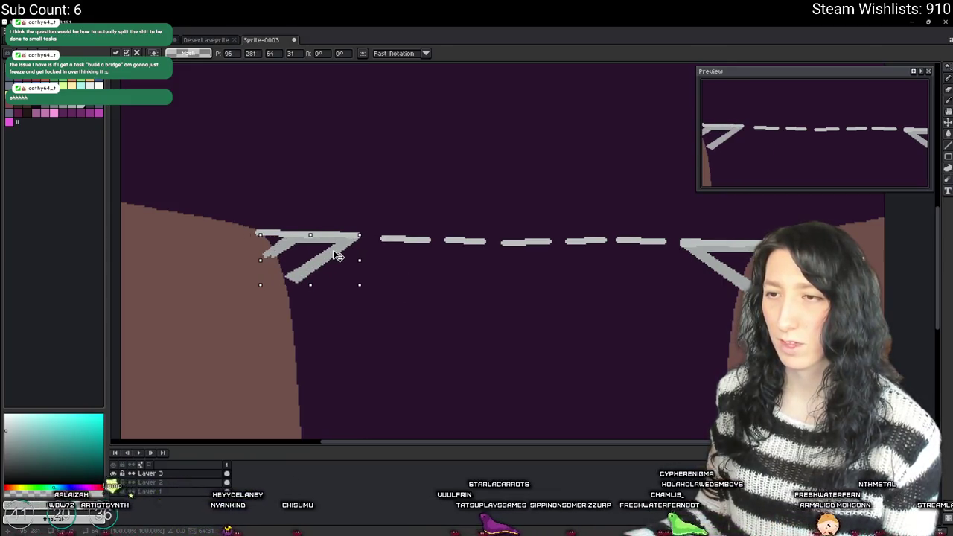
- Commit the mirrored brace at the left end, then try a plank-joining stroke and undo it
key("Return")
scroll(261, 255, "up", 5)
key("b")
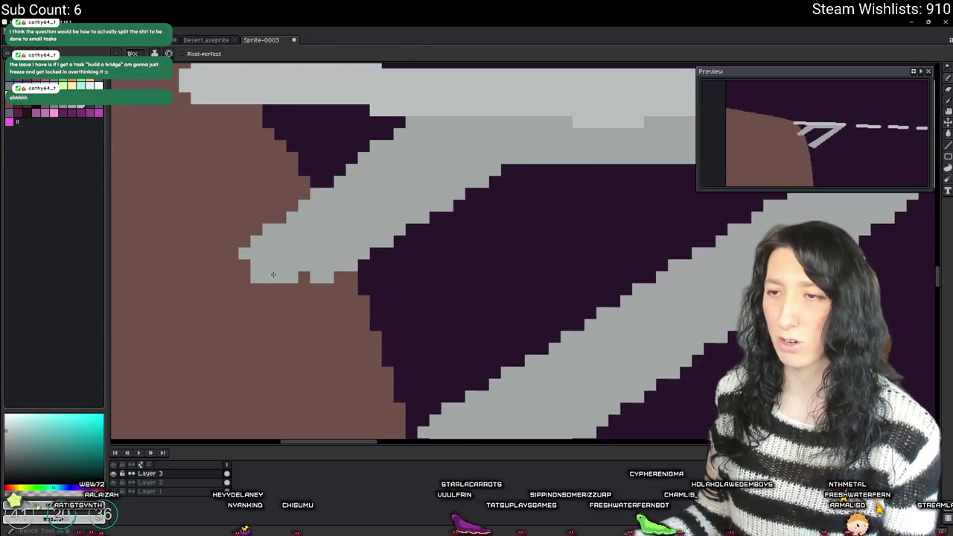
scroll(298, 274, "down", 5)
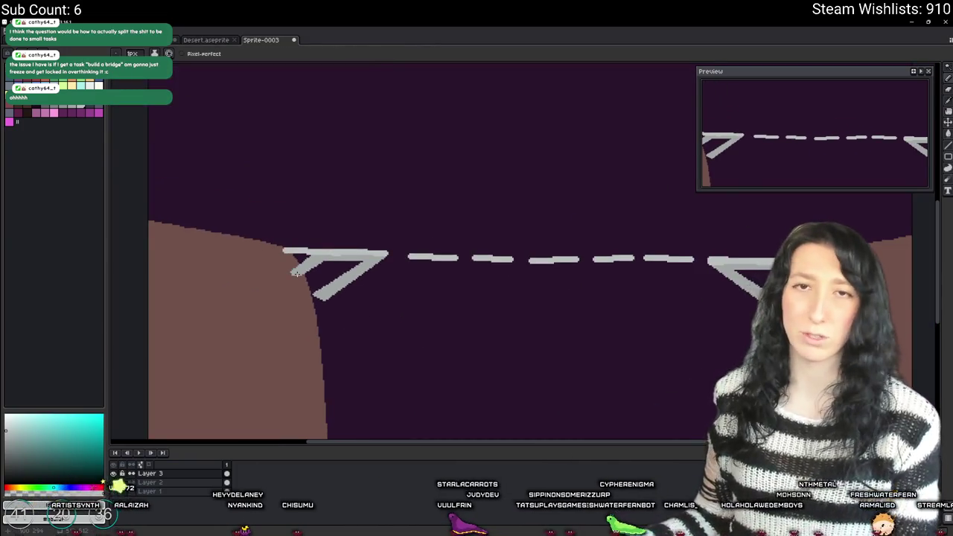
scroll(296, 273, "up", 3)
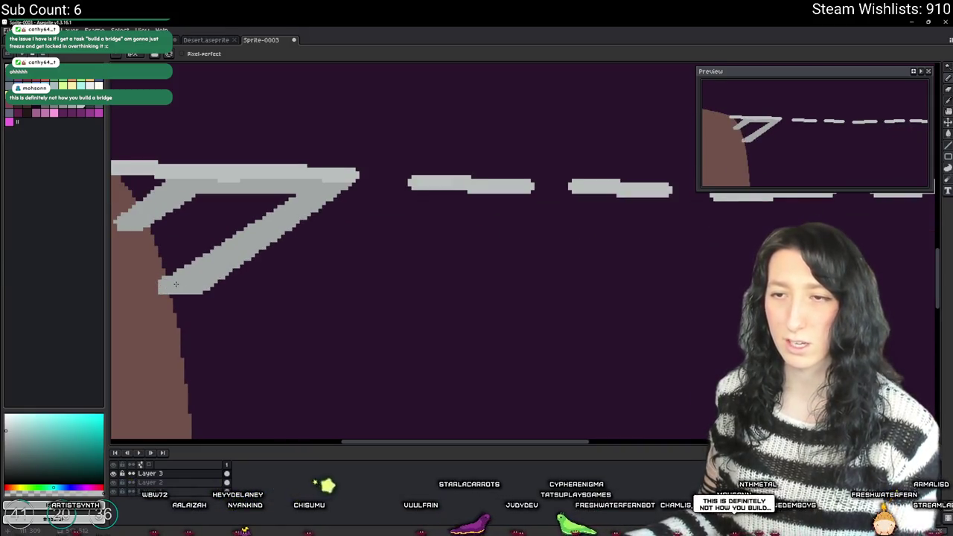
scroll(176, 284, "down", 1)
scroll(224, 279, "down", 1)
scroll(197, 268, "down", 1)
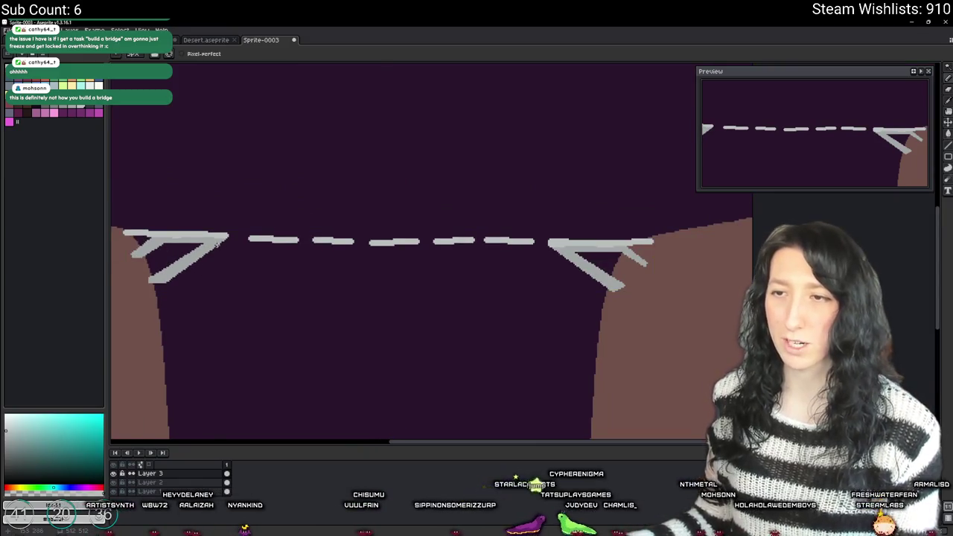
left_click_drag(227, 238, 567, 245)
key("ctrl+z")
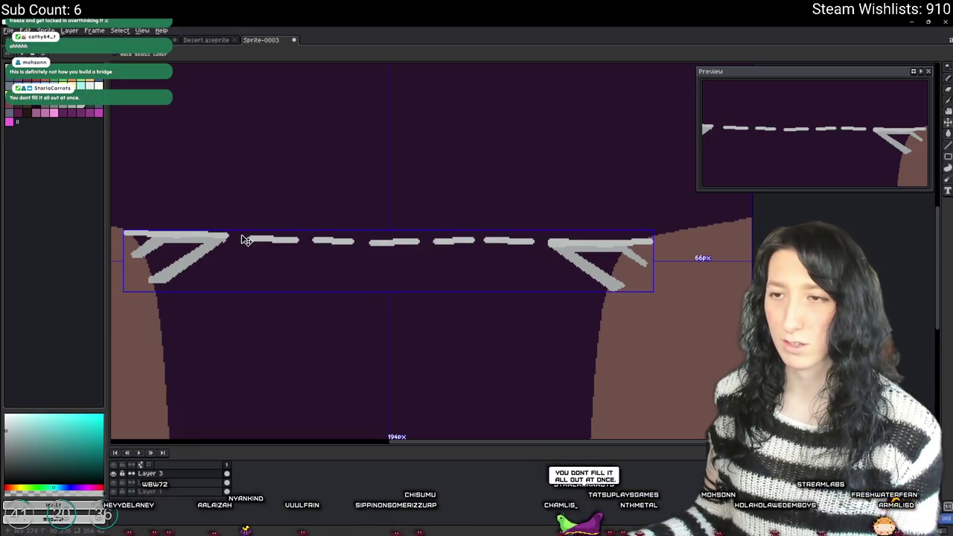
- Undo the latest edit and drop the support selection
key("ctrl+z")
key("ctrl+d")
scroll(233, 236, "up", 2)
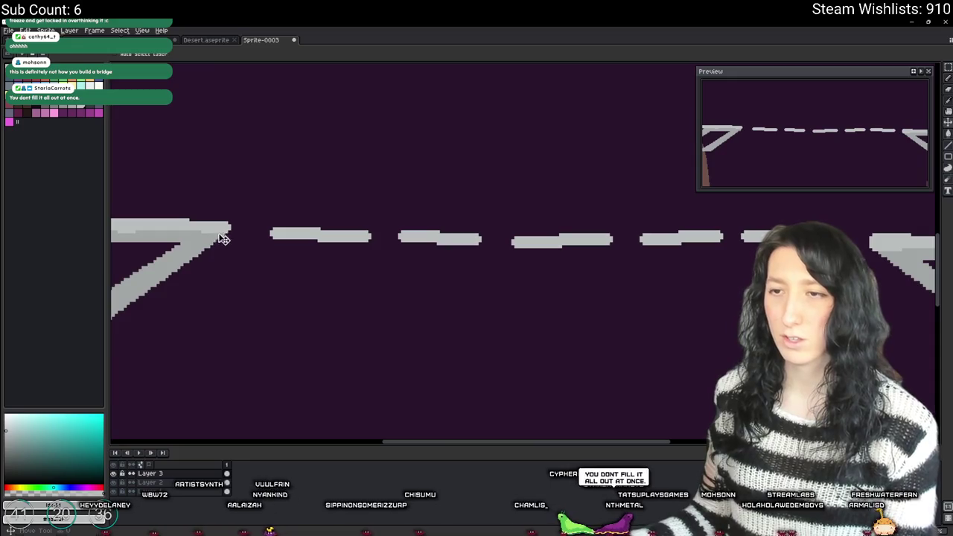
scroll(218, 238, "down", 2)
- Draw two long grey lines across the bridge and bucket-fill the gap between them
left_click_drag(238, 241, 603, 245)
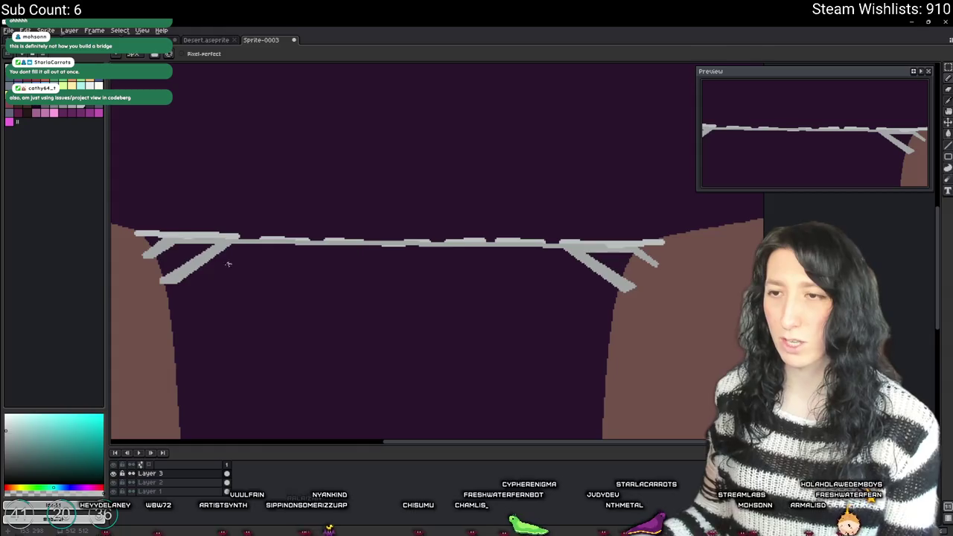
scroll(228, 263, "down", 2)
scroll(325, 235, "up", 2)
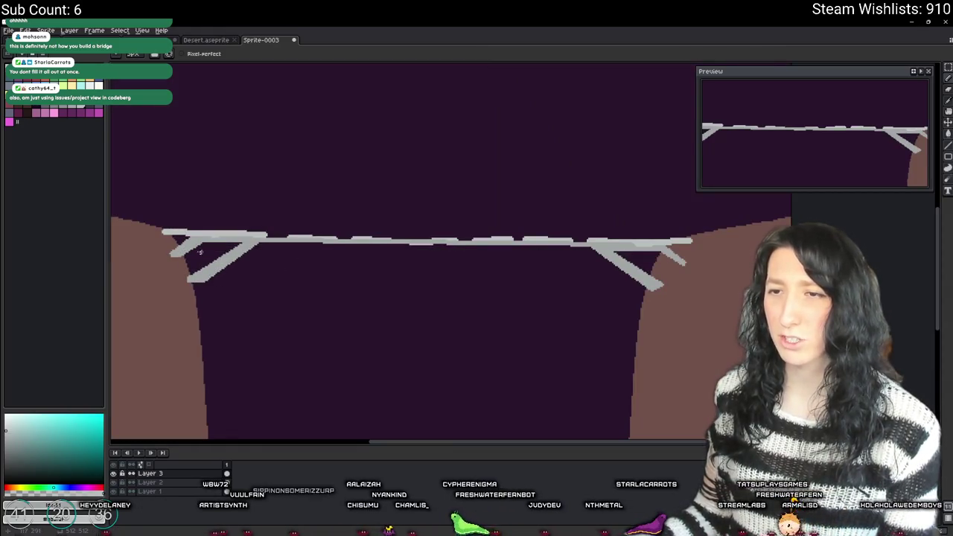
mouse_move(173, 248)
left_mouse_down()
mouse_move(734, 253)
mouse_move(173, 256)
left_mouse_up()
key("g")
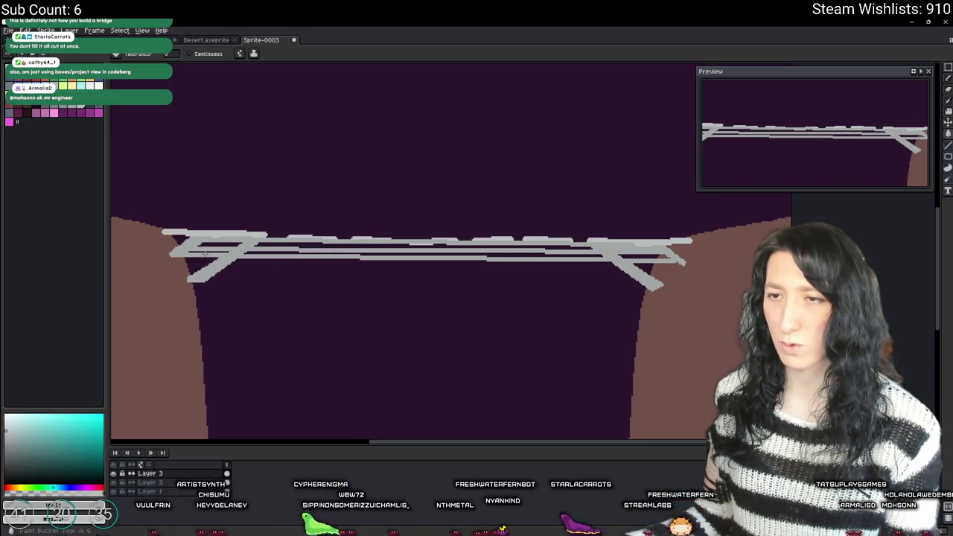
left_click(250, 251)
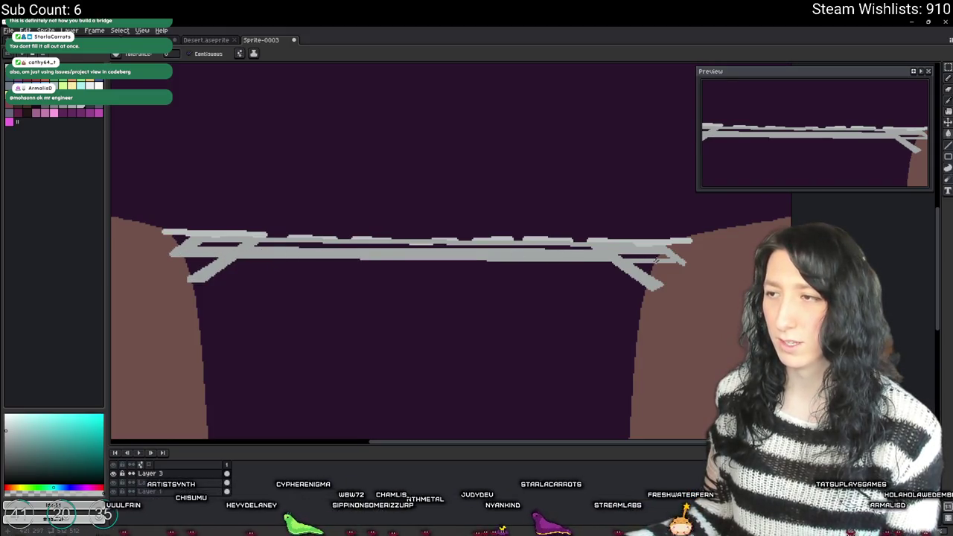
scroll(326, 231, "down", 1)
scroll(326, 231, "down", 1)
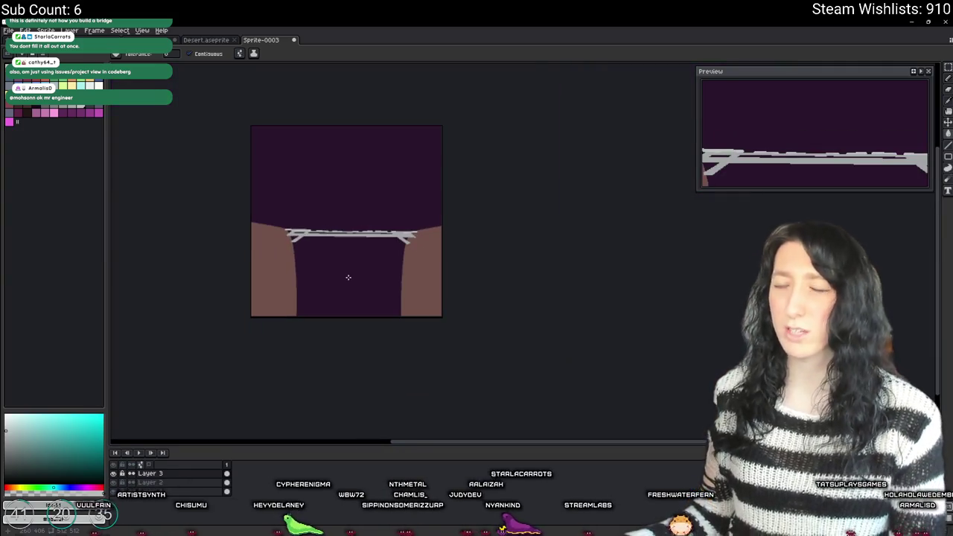
scroll(347, 276, "up", 1)
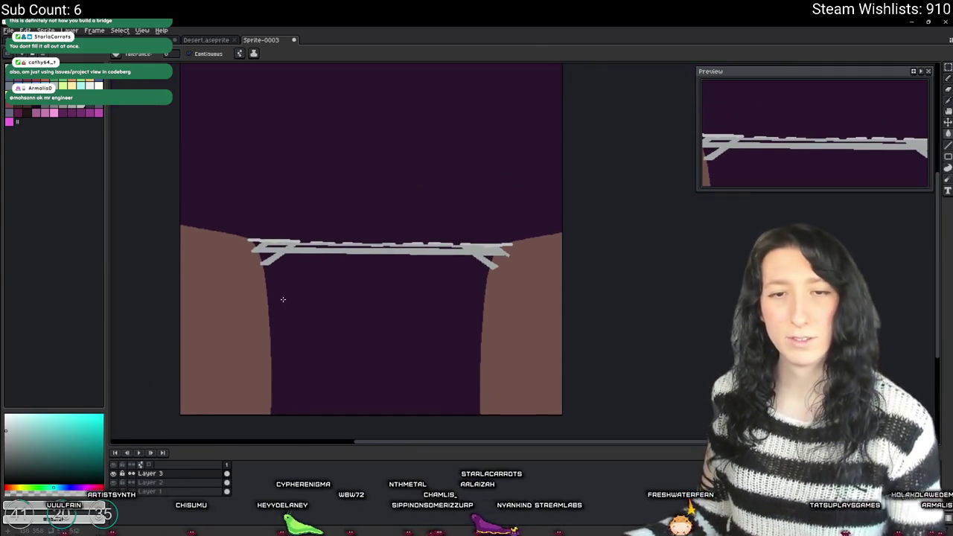
left_click_drag(299, 193, 321, 208)
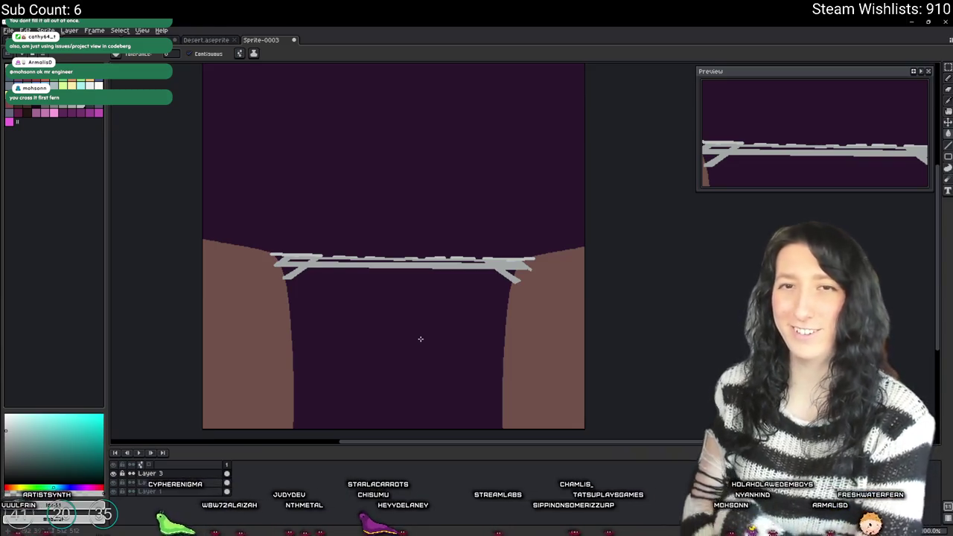
scroll(398, 288, "up", 3)
scroll(285, 217, "down", 5)
scroll(285, 216, "up", 5)
scroll(400, 261, "down", 1)
key("v")
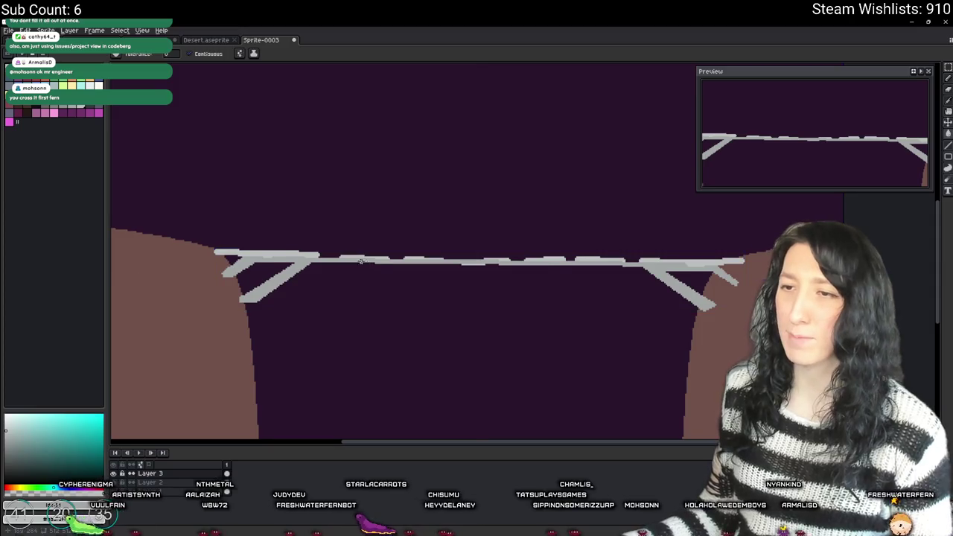
scroll(366, 266, "up", 2)
key("m")
scroll(311, 251, "down", 2)
left_click_drag(492, 245, 268, 244)
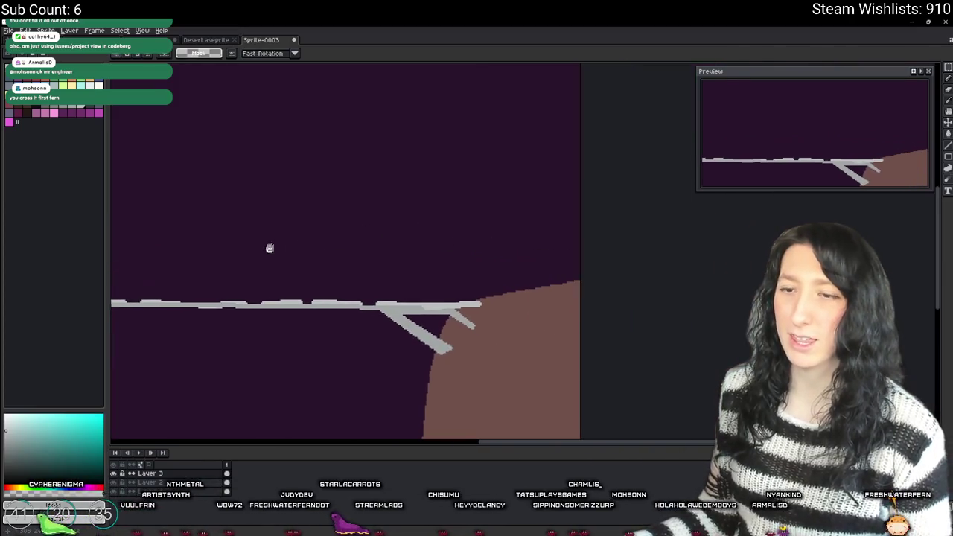
- Fill the pink ring head solid, undoing an accidental background flood
scroll(499, 276, "up", 2)
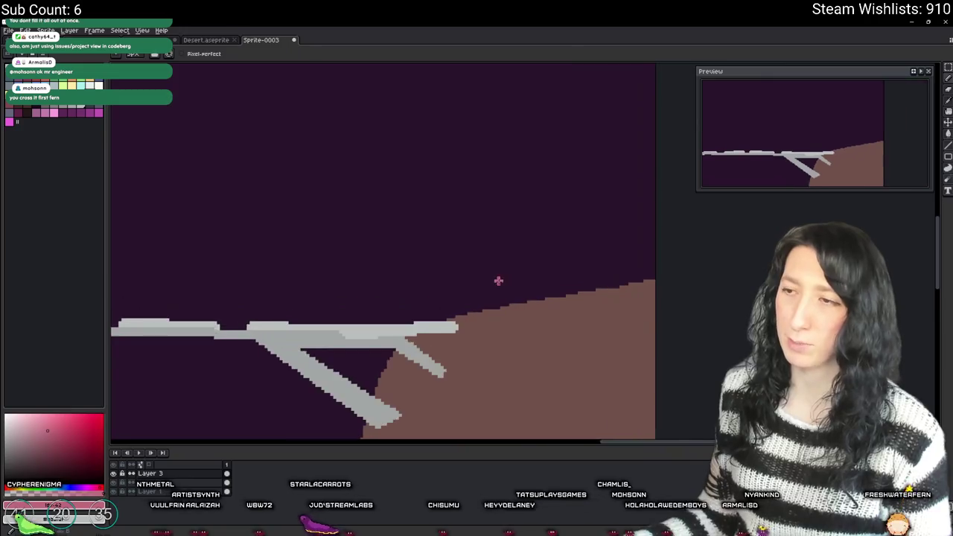
key("v")
key("b")
left_click_drag(501, 326, 496, 342)
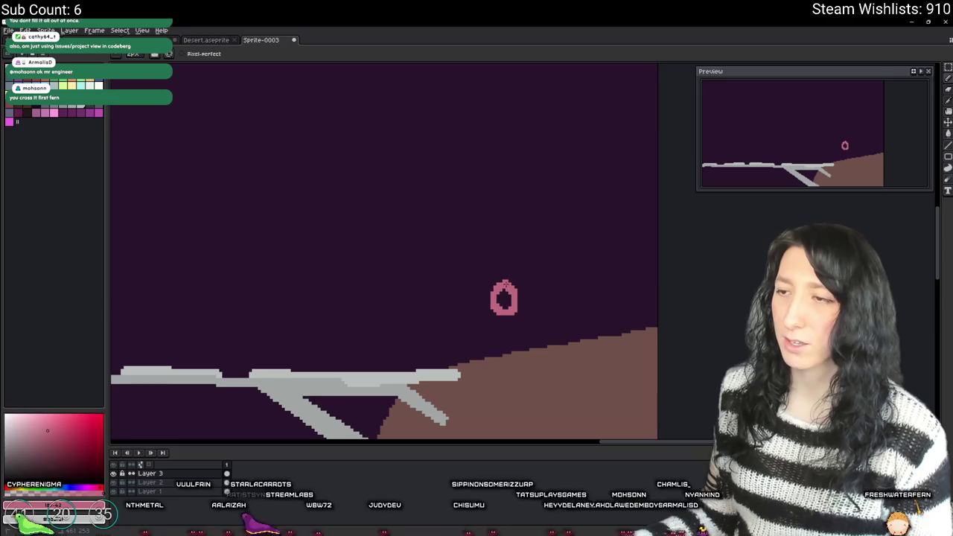
key("g")
left_click(504, 298)
scroll(521, 286, "up", 1)
left_click(524, 273)
key("ctrl+z")
- Draw the figure's pink body and legs beneath the head
key("b")
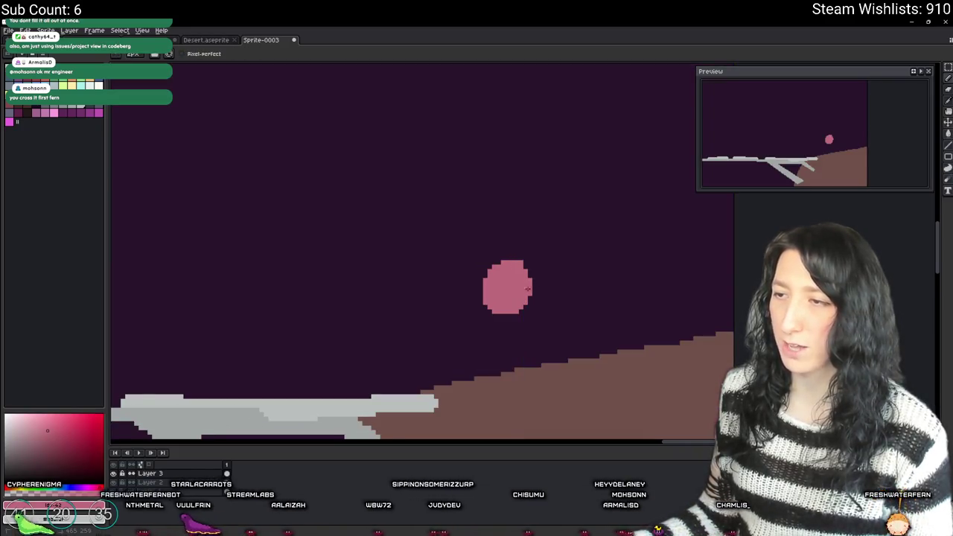
scroll(505, 309, "up", 1)
left_click_drag(493, 305, 493, 324)
mouse_move(514, 216)
left_mouse_down()
mouse_move(525, 375)
mouse_move(532, 199)
left_mouse_up()
scroll(514, 371, "down", 1)
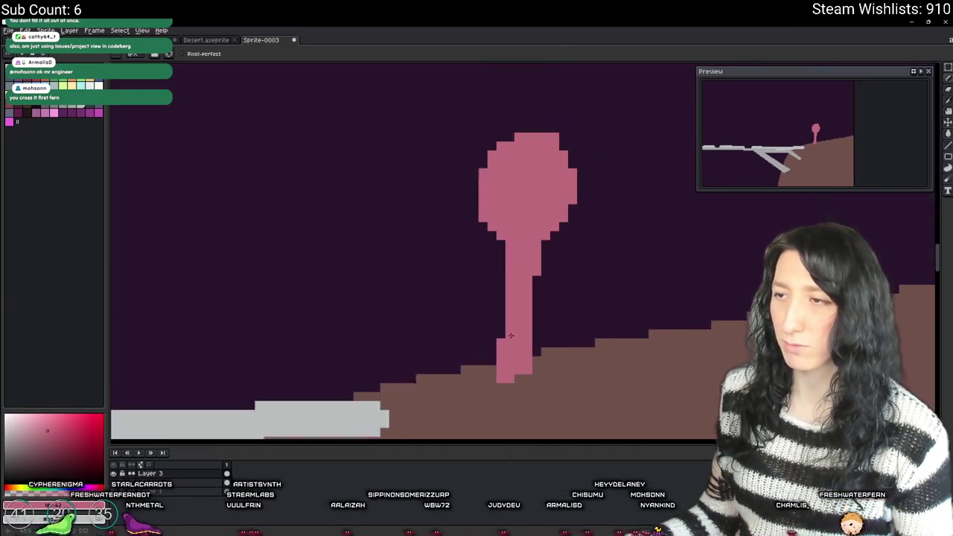
scroll(514, 371, "up", 1)
left_click(70, 112)
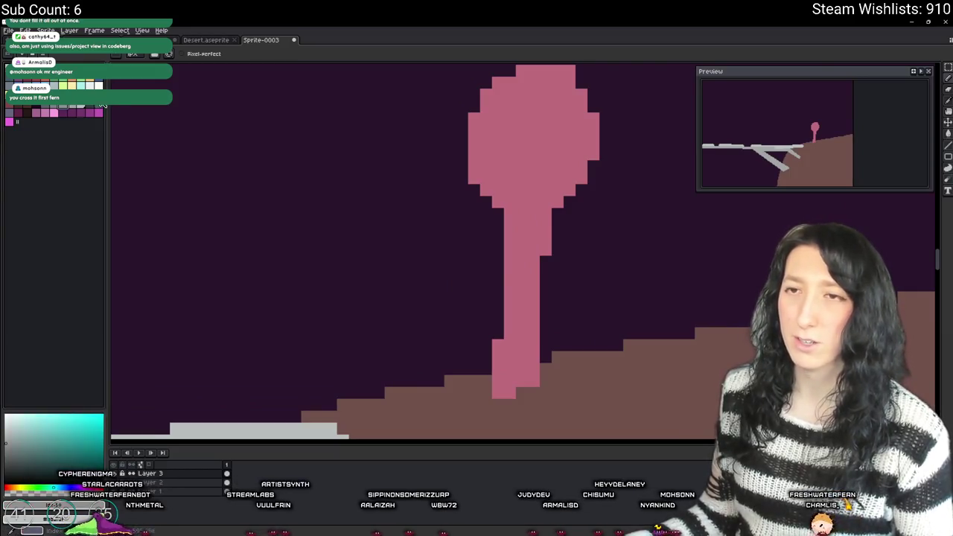
- Outline an arm reaching left from the body and fill it darker pink
left_click(100, 110)
mouse_move(515, 261)
left_mouse_down()
mouse_move(387, 237)
mouse_move(514, 282)
left_mouse_up()
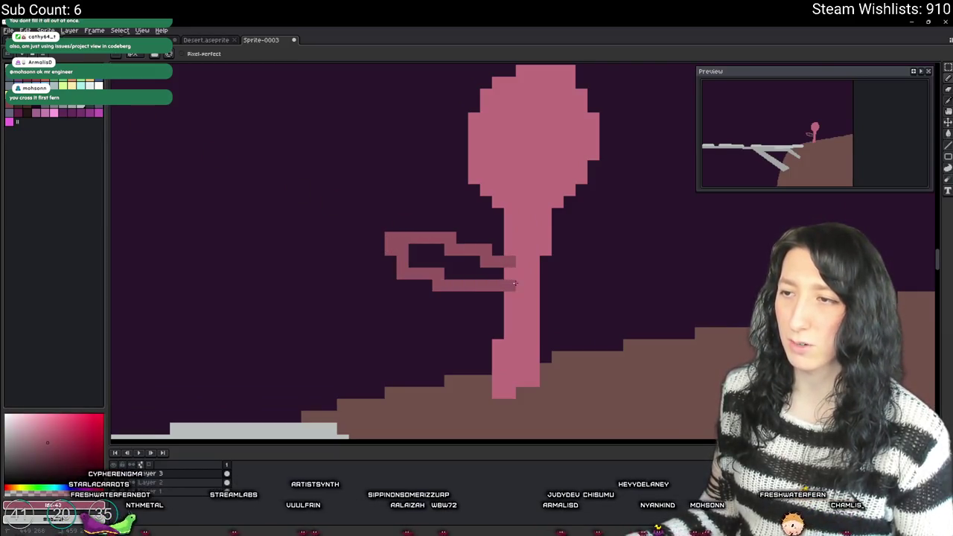
key("g")
left_click(473, 261)
scroll(473, 262, "down", 1)
scroll(474, 262, "up", 1)
key("b")
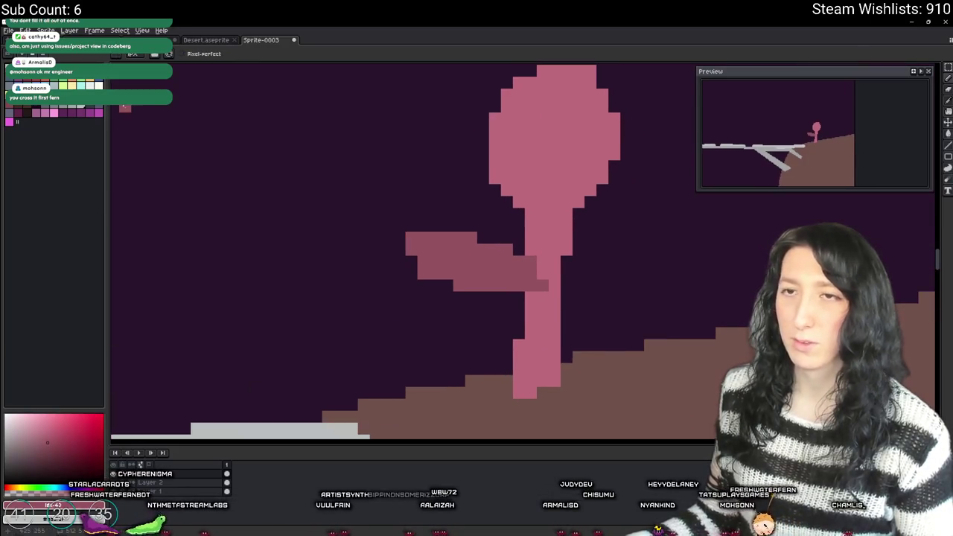
- Draw an olive gun in the figure's hand and play the sprite animation
left_click(63, 101)
mouse_move(410, 264)
left_mouse_down()
mouse_move(334, 191)
mouse_move(334, 215)
mouse_move(396, 217)
mouse_move(385, 215)
mouse_move(391, 256)
left_mouse_up()
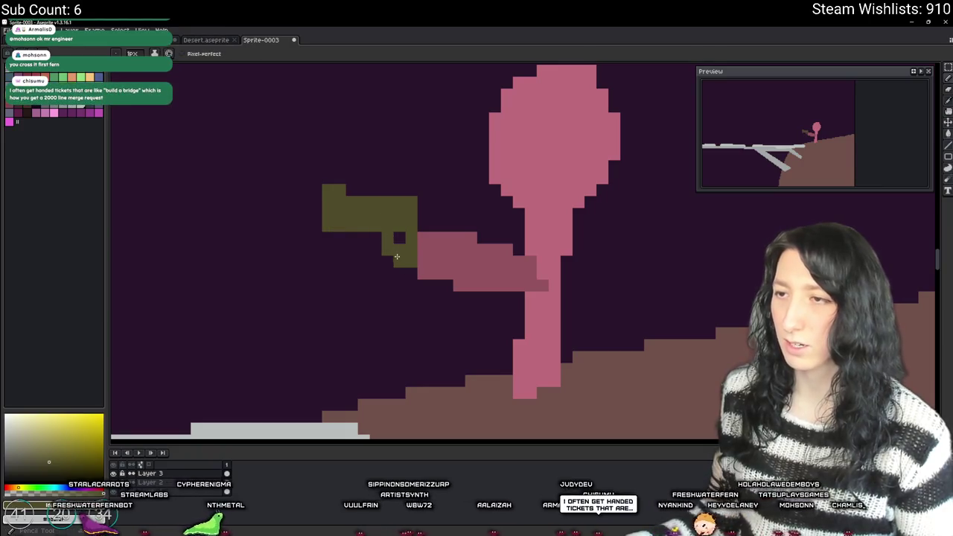
scroll(398, 236, "down", 3)
key("Return")
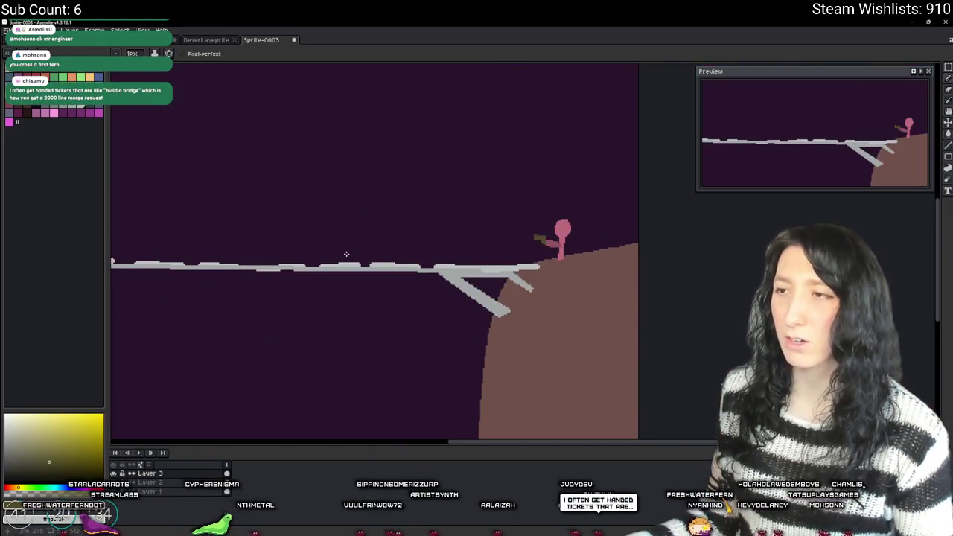
key("m")
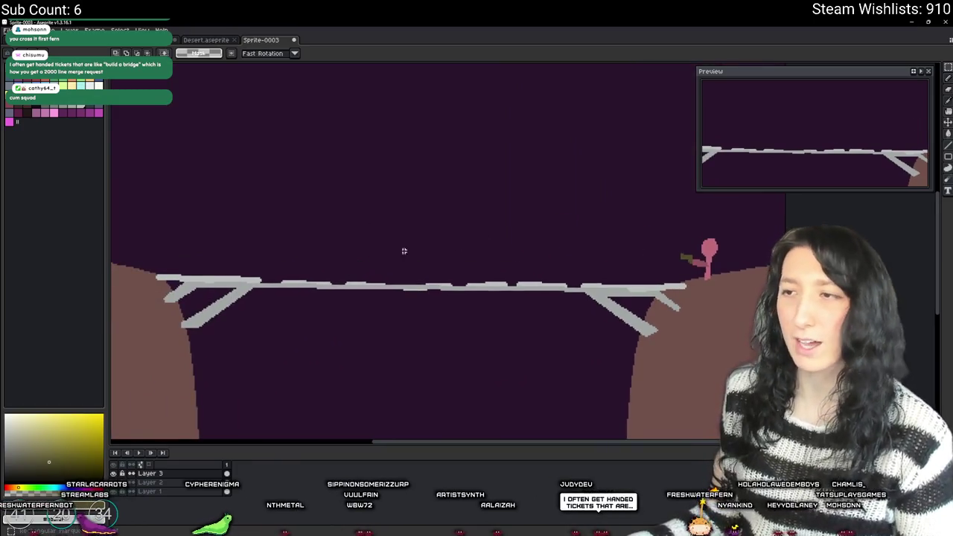
mouse_move(139, 265)
left_mouse_down()
mouse_move(393, 326)
mouse_move(685, 346)
left_mouse_up()
left_click(737, 306)
left_click_drag(722, 230, 680, 337)
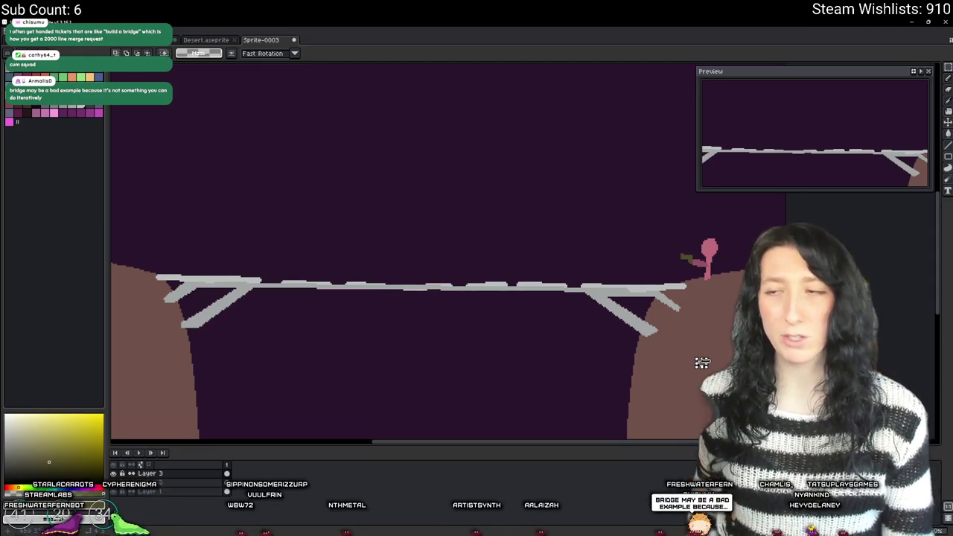
left_click_drag(559, 248, 687, 400)
left_click(594, 304)
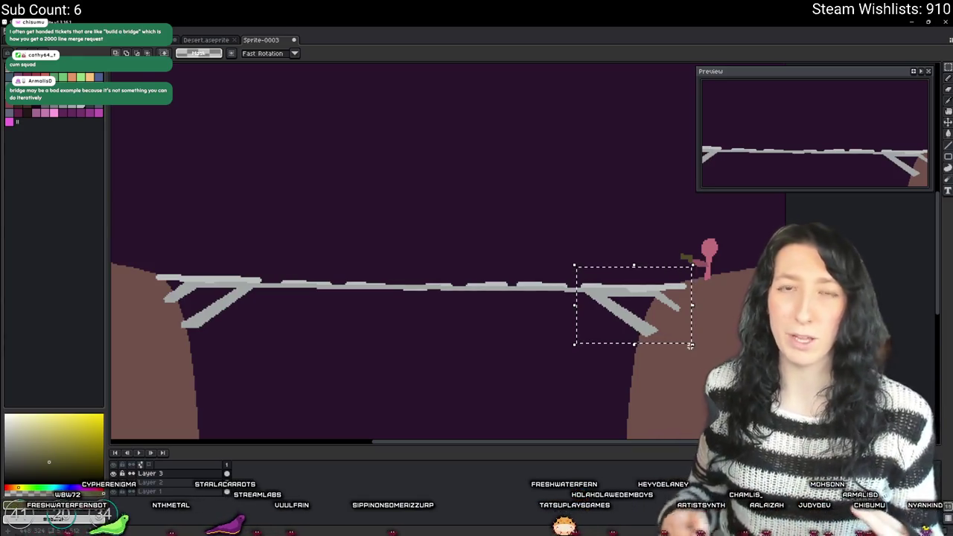
- Marquee-select the bridge sprite's left end, middle stretch and middle-right deck in turn
scroll(256, 268, "left", 2)
mouse_move(321, 250)
left_mouse_down()
mouse_move(149, 336)
mouse_move(206, 336)
left_mouse_up()
left_click_drag(320, 343, 182, 244)
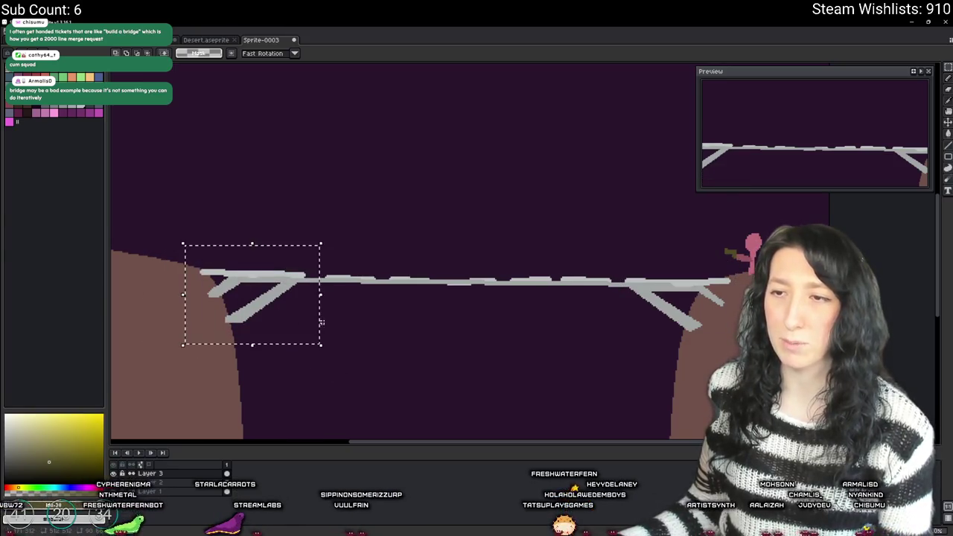
left_click_drag(313, 251, 192, 335)
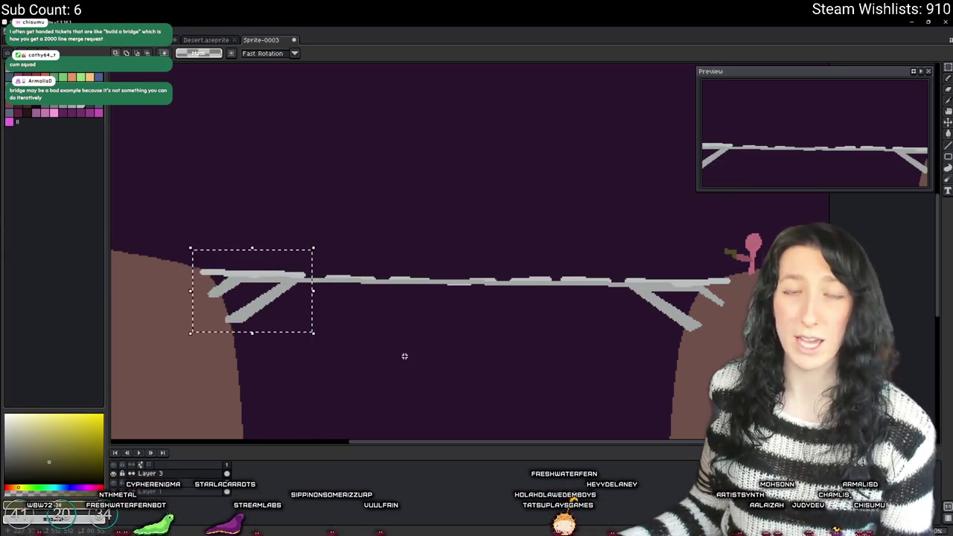
mouse_move(300, 255)
left_mouse_down()
mouse_move(336, 279)
mouse_move(486, 313)
mouse_move(631, 327)
mouse_move(496, 312)
mouse_move(513, 309)
left_mouse_up()
left_click(517, 270)
mouse_move(506, 265)
left_mouse_down()
mouse_move(606, 312)
mouse_move(626, 311)
left_mouse_up()
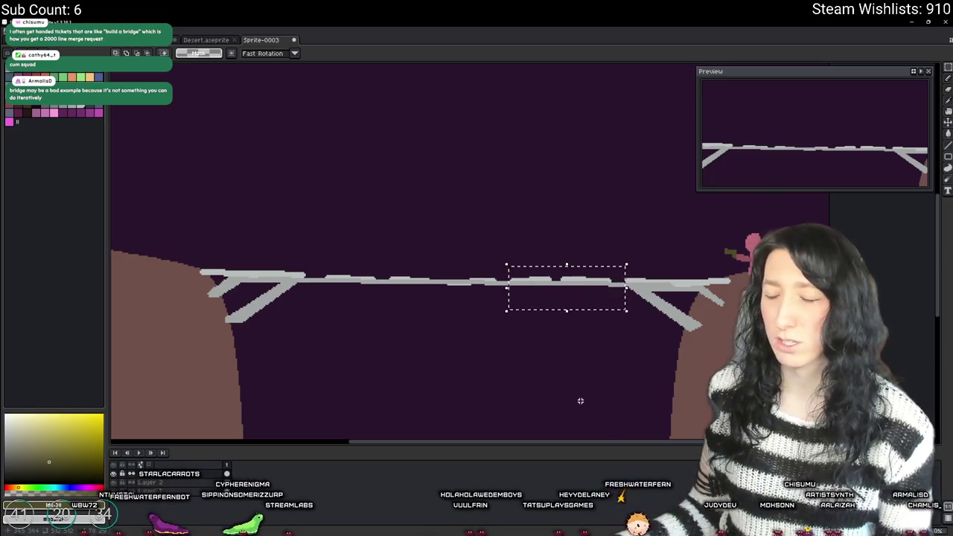
left_click(467, 330)
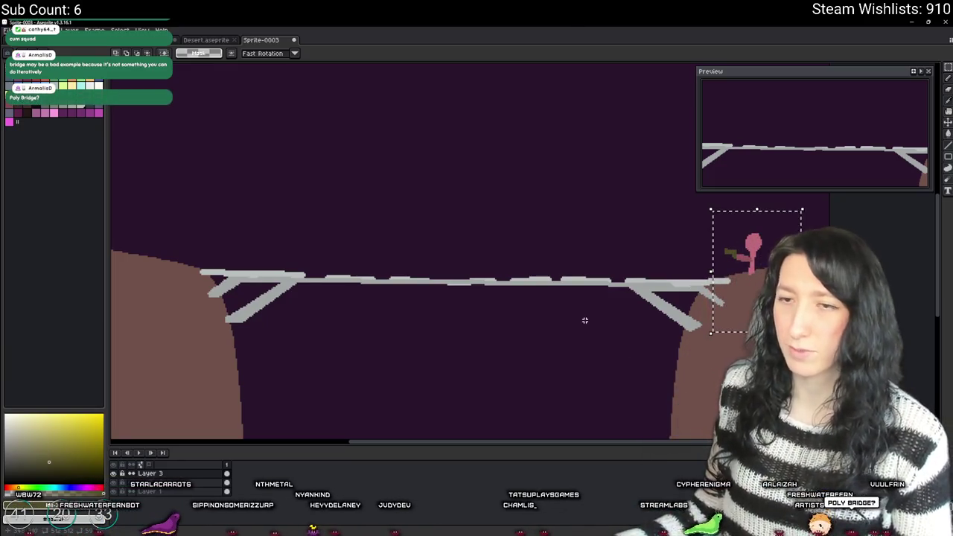
- Select the whole bridge, deselect, and return to GameMaker's rm_playarea room editor
scroll(521, 325, "left", 2)
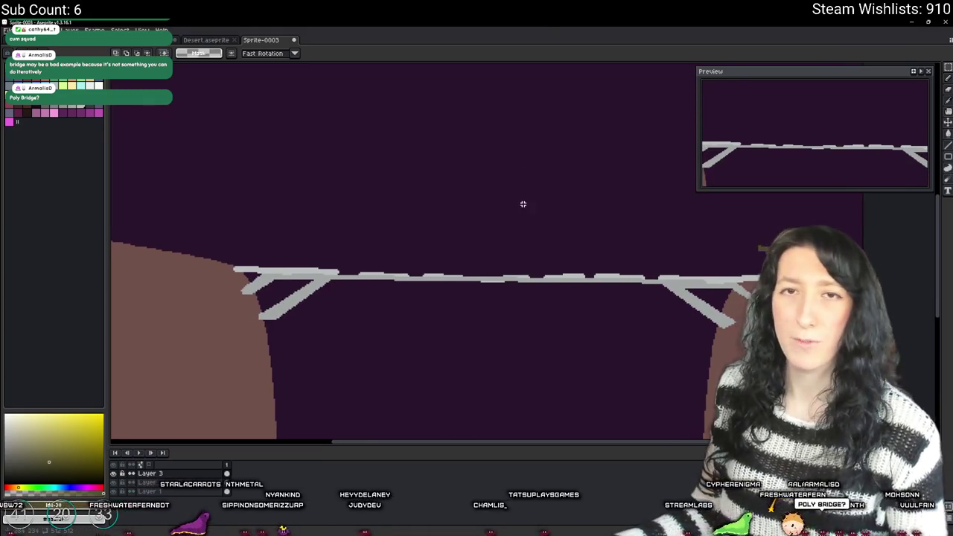
mouse_move(214, 248)
left_mouse_down()
mouse_move(227, 266)
mouse_move(787, 366)
left_mouse_up()
left_click(567, 398)
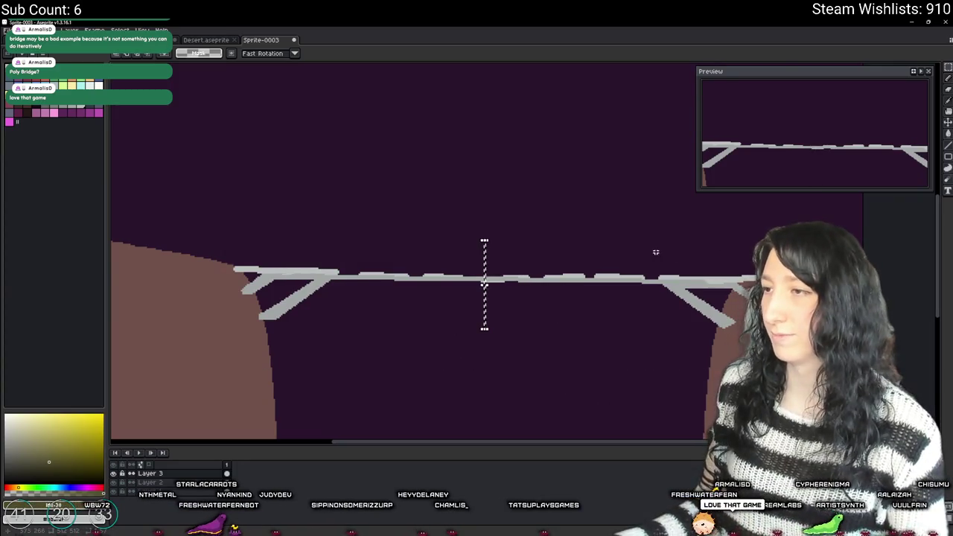
left_click_drag(361, 283, 361, 283)
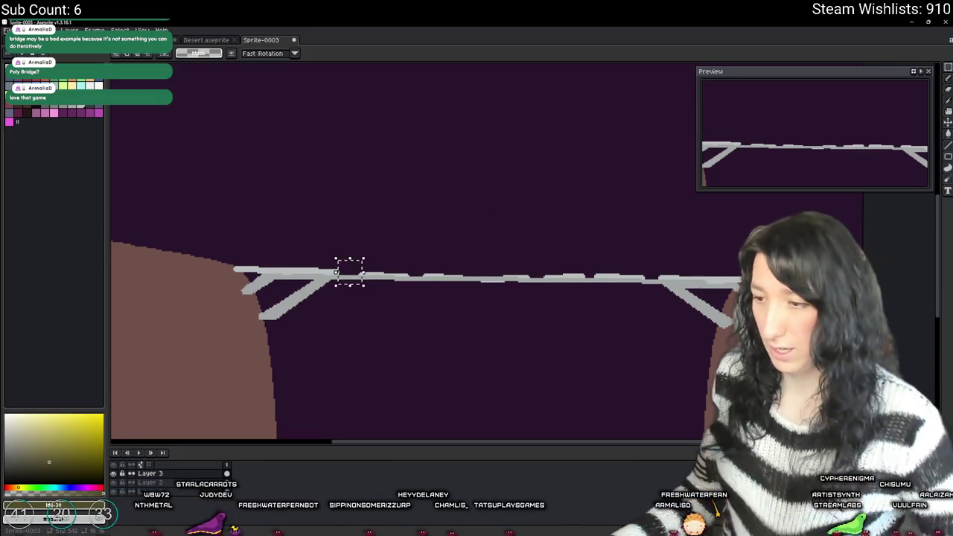
key("alt+Tab")
mouse_move(474, 340)
left_mouse_down()
mouse_move(567, 288)
mouse_move(353, 260)
left_mouse_up()
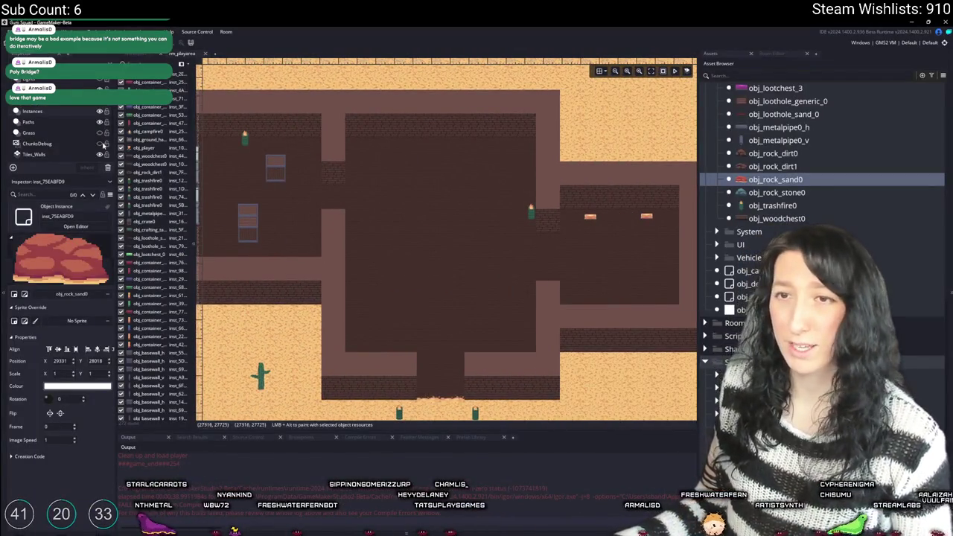
- Browse the room's object assets, trying a red vertical container and the upright bed
scroll(760, 221, "up", 5)
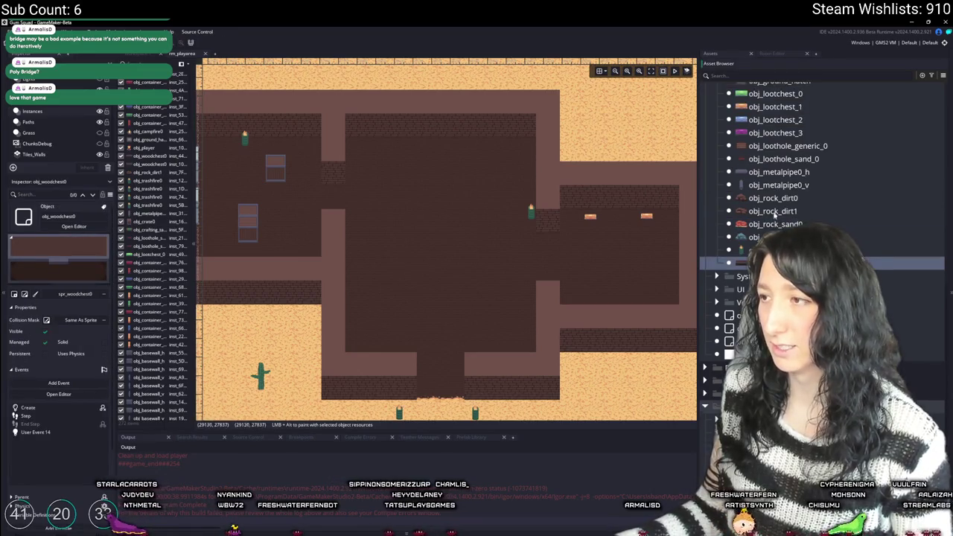
key("Up")
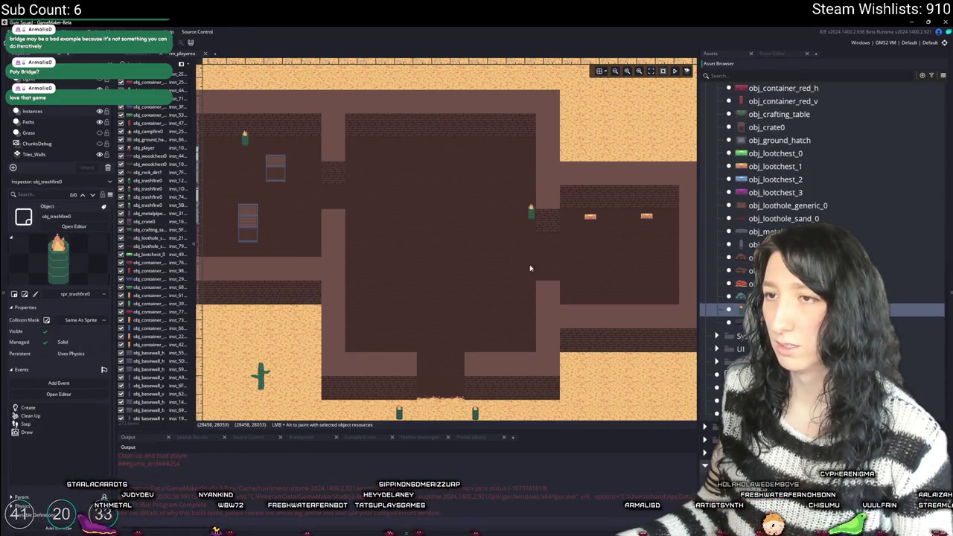
left_click_drag(340, 241, 417, 228)
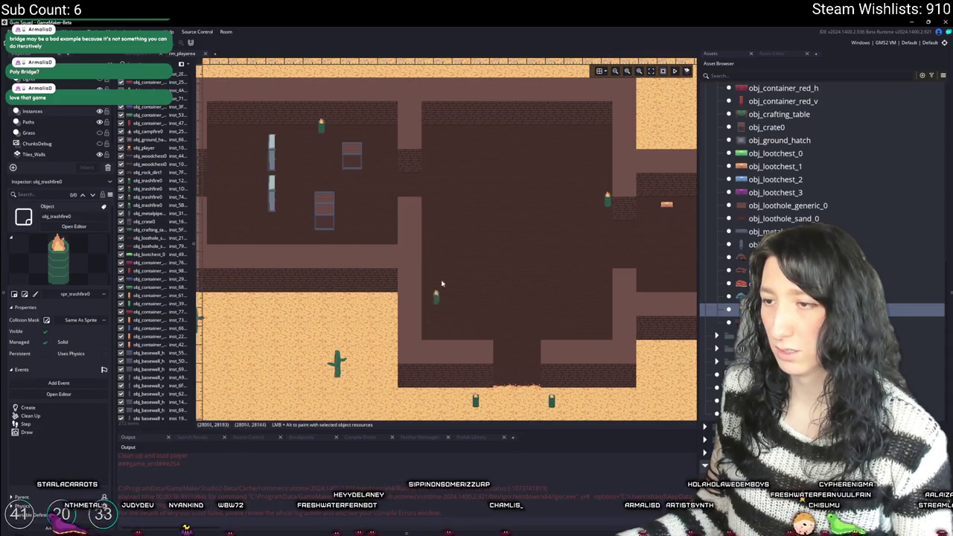
scroll(753, 189, "up", 6)
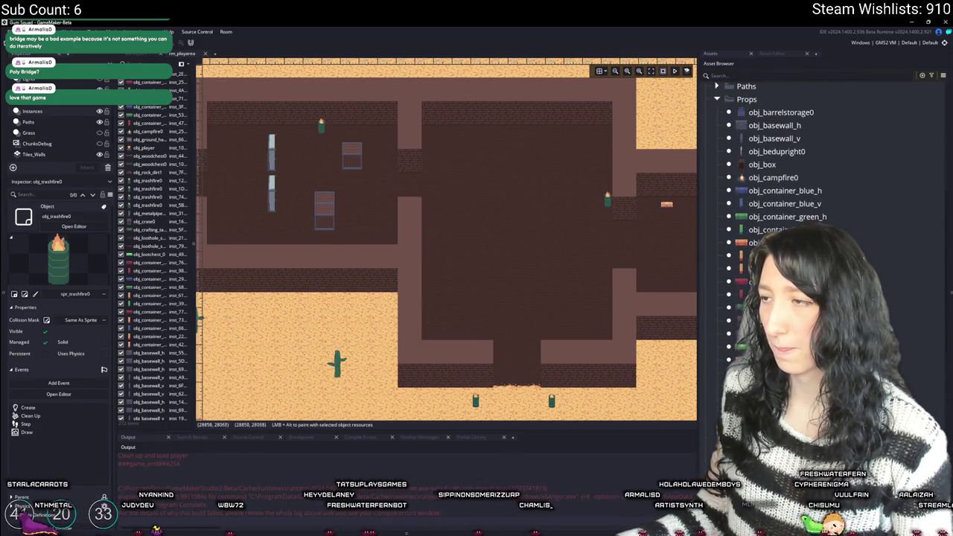
mouse_move(744, 295)
left_mouse_down()
mouse_move(436, 330)
mouse_move(442, 342)
mouse_move(504, 306)
mouse_move(498, 283)
mouse_move(744, 261)
left_mouse_up()
scroll(781, 223, "up", 1)
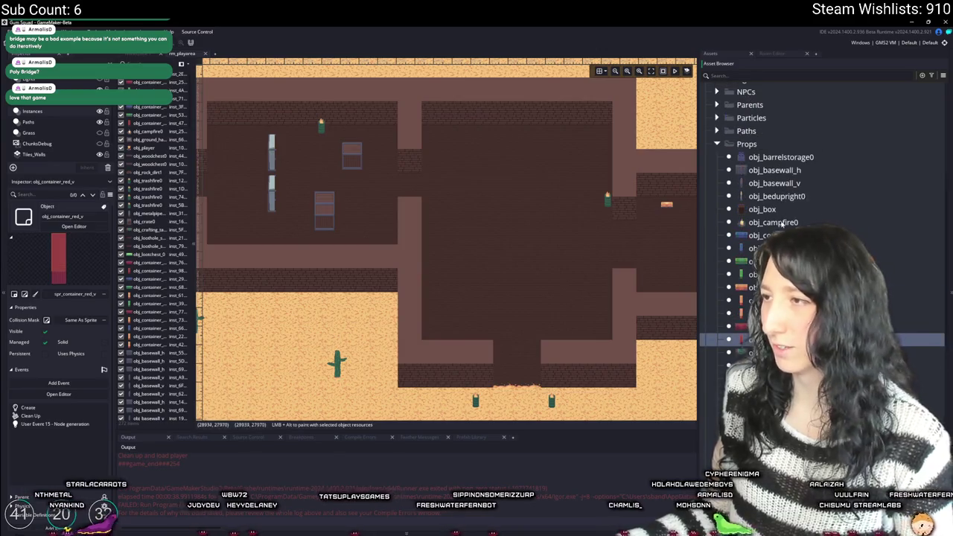
left_click(784, 184)
left_click(781, 196)
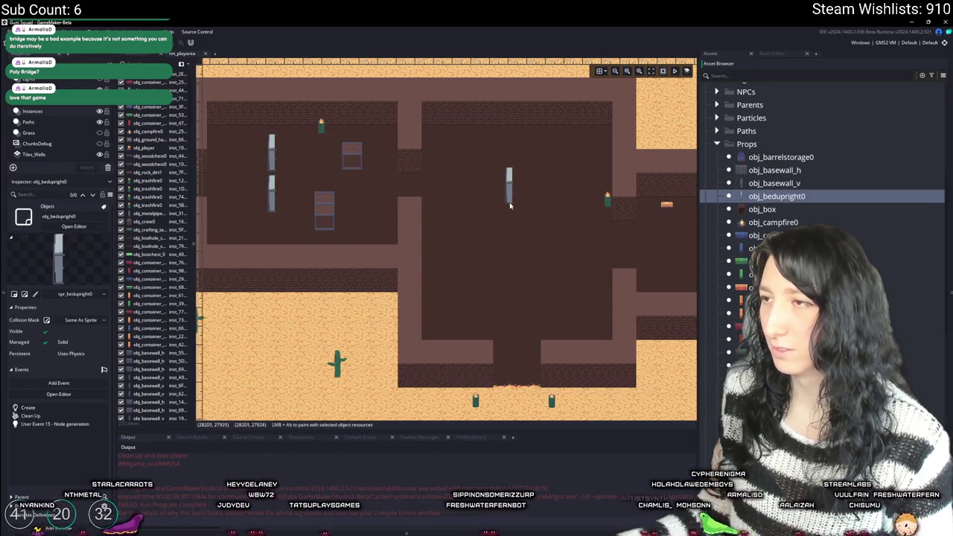
- Place obj_barrelstorage0 units and align them into two columns of three
left_click_drag(780, 157, 652, 169)
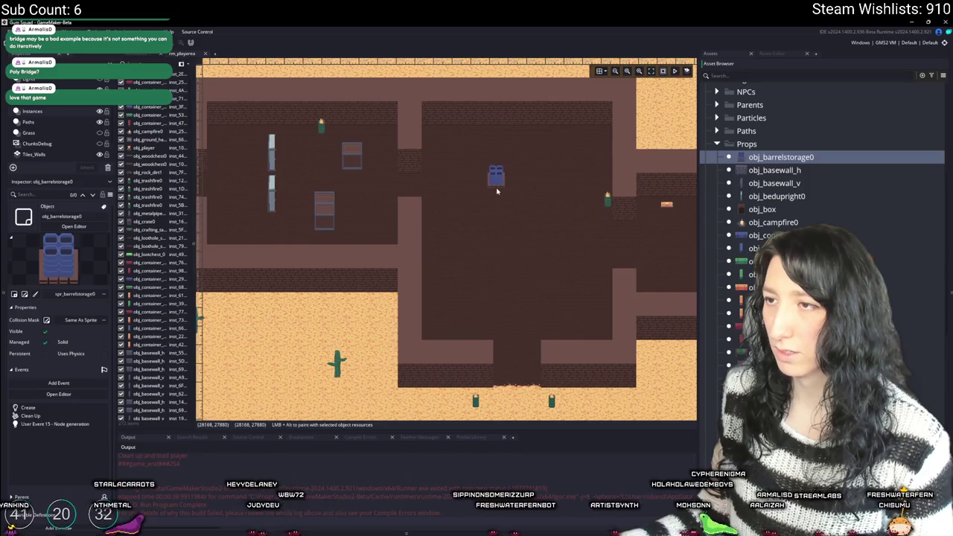
left_click(499, 215, "alt")
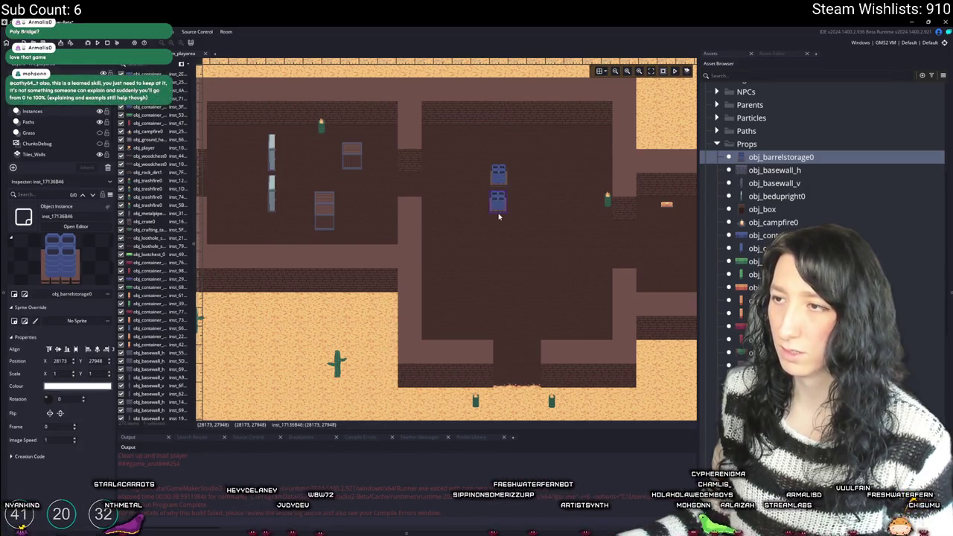
left_click_drag(505, 202, 506, 233)
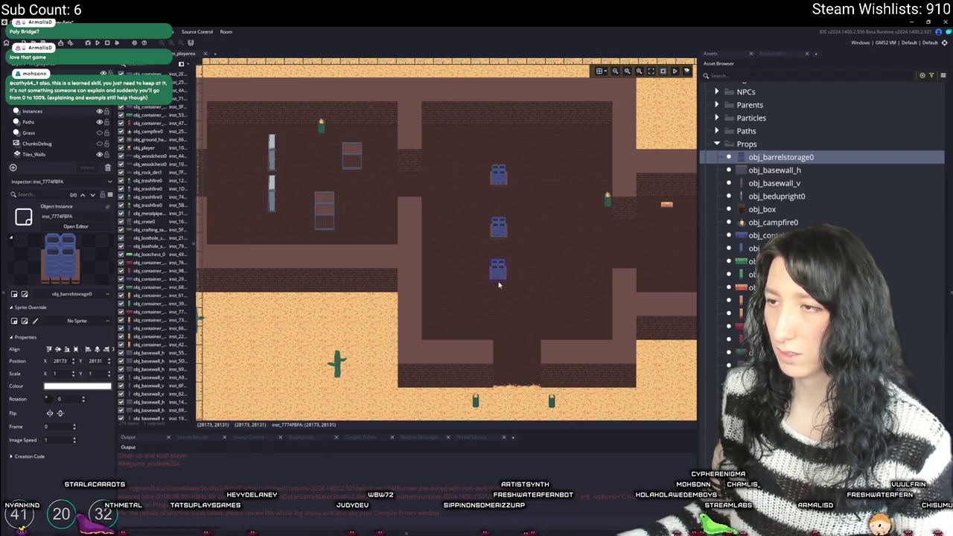
mouse_move(503, 273)
left_mouse_down()
mouse_move(503, 294)
mouse_move(493, 156)
mouse_move(490, 177)
mouse_move(470, 177)
mouse_move(542, 171)
mouse_move(489, 168)
mouse_move(518, 170)
left_mouse_up()
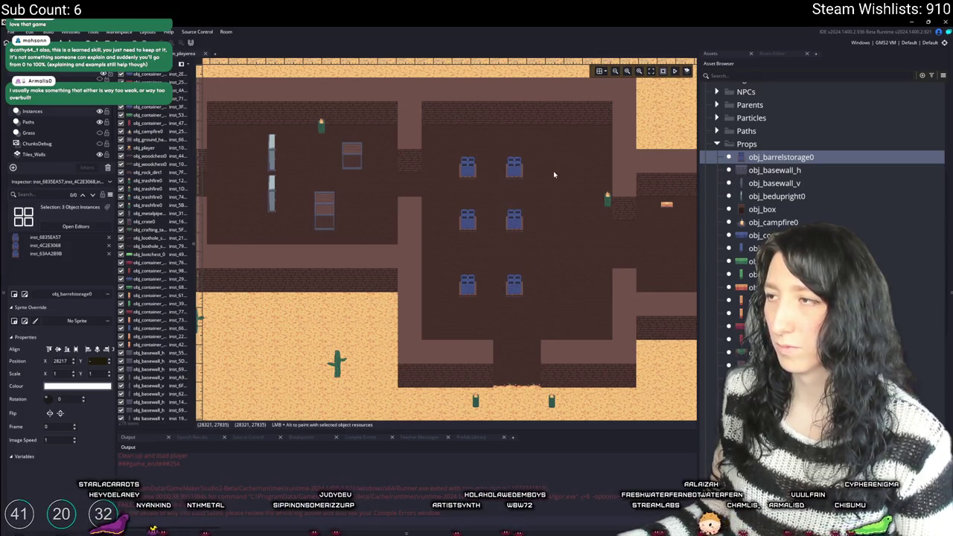
left_click(762, 211)
scroll(419, 225, "up", 2)
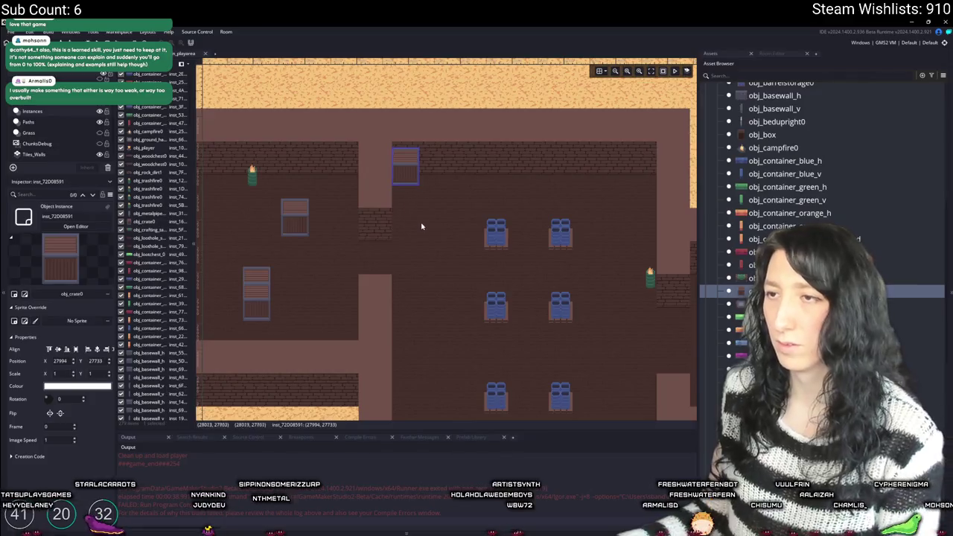
- Place two obj_crate0 crates beside the top barrel and the barrel storage
scroll(445, 215, "down", 2)
left_click(441, 313, "alt")
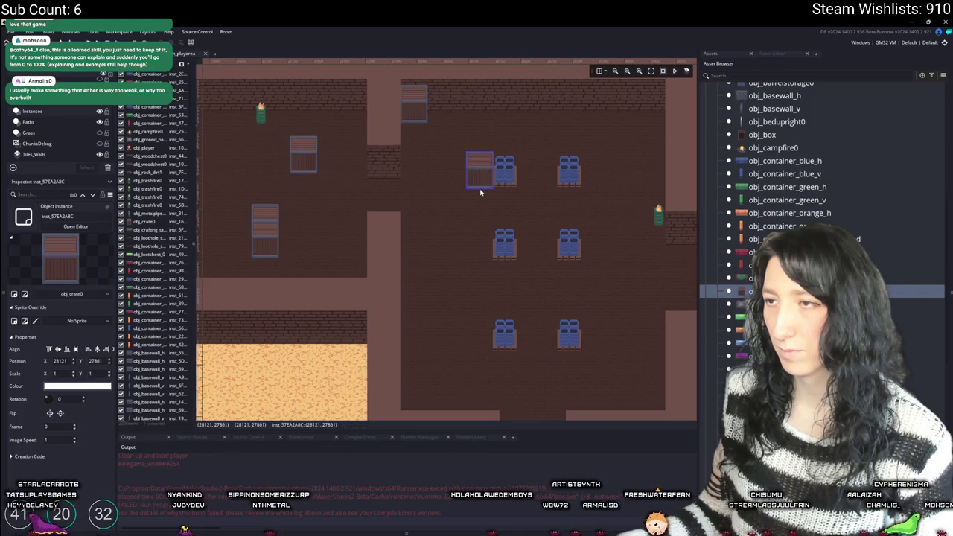
scroll(481, 239, "up", 5)
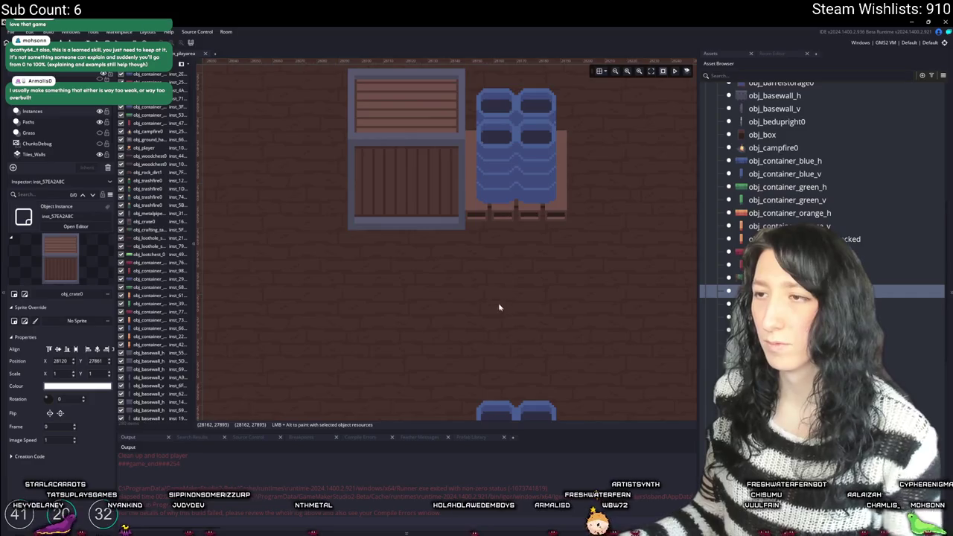
scroll(477, 257, "down", 1)
scroll(477, 257, "down", 4)
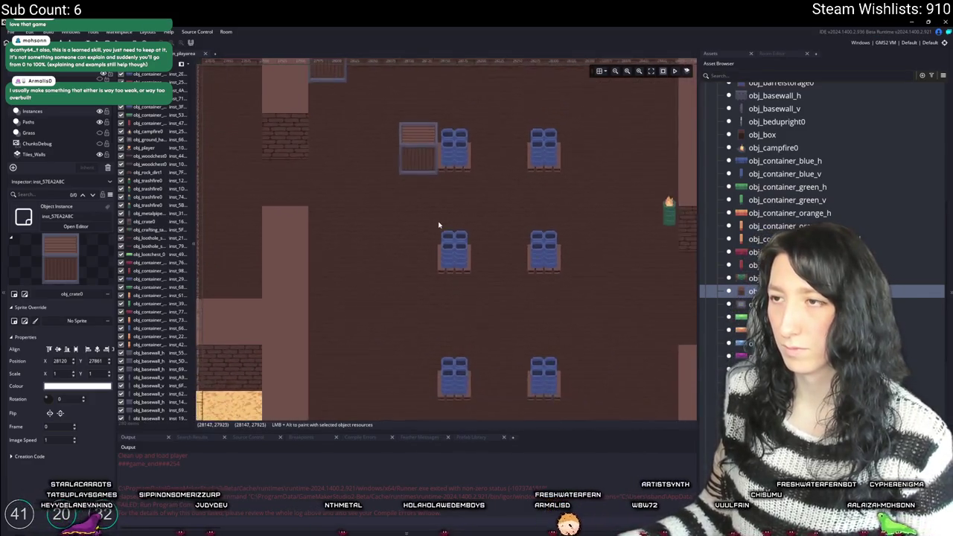
scroll(558, 261, "up", 3)
left_click(563, 252)
- Pan to the compound's left walls and select the crate near the top barrels
scroll(544, 264, "up", 3)
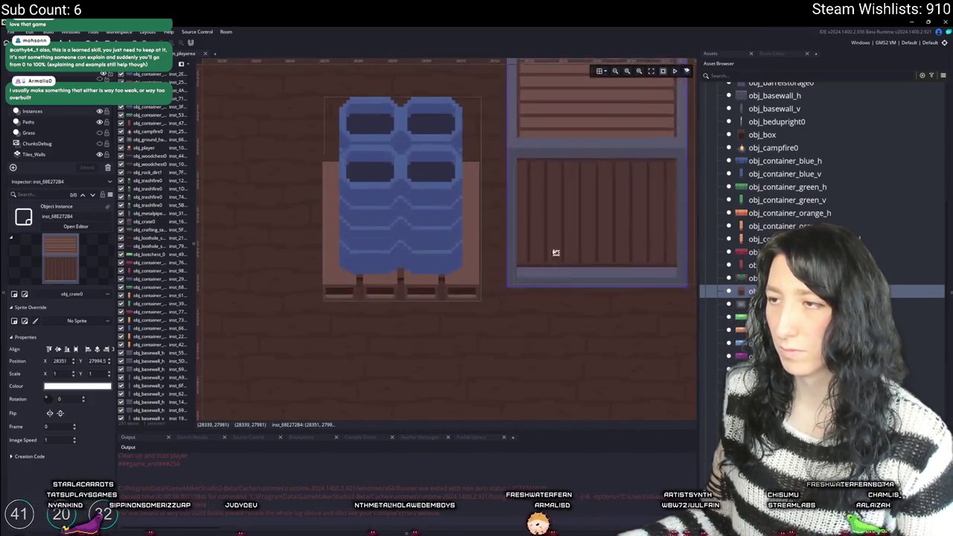
scroll(520, 313, "down", 4)
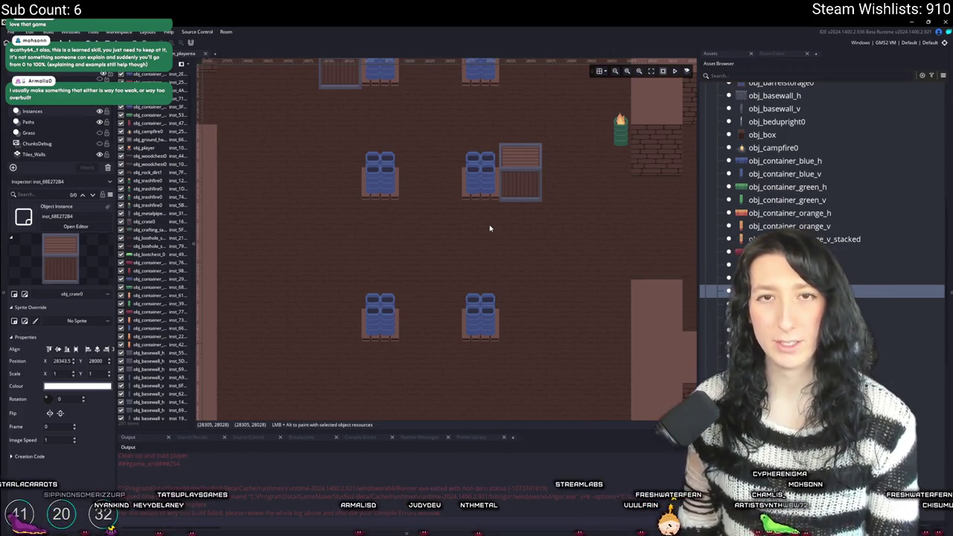
left_click_drag(444, 229, 553, 194)
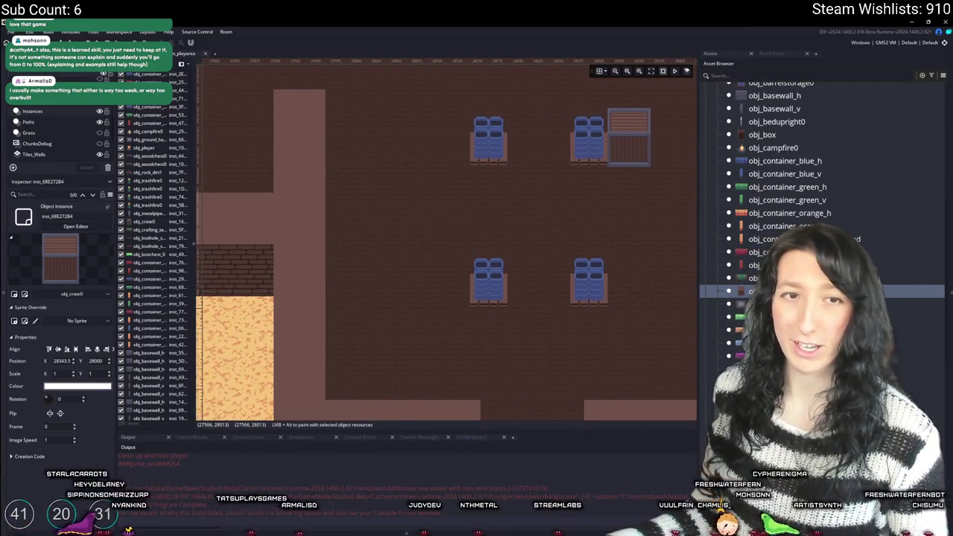
left_click(149, 229)
mouse_move(414, 276)
left_mouse_down()
mouse_move(459, 325)
mouse_move(431, 210)
left_mouse_up()
left_click(421, 206)
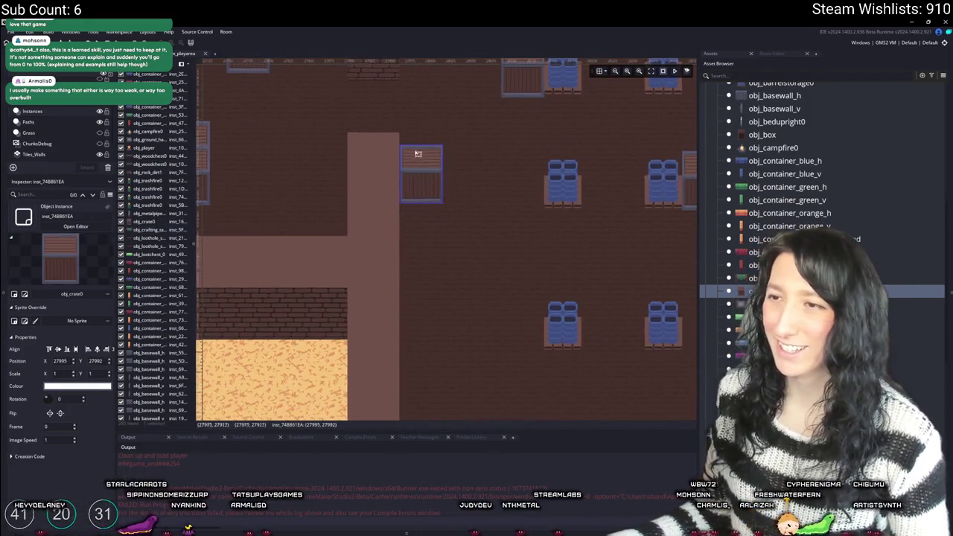
- Paste crate copies to build an aligned crate stack in the east storage room
scroll(410, 160, "up", 3)
scroll(525, 207, "down", 1)
scroll(533, 209, "down", 5)
mouse_move(549, 250)
left_mouse_down()
mouse_move(481, 251)
mouse_move(442, 270)
left_mouse_up()
scroll(481, 251, "down", 2)
scroll(330, 295, "up", 2)
scroll(519, 260, "up", 1)
scroll(418, 252, "up", 3)
key("ctrl+v")
scroll(446, 291, "up", 1)
scroll(447, 291, "down", 3)
left_click(422, 284)
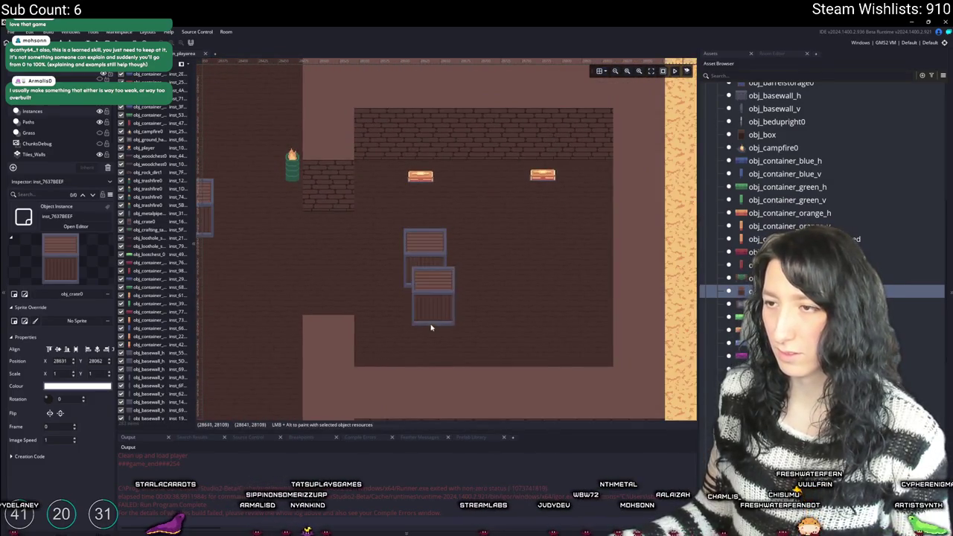
scroll(424, 271, "up", 2)
left_click(420, 261)
left_click_drag(419, 261, 417, 258)
- Paste more crates by the west wall, the room's right side and under the blue barrels
scroll(412, 245, "down", 3)
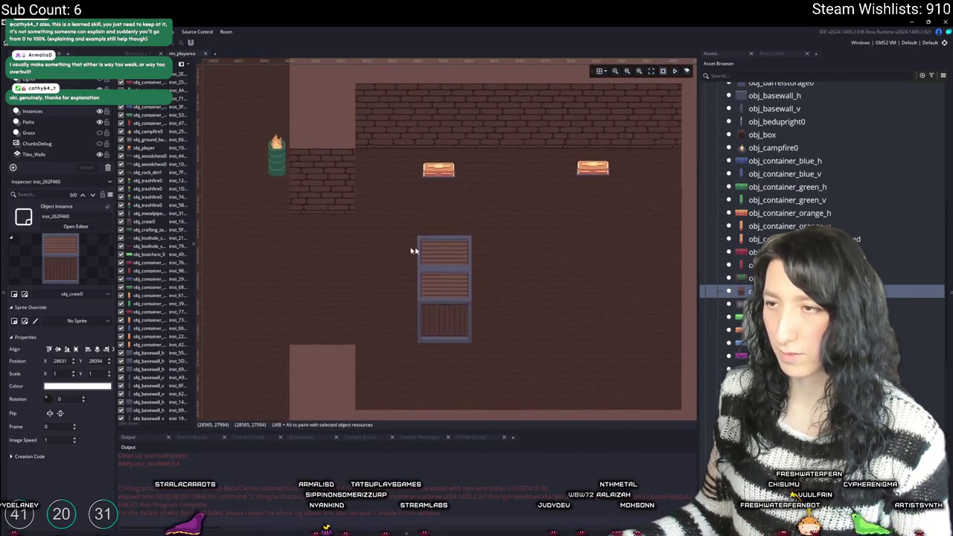
key("ctrl+v")
left_click(335, 251)
key("ctrl+v")
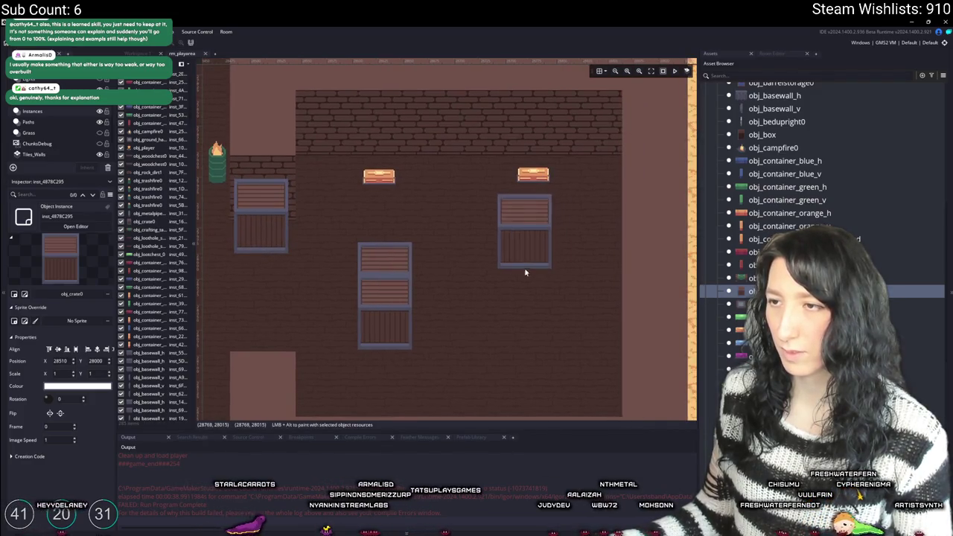
scroll(521, 328, "down", 1)
left_click(526, 319)
scroll(436, 330, "down", 5)
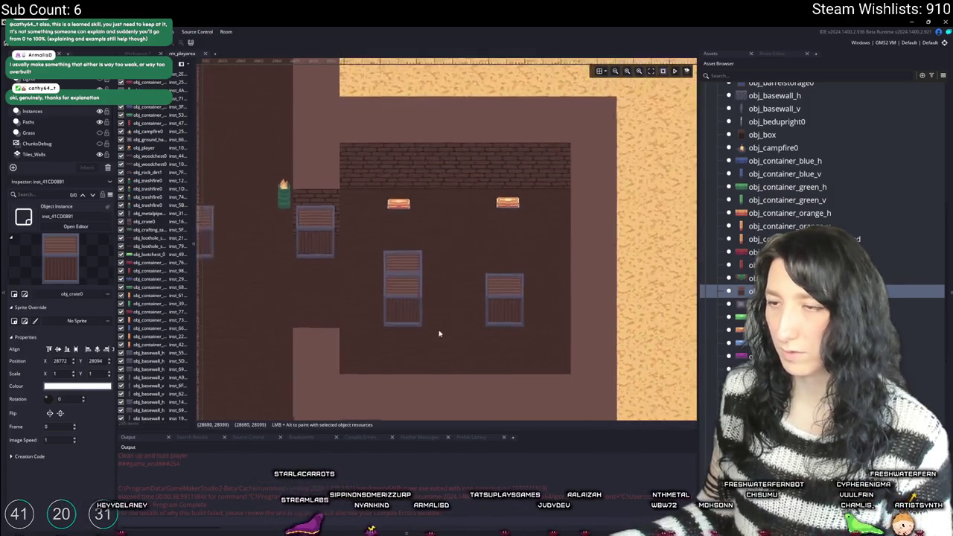
scroll(523, 303, "up", 1)
key("ctrl+v")
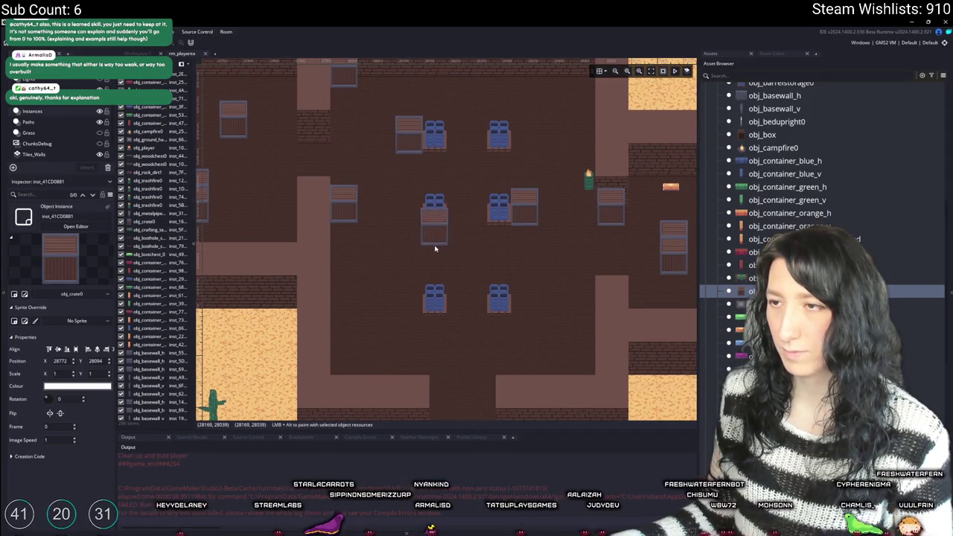
scroll(437, 216, "up", 2)
left_click_drag(436, 220, 438, 226)
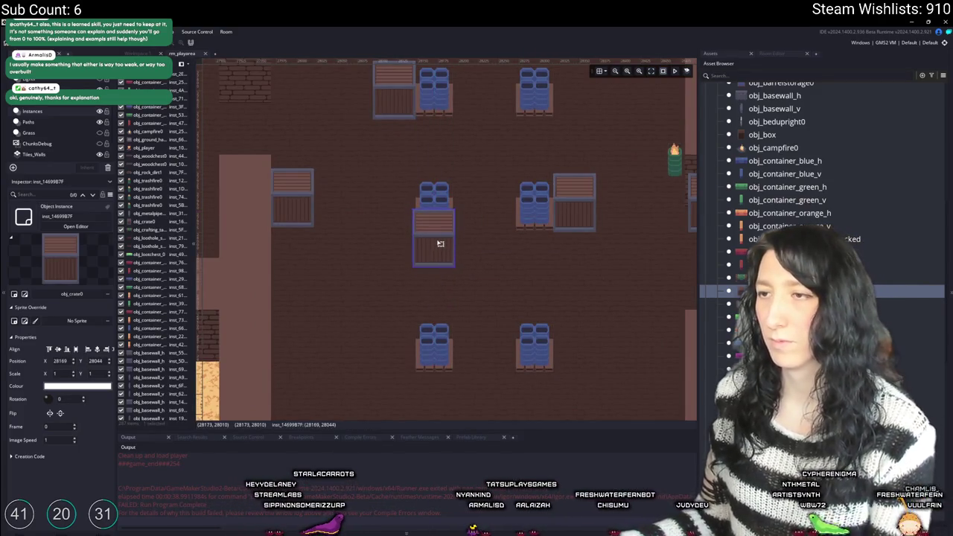
- Place crates left and right of the barrel storage, undoing and replacing a misplaced one
scroll(475, 244, "down", 3)
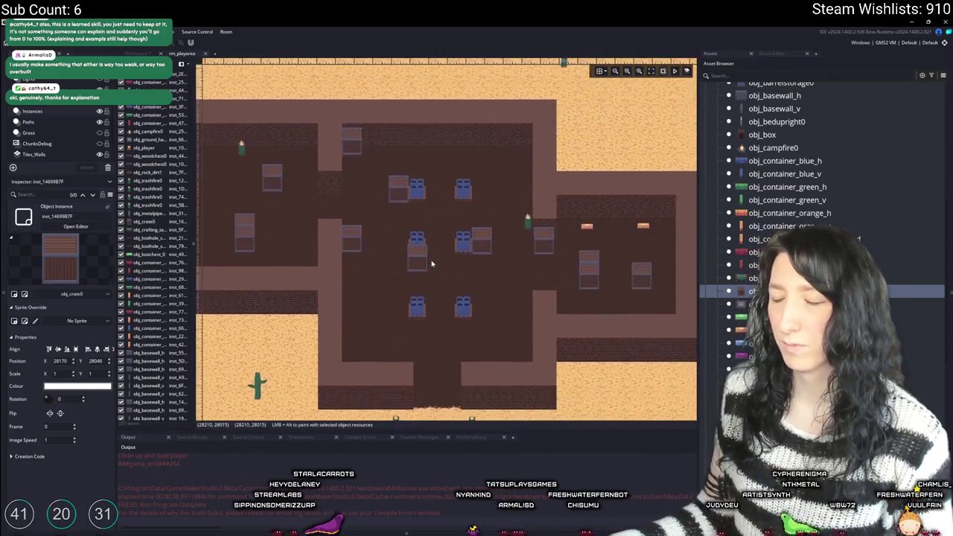
scroll(405, 283, "up", 5)
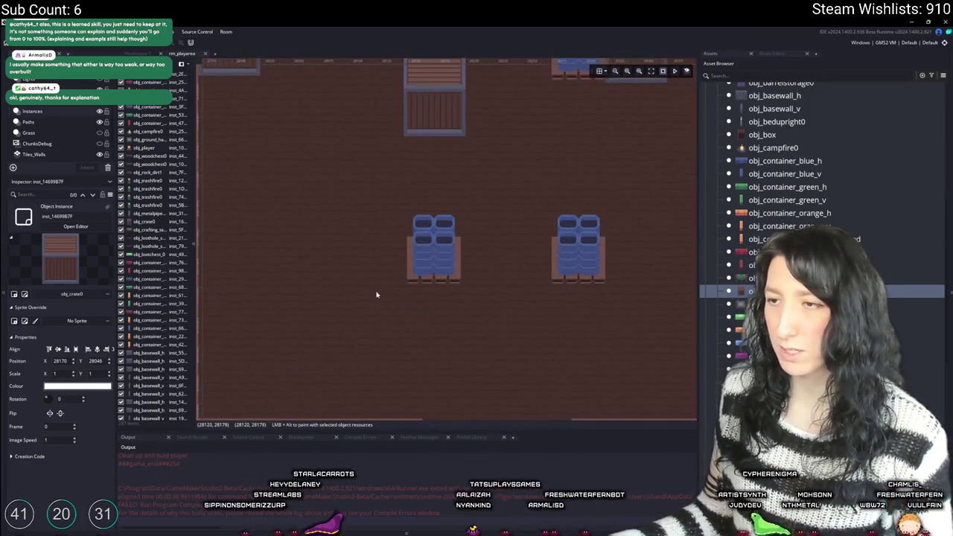
left_click(375, 287)
left_click_drag(380, 262, 387, 262)
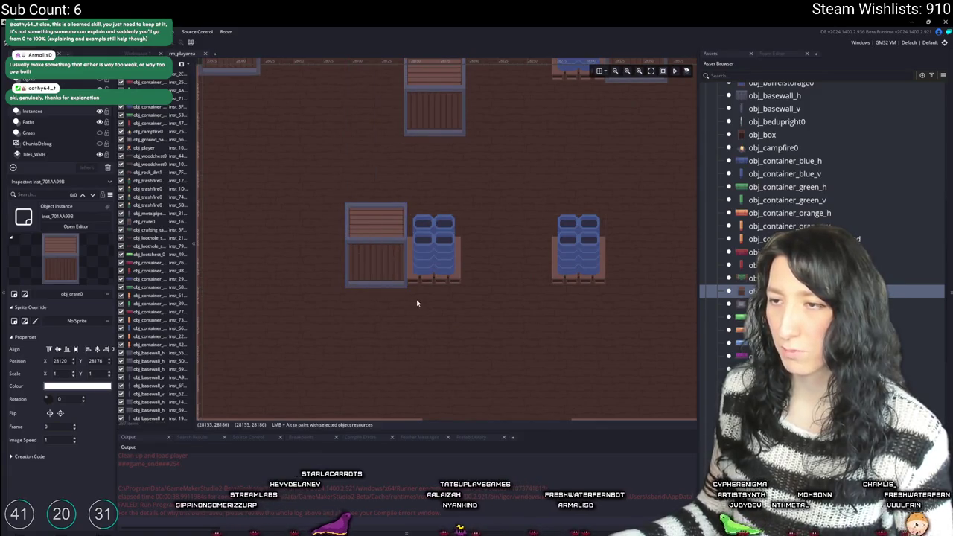
scroll(416, 300, "down", 2)
scroll(442, 310, "down", 3)
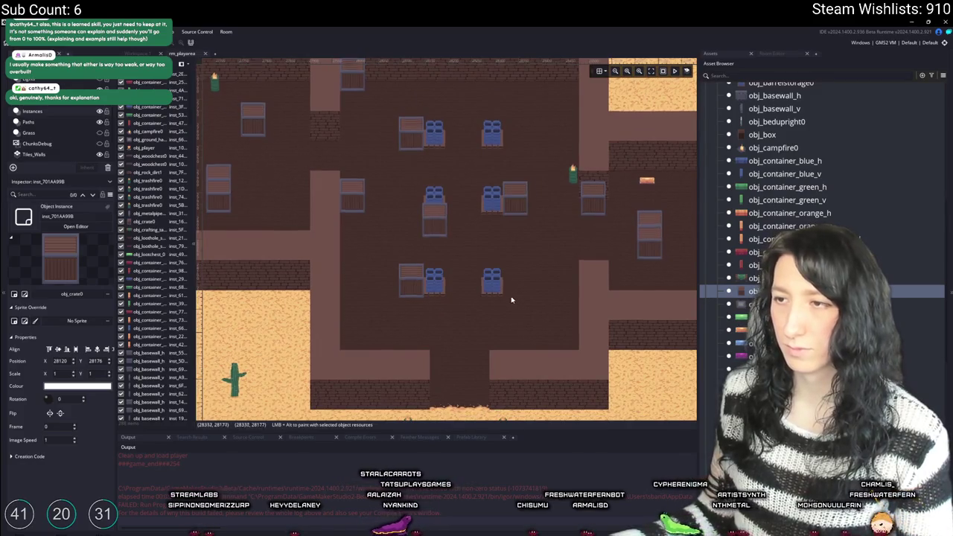
scroll(514, 299, "up", 3)
scroll(492, 305, "up", 2)
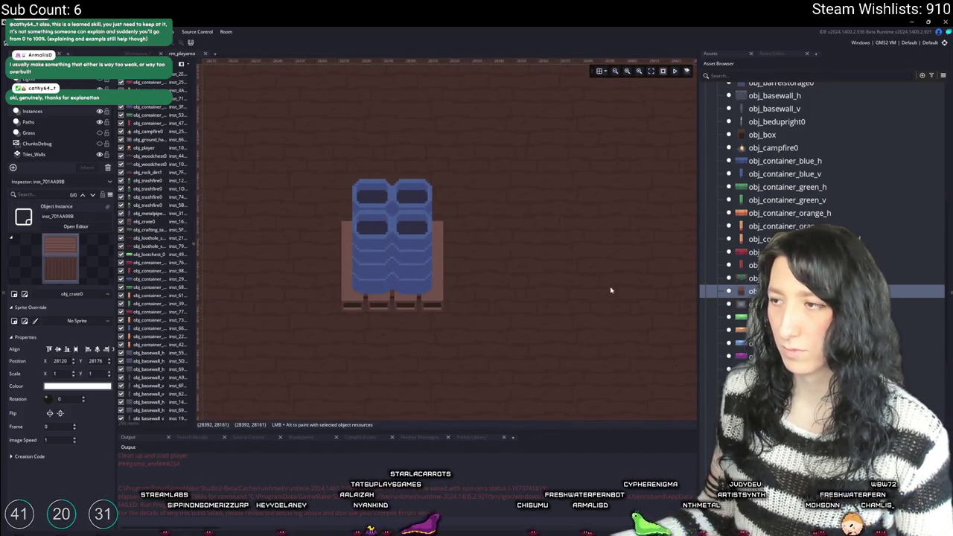
left_click(527, 315, "alt")
key("ctrl+z")
scroll(447, 294, "down", 2)
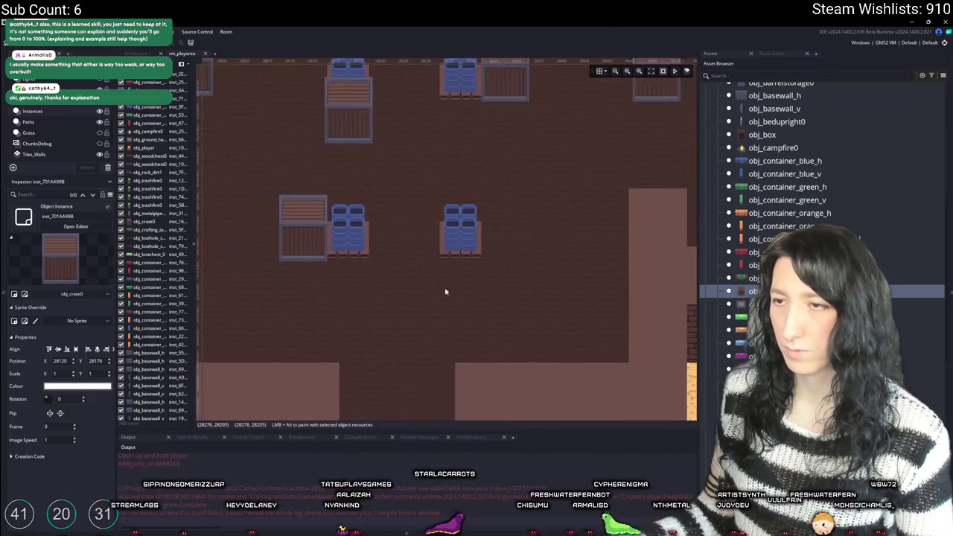
mouse_move(514, 305)
left_mouse_down()
mouse_move(531, 266)
mouse_move(531, 233)
left_mouse_up()
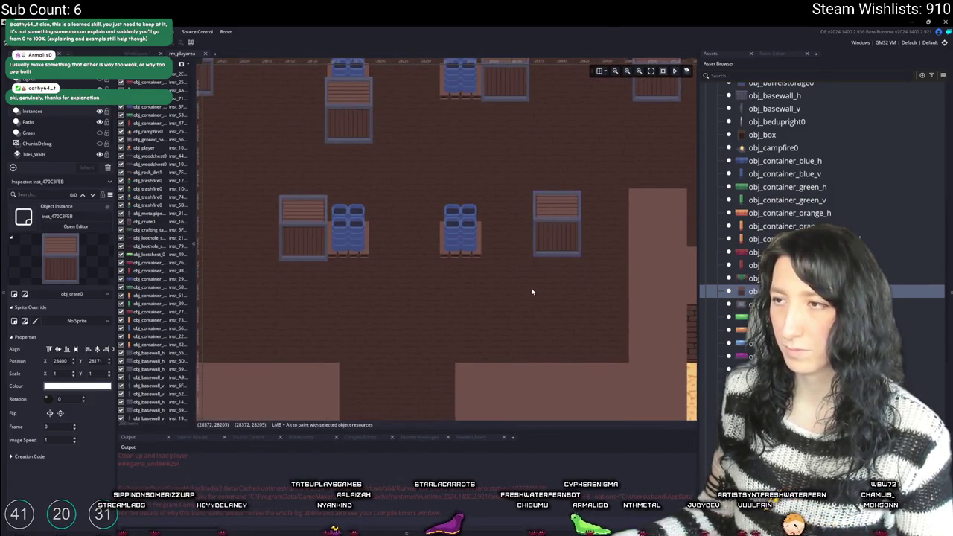
scroll(535, 285, "down", 2)
scroll(537, 285, "down", 2)
scroll(477, 329, "up", 3)
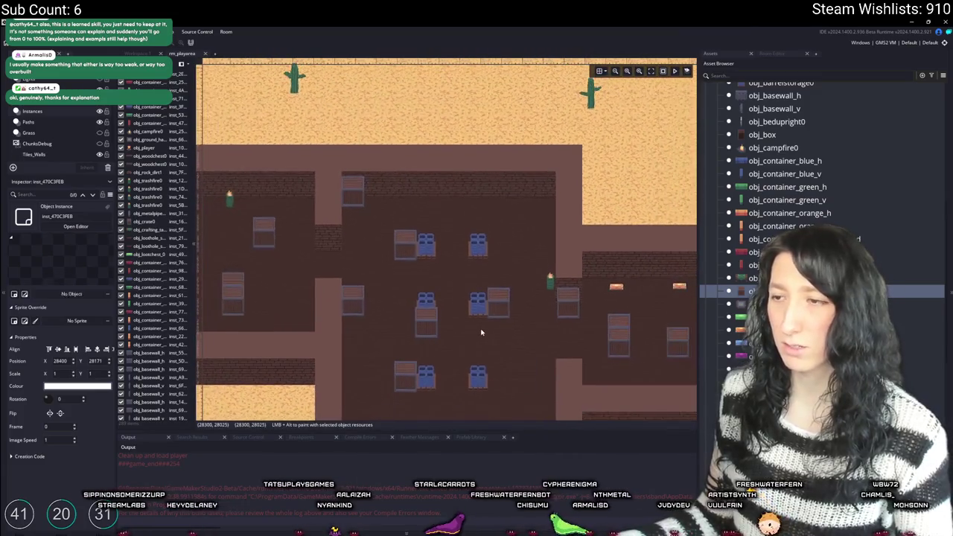
left_click(457, 323)
- Pick obj_bedupright0 in the Asset Browser and pan to the barrels
left_click_drag(456, 322, 434, 263)
scroll(767, 186, "down", 2)
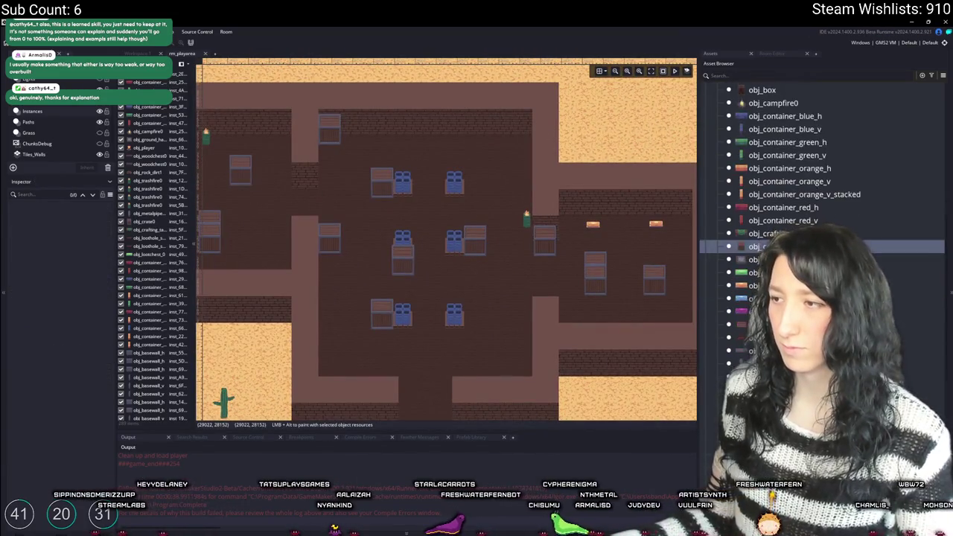
scroll(767, 187, "up", 4)
left_click(763, 184)
mouse_move(425, 238)
left_mouse_down()
mouse_move(398, 236)
mouse_move(489, 251)
mouse_move(270, 218)
left_mouse_up()
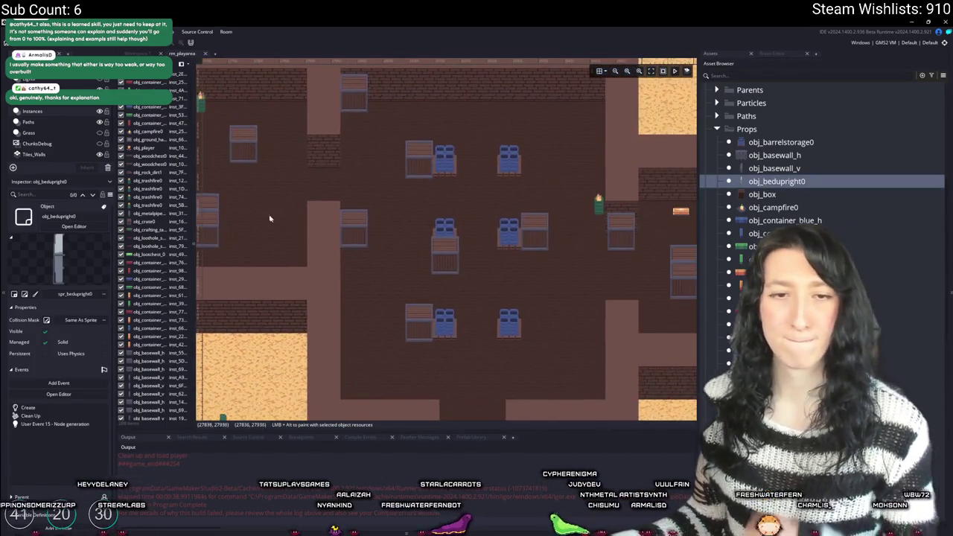
- Place an upright bed in the compound and move it slightly down
left_click_drag(330, 209, 134, 186)
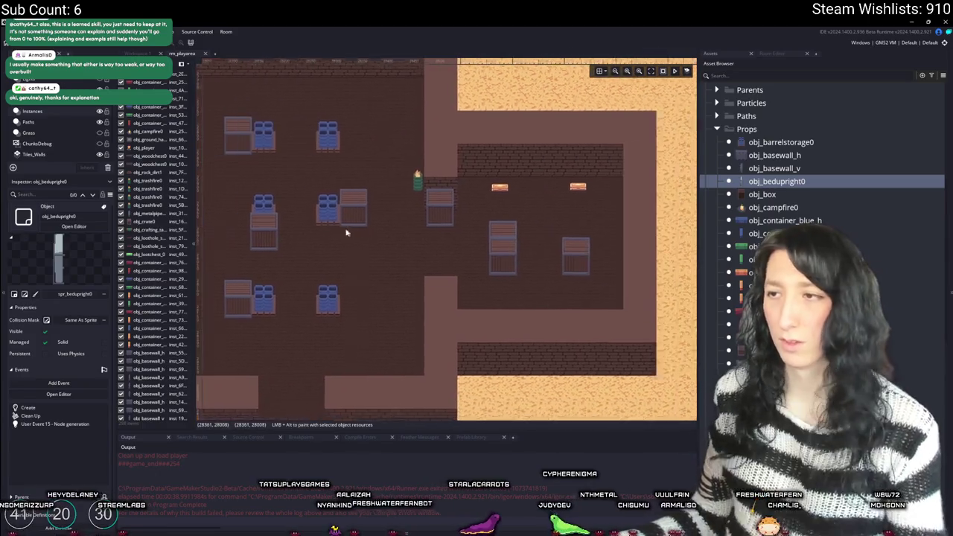
scroll(494, 214, "up", 2)
left_click(531, 206, "alt")
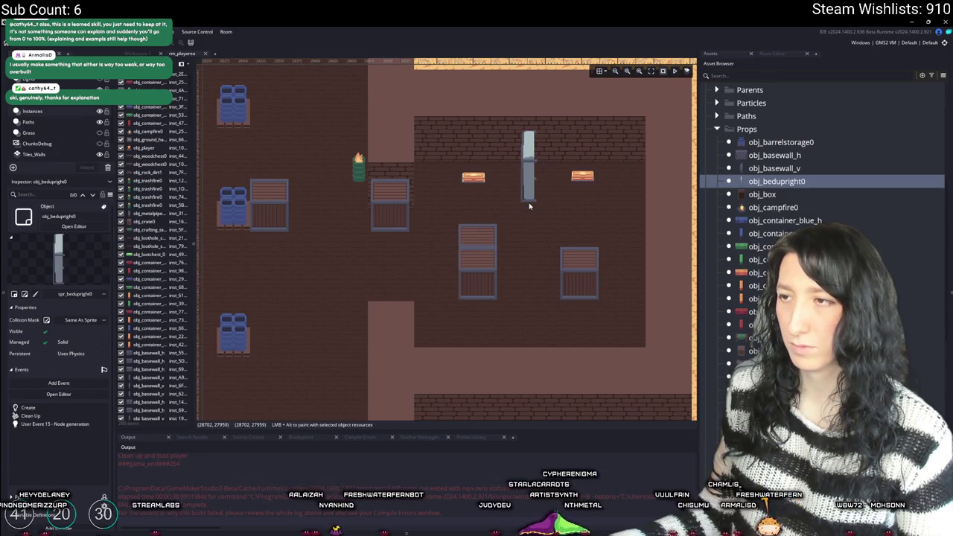
left_click(529, 202)
scroll(529, 202, "up", 2)
scroll(528, 203, "up", 2)
left_click_drag(528, 202, 537, 258)
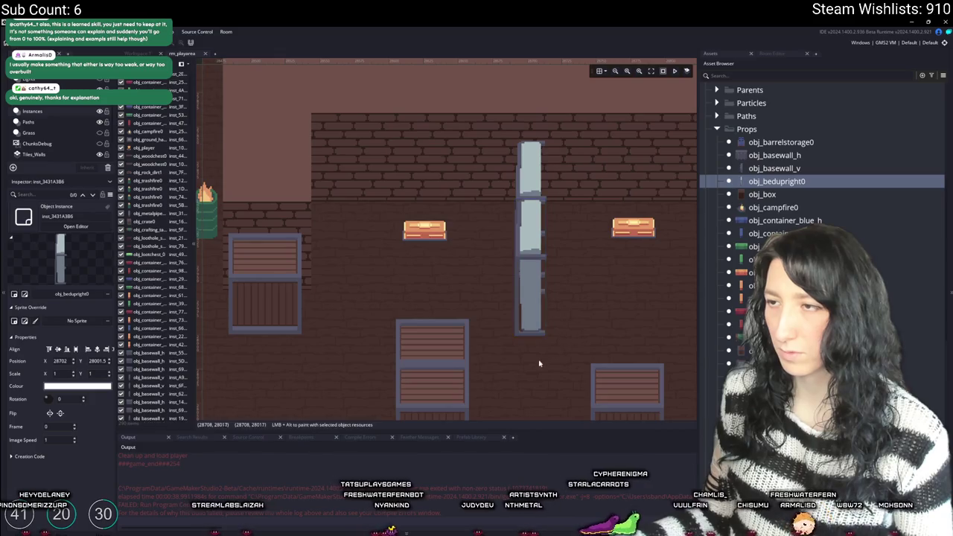
- Shift the two-crate stack left, delete a crate, move another left below the middle row, zoom out
left_click_drag(538, 363, 531, 298)
left_click_drag(469, 326, 494, 259)
left_click(485, 206)
left_click_drag(485, 206, 444, 206)
scroll(533, 235, "down", 5)
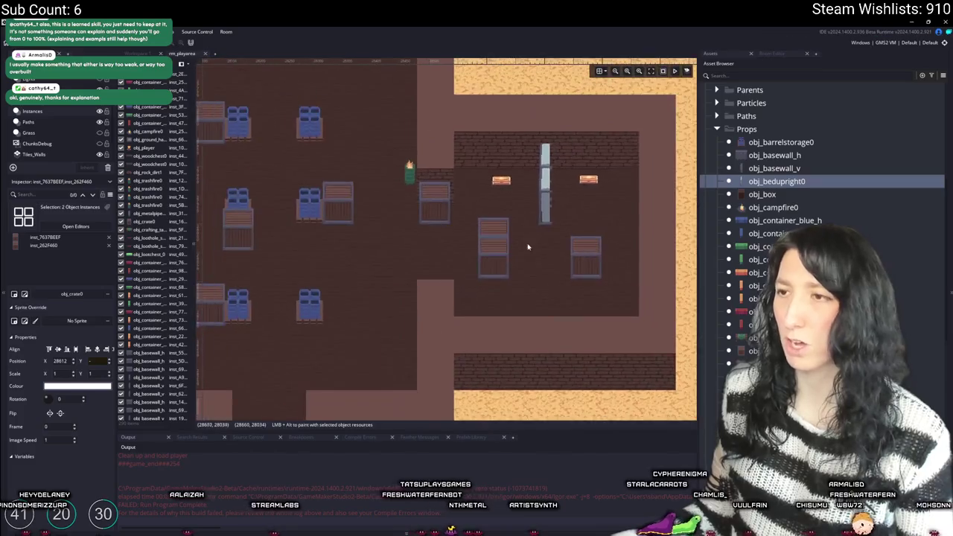
scroll(480, 244, "up", 2)
left_click_drag(471, 248, 474, 249)
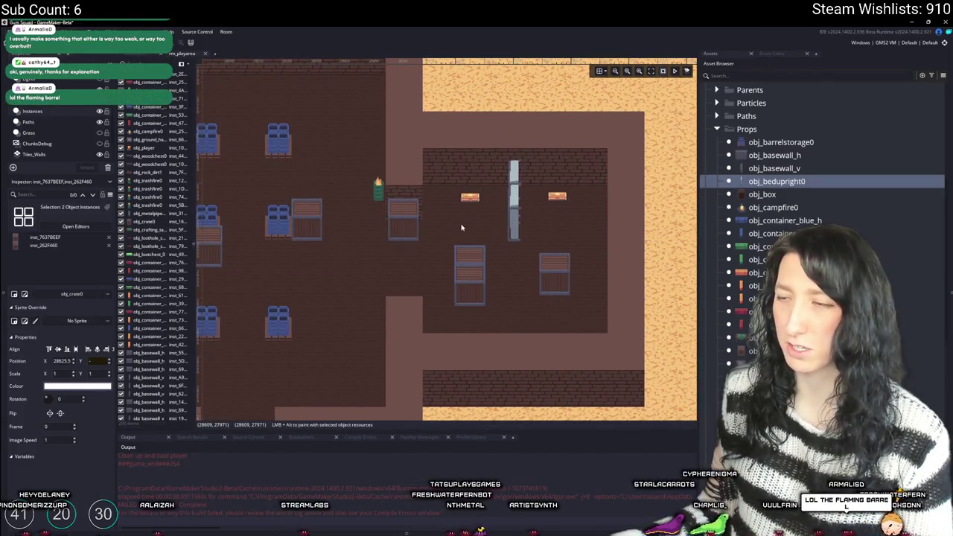
scroll(458, 230, "up", 1)
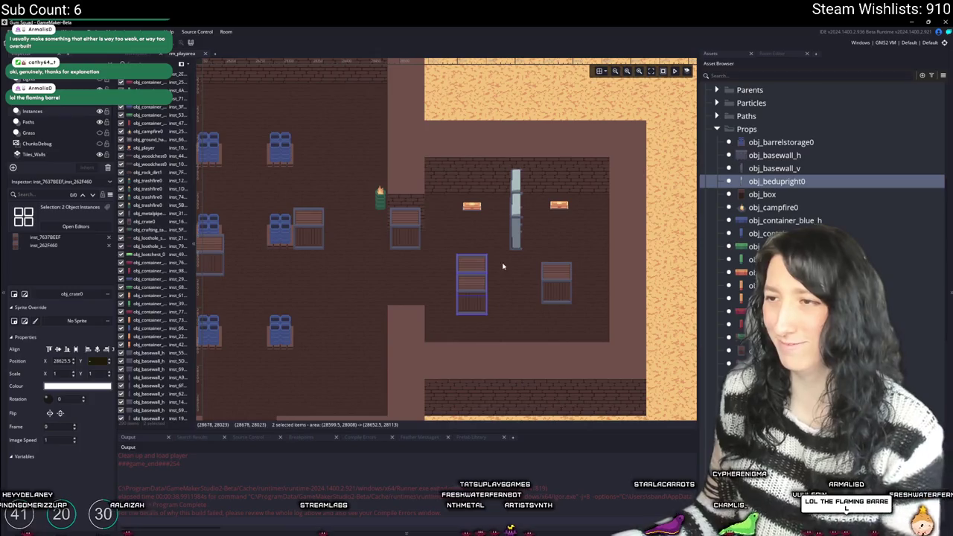
key("Delete")
mouse_move(569, 295)
left_mouse_down()
mouse_move(425, 276)
mouse_move(355, 323)
mouse_move(372, 334)
mouse_move(399, 308)
left_mouse_up()
scroll(372, 334, "up", 4)
scroll(385, 151, "down", 4)
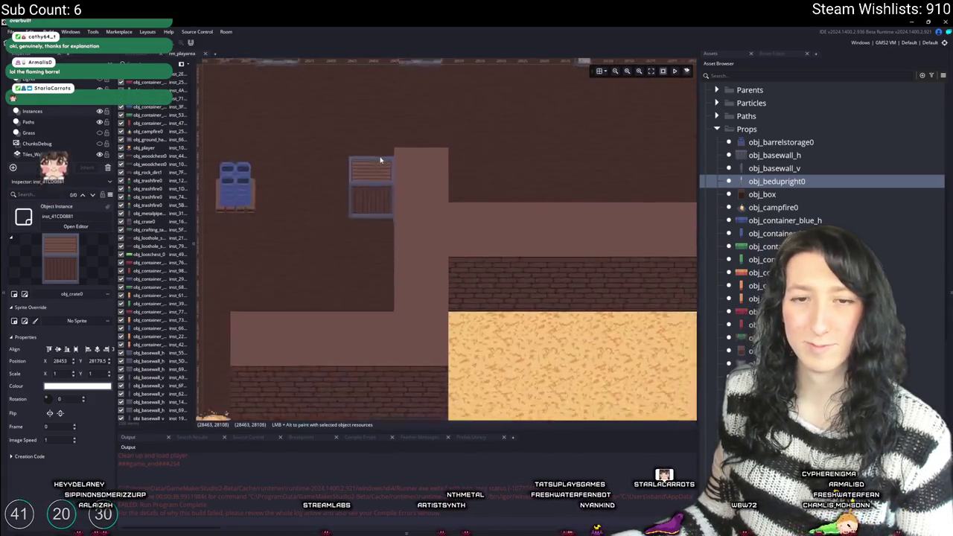
scroll(382, 238, "down", 2)
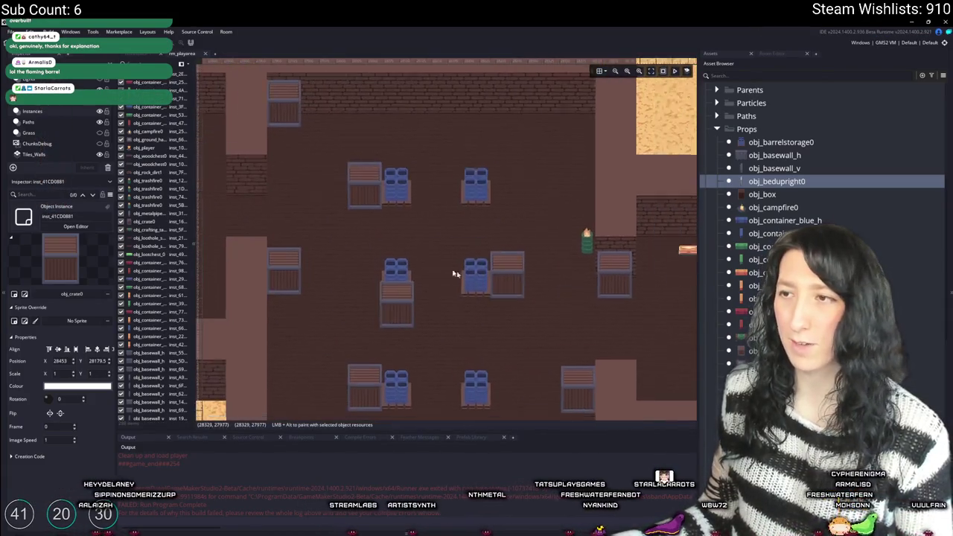
scroll(454, 274, "down", 3)
scroll(385, 174, "down", 5)
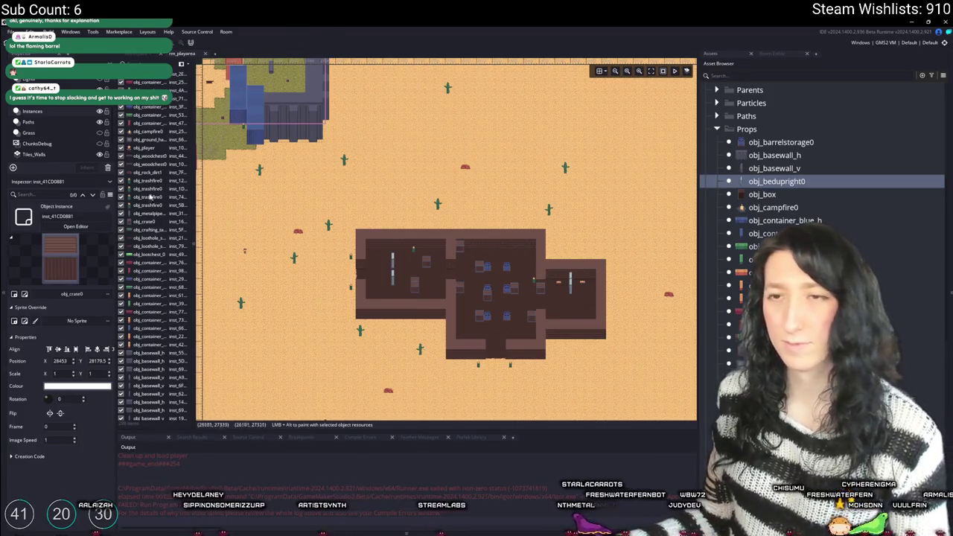
- Place an obj_loot_zone over the compound building and shrink it to fit
left_click(339, 141)
scroll(338, 141, "down", 1)
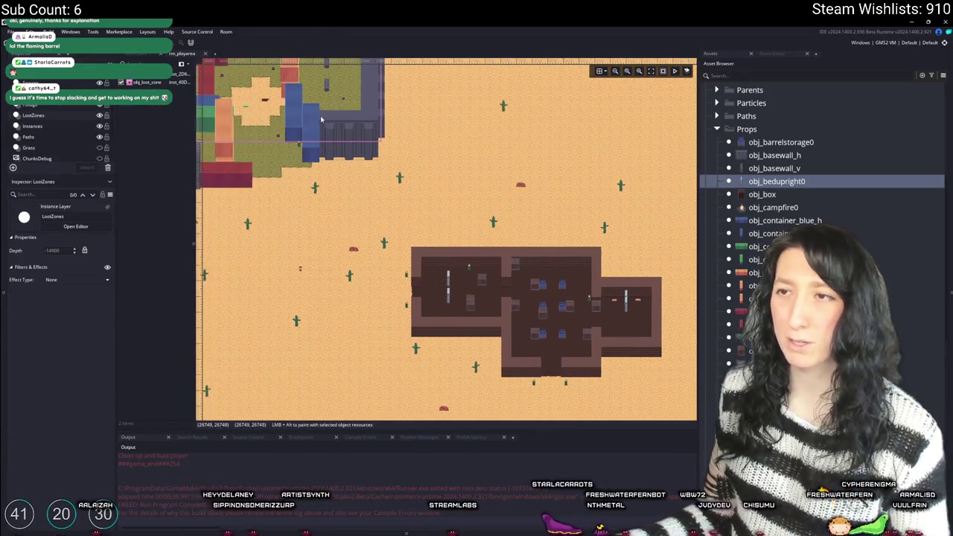
scroll(338, 142, "down", 1)
mouse_move(339, 142)
left_mouse_down()
mouse_move(520, 182)
mouse_move(533, 178)
mouse_move(524, 179)
mouse_move(517, 153)
left_mouse_up()
left_click_drag(389, 117, 393, 221)
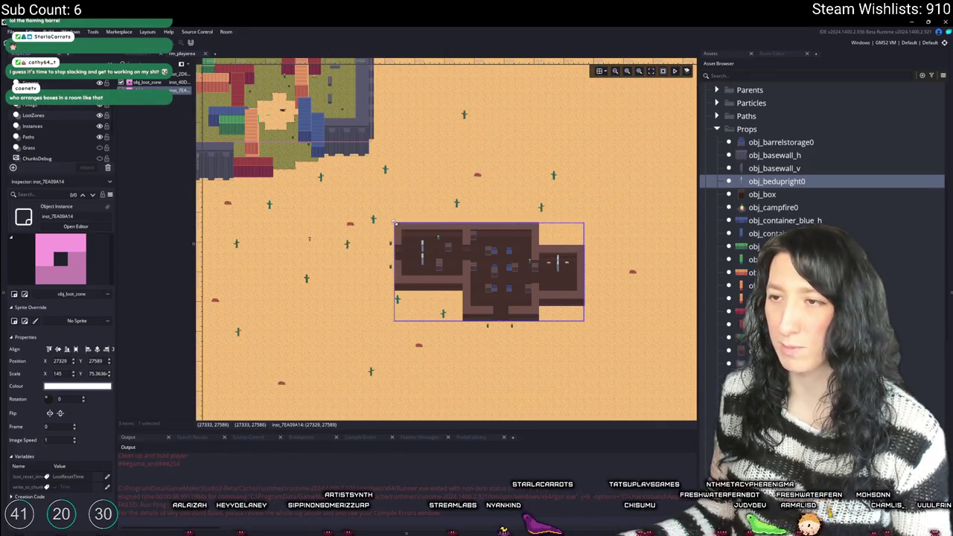
- Inspect the Navigation layer, then show the instances on the Spawns layer
scroll(524, 266, "up", 4)
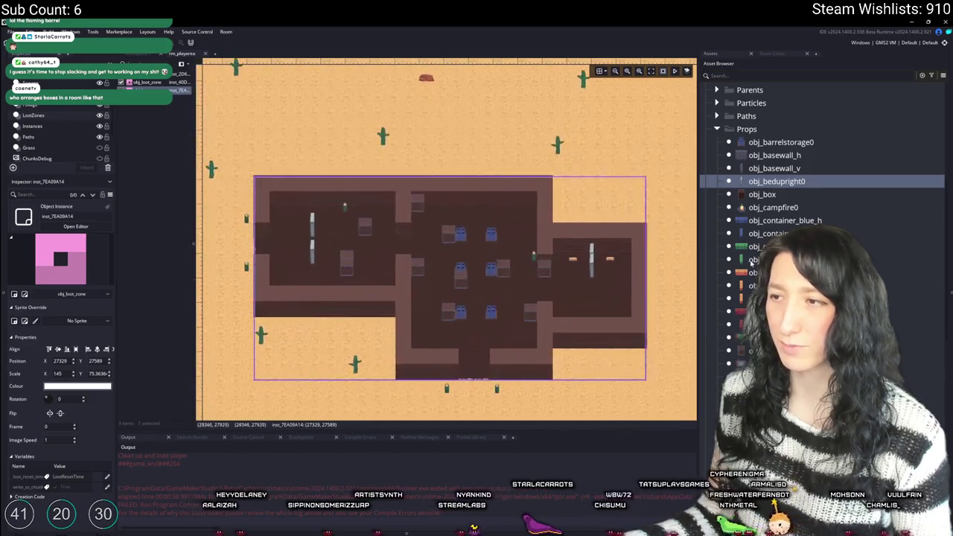
scroll(655, 270, "up", 1)
scroll(512, 174, "up", 2)
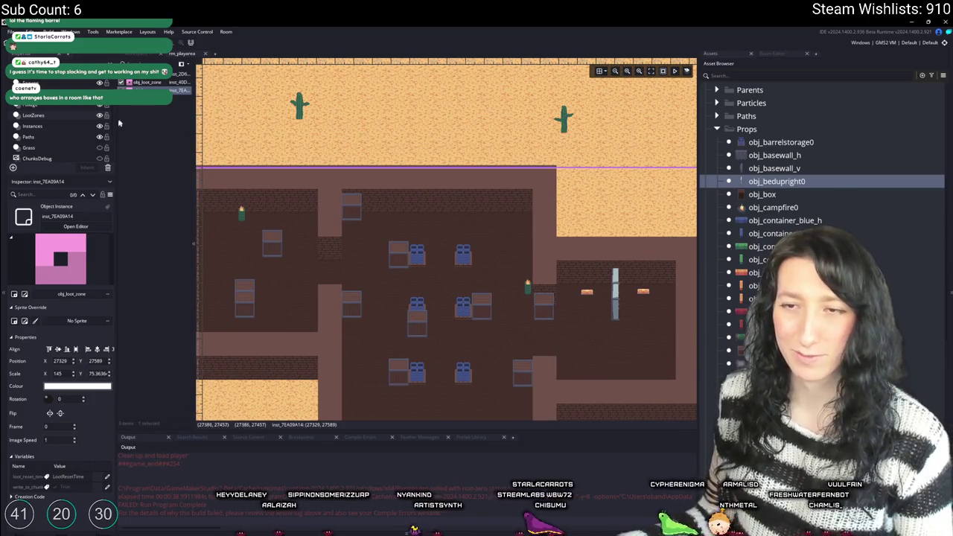
scroll(59, 133, "down", 1)
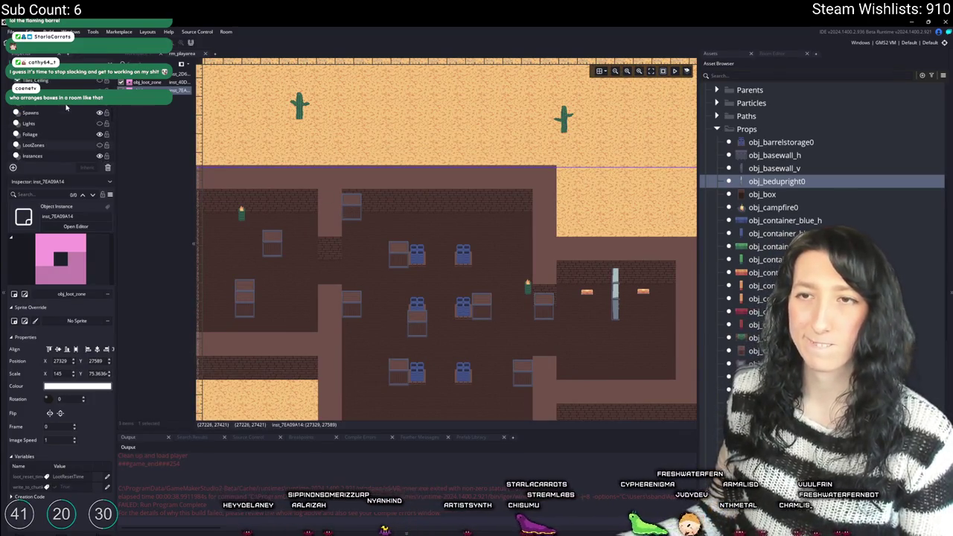
left_click(52, 135)
scroll(49, 137, "down", 2)
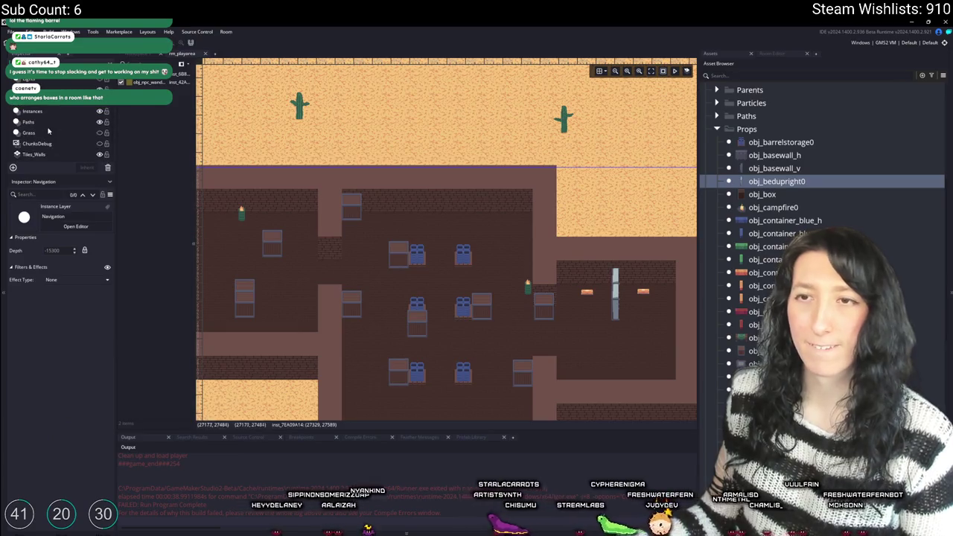
left_click(41, 113)
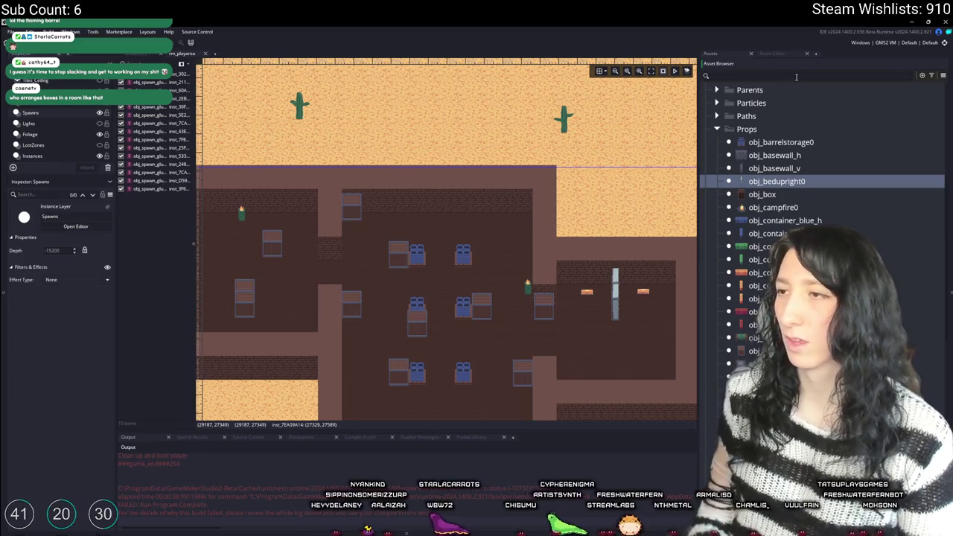
- Filter the Asset Browser to 'glumm', select obj_enemy_glummer and inspect the Spawns layer
type("sum")
key("BackSpace")
key("BackSpace")
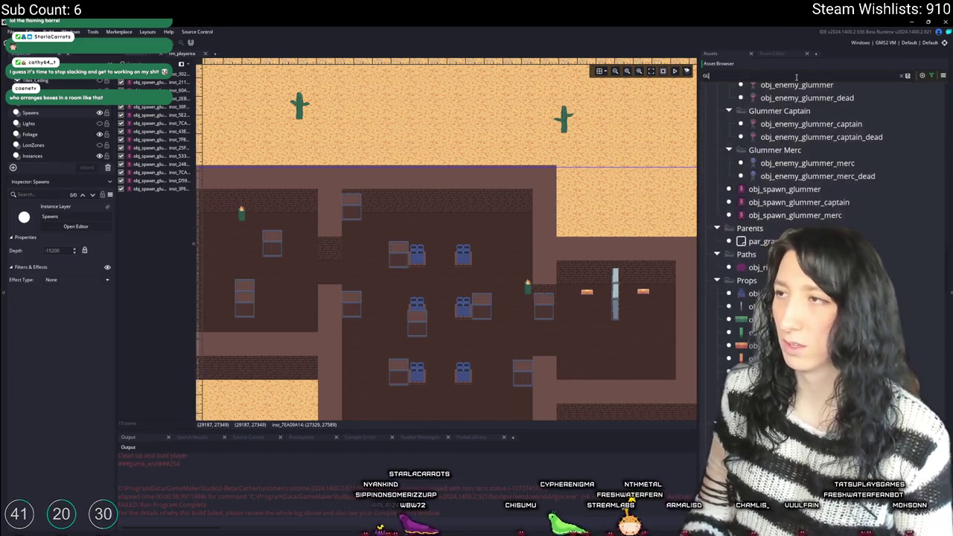
scroll(777, 94, "up", 3)
left_click(796, 189)
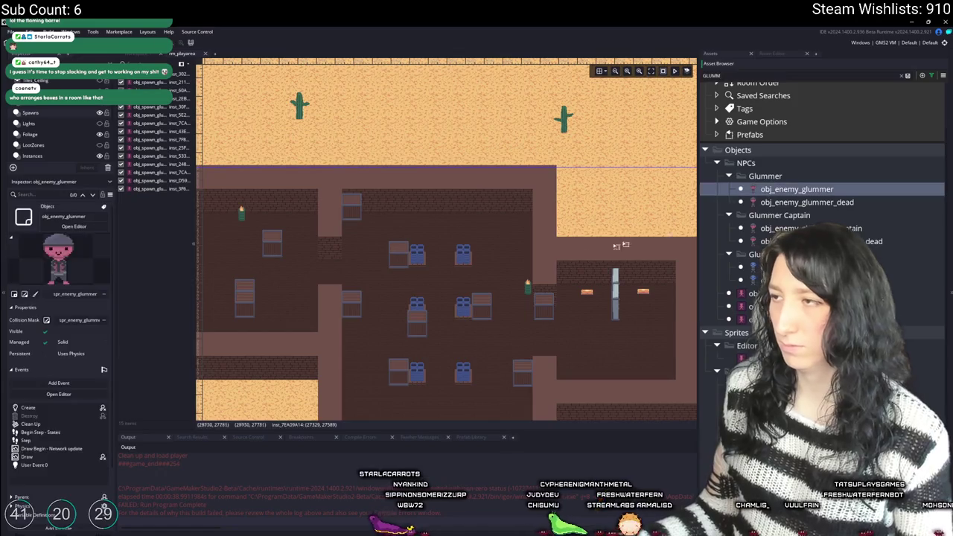
scroll(502, 194, "down", 5)
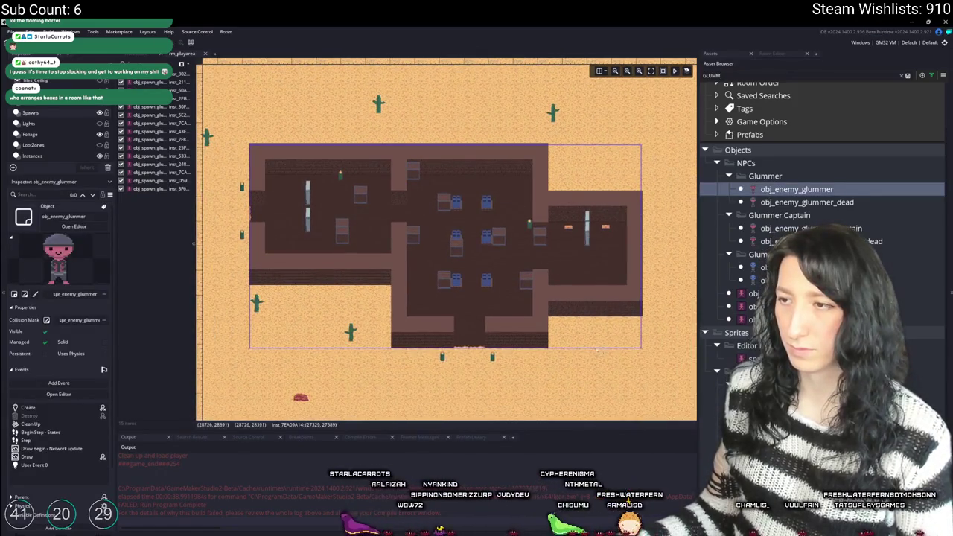
left_click(67, 113)
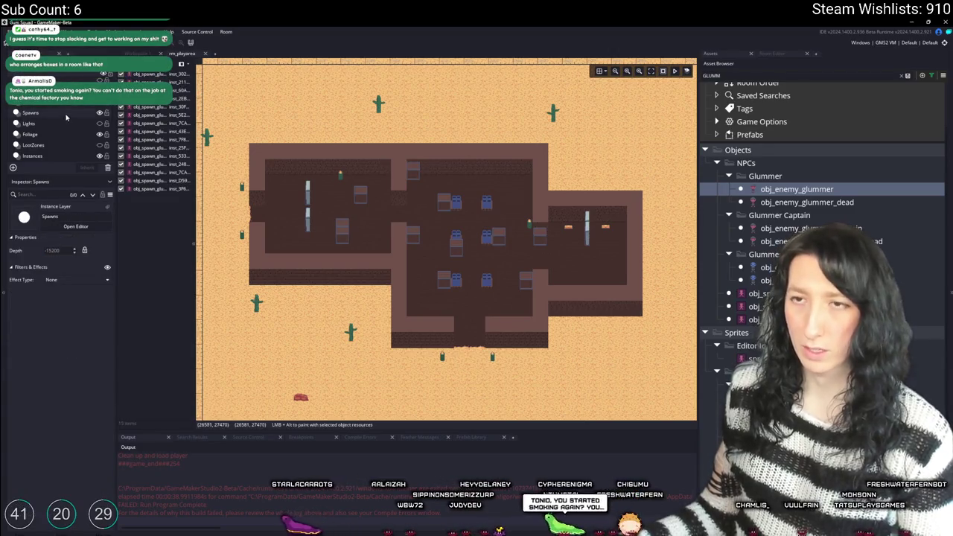
left_click(65, 102)
- On the LootZones layer, adjust the loot zone's top and bottom edges to span the building
left_click(77, 145)
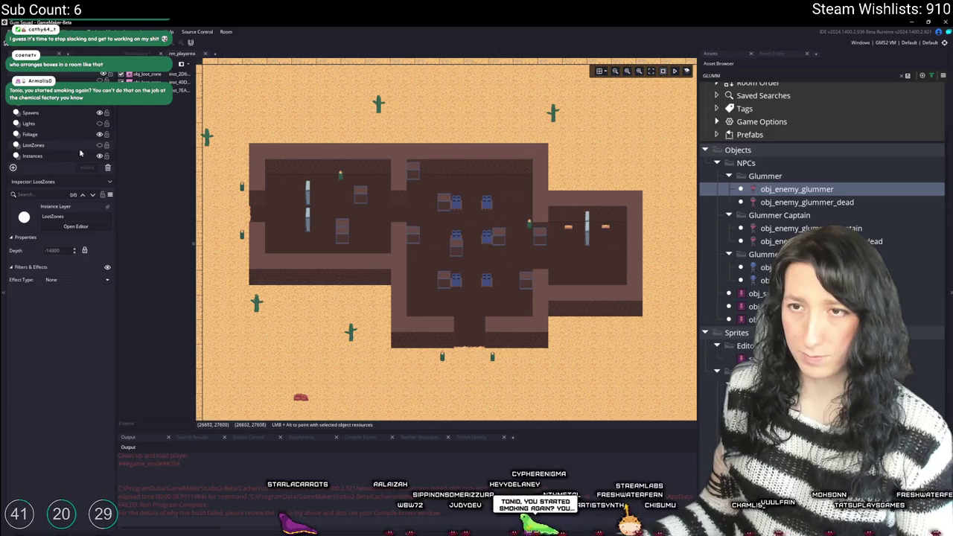
left_click(253, 202)
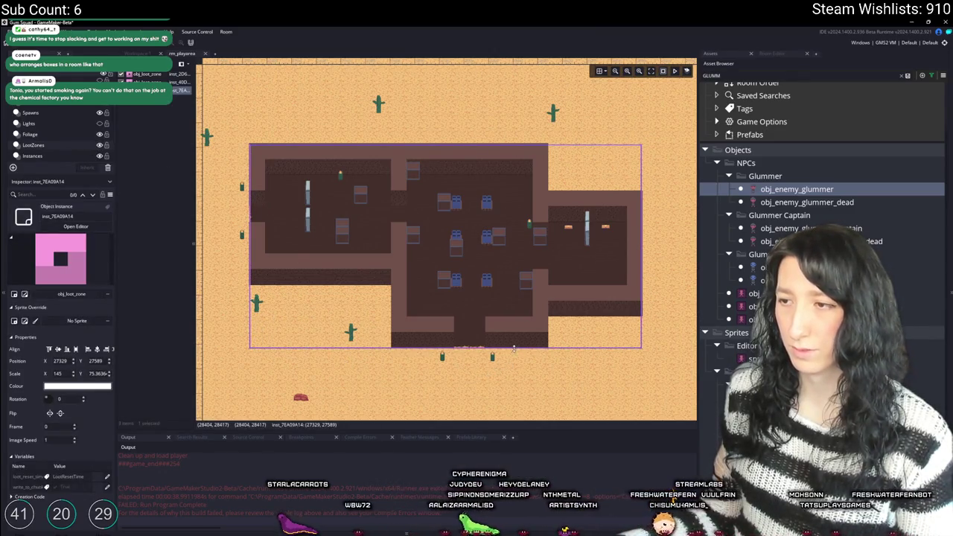
left_click_drag(516, 317, 525, 277)
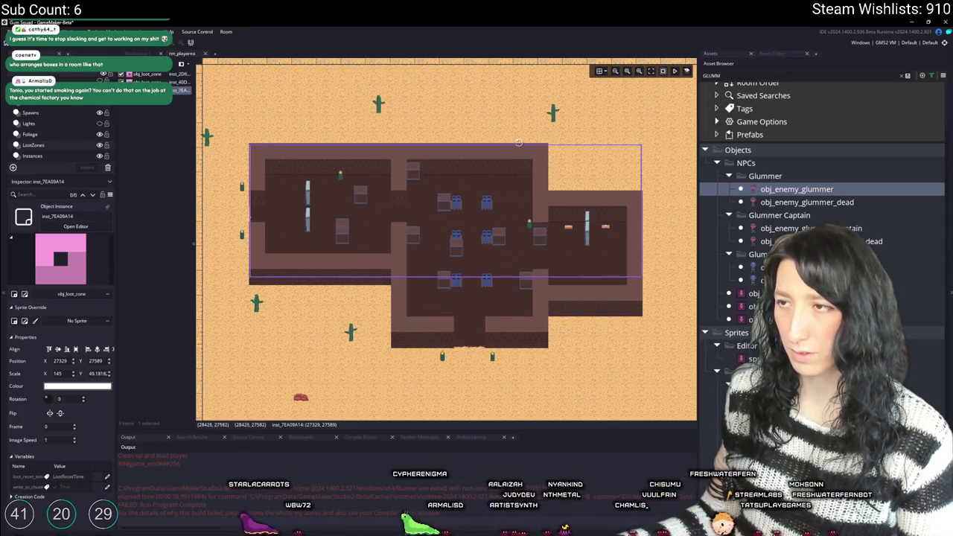
left_click_drag(521, 145, 523, 199)
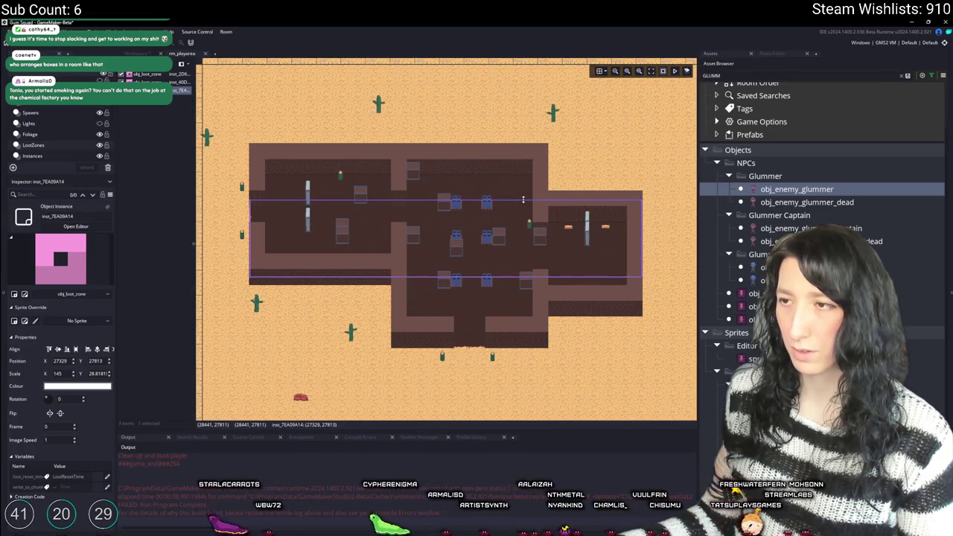
left_click_drag(297, 201, 297, 144)
left_click_drag(335, 276, 337, 347)
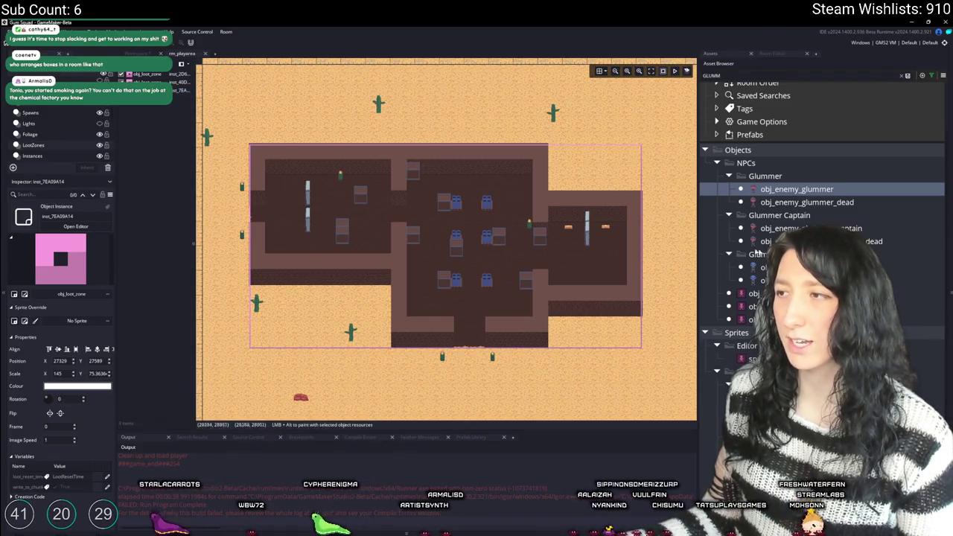
left_click(755, 293)
- Toggle the LootZones layer off and on, then drag the loot zone's bottom edge outward past the building
scroll(447, 238, "up", 3)
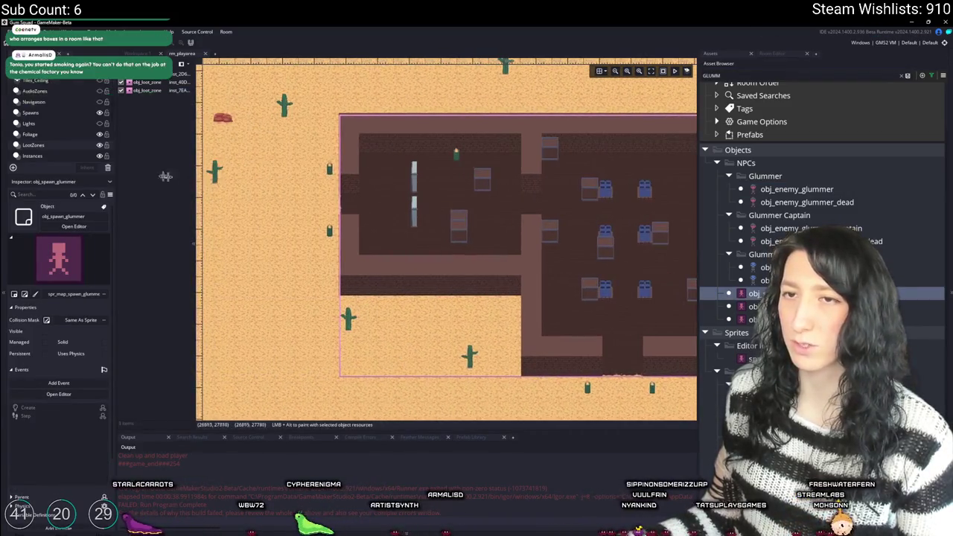
left_click(99, 145)
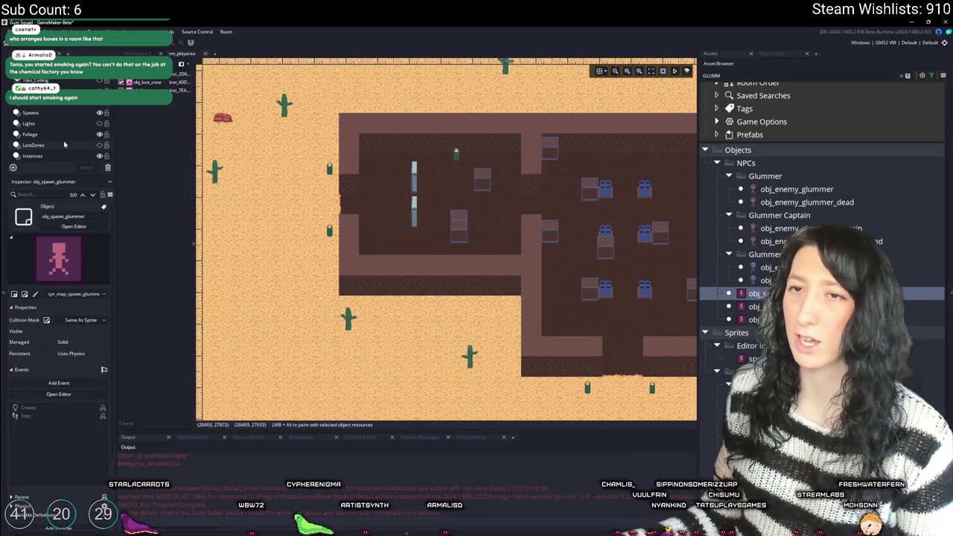
left_click(99, 146)
left_click(500, 287)
scroll(500, 288, "down", 3)
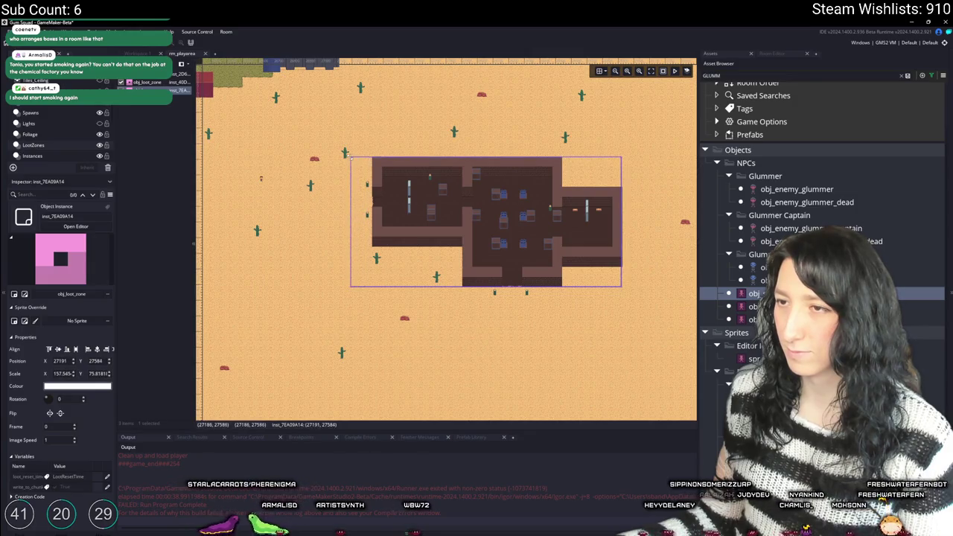
left_click_drag(511, 287, 511, 298)
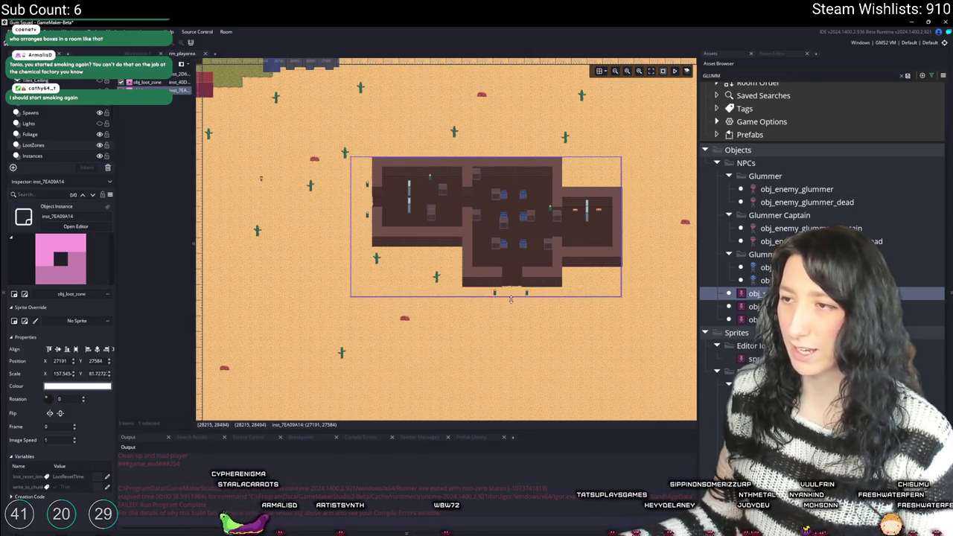
scroll(558, 198, "up", 2)
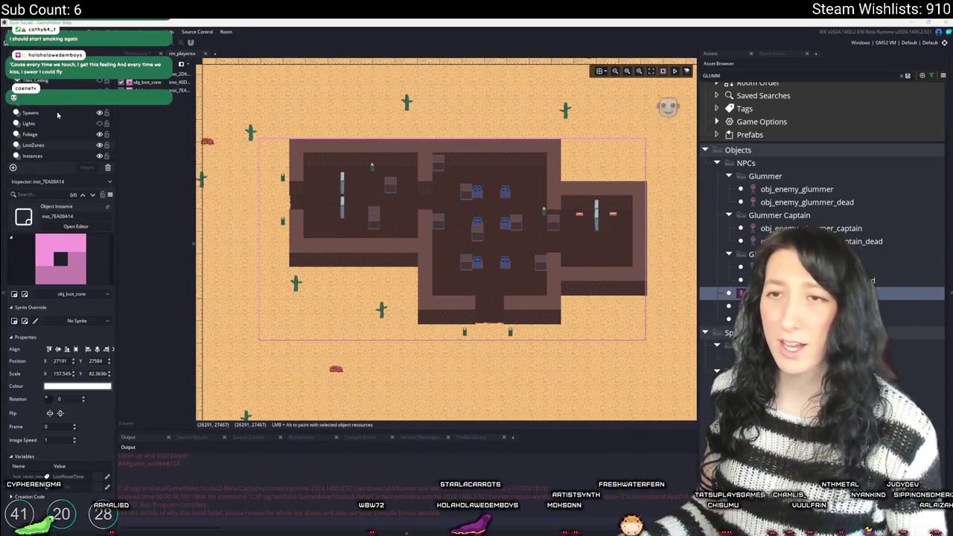
- On the Spawns layer, place two glummer spawn points beside the pillars
left_click(30, 112)
scroll(512, 215, "up", 5)
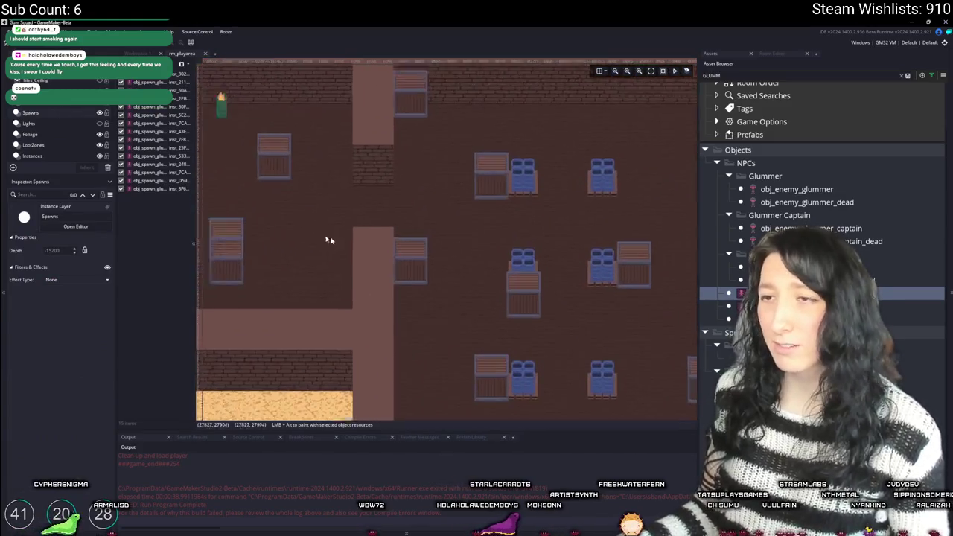
scroll(330, 240, "down", 4)
scroll(350, 258, "up", 4)
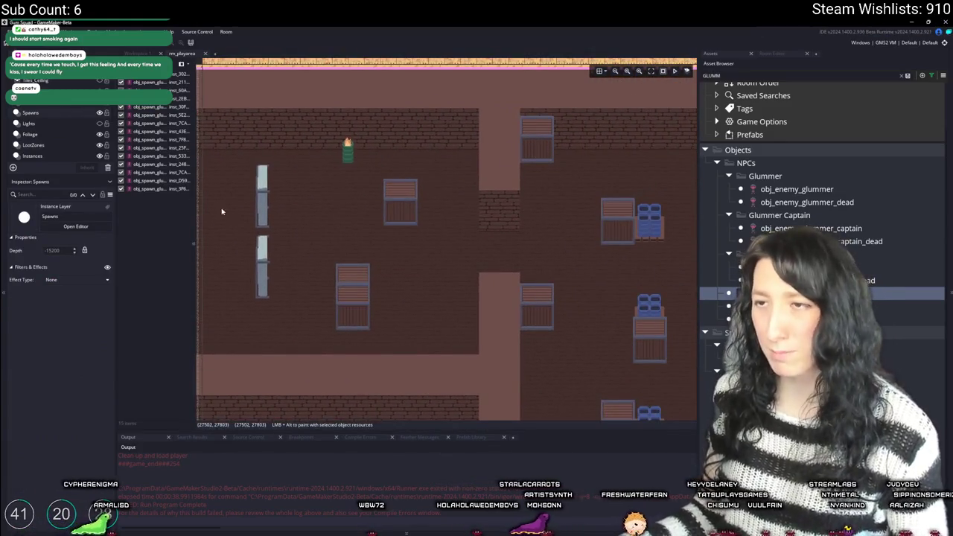
left_click_drag(221, 212, 484, 233)
scroll(516, 216, "up", 2)
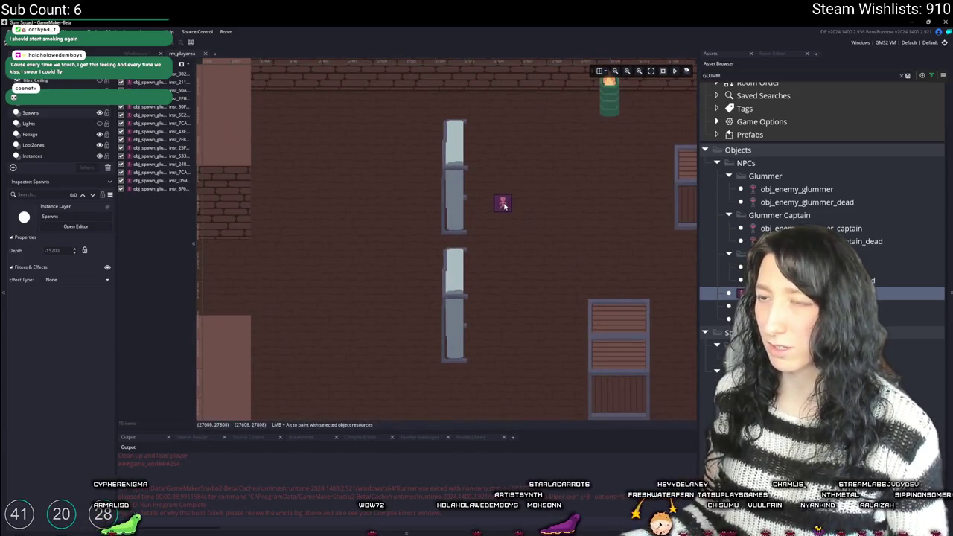
left_click(503, 205)
left_click(546, 326)
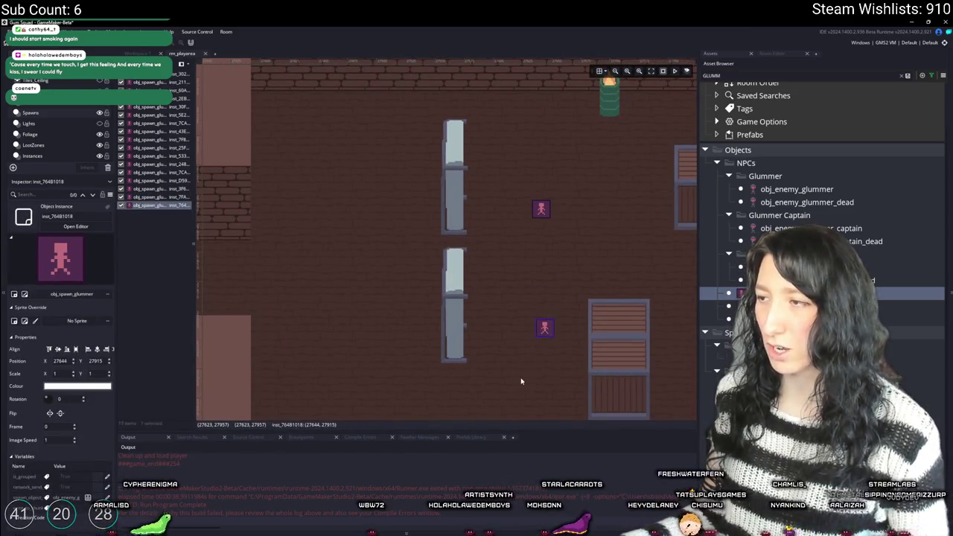
scroll(518, 375, "down", 3)
scroll(539, 365, "down", 2)
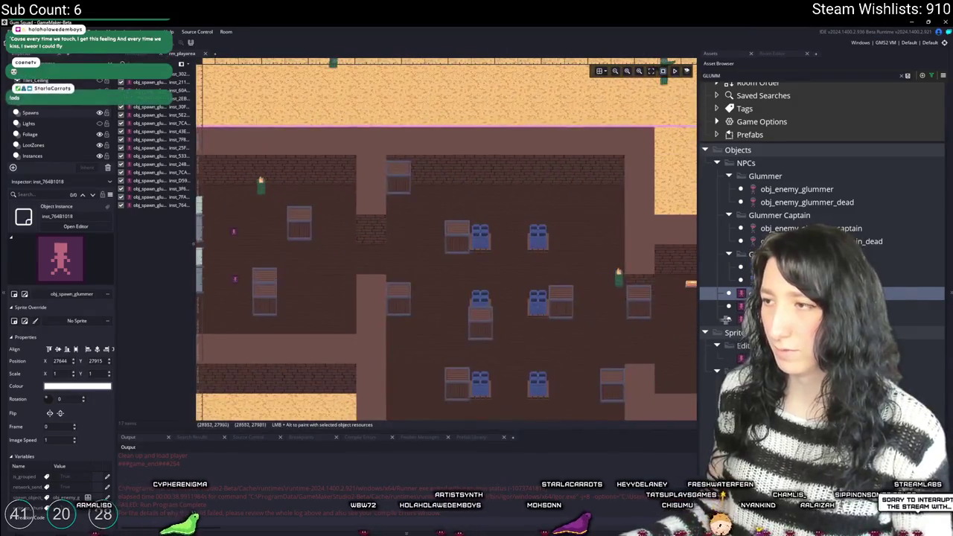
- Place three glummer captain spawn points in the room with chairs
left_click(744, 305)
left_click_drag(659, 310, 370, 197)
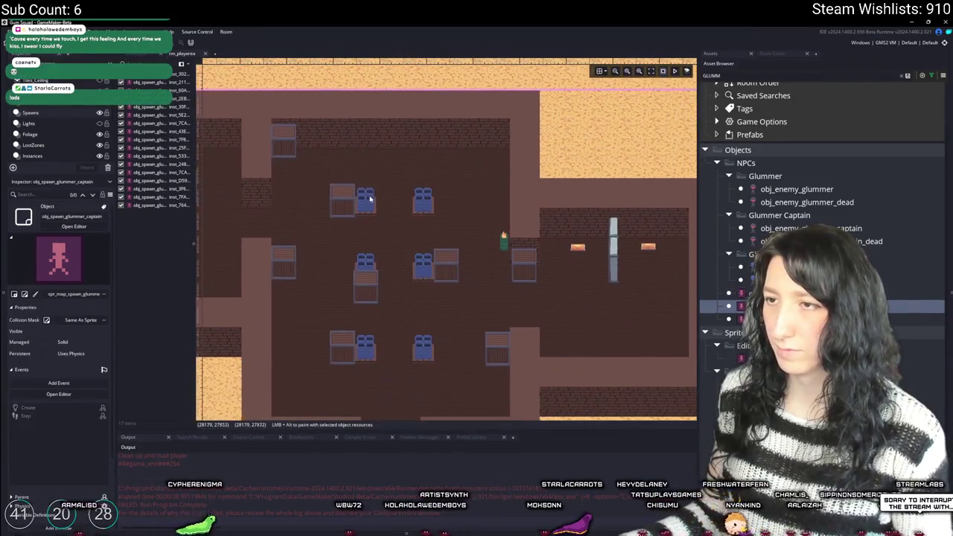
left_click(343, 168)
left_click(461, 173)
scroll(461, 282, "down", 3)
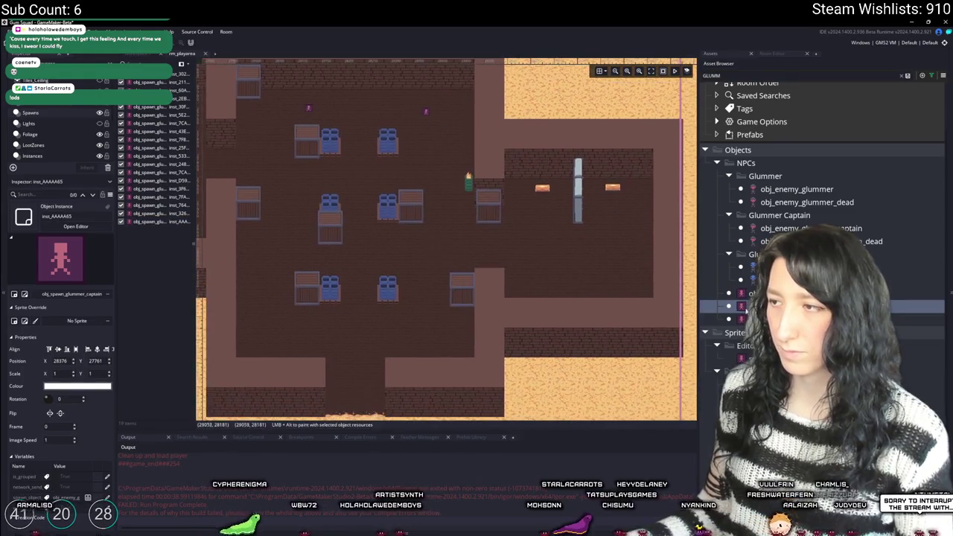
scroll(431, 284, "left", 3)
left_click(487, 225)
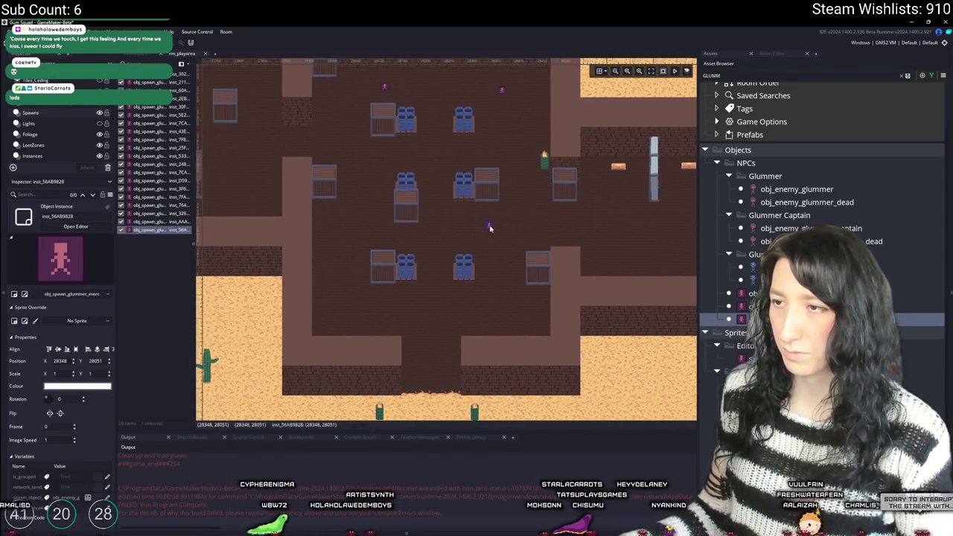
- Add glummer spawn points through the chair room, the left room and near the southern exit
left_click(618, 215)
mouse_move(463, 259)
left_mouse_down()
mouse_move(425, 337)
mouse_move(398, 322)
mouse_move(442, 261)
left_mouse_up()
scroll(442, 261, "left", 2)
left_click(358, 233)
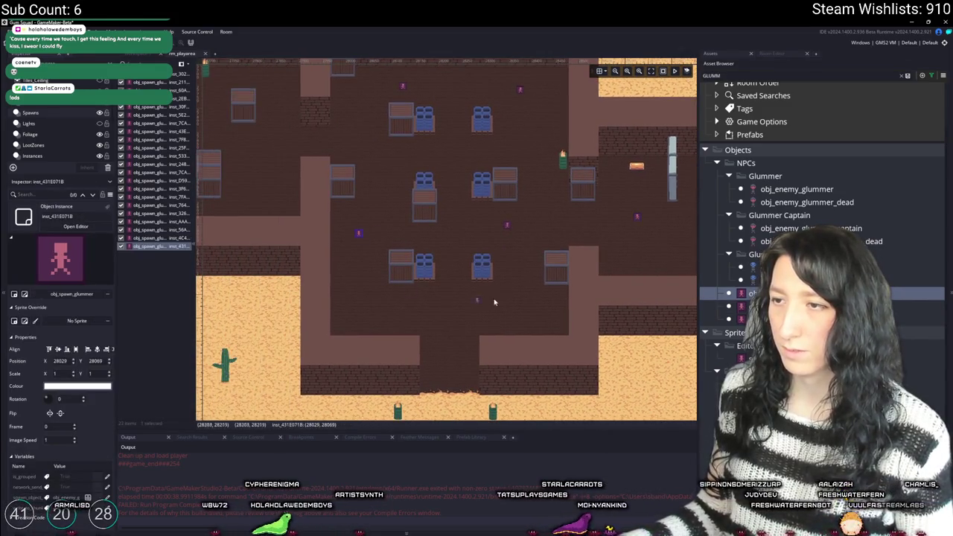
scroll(524, 282, "up", 2)
scroll(525, 281, "left", 3)
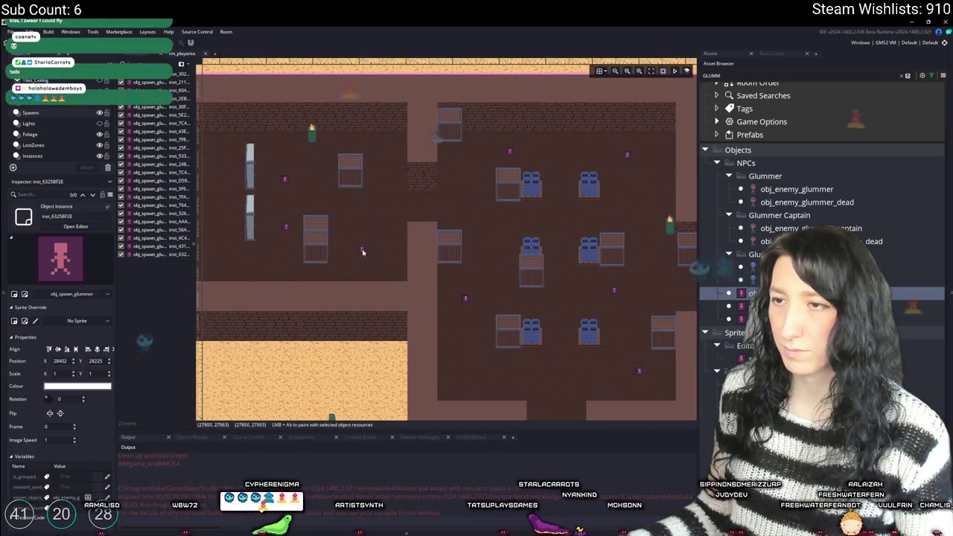
left_click(362, 249)
scroll(404, 191, "down", 5)
scroll(404, 191, "right", 5)
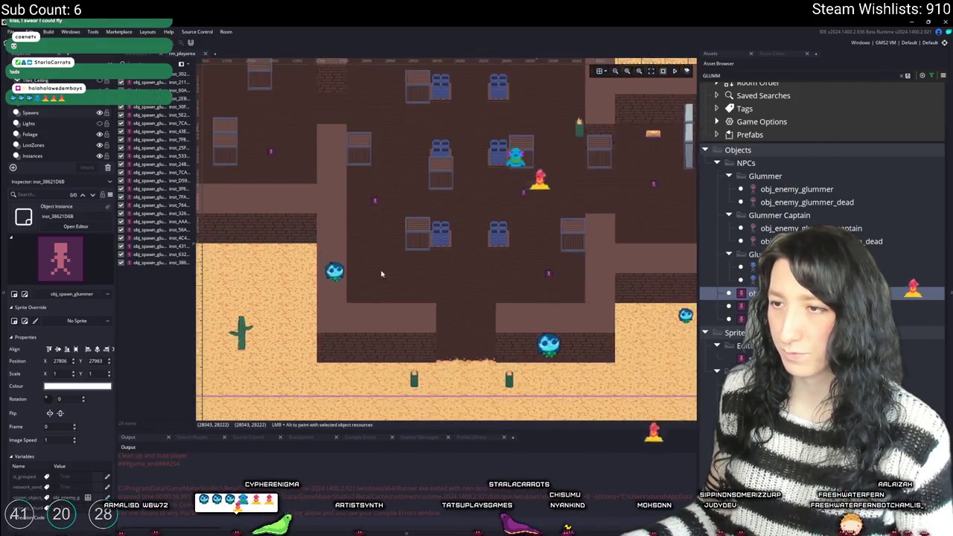
left_click(373, 276)
scroll(431, 286, "down", 1, "ctrl")
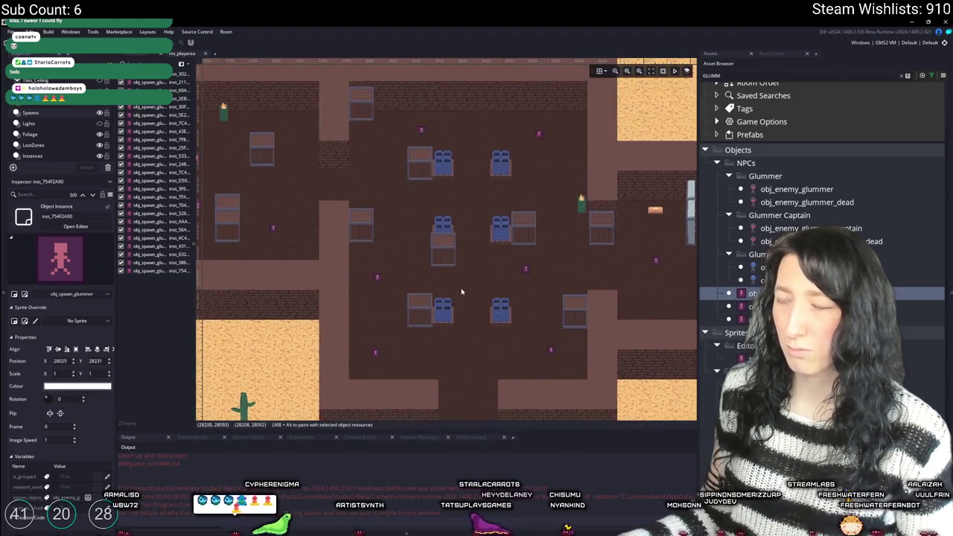
scroll(448, 296, "up", 3)
scroll(448, 296, "down", 2, "ctrl")
scroll(501, 219, "up", 4, "ctrl")
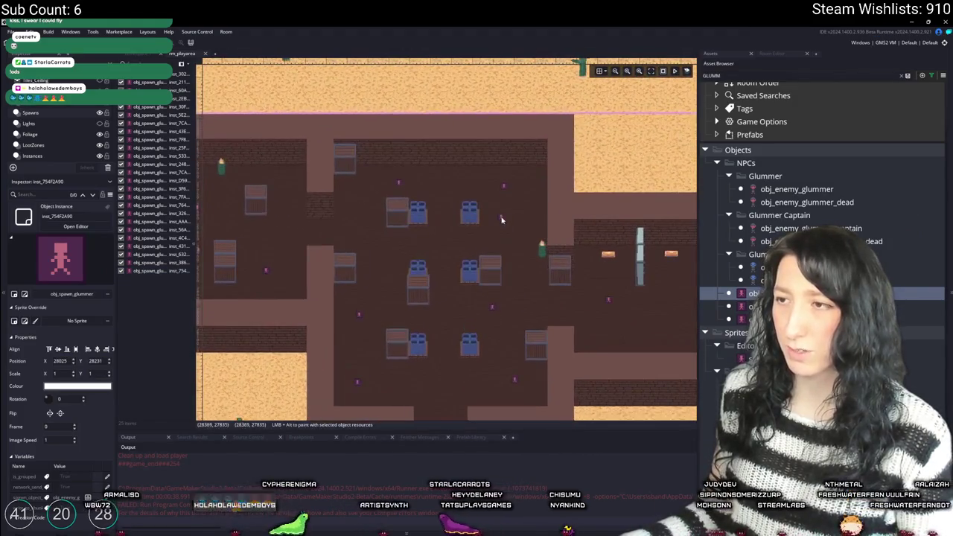
scroll(512, 253, "down", 3, "ctrl")
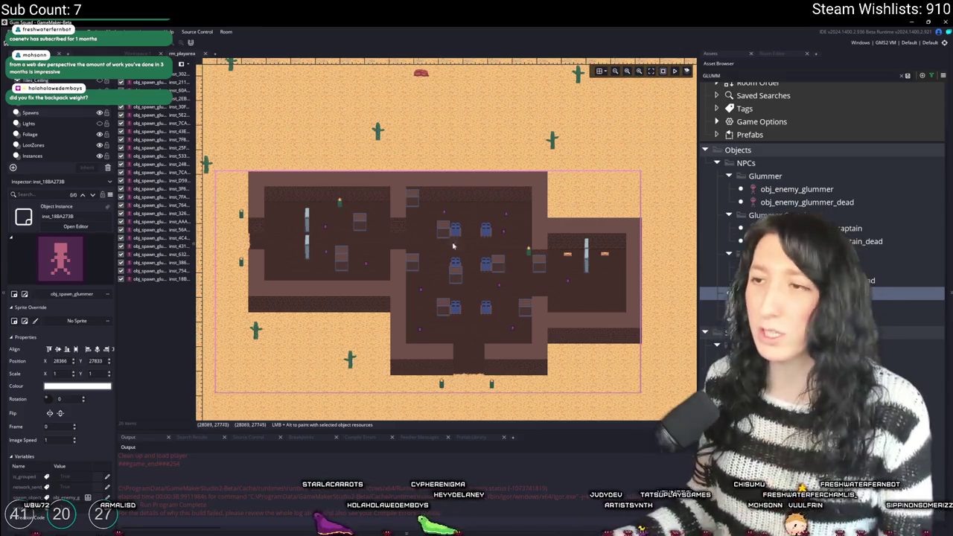
scroll(453, 245, "down", 3)
scroll(401, 194, "up", 5)
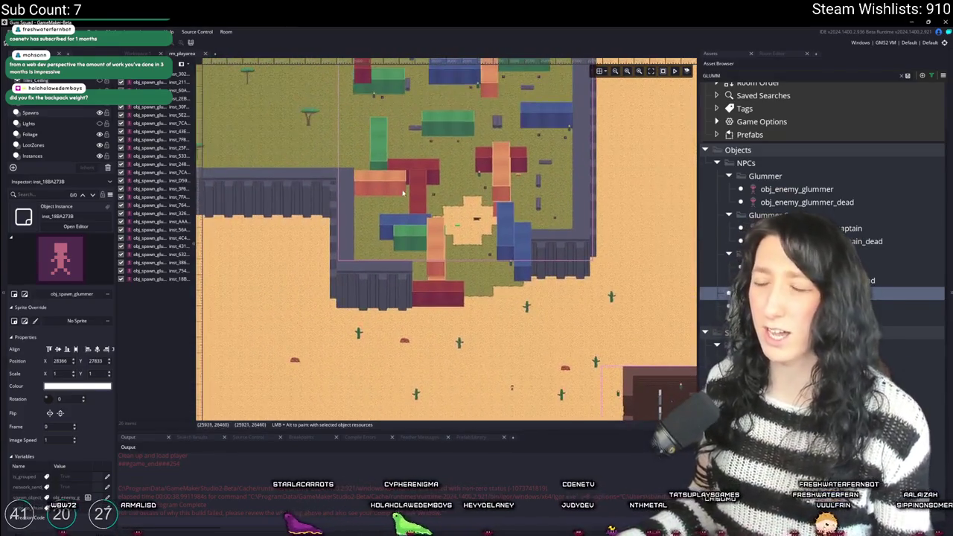
scroll(417, 219, "down", 2)
scroll(480, 234, "up", 5)
scroll(474, 260, "up", 2)
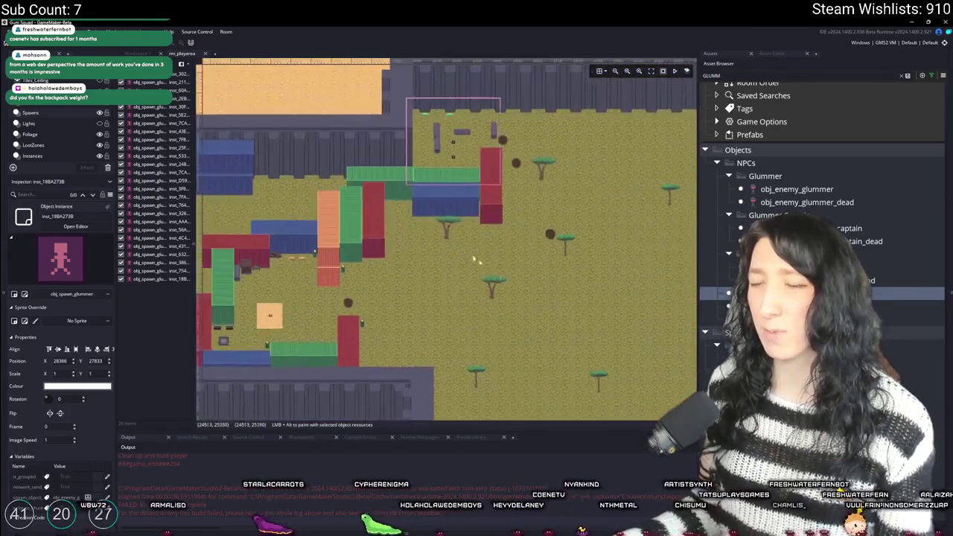
scroll(474, 260, "down", 3)
scroll(330, 160, "up", 4)
scroll(420, 178, "up", 2)
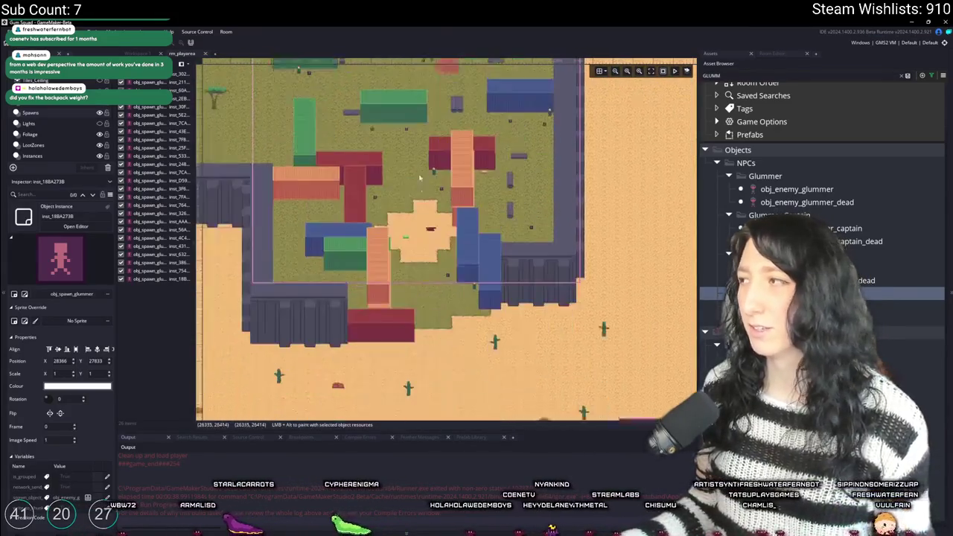
scroll(420, 179, "down", 2)
scroll(379, 109, "up", 3)
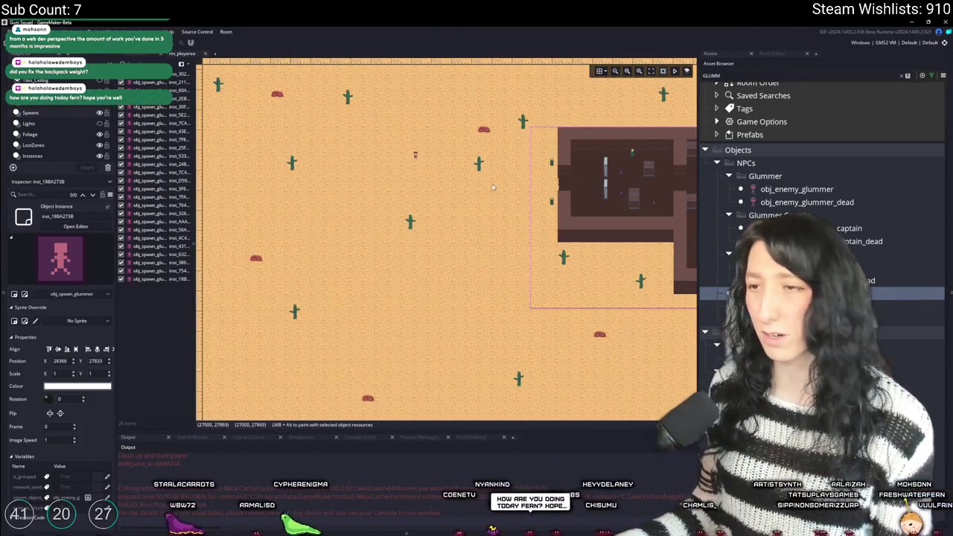
scroll(492, 187, "down", 5)
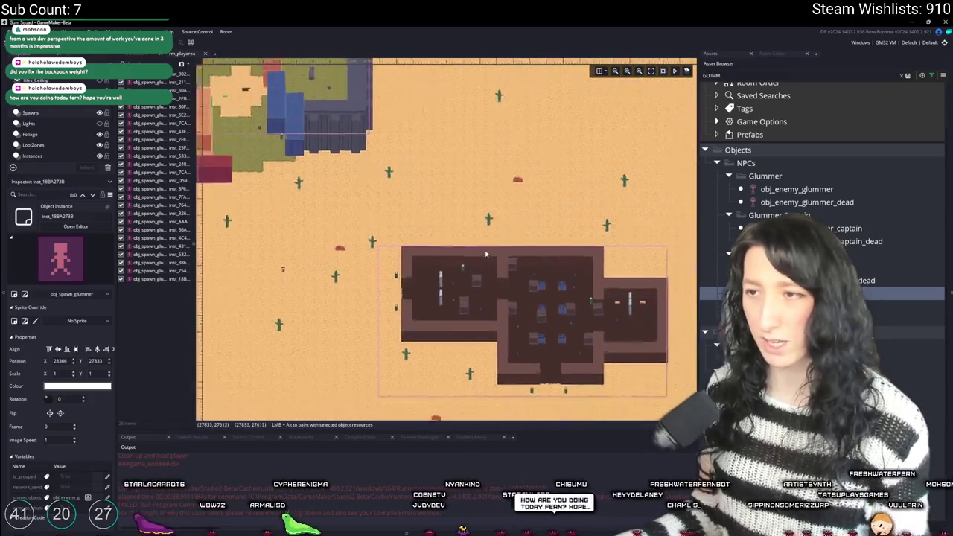
scroll(485, 254, "down", 3)
scroll(377, 266, "up", 3)
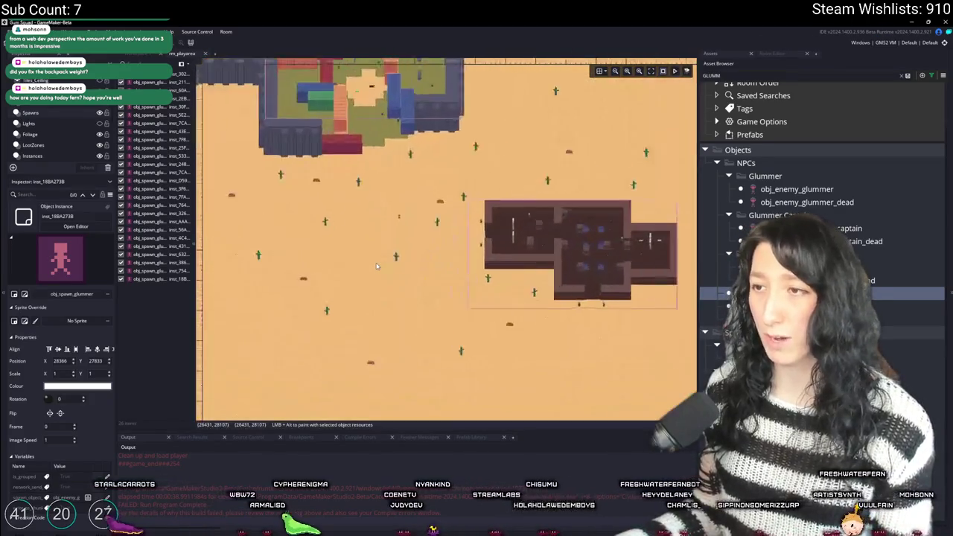
scroll(364, 216, "up", 4)
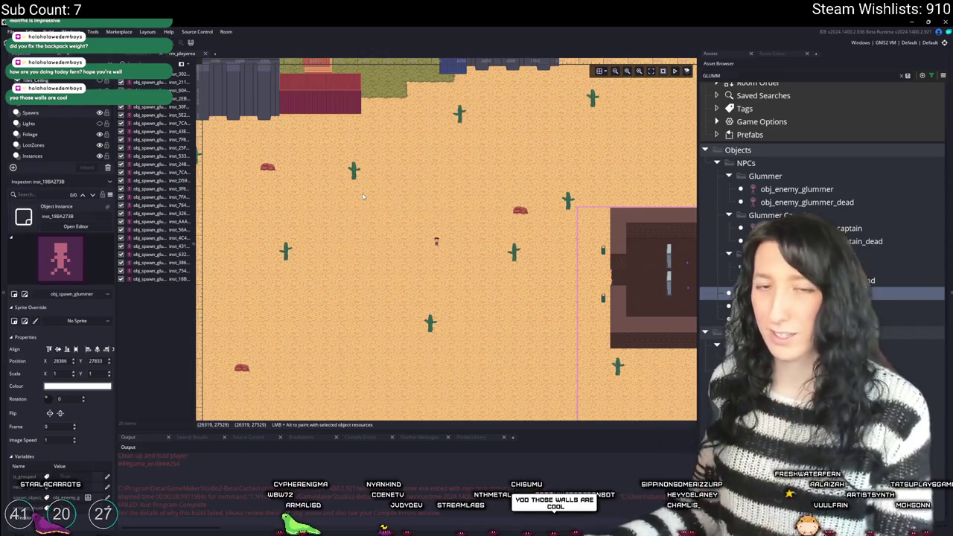
scroll(363, 197, "down", 3)
scroll(408, 212, "up", 3)
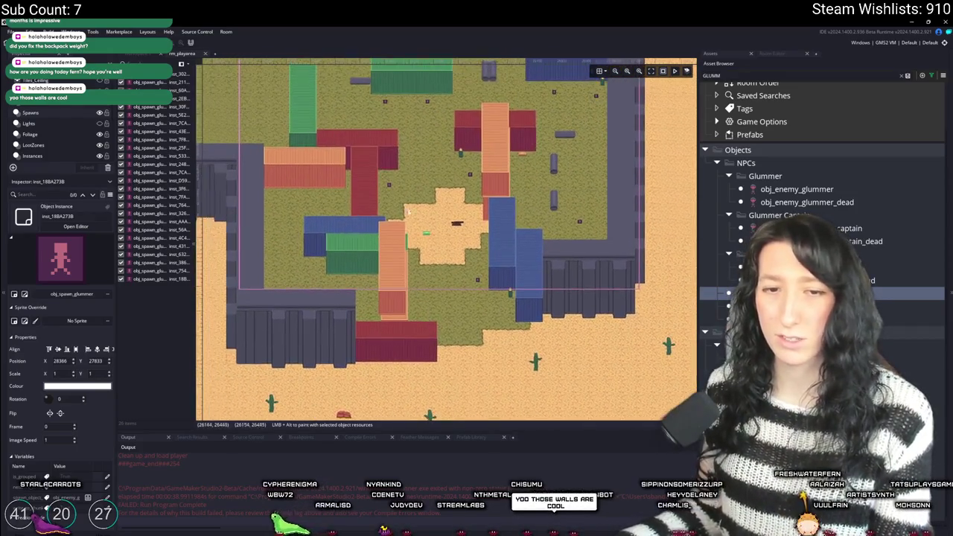
scroll(408, 211, "down", 3)
scroll(454, 286, "up", 3)
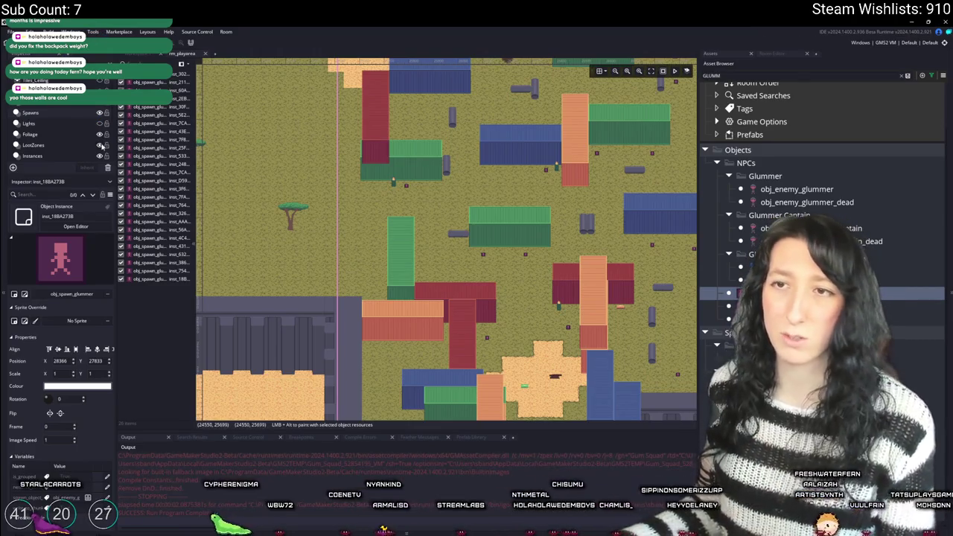
scroll(312, 196, "down", 2)
scroll(312, 196, "down", 2)
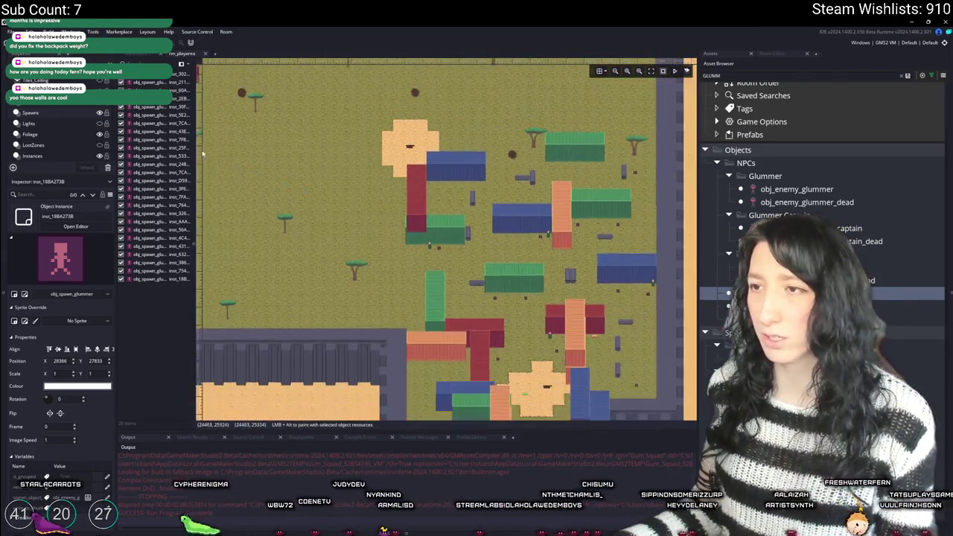
scroll(434, 271, "up", 4)
scroll(434, 271, "down", 3)
scroll(543, 353, "up", 3)
left_click_drag(698, 100, 731, 100)
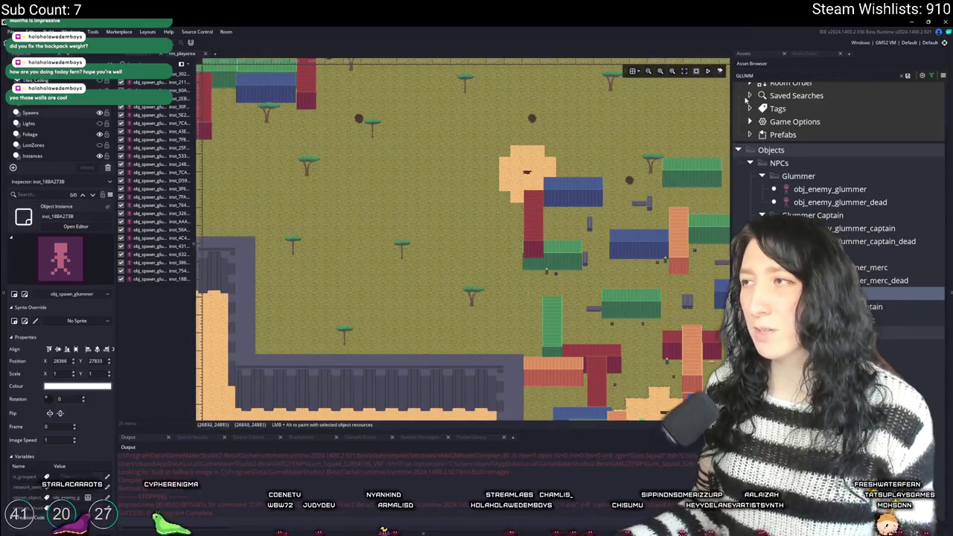
left_click(905, 75)
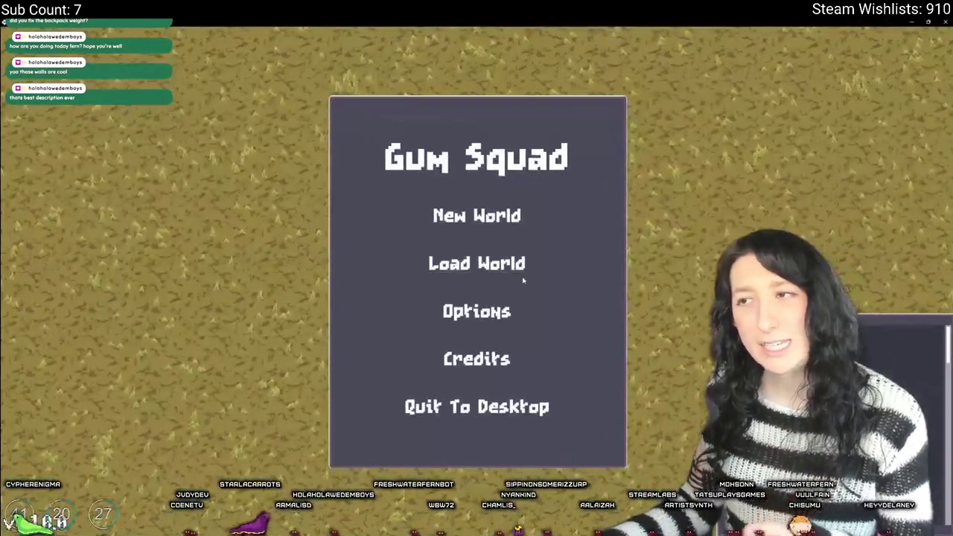
- Load World, create a lobby, play until gummed up, then close the game with Alt+F4
left_click(482, 274)
left_click(406, 321)
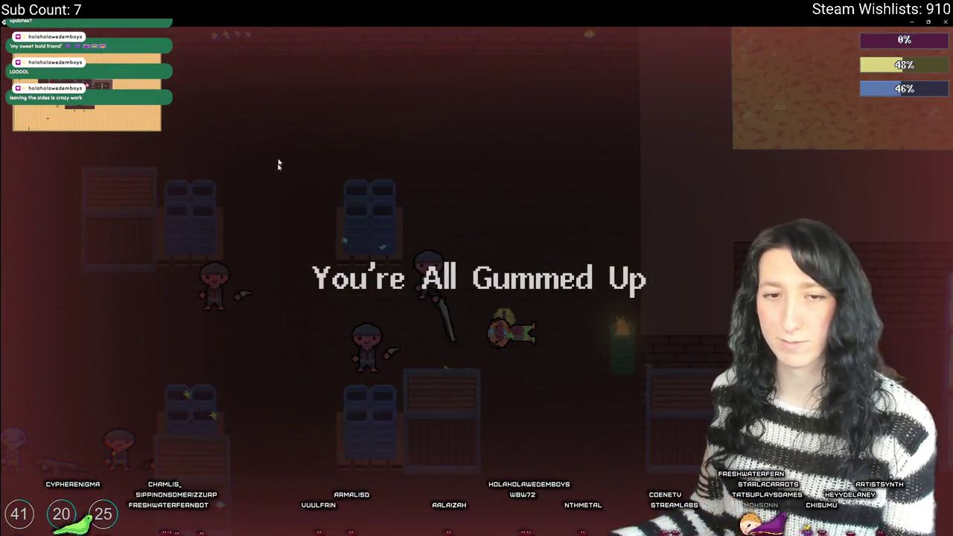
key("alt+F4")
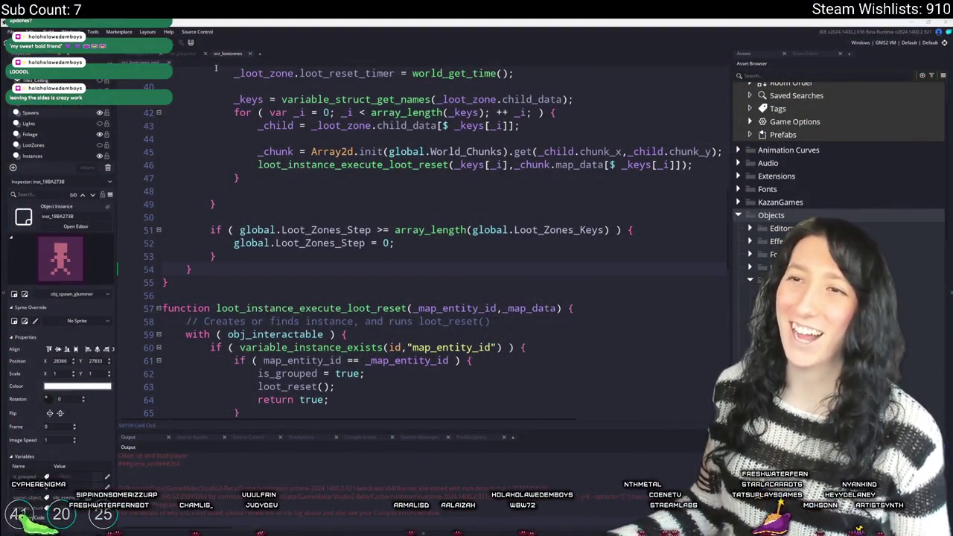
- In obj_player's Create event, uncomment the 3.5 move speed cap and comment out the 15 maximum
left_click(196, 57)
scroll(388, 271, "down", 5)
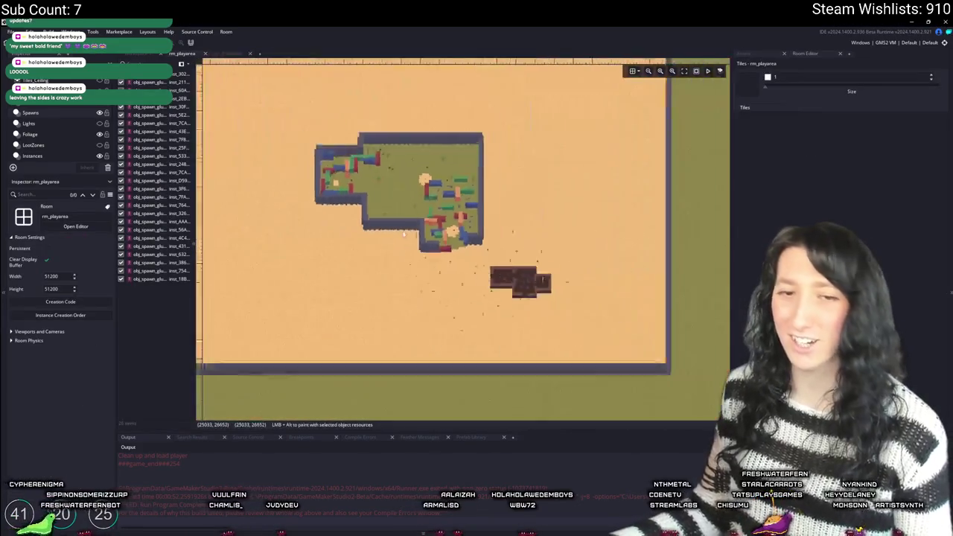
scroll(445, 203, "up", 3)
scroll(445, 203, "up", 4)
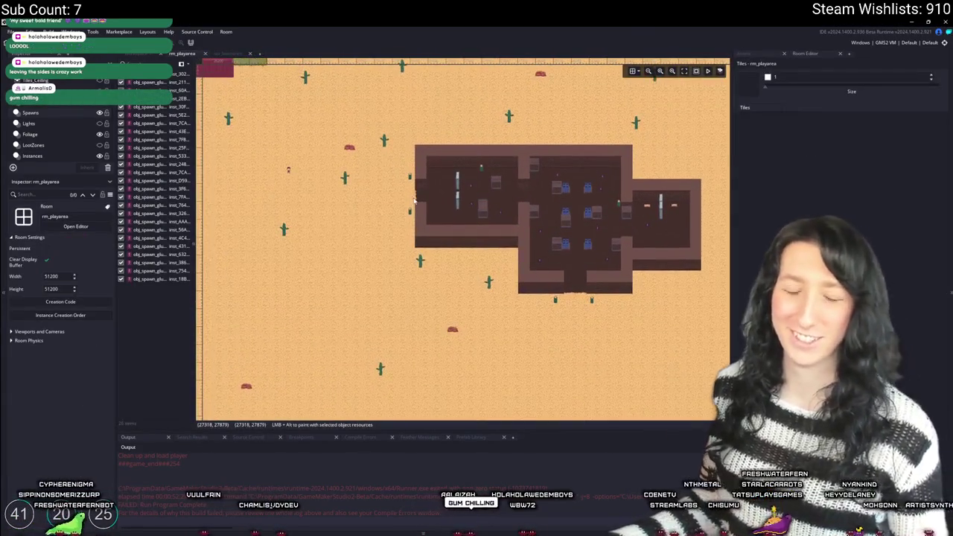
key("ctrl+t")
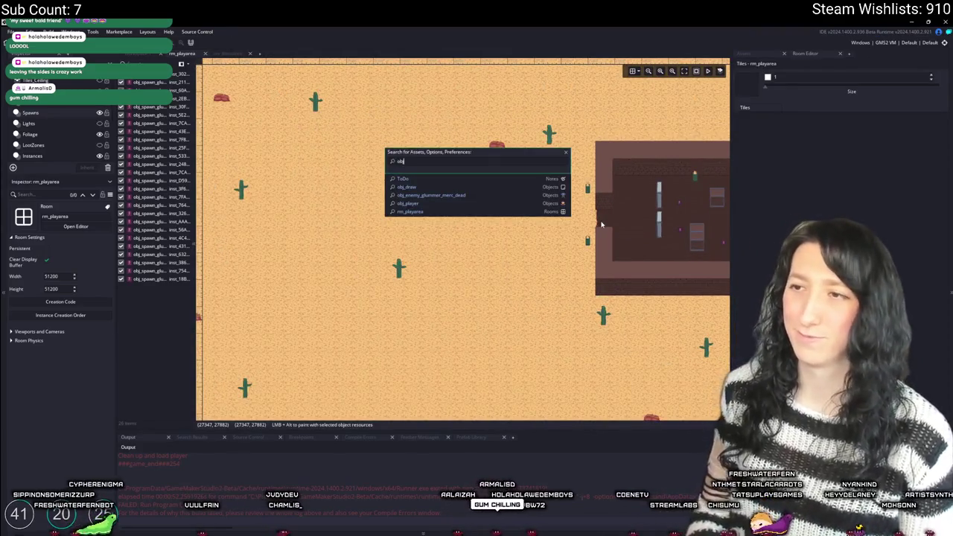
type("_pla")
key("Return")
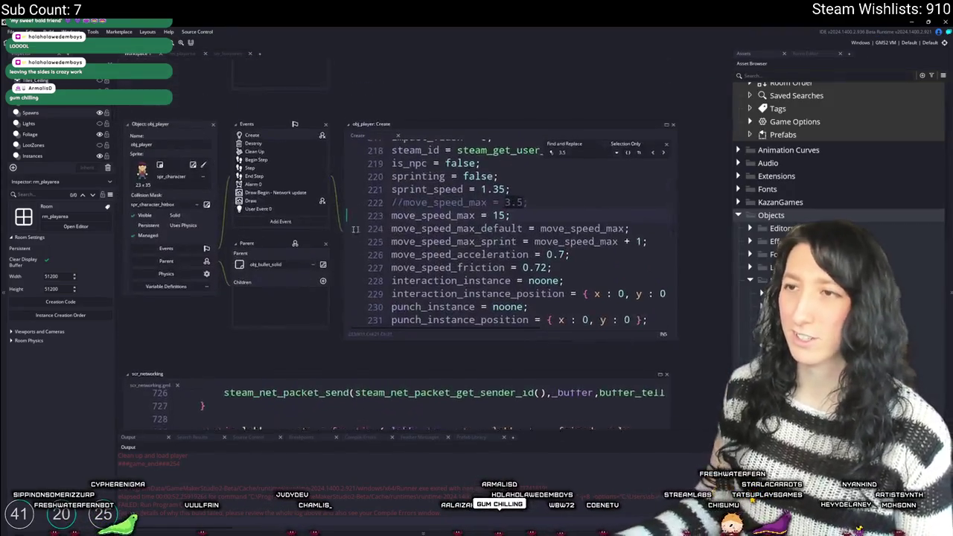
type("/")
key("Up")
key("BackSpace")
key("BackSpace")
- On the Instances layer of rm_playarea, move the player instance slightly up and left
key("ctrl+Tab")
scroll(302, 172, "down", 3)
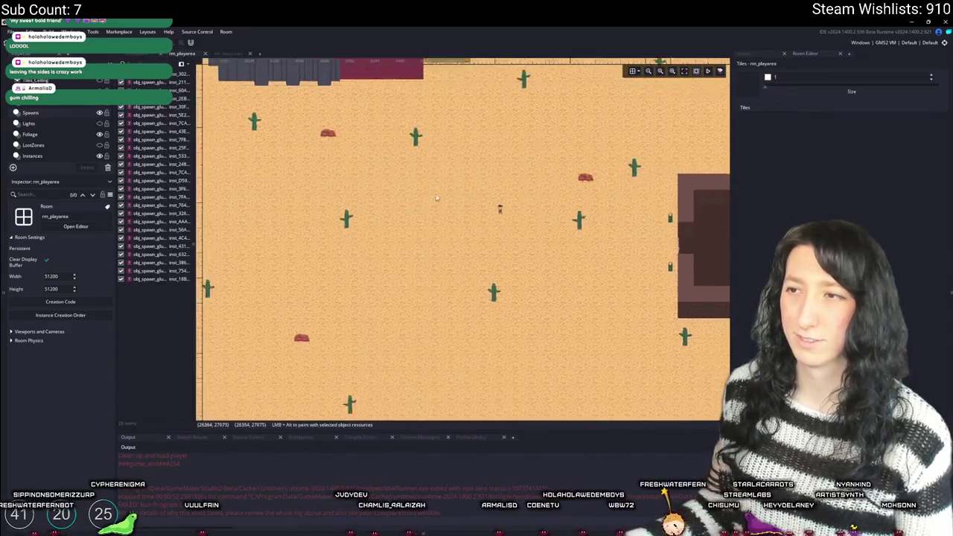
scroll(404, 223, "up", 2)
left_click(71, 146)
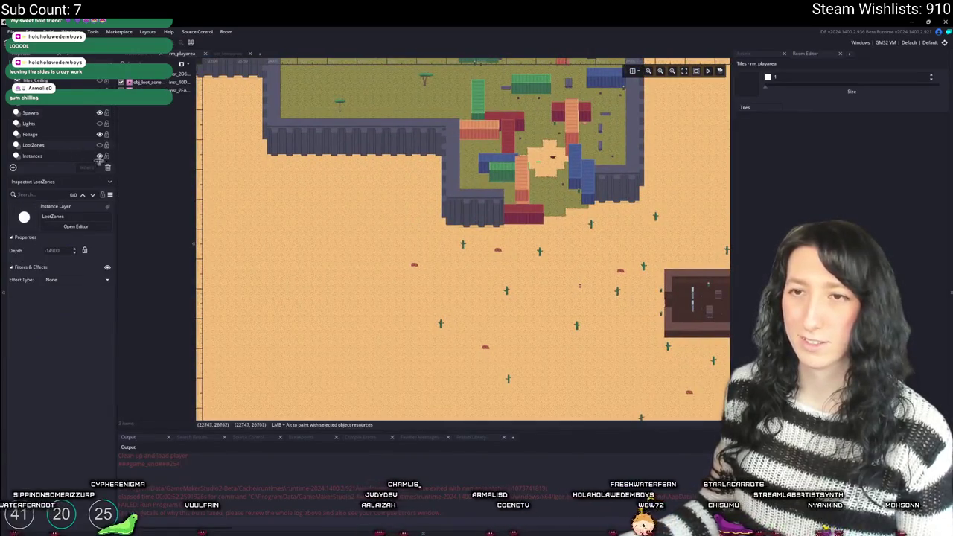
left_click(75, 156)
scroll(353, 272, "up", 2)
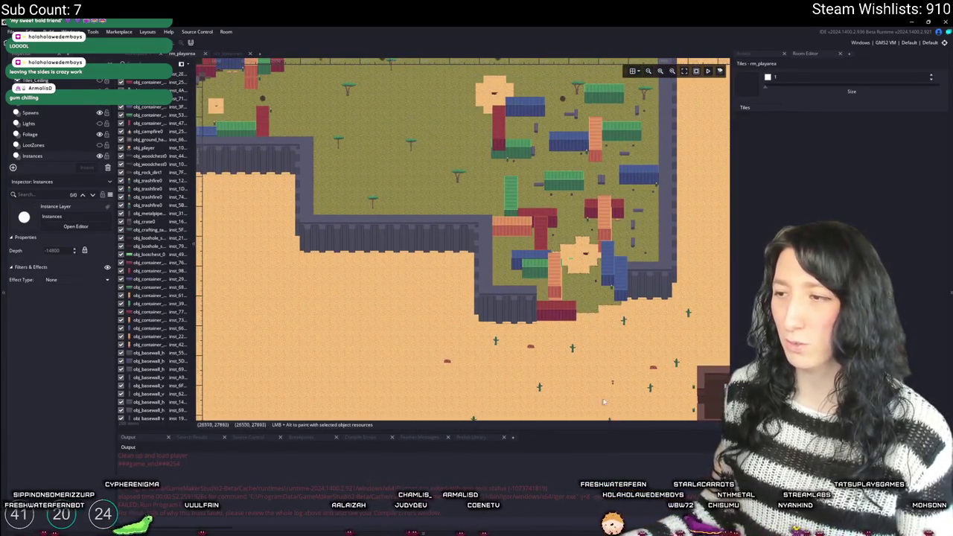
left_click(256, 110)
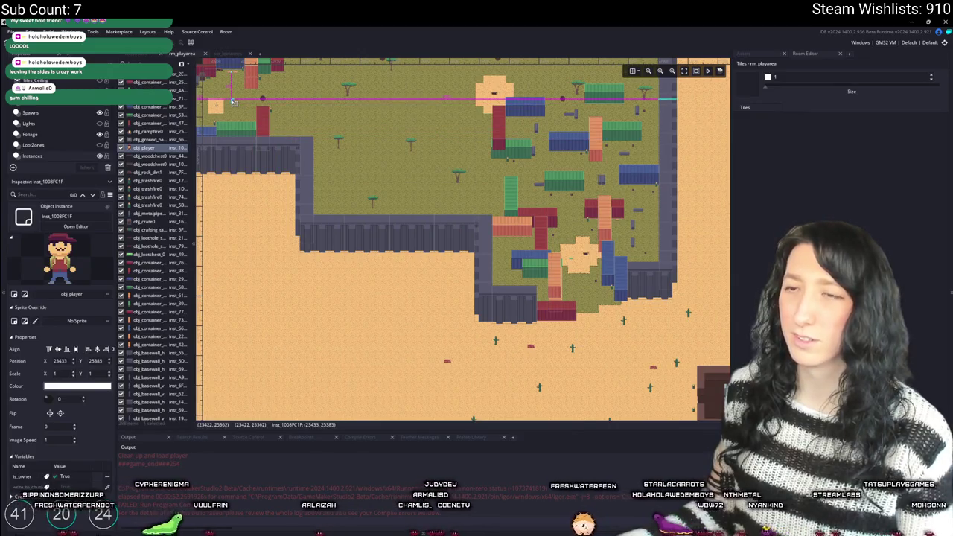
left_click_drag(221, 93, 216, 90)
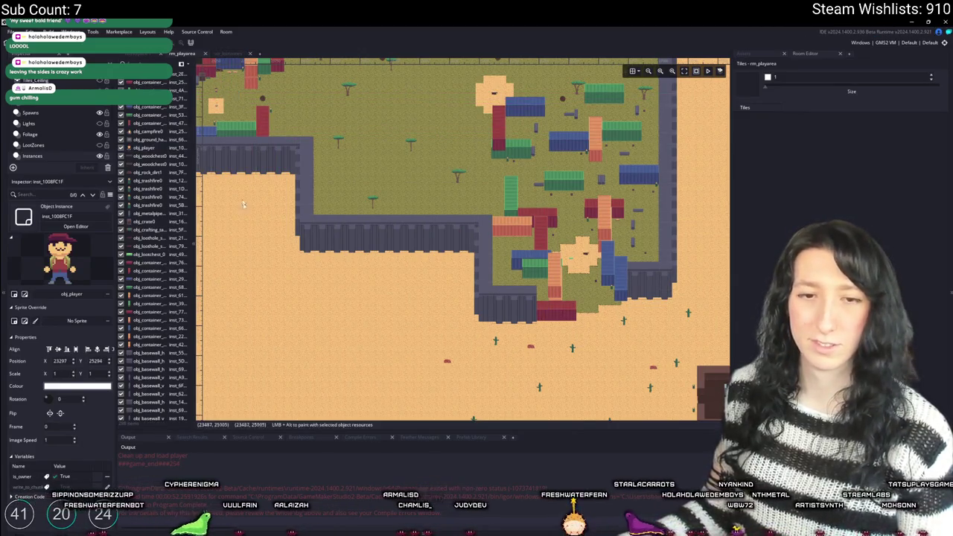
scroll(364, 273, "down", 3)
left_click_drag(353, 166, 372, 204)
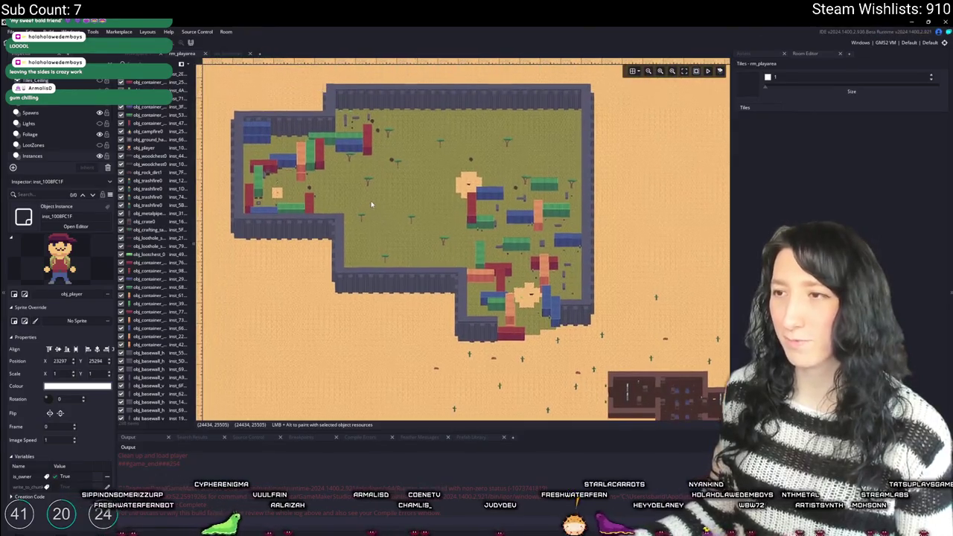
scroll(390, 149, "up", 4)
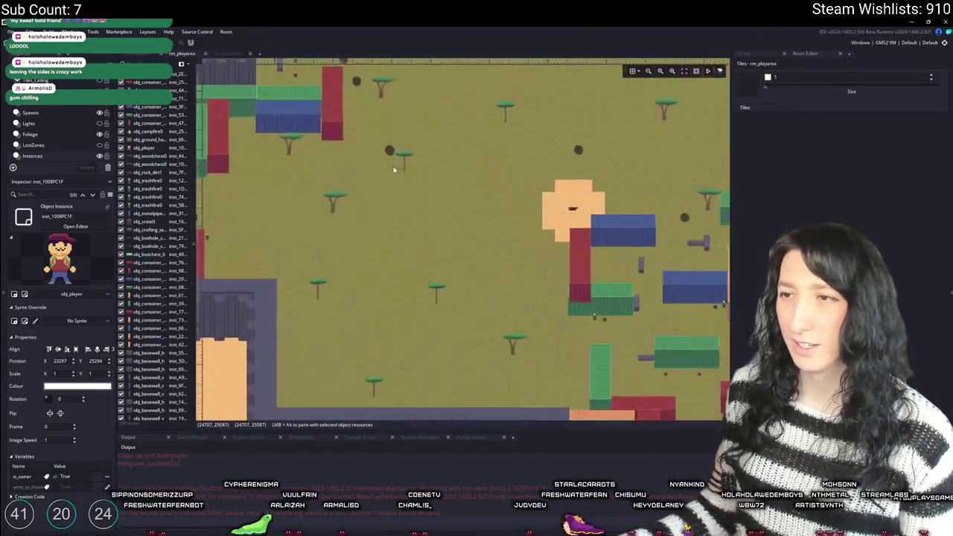
left_click(767, 56)
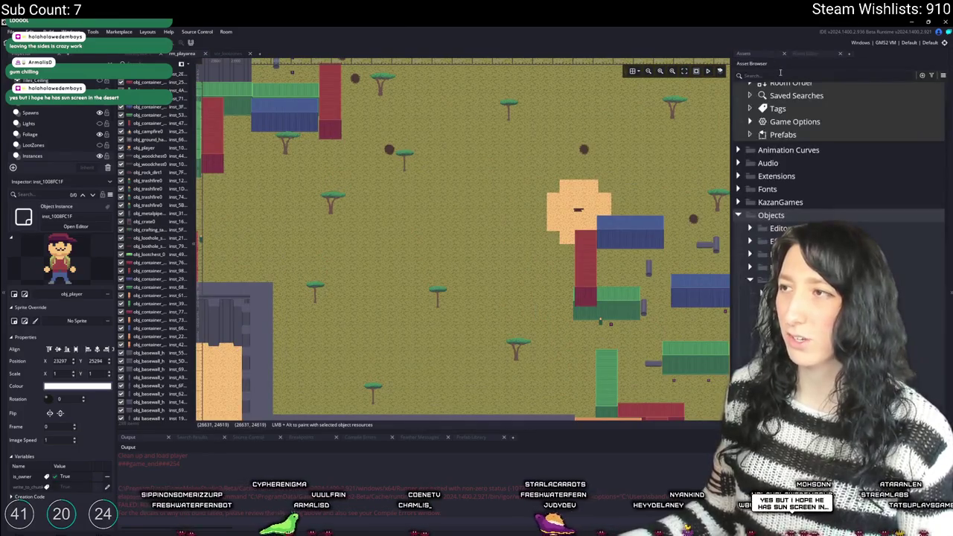
- Select a loot hole instance in the compound and drag it further left
type("loot")
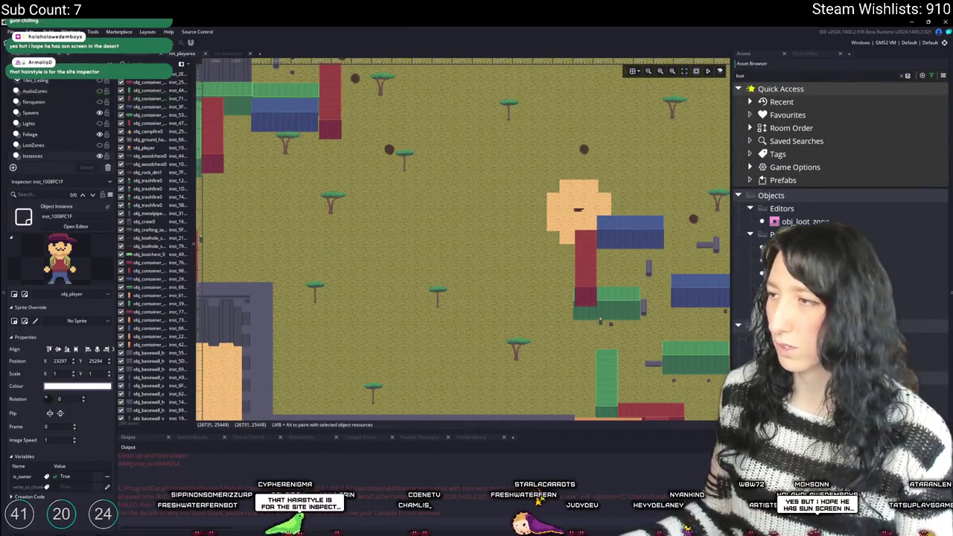
left_click(818, 299)
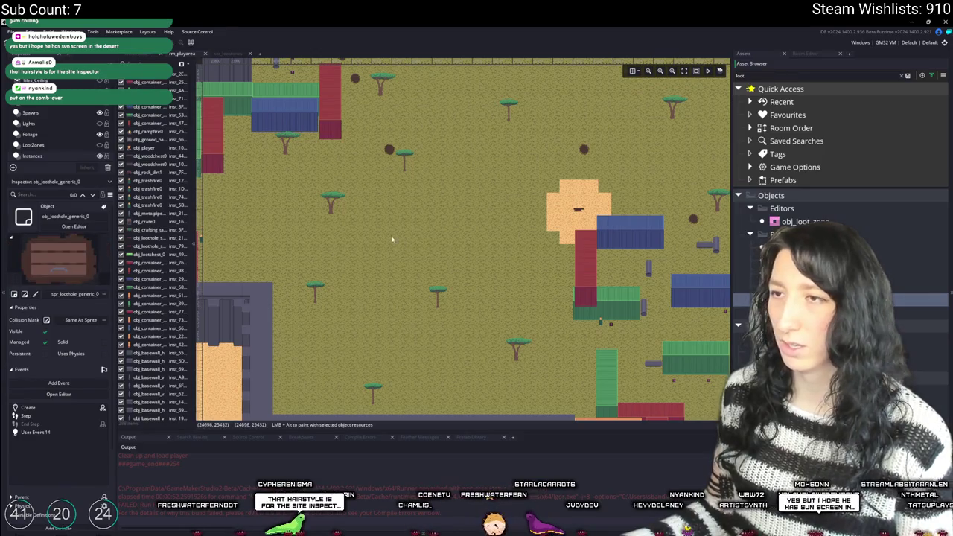
left_click_drag(393, 238, 489, 278)
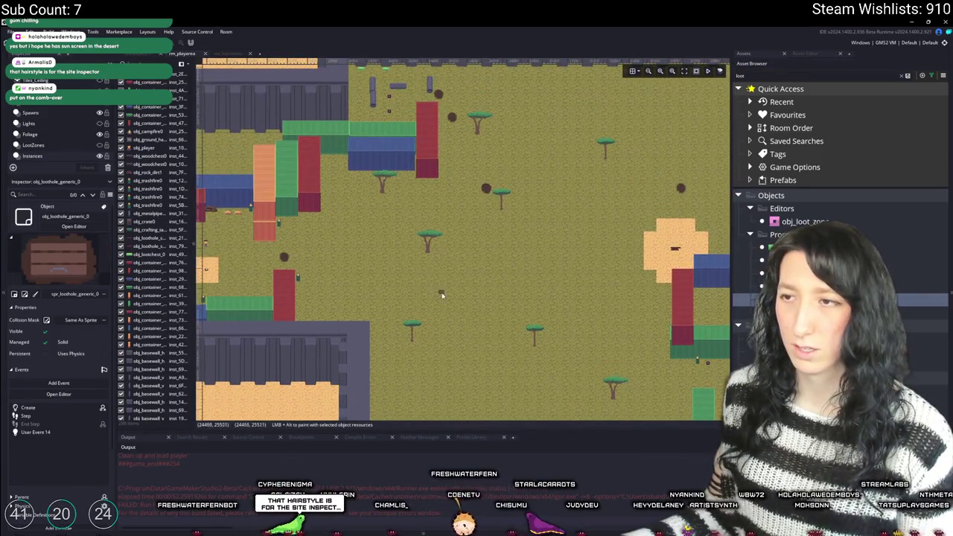
left_click(461, 297)
mouse_move(466, 324)
left_mouse_down()
mouse_move(373, 220)
mouse_move(375, 268)
mouse_move(526, 265)
mouse_move(415, 250)
mouse_move(497, 220)
mouse_move(485, 184)
mouse_move(464, 213)
mouse_move(495, 209)
mouse_move(533, 221)
mouse_move(464, 223)
mouse_move(381, 280)
left_mouse_up()
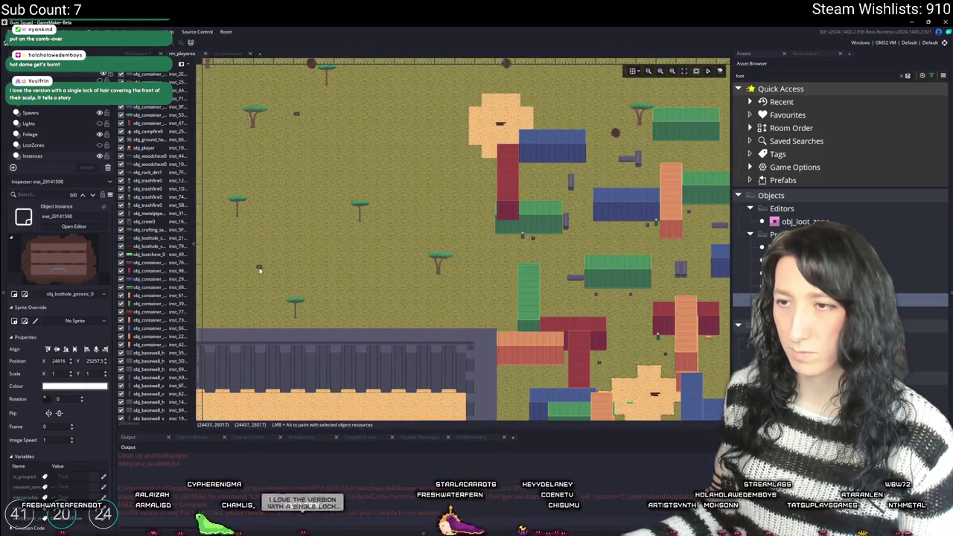
mouse_move(328, 230)
left_mouse_down()
mouse_move(393, 241)
mouse_move(394, 181)
mouse_move(387, 225)
mouse_move(330, 240)
mouse_move(481, 198)
mouse_move(467, 195)
left_mouse_up()
scroll(467, 196, "down", 3)
scroll(455, 241, "up", 4)
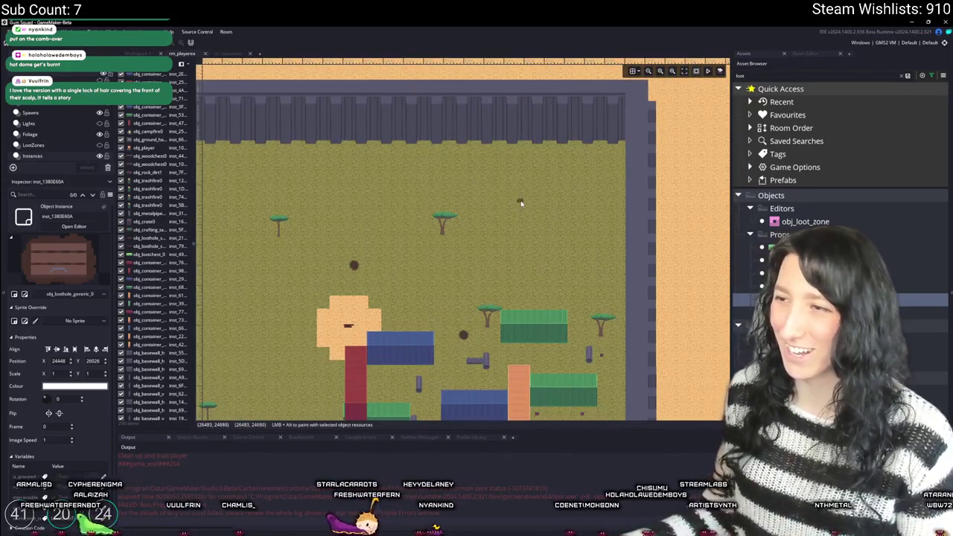
scroll(520, 252, "down", 3)
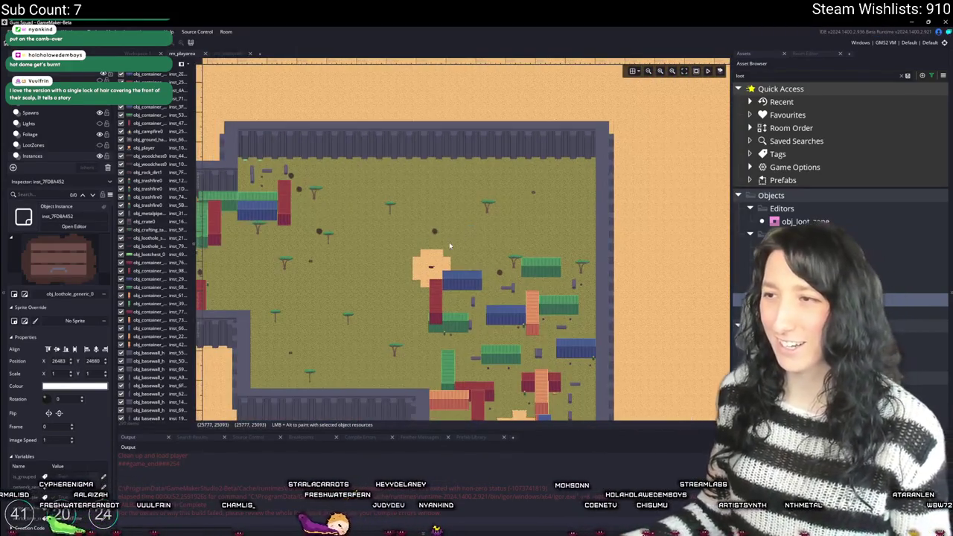
scroll(514, 148, "up", 1)
mouse_move(560, 172)
left_mouse_down()
mouse_move(504, 171)
mouse_move(506, 164)
left_mouse_up()
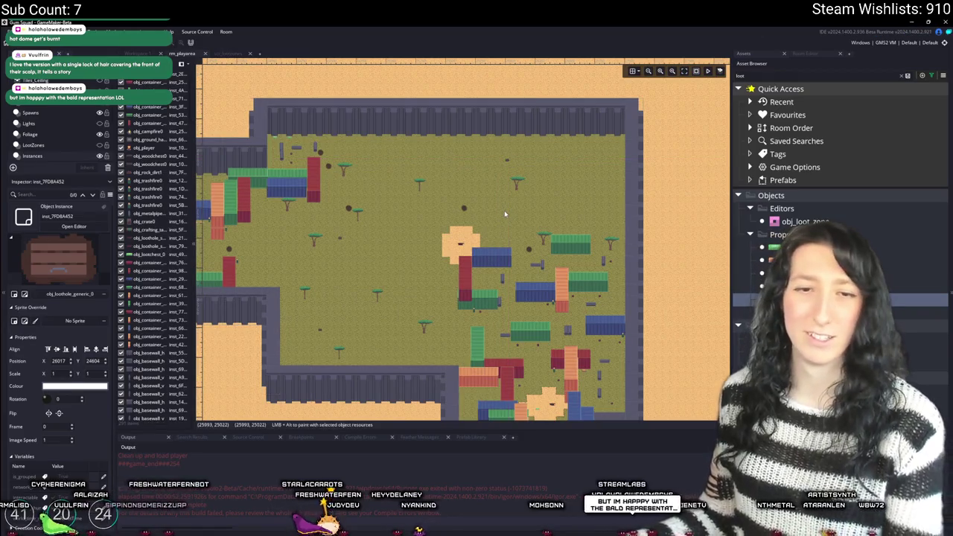
- Run the game with F5, start a New World in a new lobby, and open the inventory
key("F5")
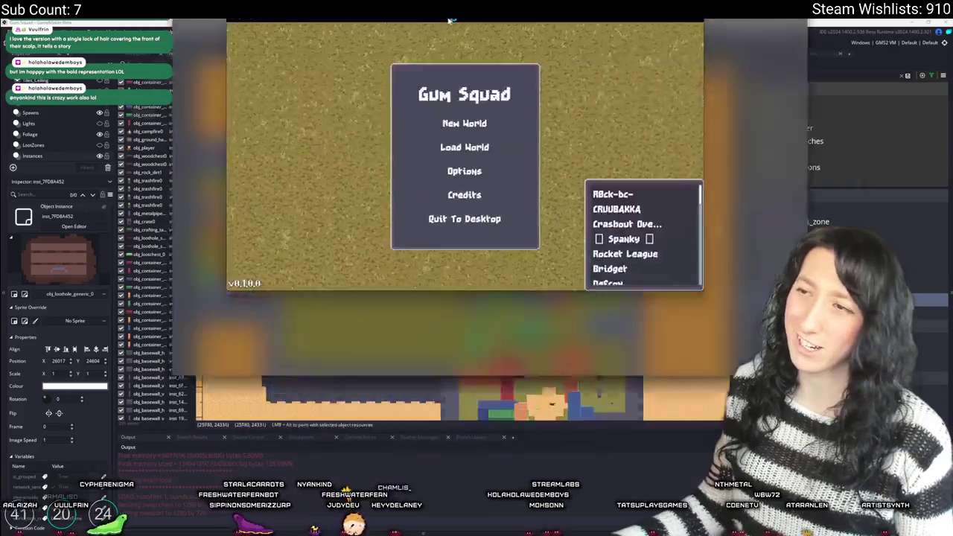
left_click(471, 225)
left_click(474, 398)
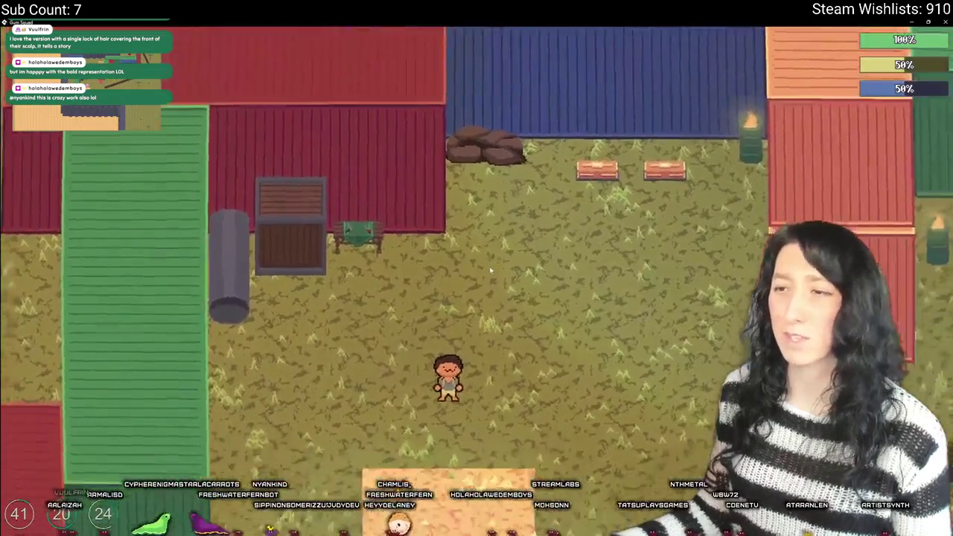
key("Escape")
key("Tab")
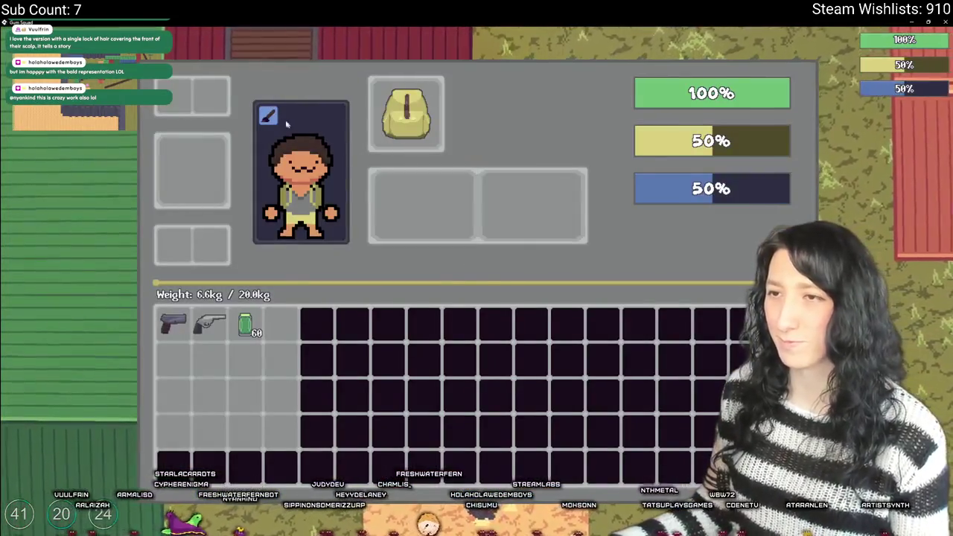
- In Customize, try hair and eye styles, settling on eyes 3, mouth 2 and hair style 3
left_click(265, 174)
left_click(360, 232)
left_click(360, 231)
left_click(360, 231)
left_click(360, 231)
left_click(407, 232)
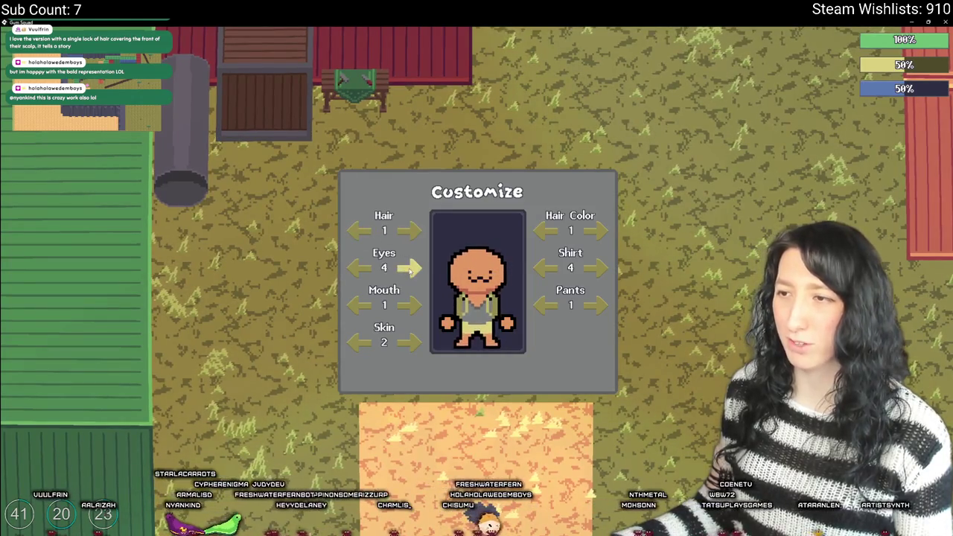
left_click(407, 269)
left_click(407, 275)
left_click(407, 275)
left_click(407, 275)
left_click(358, 267)
left_click(405, 304)
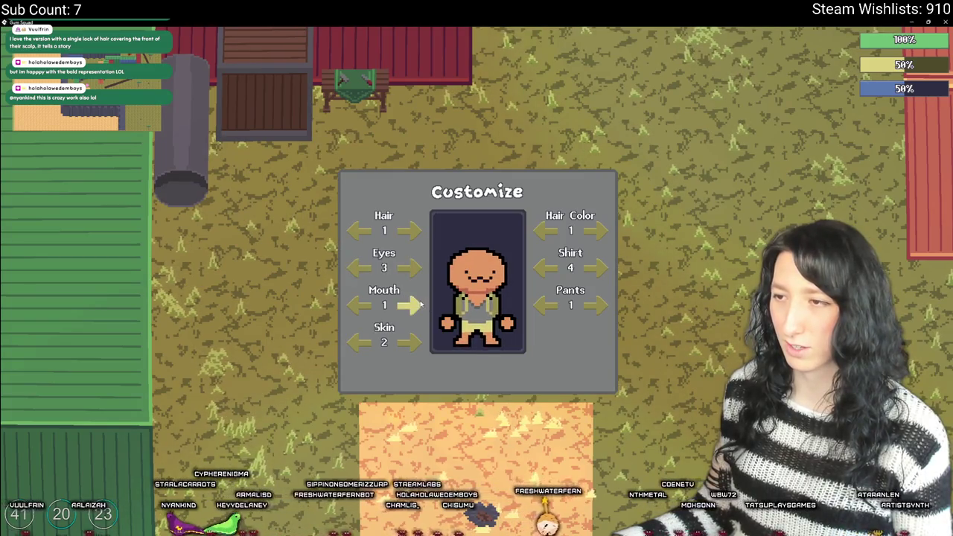
left_click(410, 230)
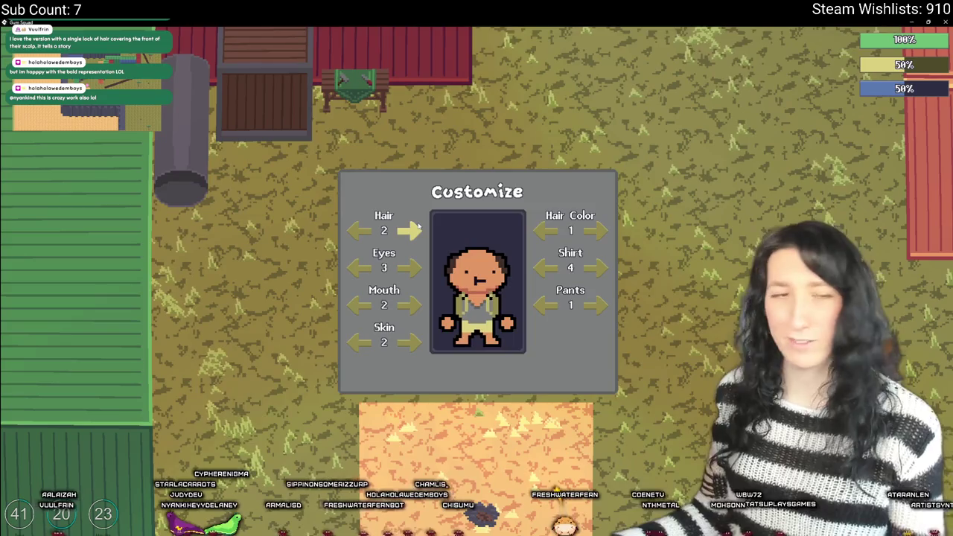
left_click(418, 224)
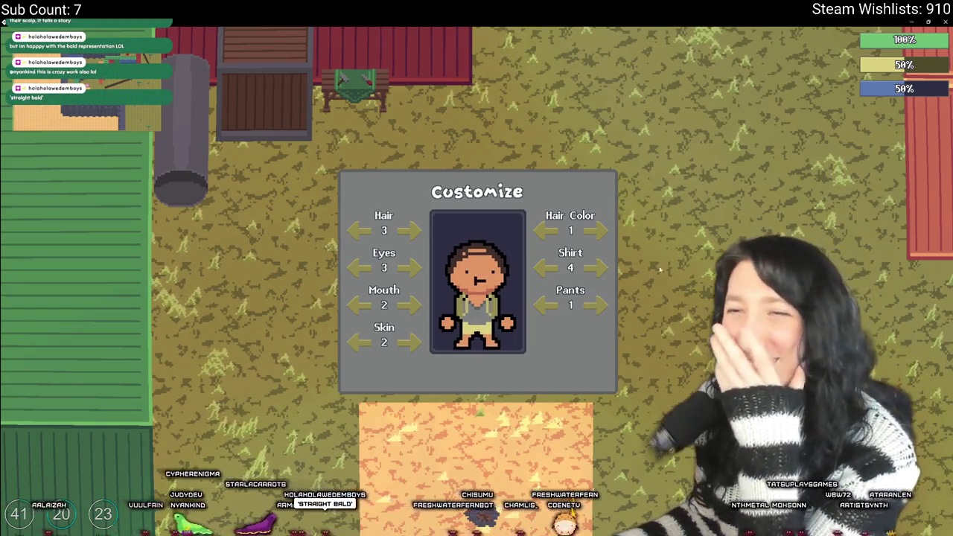
- Cycle the hair colour to dark purple and switch to hair style 4
left_click(593, 234)
left_click(592, 231)
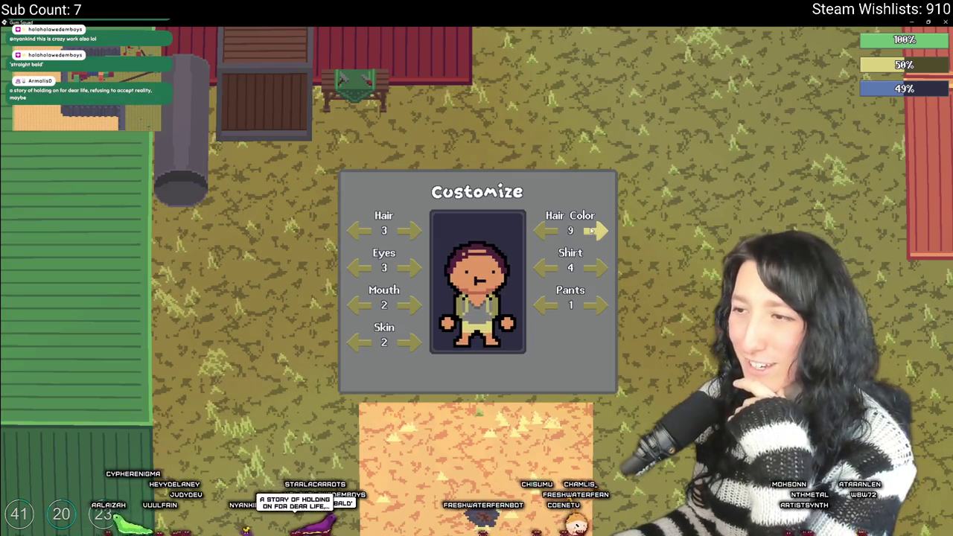
left_click(599, 230)
left_click(599, 231)
left_click(600, 231)
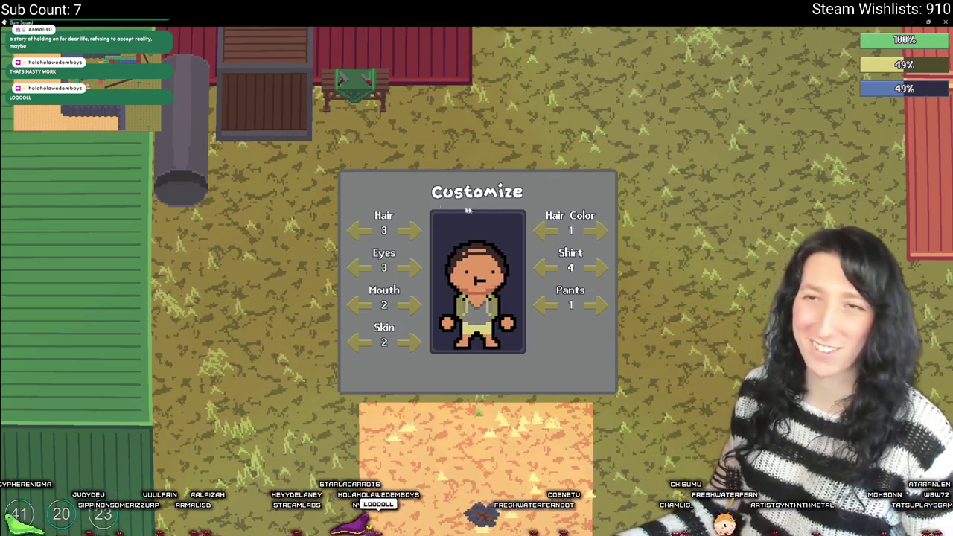
left_click(399, 231)
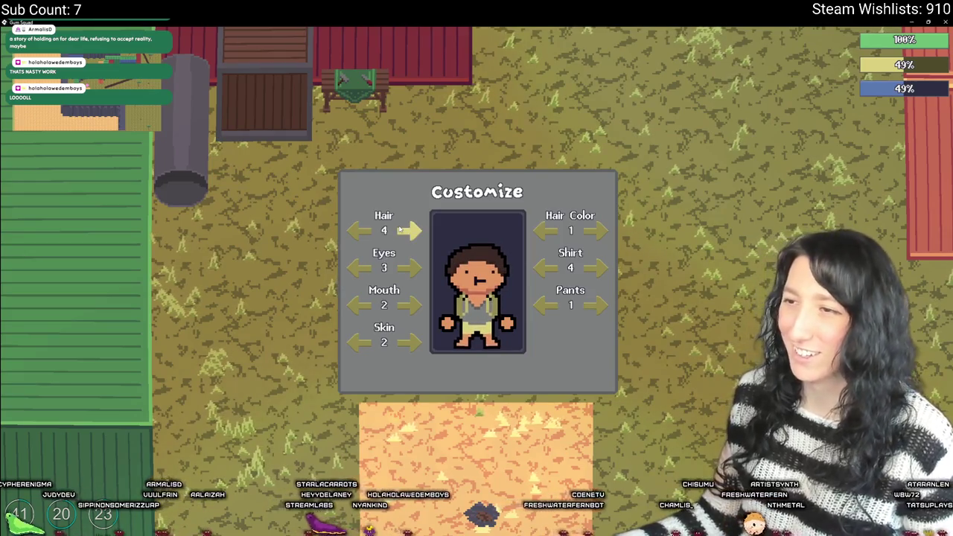
- Reopen Customize, step the hair style through 5 and 6 onward, and advance the hair colour
key("Tab")
key("Tab")
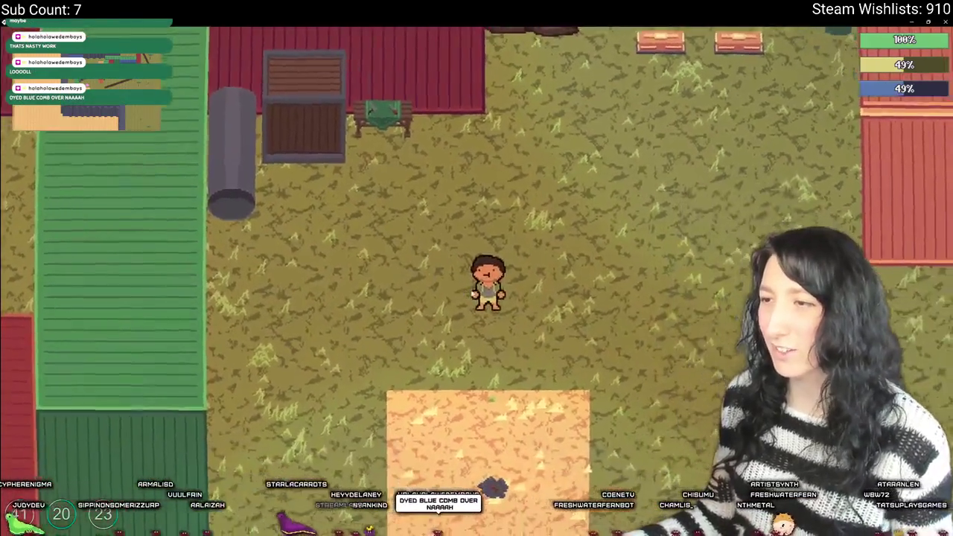
key("Tab")
key("Tab")
key("e")
left_click(409, 231)
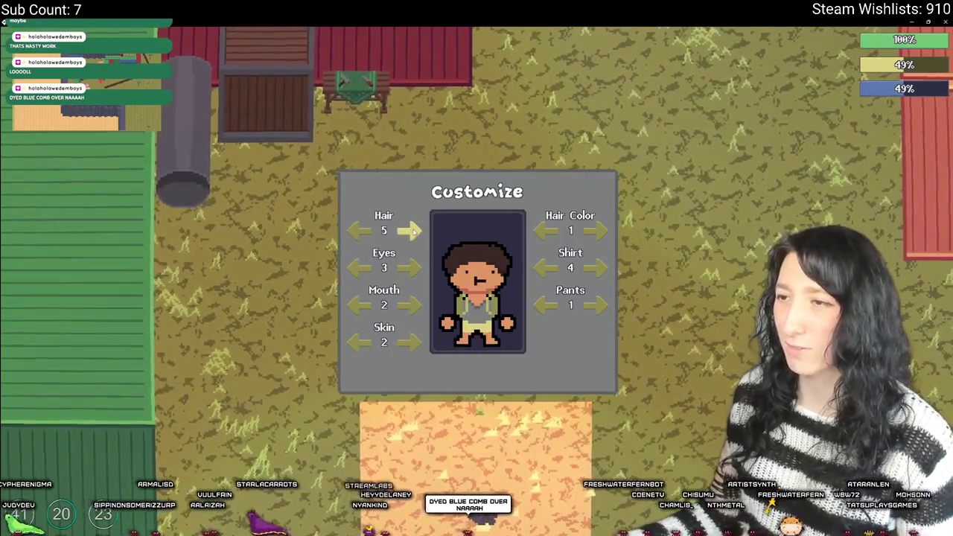
key("Escape")
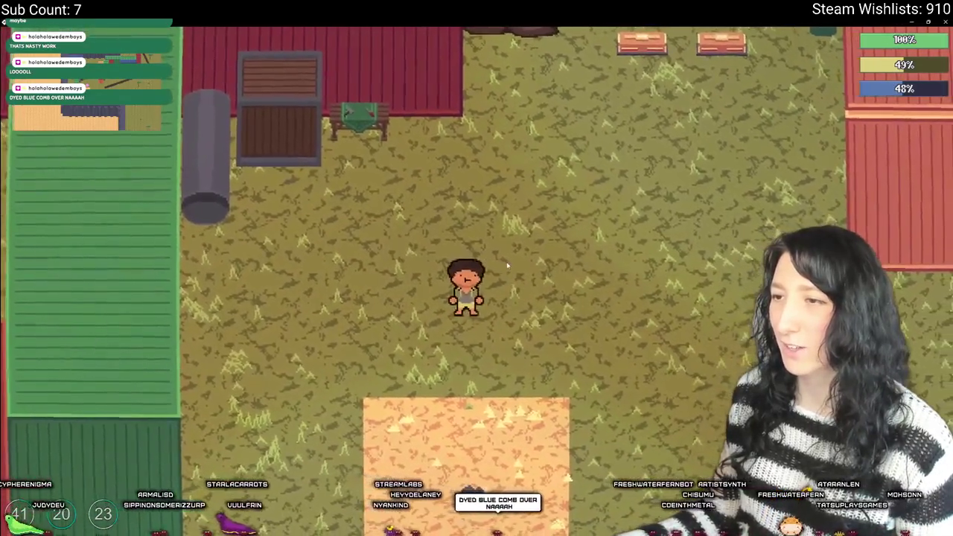
key("Tab")
key("Tab")
key("e")
left_click(410, 231)
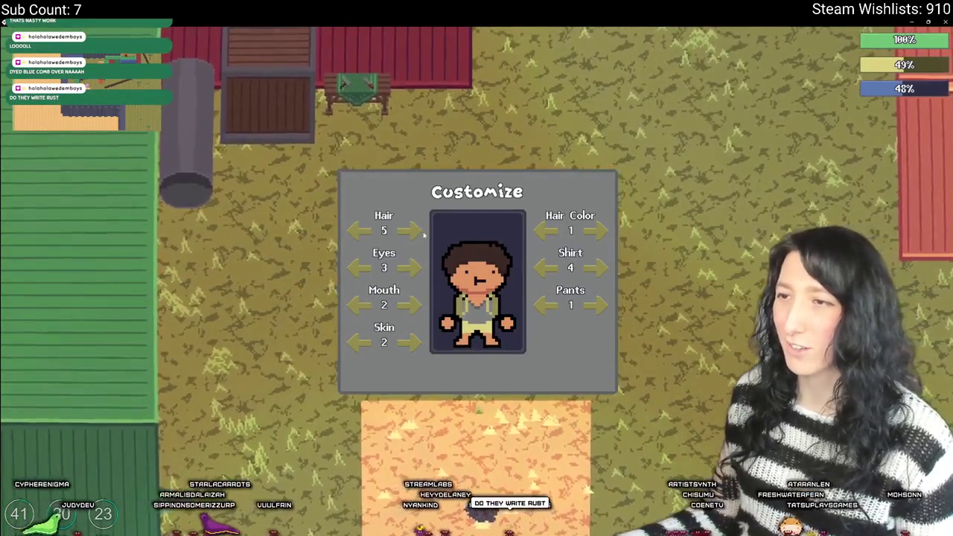
left_click(410, 230)
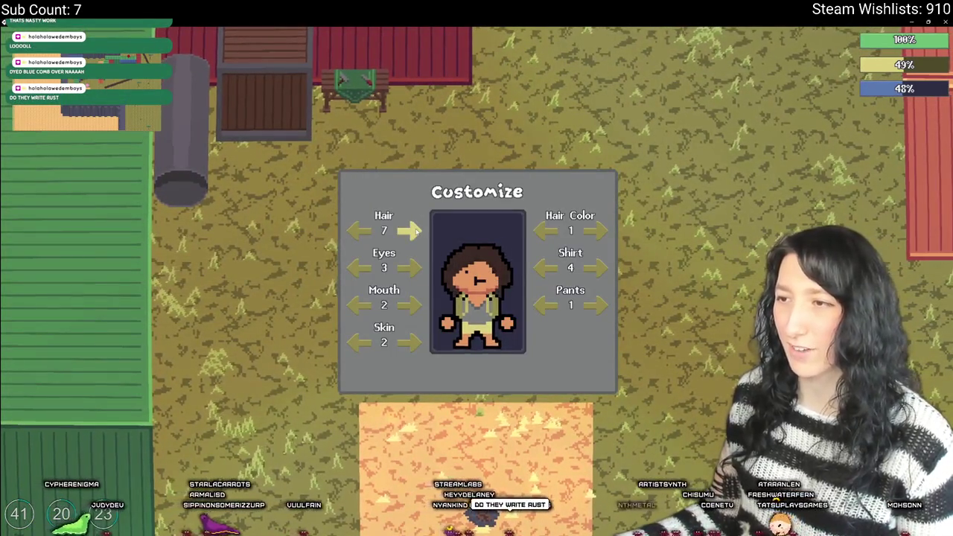
left_click(589, 232)
left_click(589, 232)
left_click(589, 232)
- Cycle the hair colour through the palette to settle on pink, colour 6
left_click(549, 233)
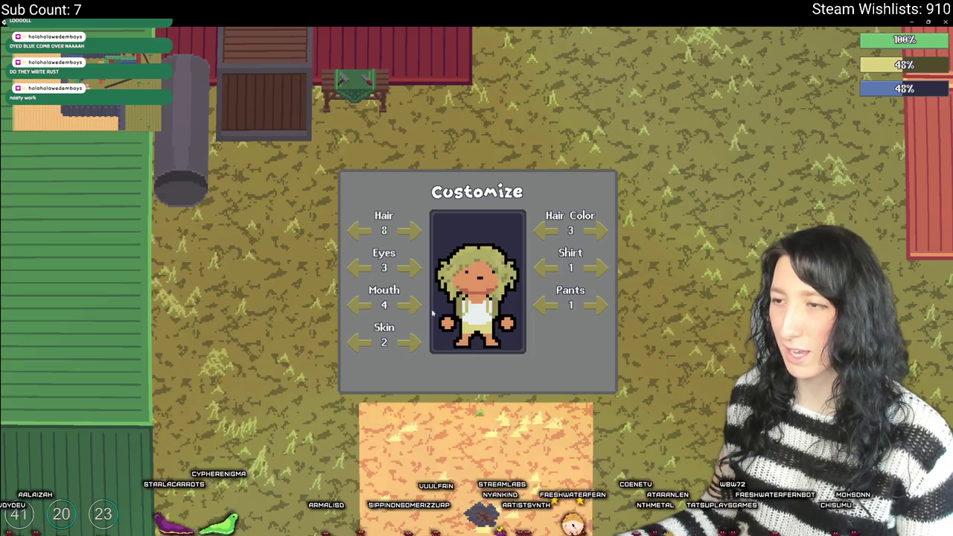
left_click(548, 231)
left_click(549, 232)
left_click(548, 231)
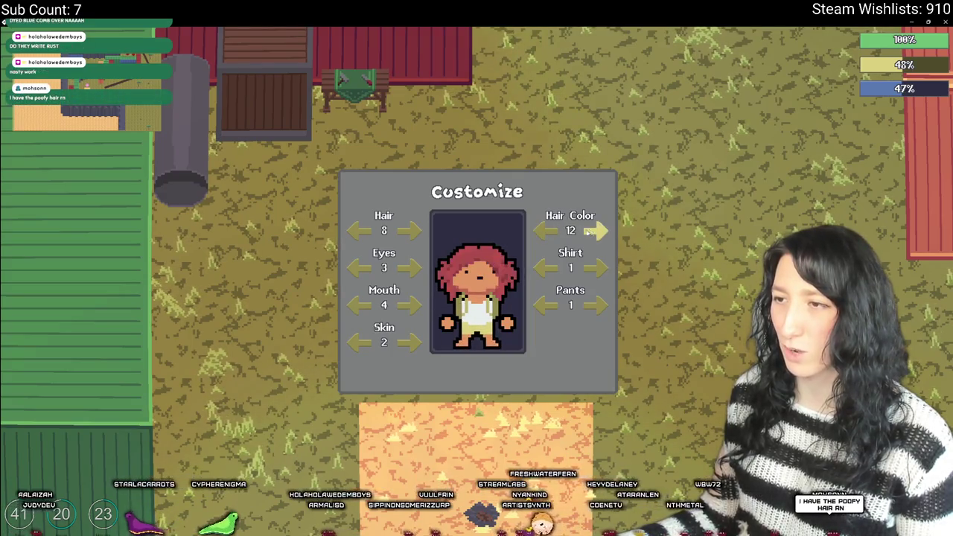
left_click(548, 231)
left_click(550, 232)
left_click(551, 232)
left_click(551, 233)
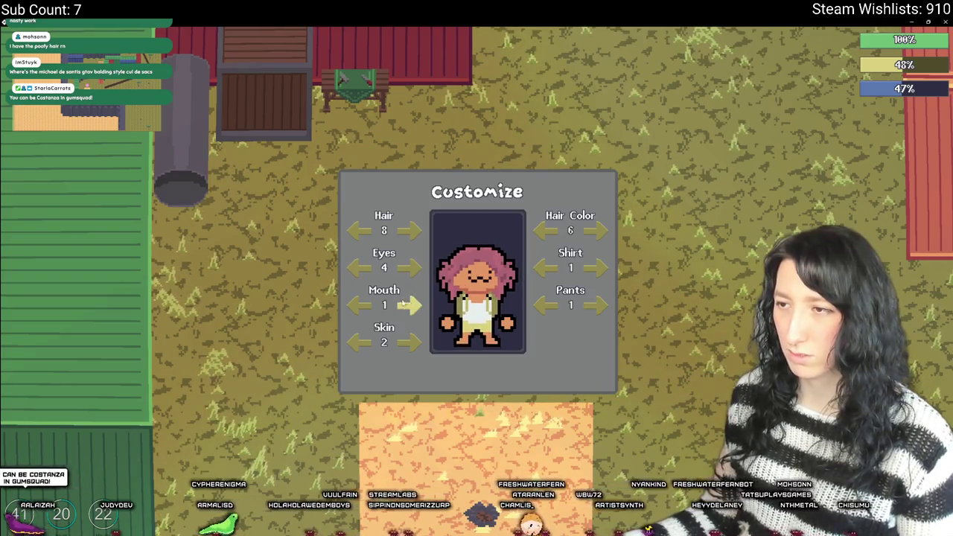
- Switch to the red shirt 3 and trousers style 3, then close Customize
left_click(601, 268)
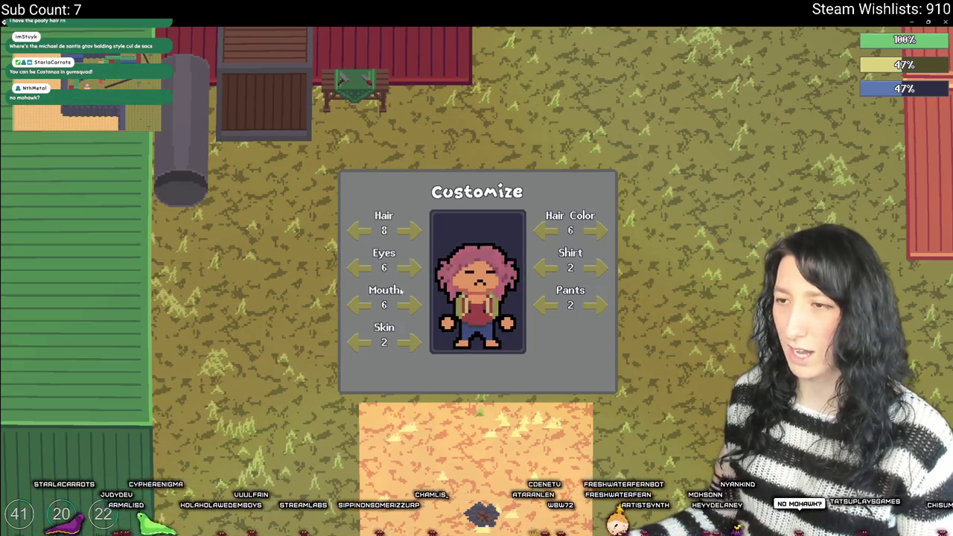
key("Tab")
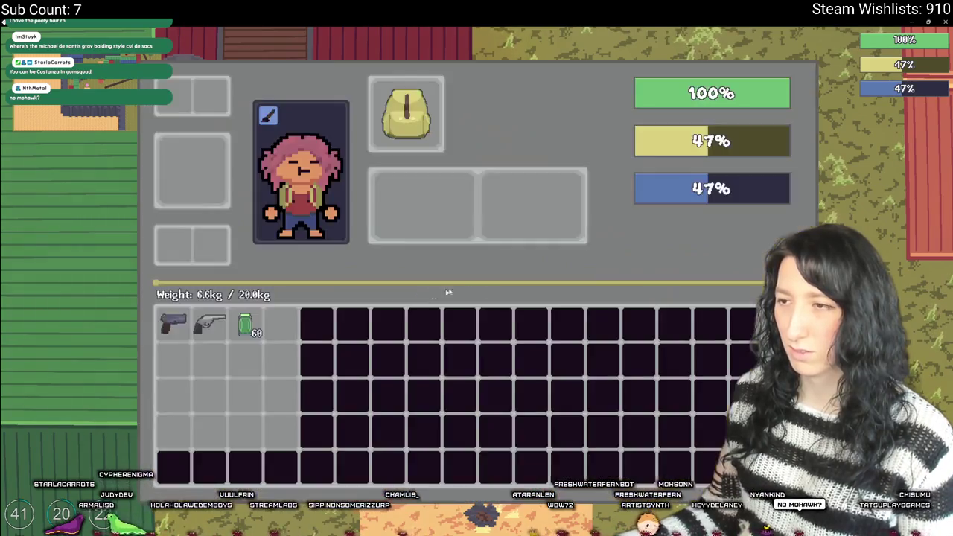
key("Tab")
key("Tab")
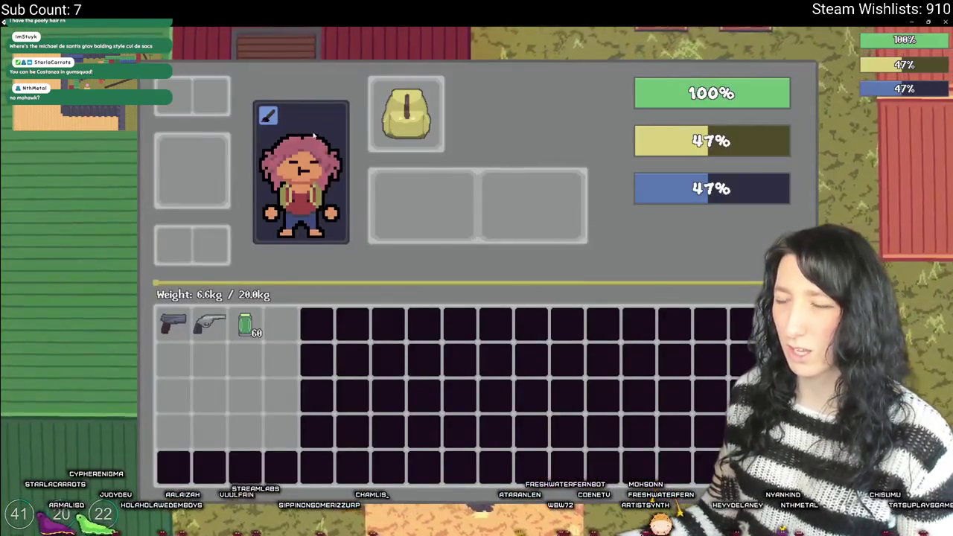
left_click(268, 116)
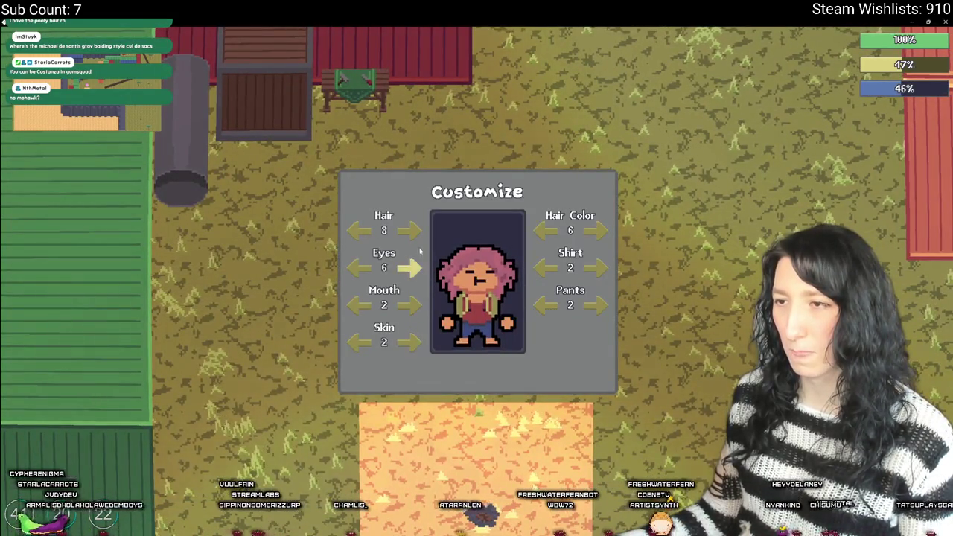
left_click(594, 305)
left_click(547, 307)
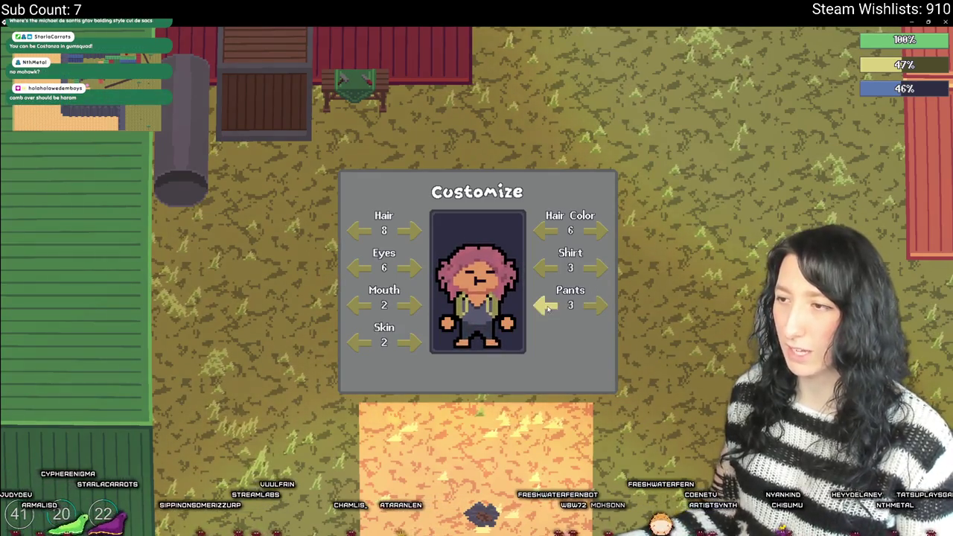
key("Escape")
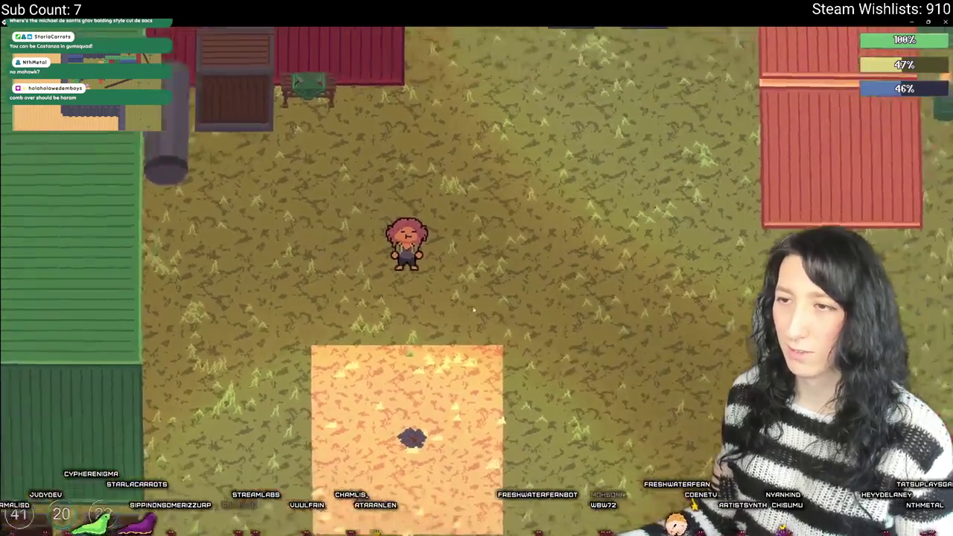
- Equip the pistol and walk across the yard up to the red containers
key("Tab")
key("1")
key("Tab")
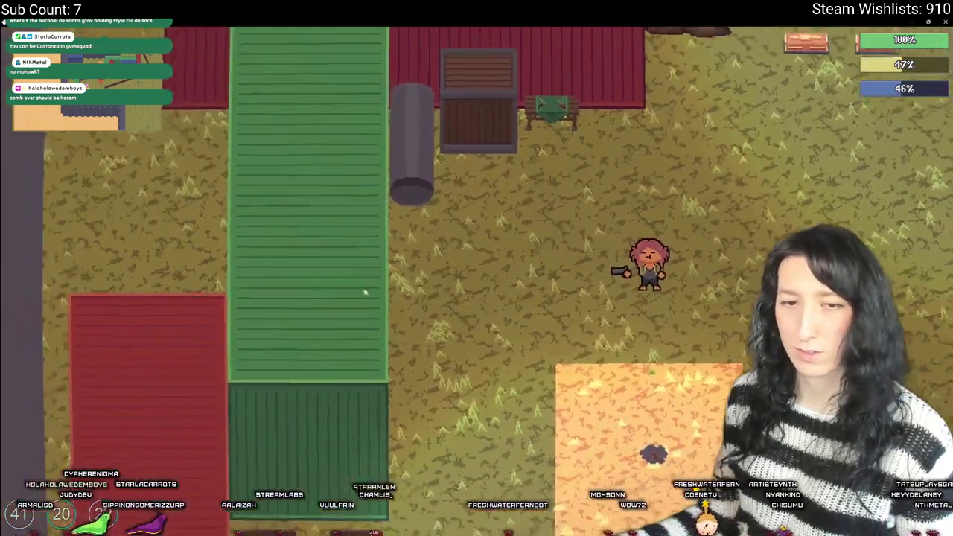
key("a")
key("d")
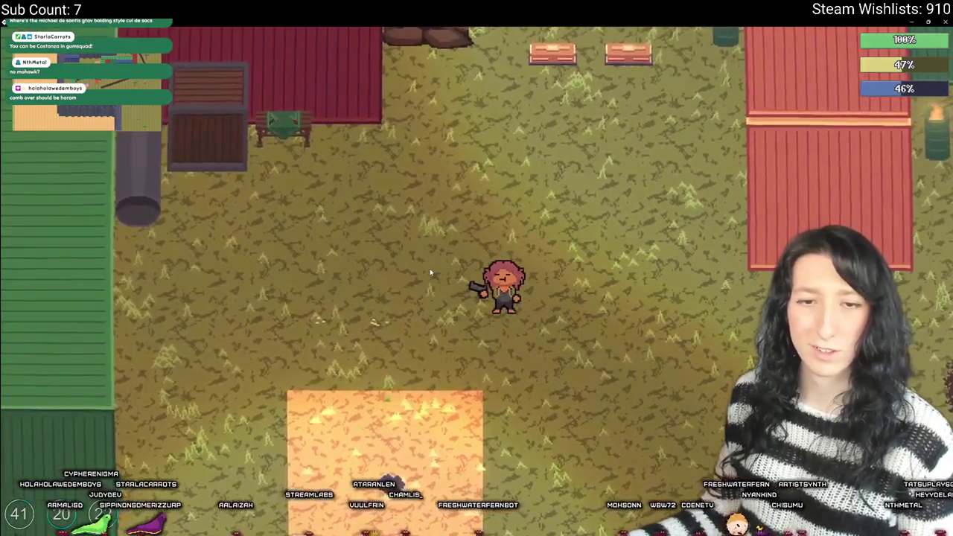
key("w")
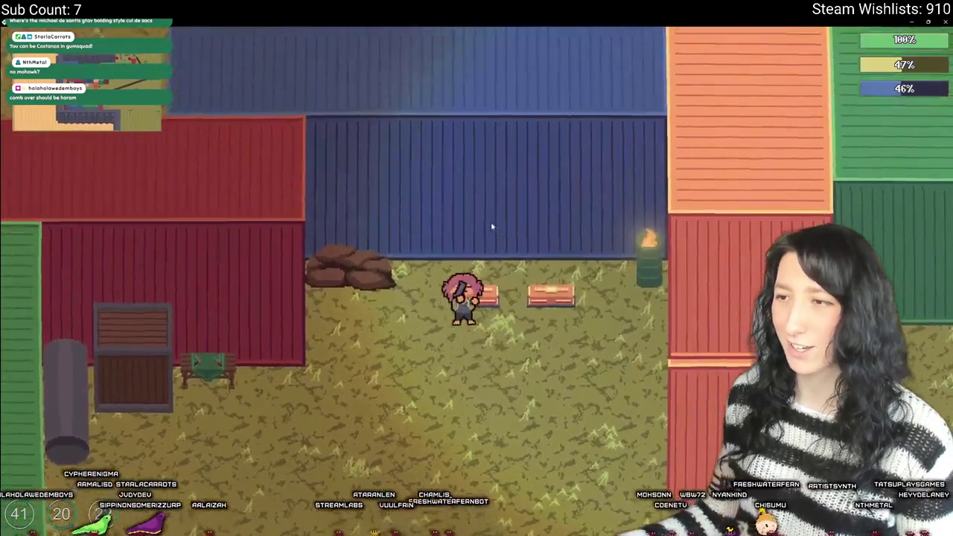
- Open the crates, equip the green backpack, and drop the Cloth Backpack on the ground
key("Tab")
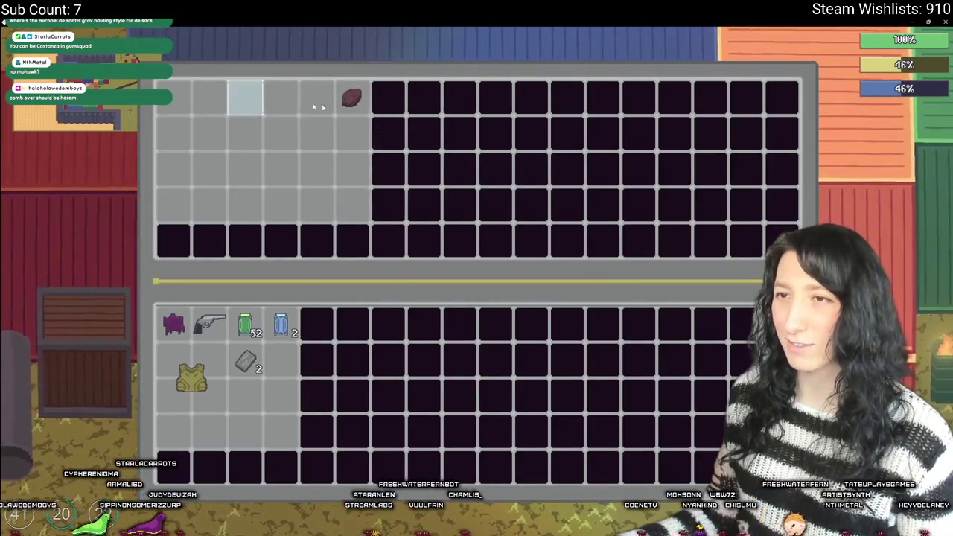
key("Tab")
key("Tab")
key("Tab")
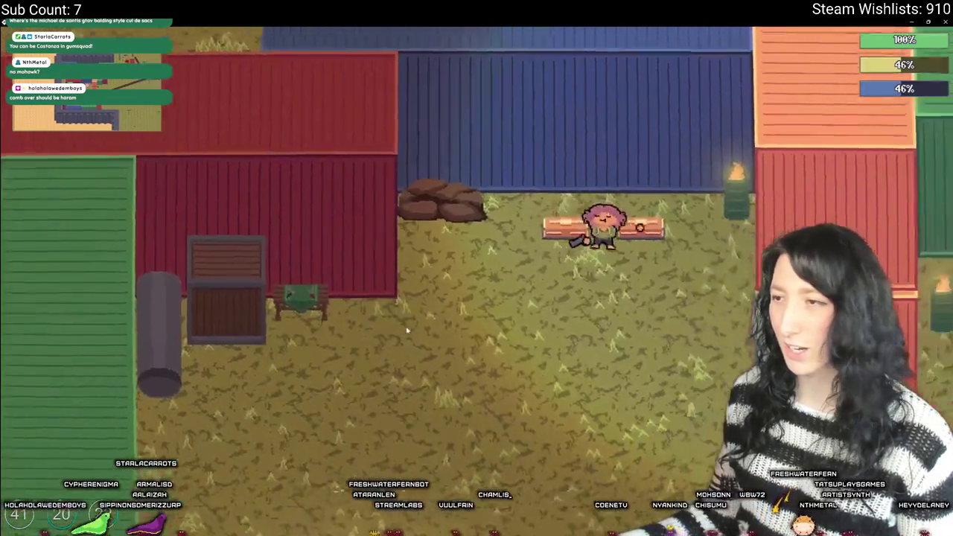
key("Tab")
key("Tab")
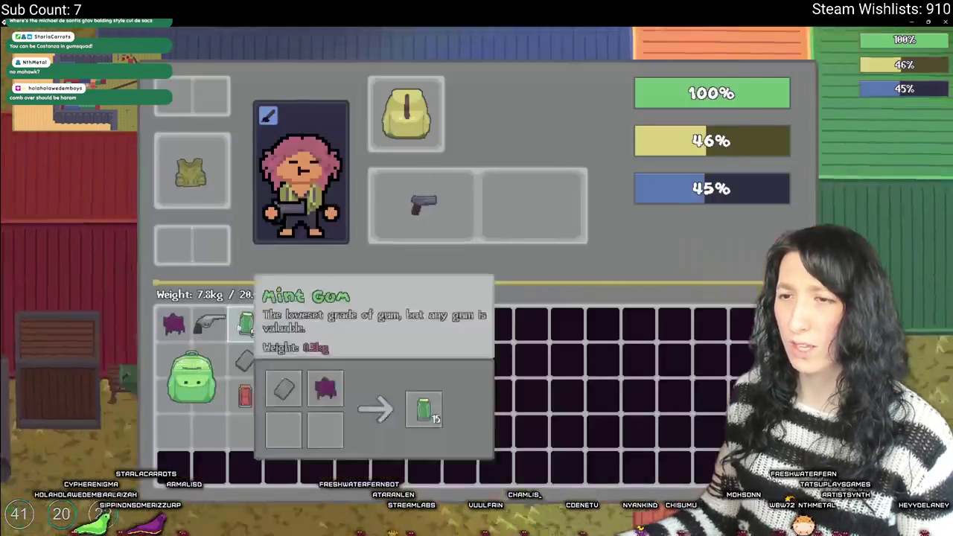
key("Tab")
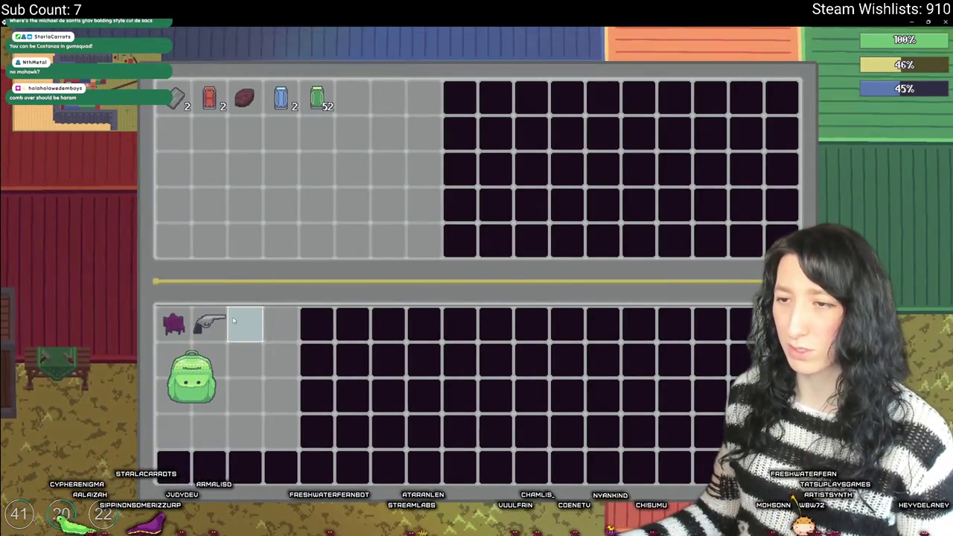
key("Tab")
key("Tab")
left_click_drag(191, 372, 530, 208)
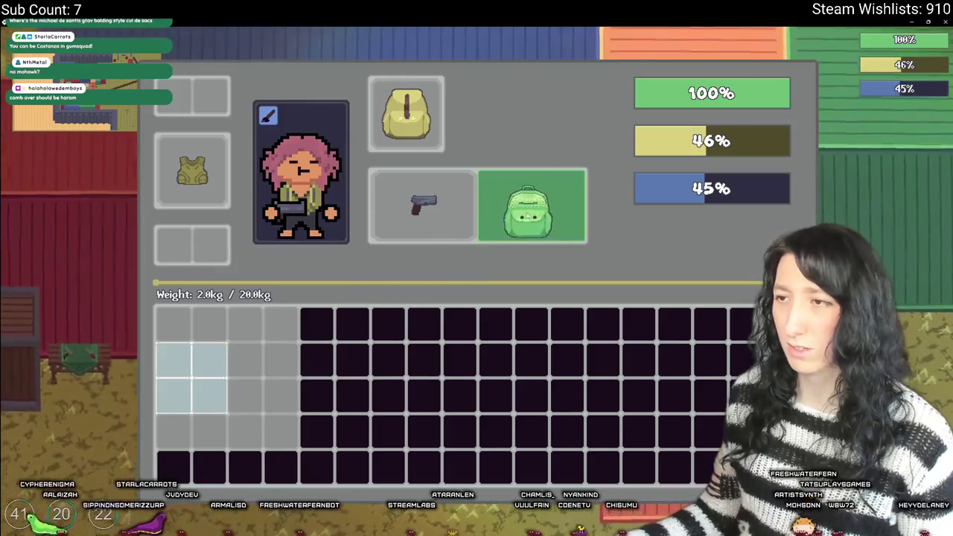
right_click(415, 128)
left_click(531, 206)
key("Tab")
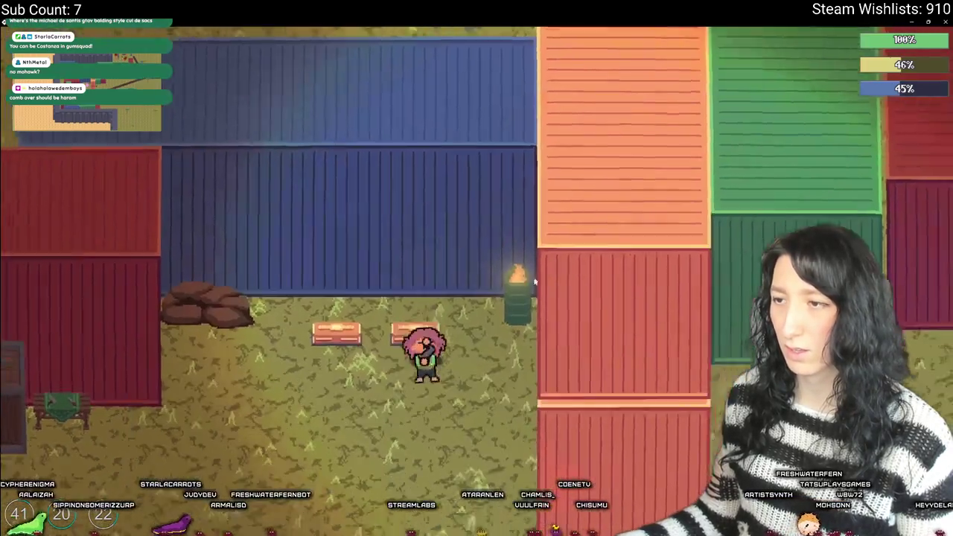
- Cross the yard to the orange plot and set the respawn point there
key("s")
key("a")
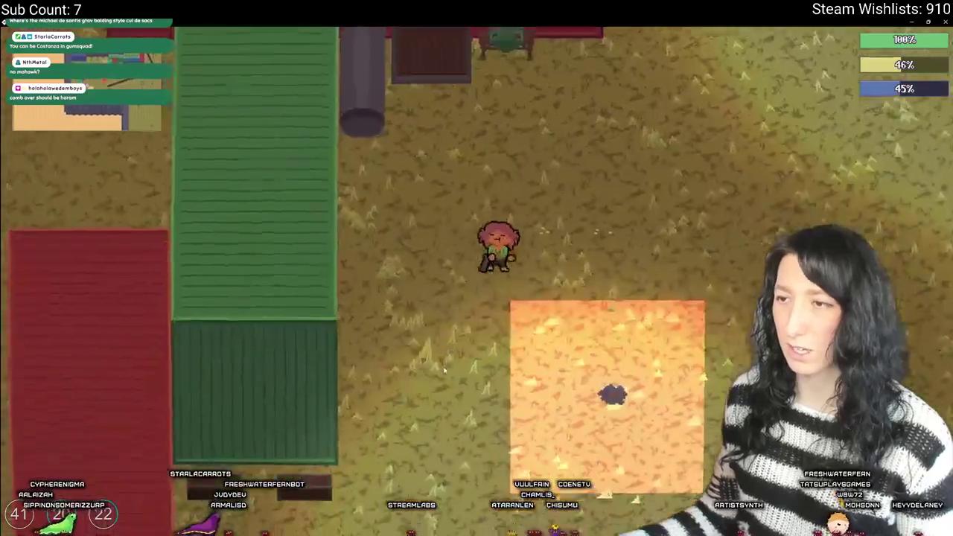
key("s")
key("d")
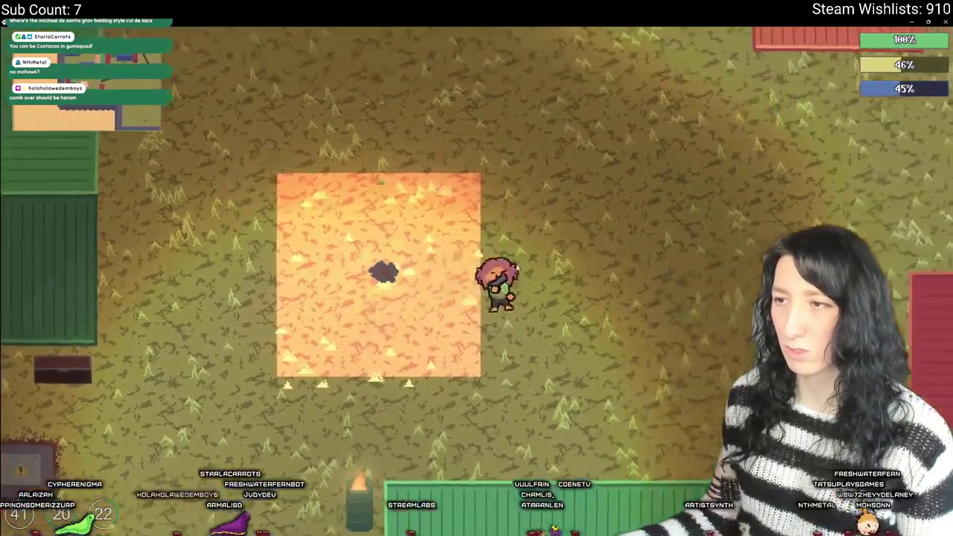
key("a")
key("e")
- Follow the diagonal dirt road north, then walk right along the road
key("d")
key("w")
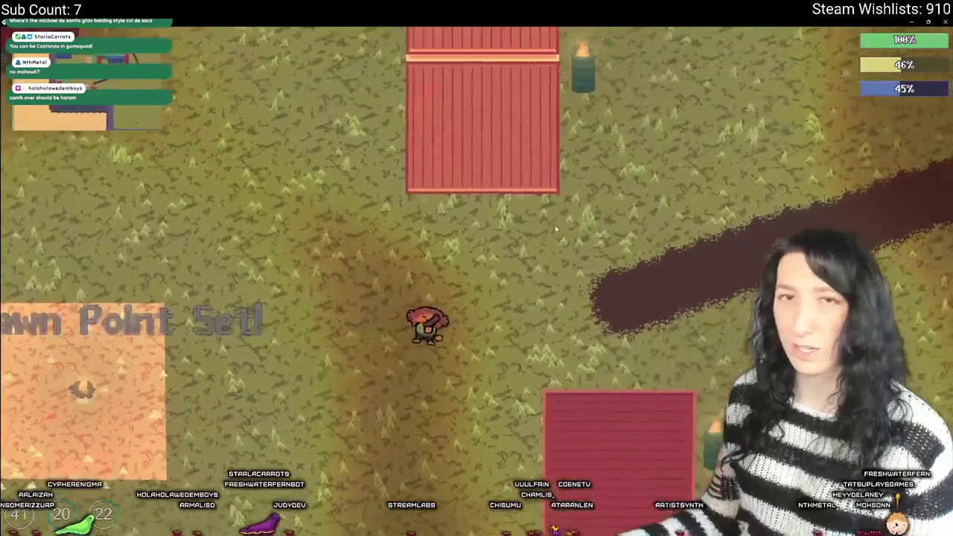
key("d")
key("w")
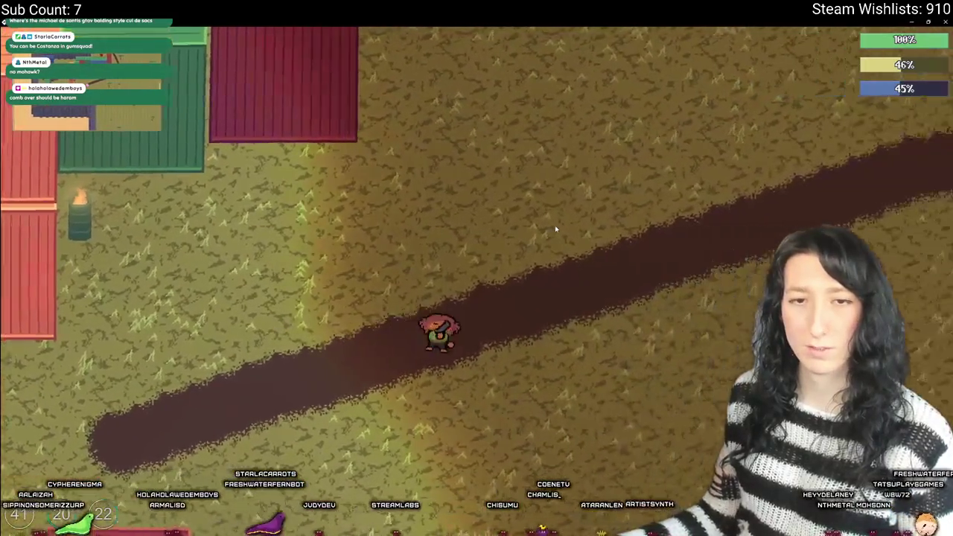
key("w")
key("d")
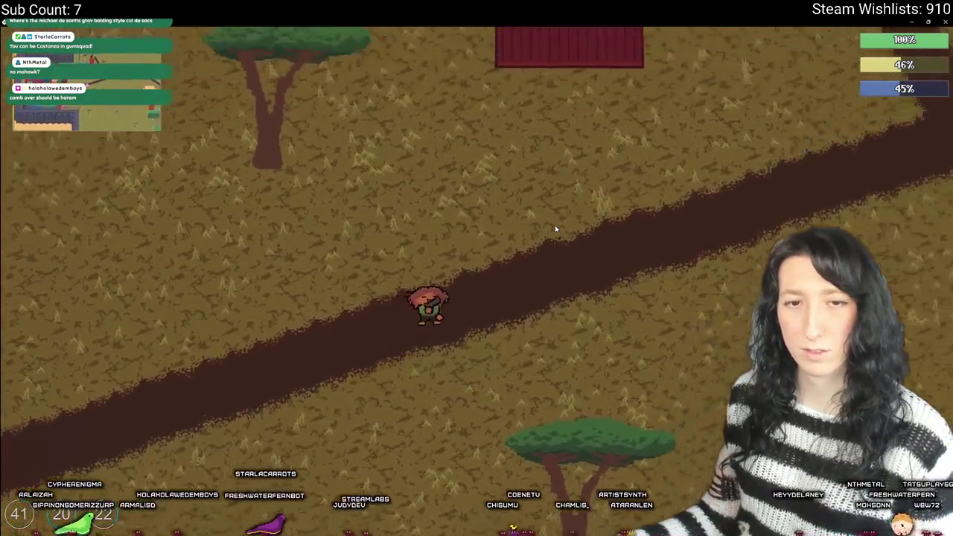
key("d")
key("w")
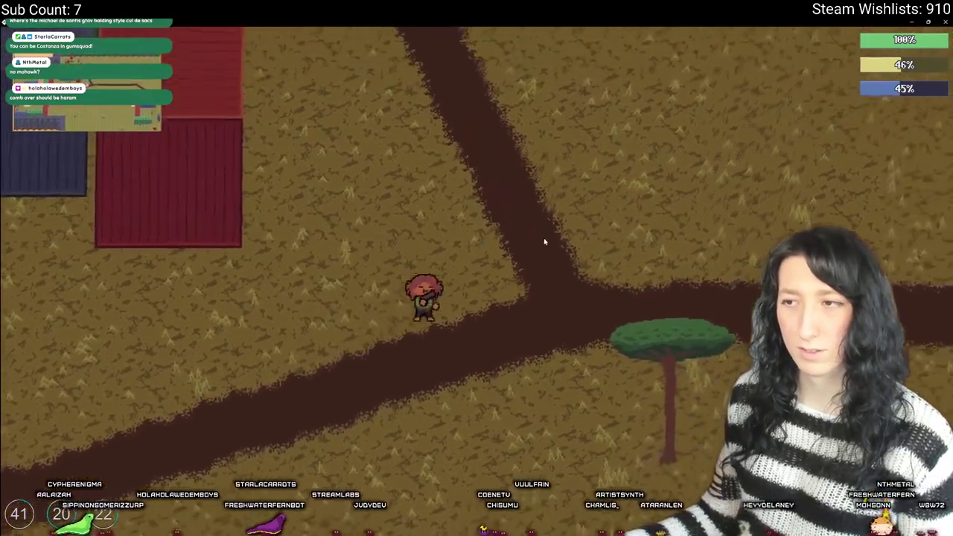
key("d")
key("s")
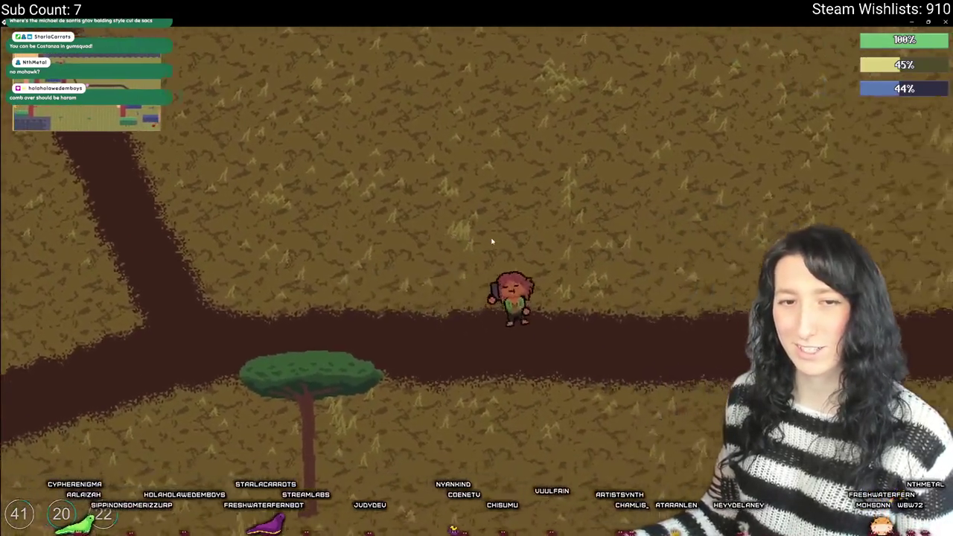
- From the inventory, reopen character customization and cycle the hair back to a short cut
key("Tab")
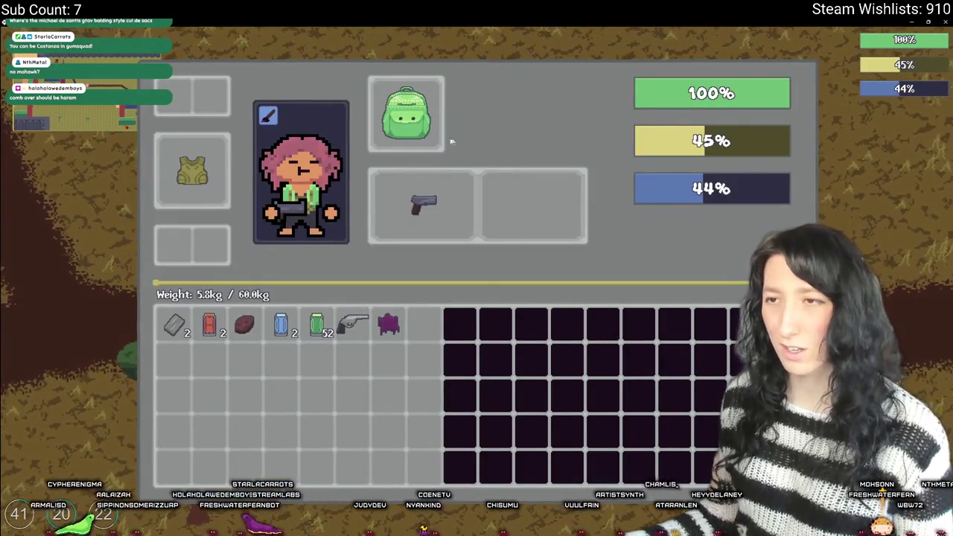
left_click(268, 115)
left_click(361, 231)
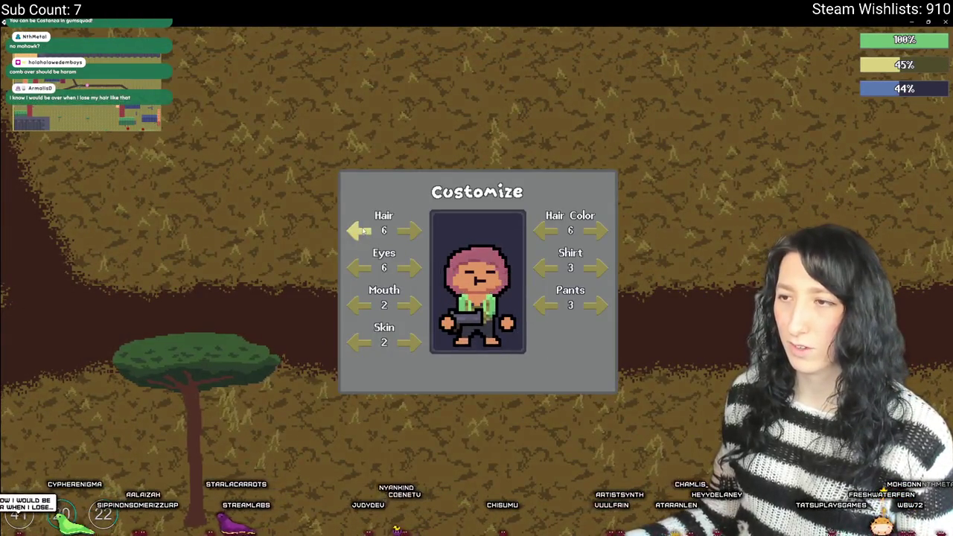
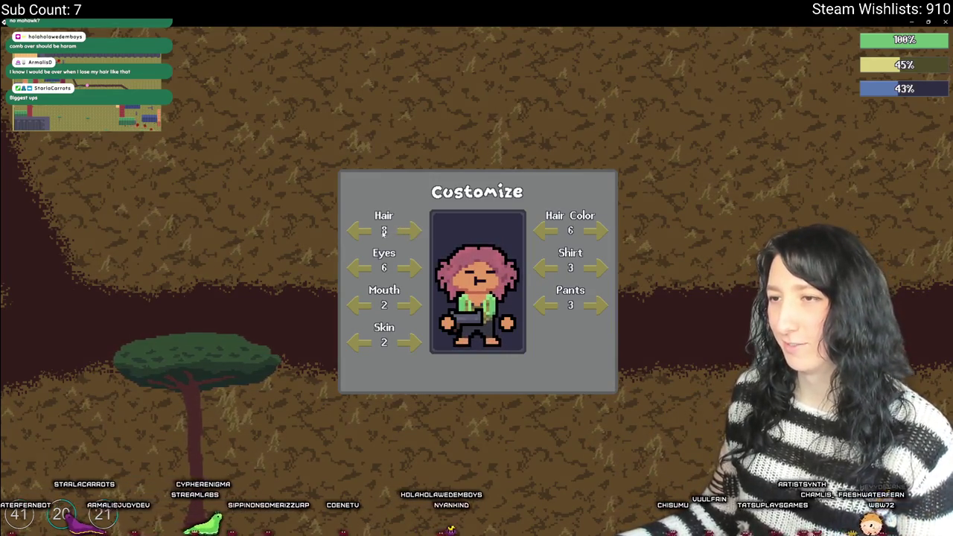
- Close the character customizer, walk onto the pink floor, and switch to the GameMaker editor
key("e")
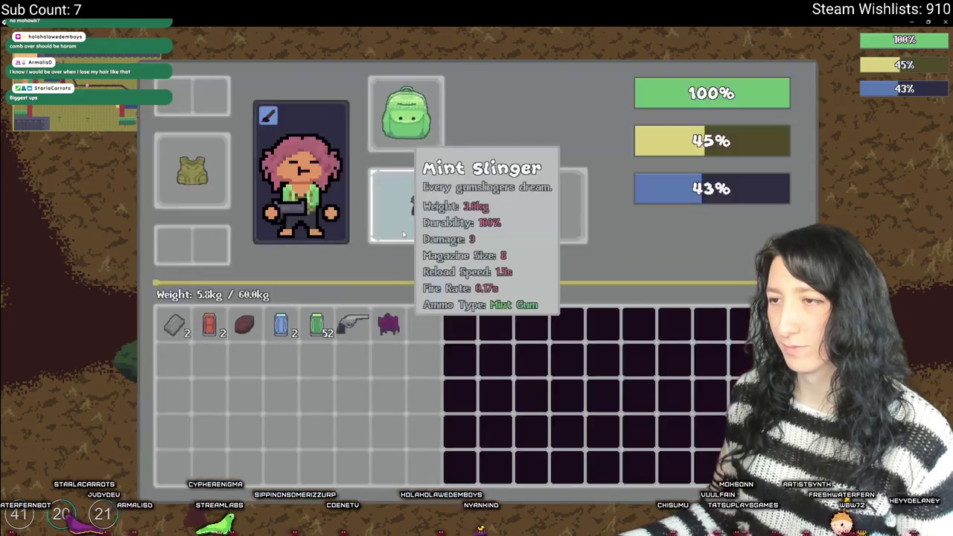
key("e")
key("d")
key("d")
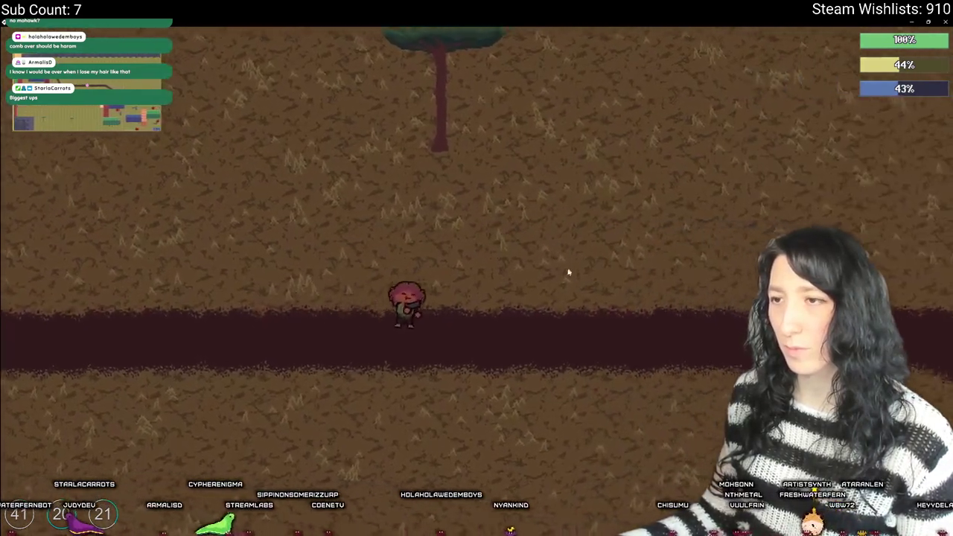
key("w")
key("s")
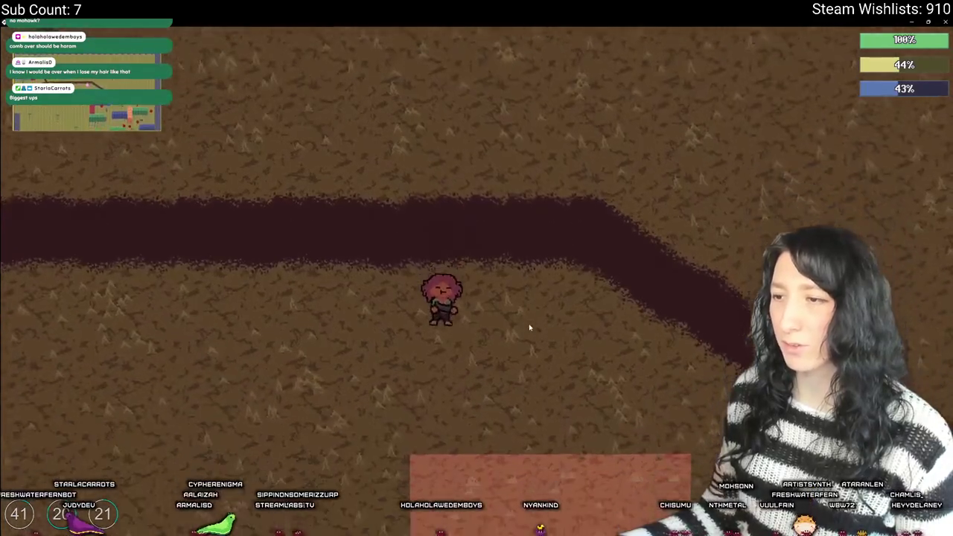
key("alt+Tab")
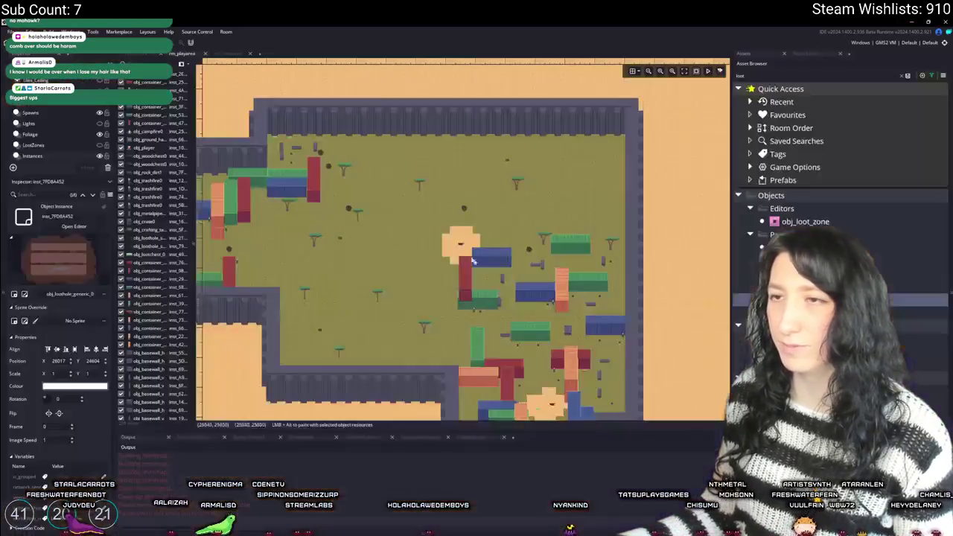
- Select the Tiles_Transition layer, view its tile palette zoomed on the sand area, then return to the game
scroll(451, 265, "up", 3)
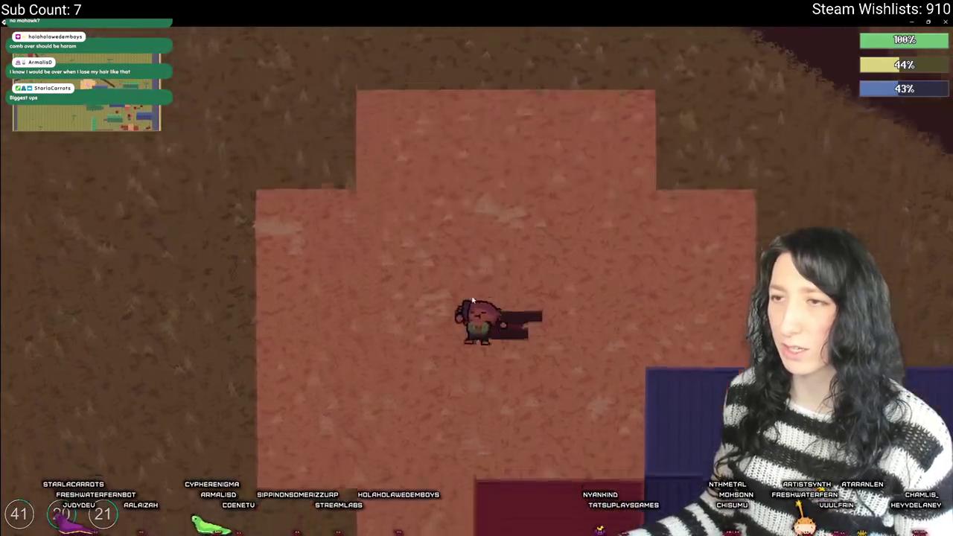
key("alt+Tab")
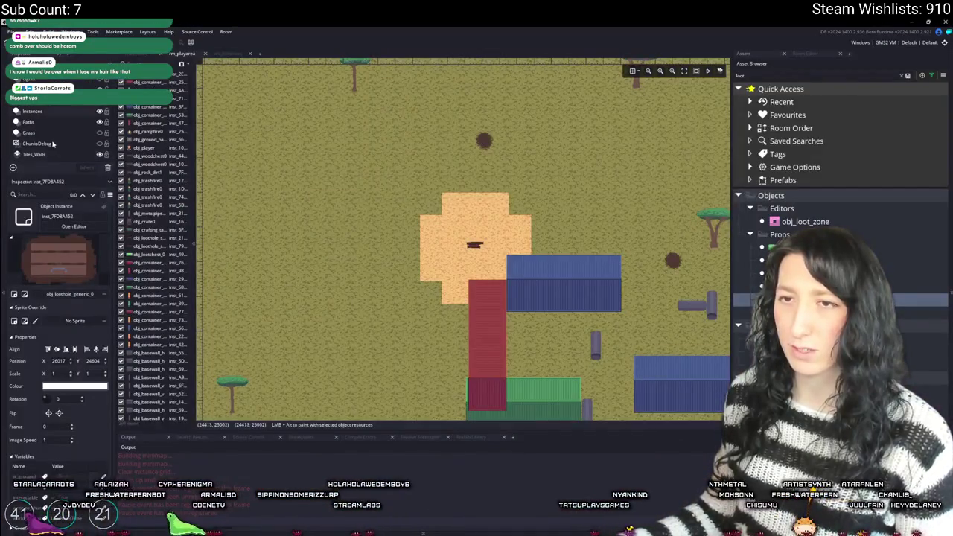
left_click(54, 133)
left_click(44, 135)
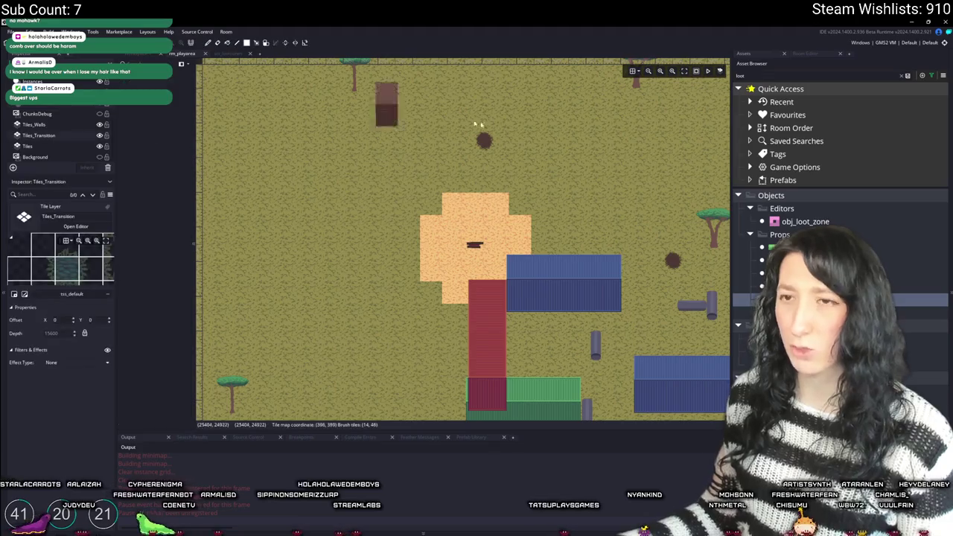
left_click(812, 53)
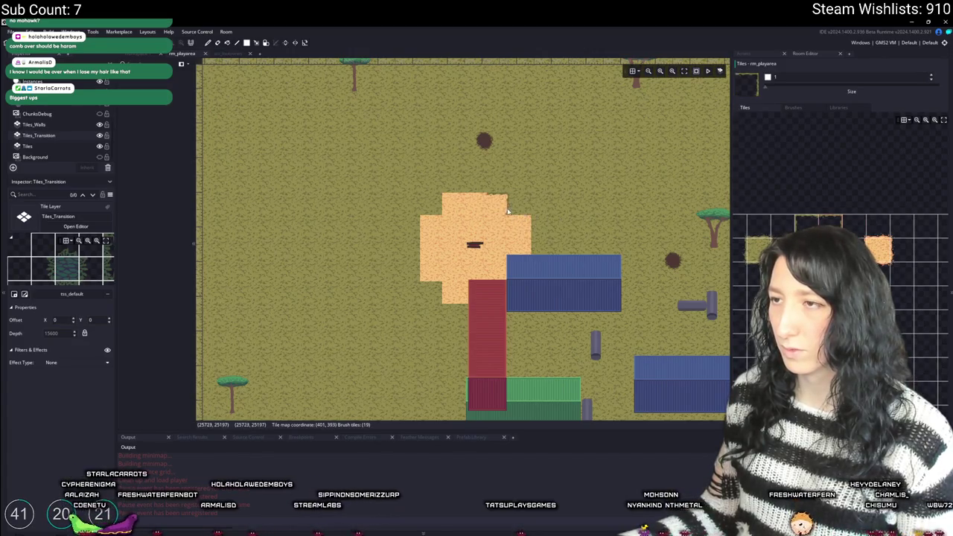
scroll(480, 210, "up", 2)
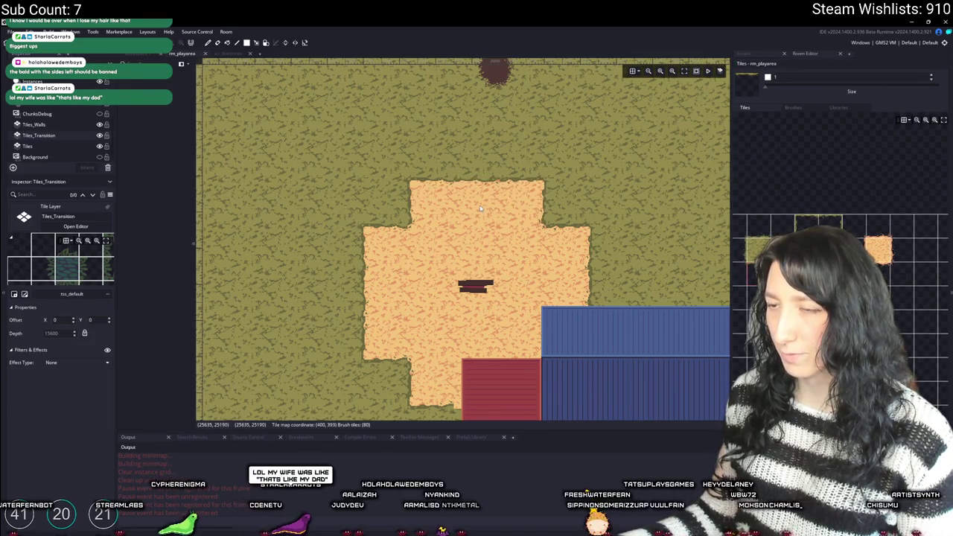
key("alt+Tab")
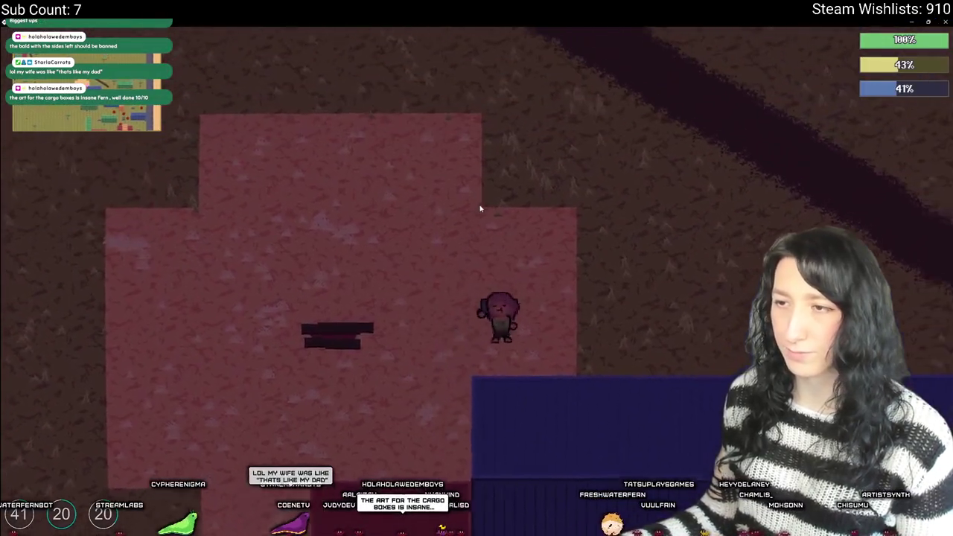
- Take the blue can and water bottle from storage, then drink the water and eat the meat
key("d")
key("a")
key("Tab")
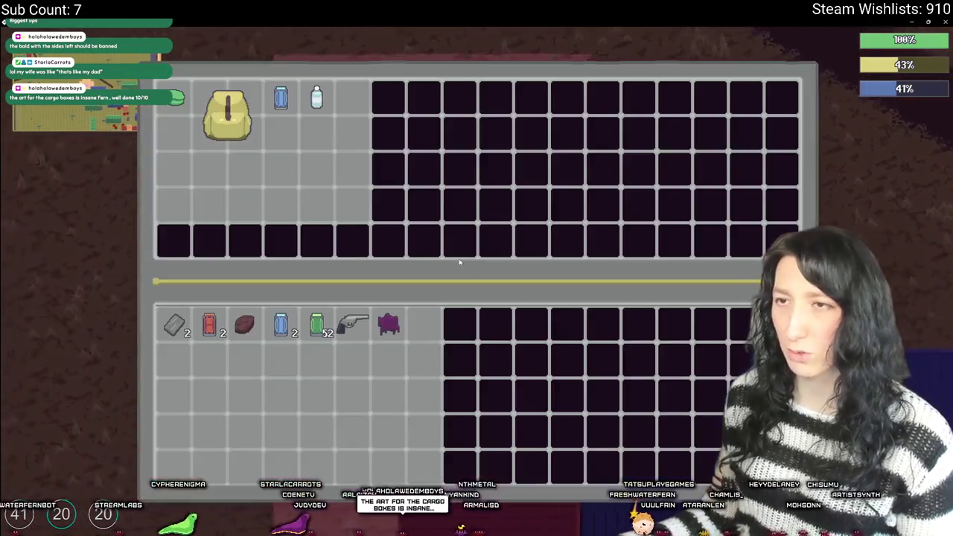
left_click(281, 100)
left_click(315, 101)
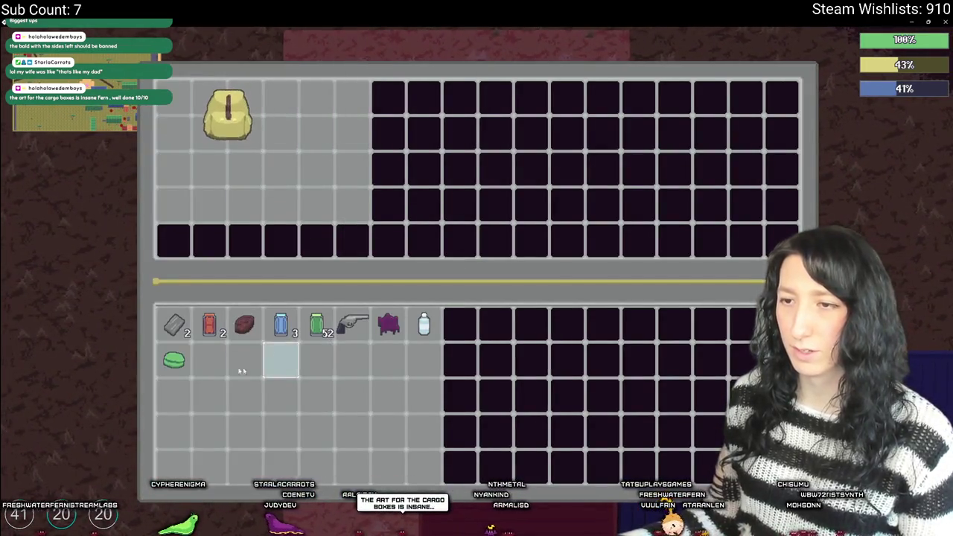
right_click(417, 329)
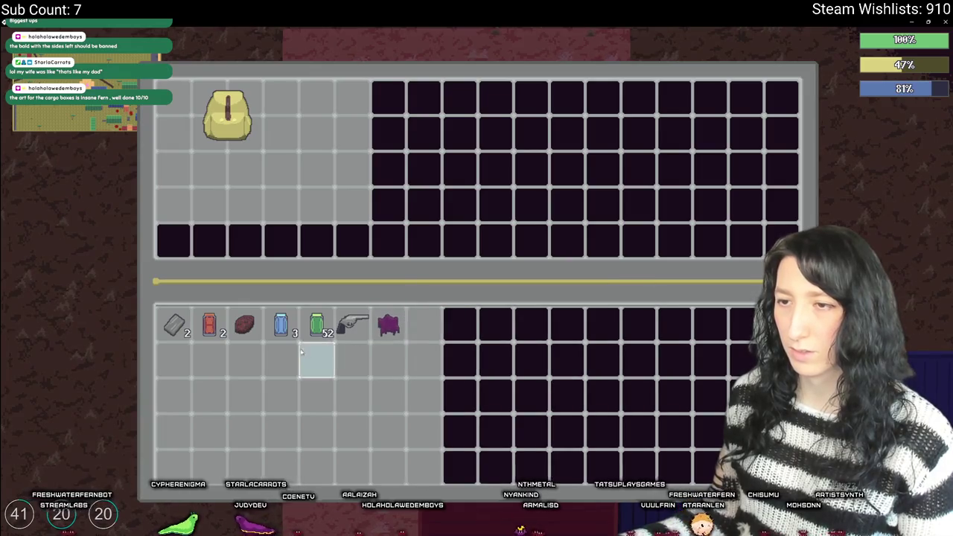
right_click(253, 326)
- Check the Audio settings in the pause menu, then resume play
key("Escape")
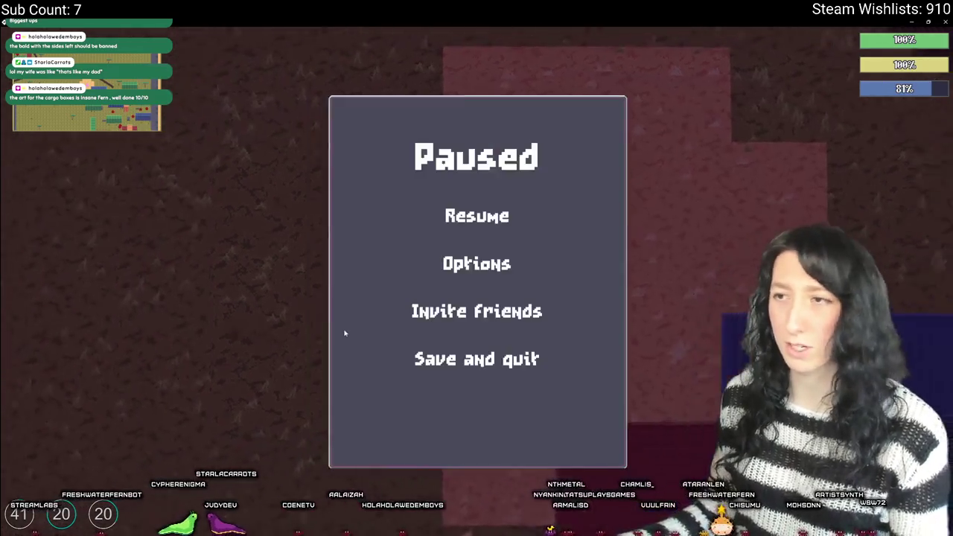
left_click(378, 261)
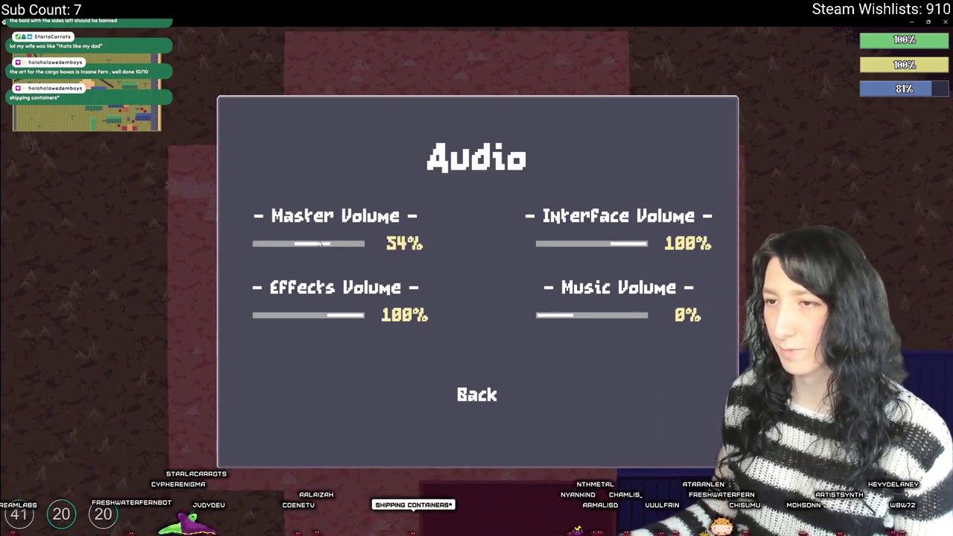
left_click(505, 393)
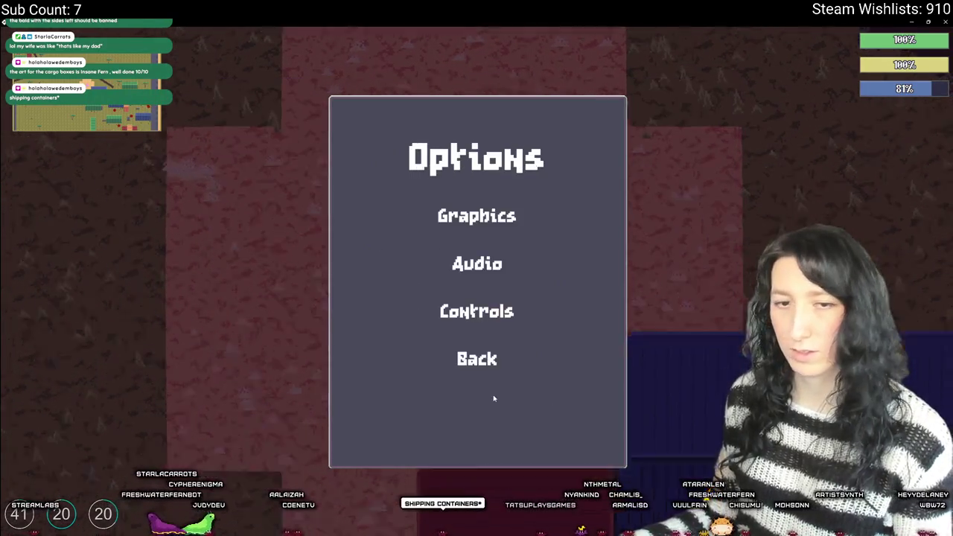
key("Escape")
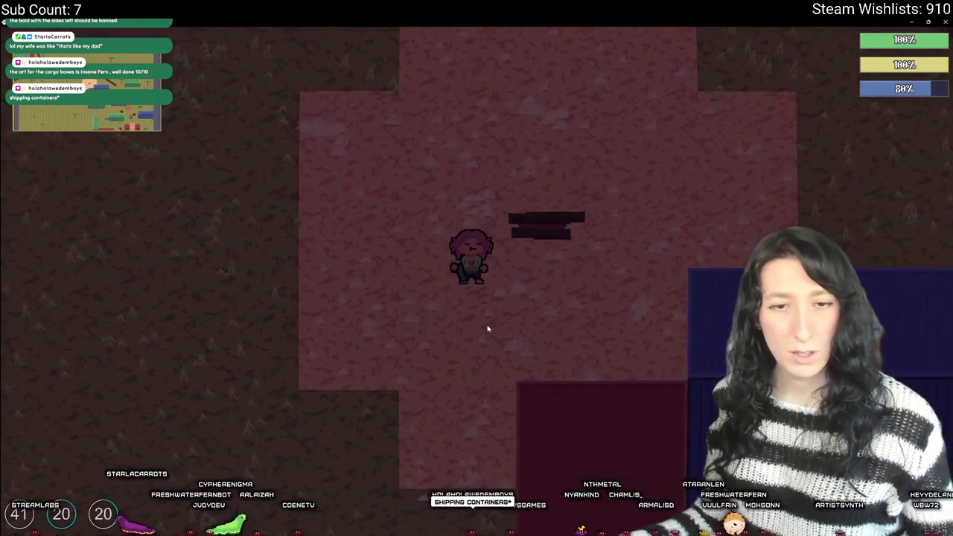
- Walk across the dark ground and take the gum and cans from the next container
key("a")
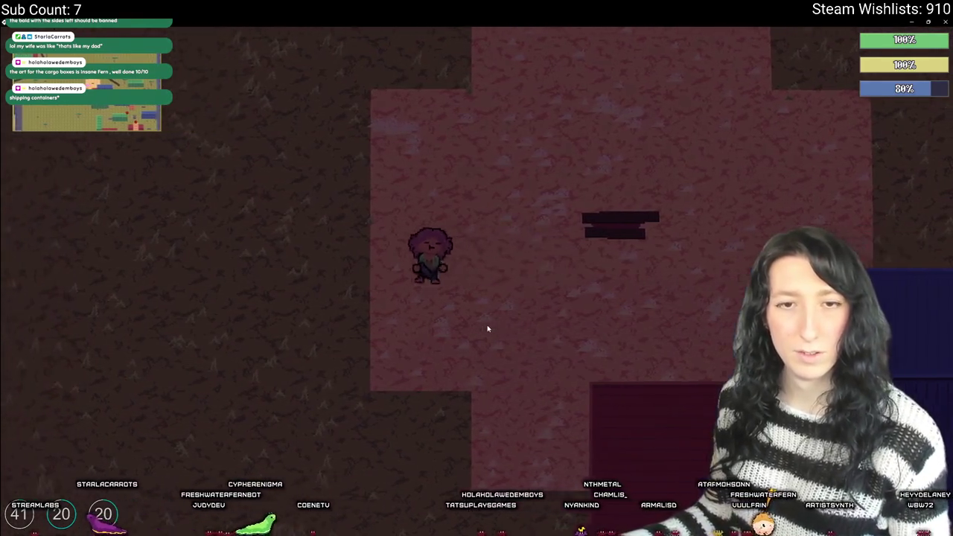
key("d")
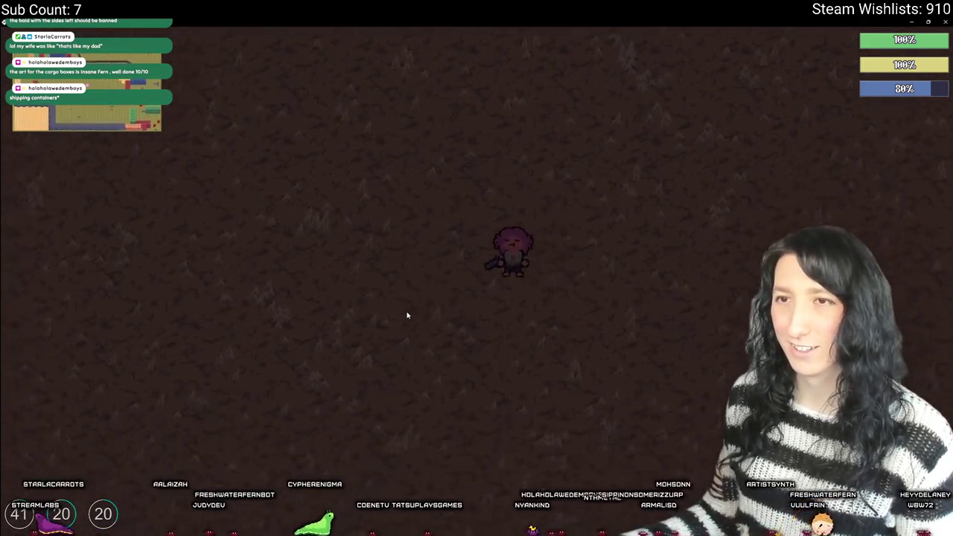
key("e")
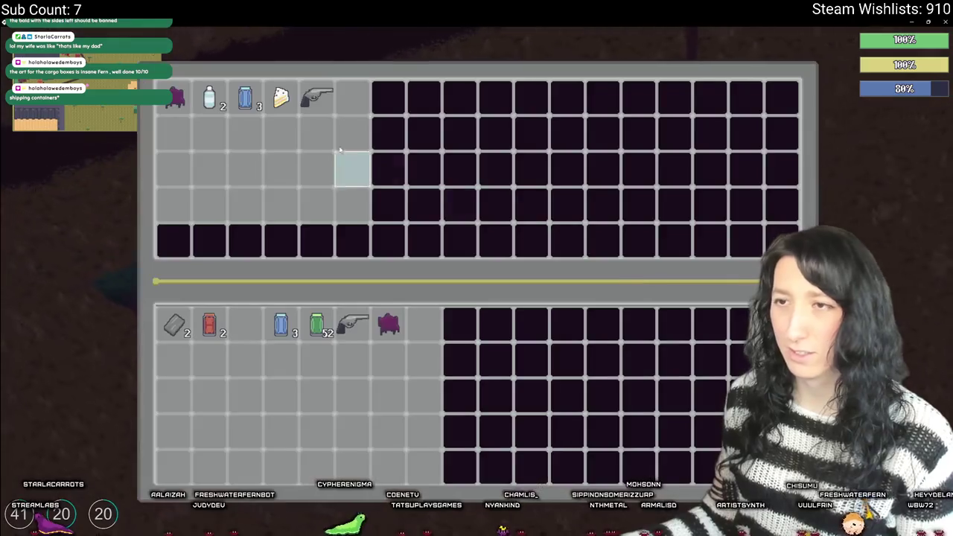
left_click(209, 97, "shift")
left_click(174, 97, "shift")
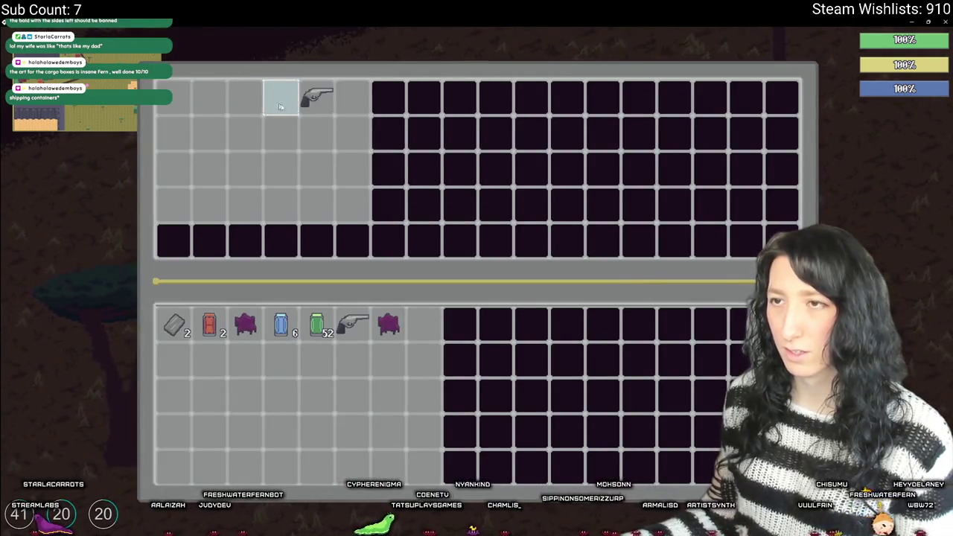
- Walk up and left toward the enemies, checking the inventory along the way
key("e")
key("w")
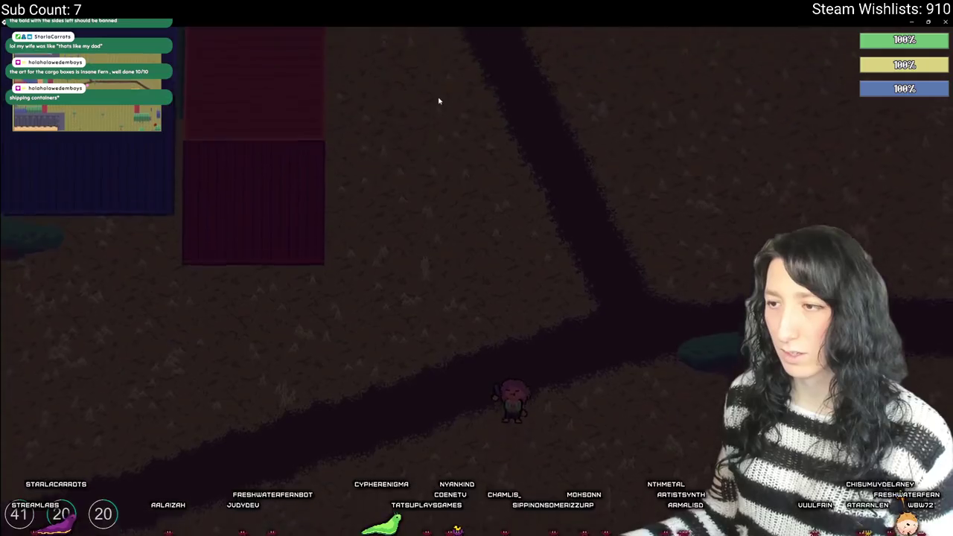
key("e")
key("e")
key("w")
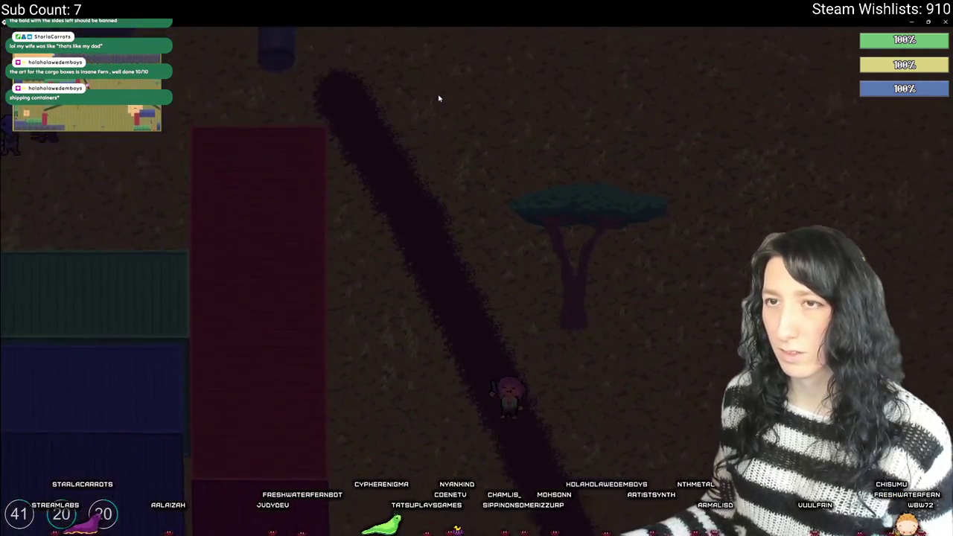
key("a")
key("e")
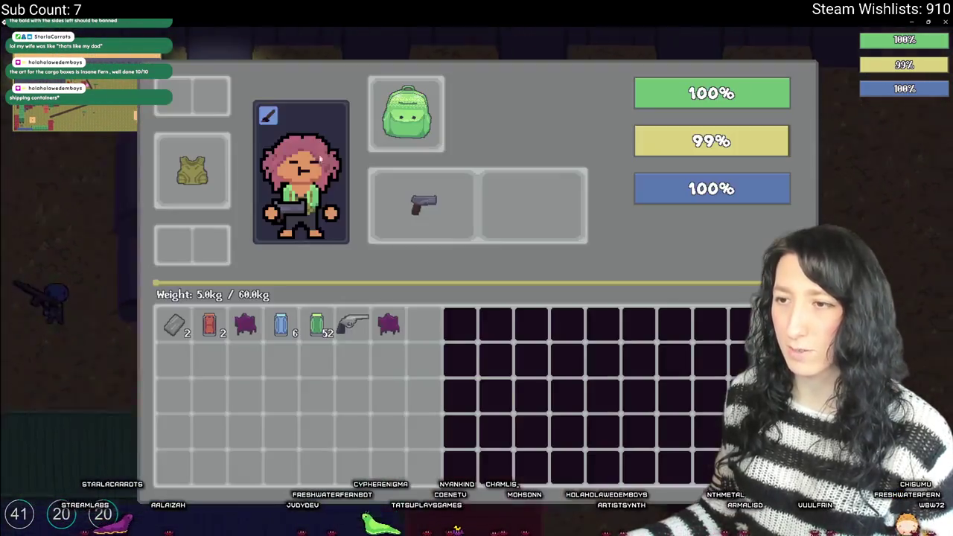
key("e")
key("w")
key("a")
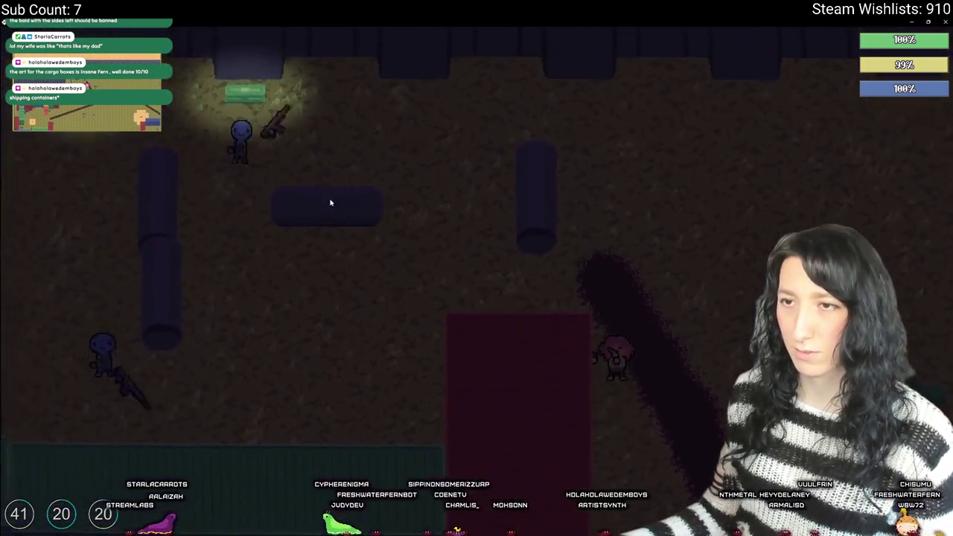
key("e")
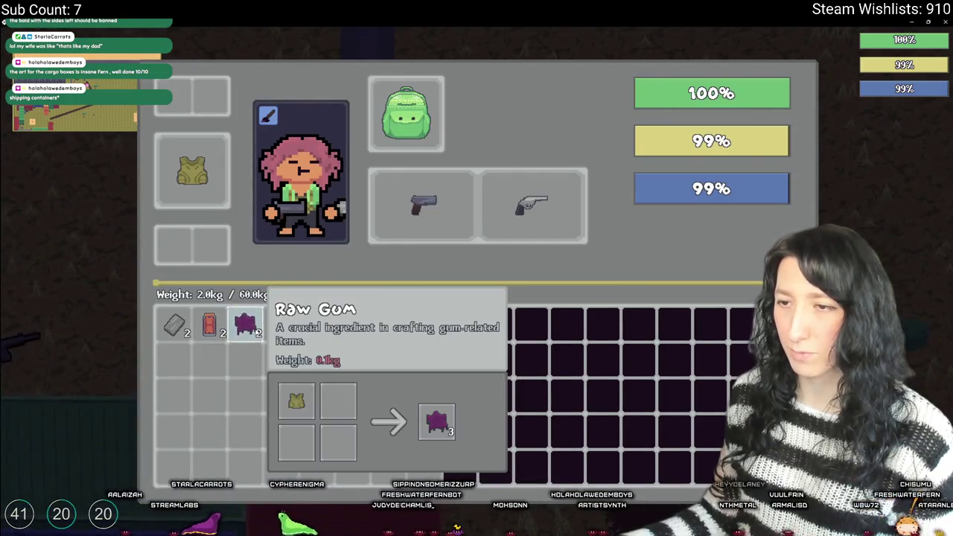
key("e")
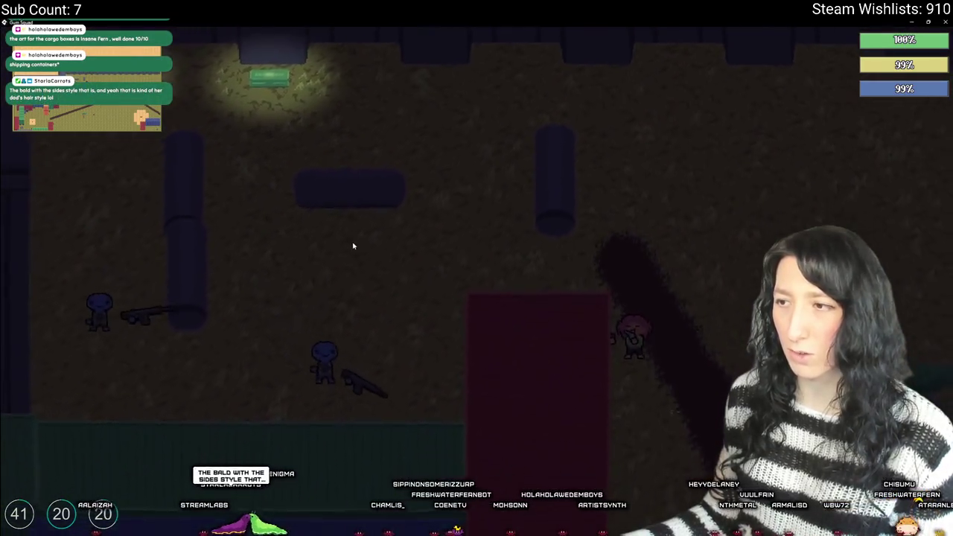
key("w")
key("a")
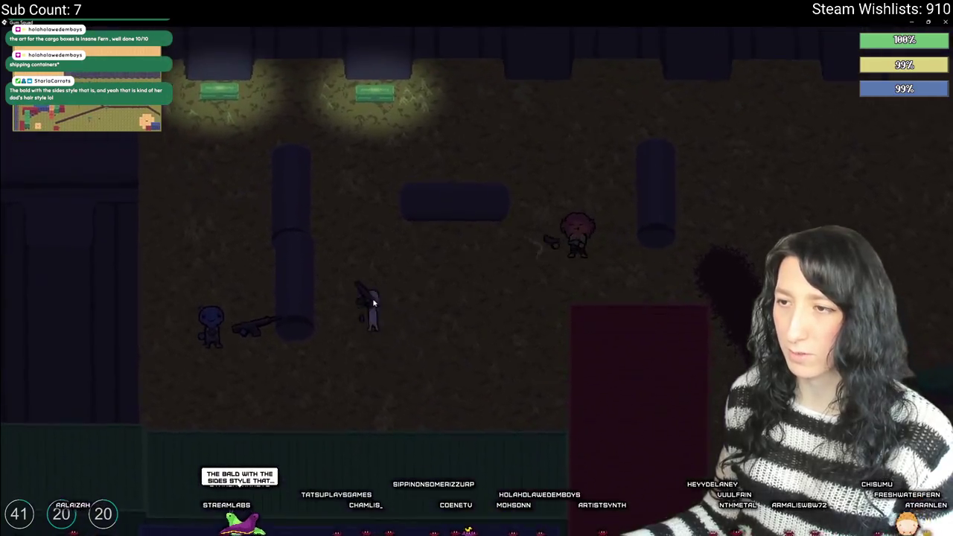
- Shoot the nearby enemies while moving into the lit room
left_click(373, 301)
key("d")
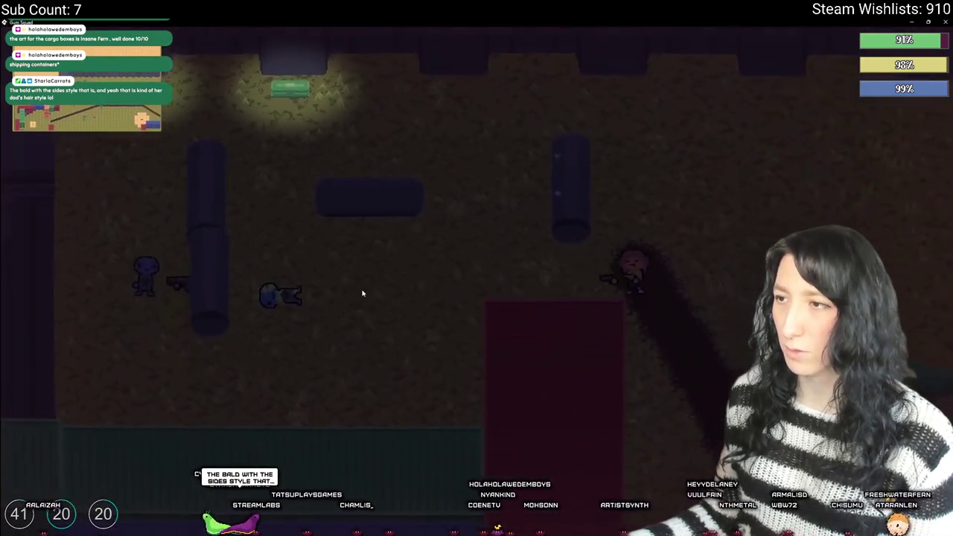
key("s")
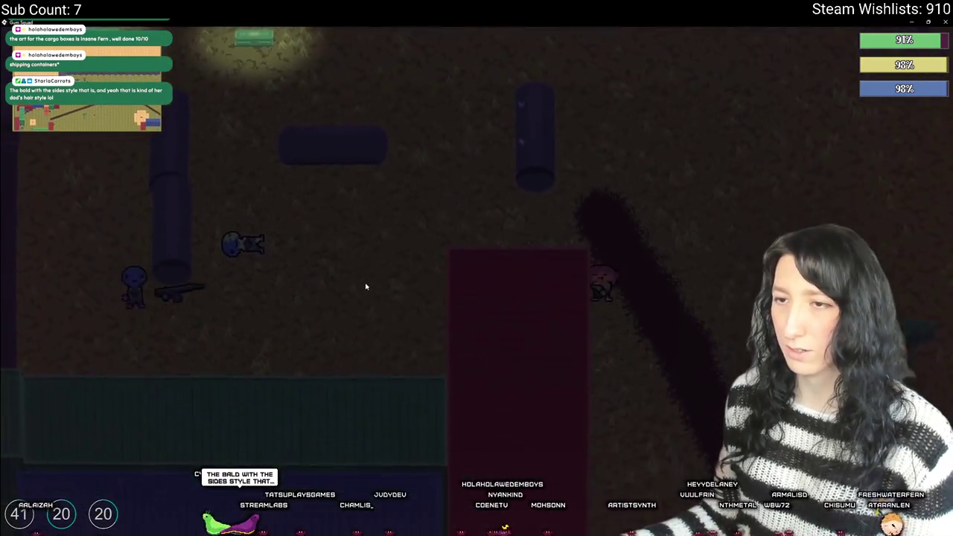
key("w")
key("a")
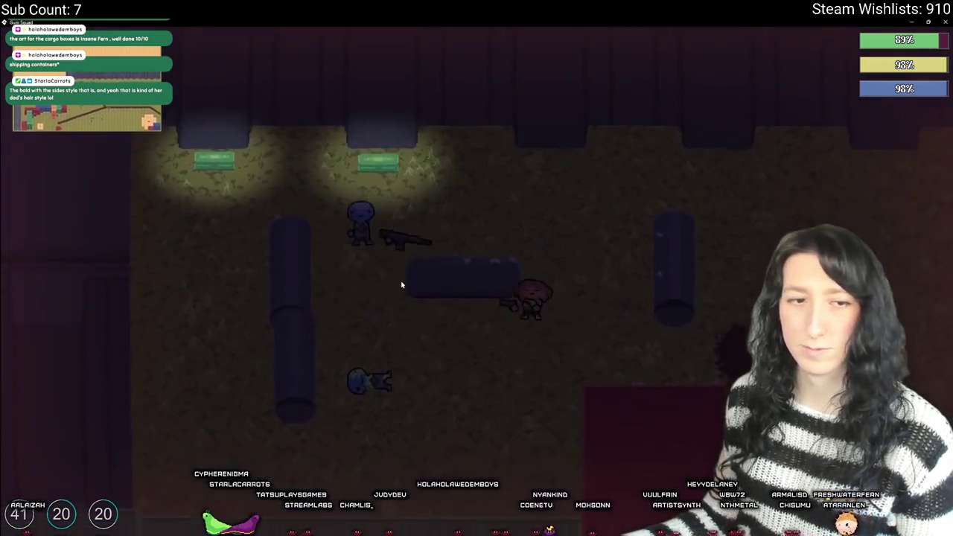
key("s")
key("a")
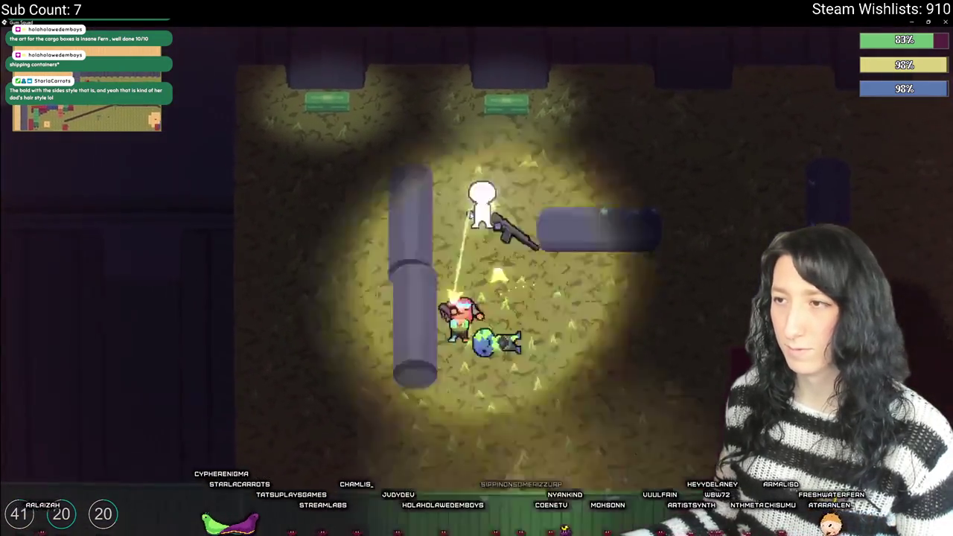
key("s")
key("a")
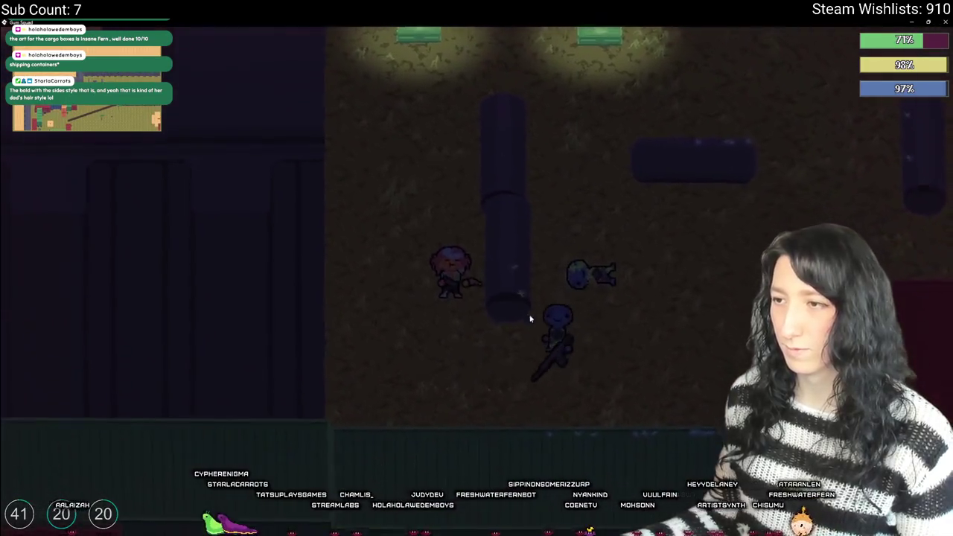
left_click(548, 305)
key("d")
- Take the six red cans from the nearby container and open the next container
key("Tab")
key("Tab")
key("Tab")
key("Tab")
key("w")
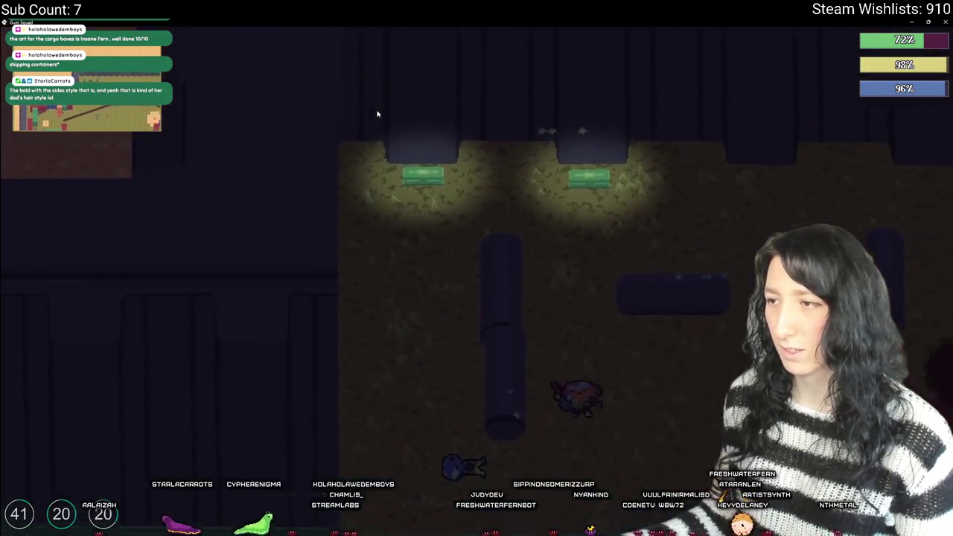
key("Tab")
left_click(173, 99)
key("Tab")
key("w")
key("Tab")
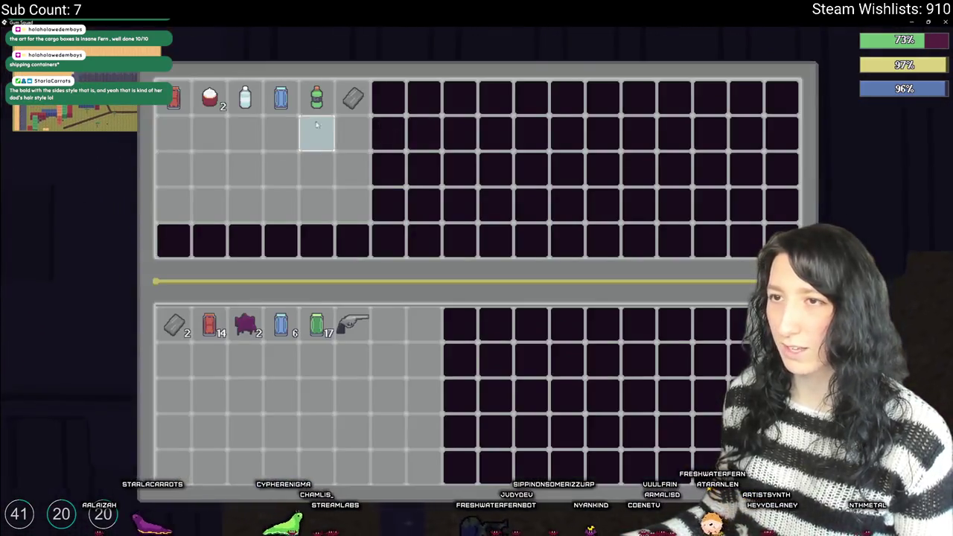
- Take the water bottle, blue can, grey bar, cupcake and red can from the container
left_click(229, 90)
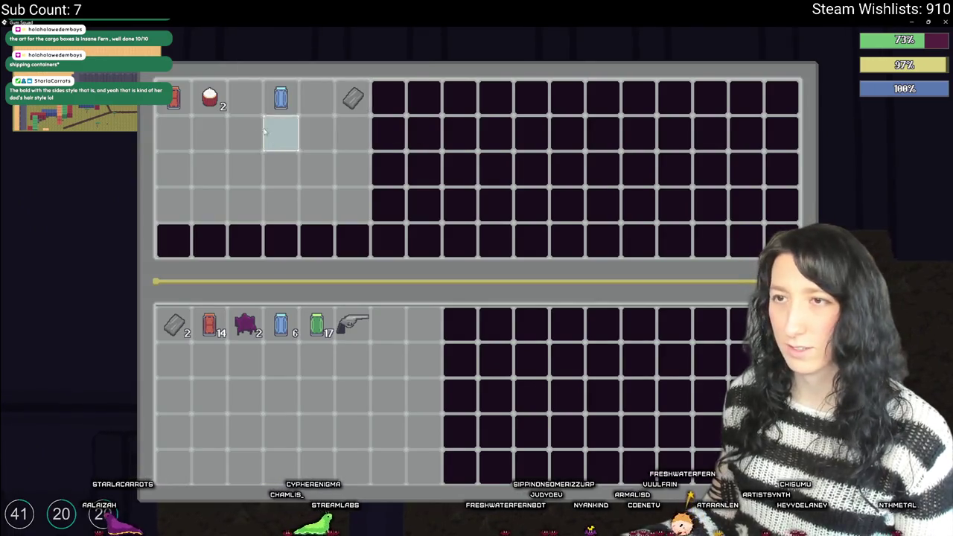
left_click(280, 97)
left_click(353, 98)
left_click(209, 98)
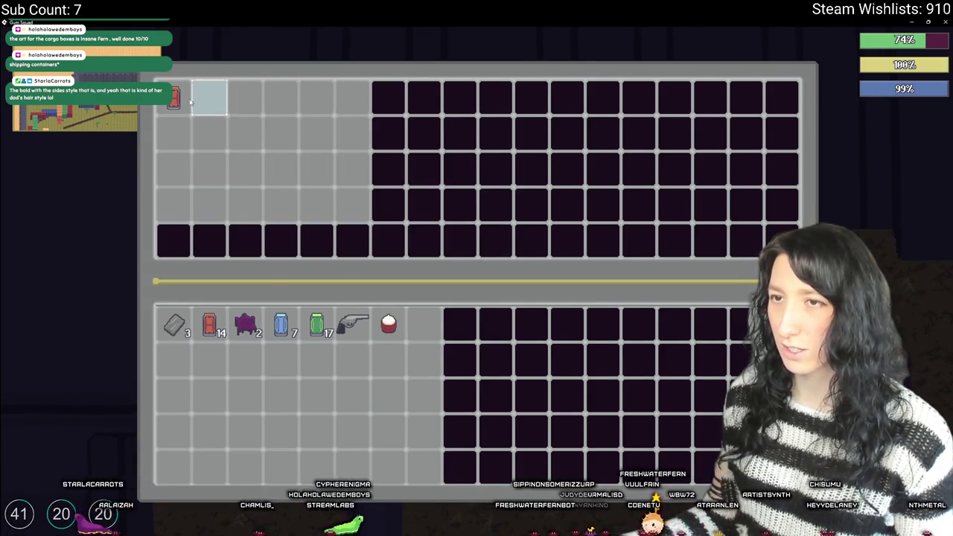
left_click(186, 102)
key("Tab")
- Loot the next container's metal scrap, Kevlar vest, medkit, red cans and green can
key("a")
key("Tab")
left_click(212, 104)
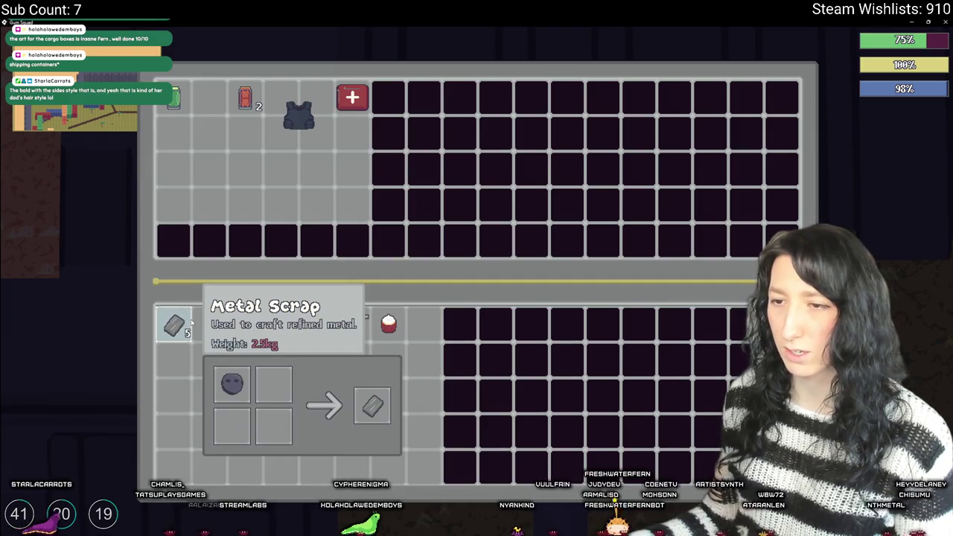
left_click(298, 112)
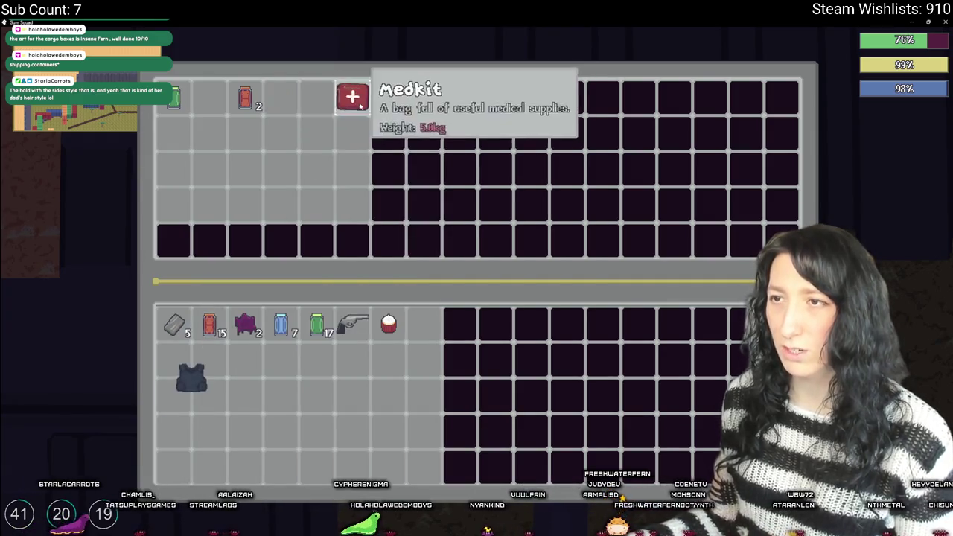
left_click(351, 97)
left_click(241, 100)
left_click(174, 97)
key("Tab")
key("Tab")
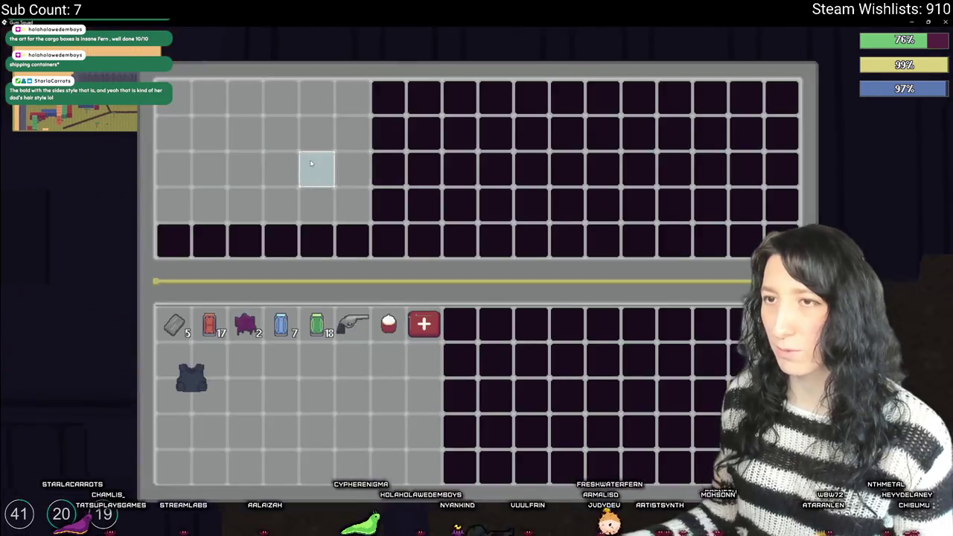
key("Tab")
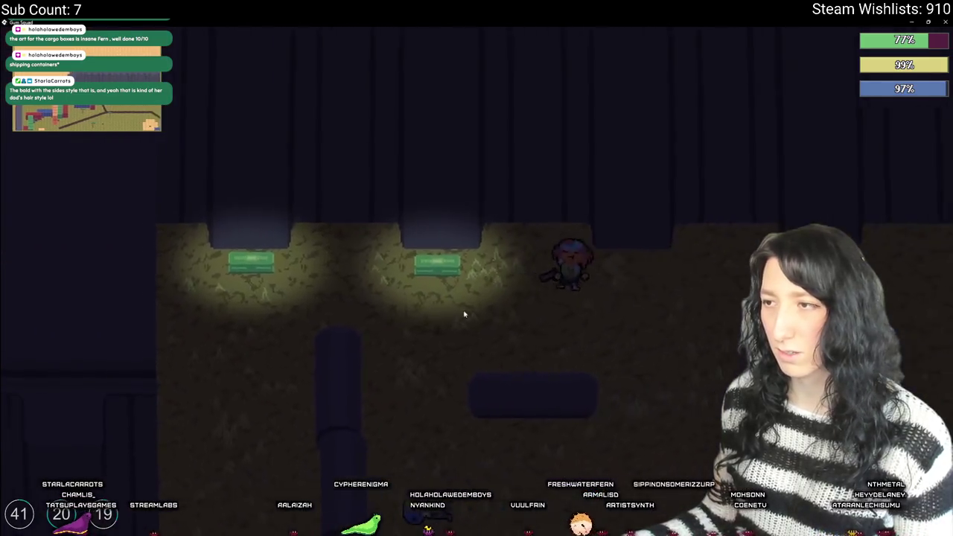
- Walk south past the red containers and the orange tile into the container yard
key("s")
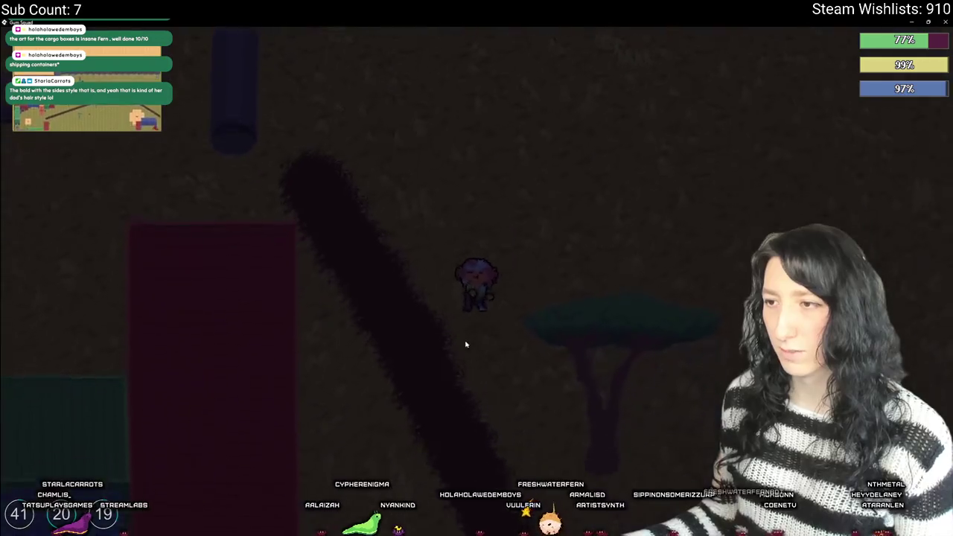
key("d")
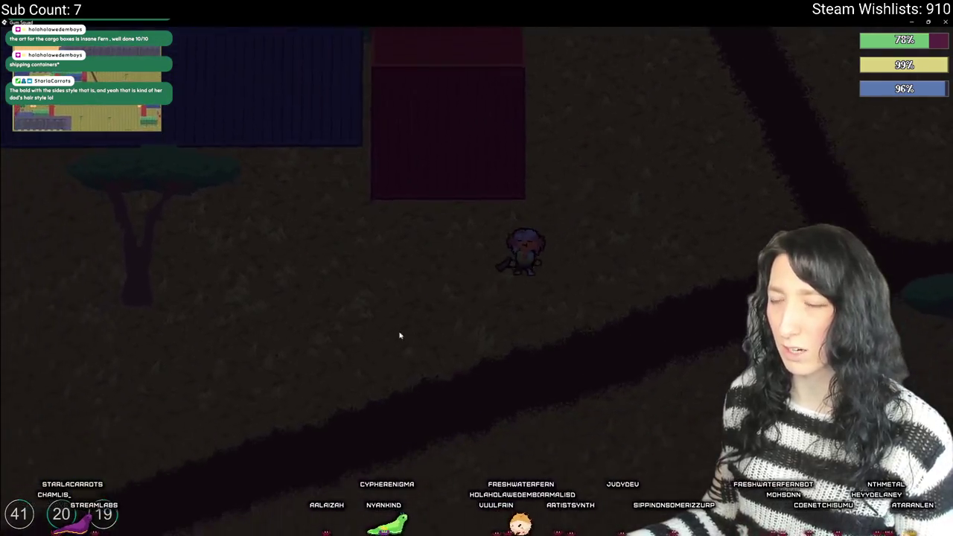
key("a")
key("s")
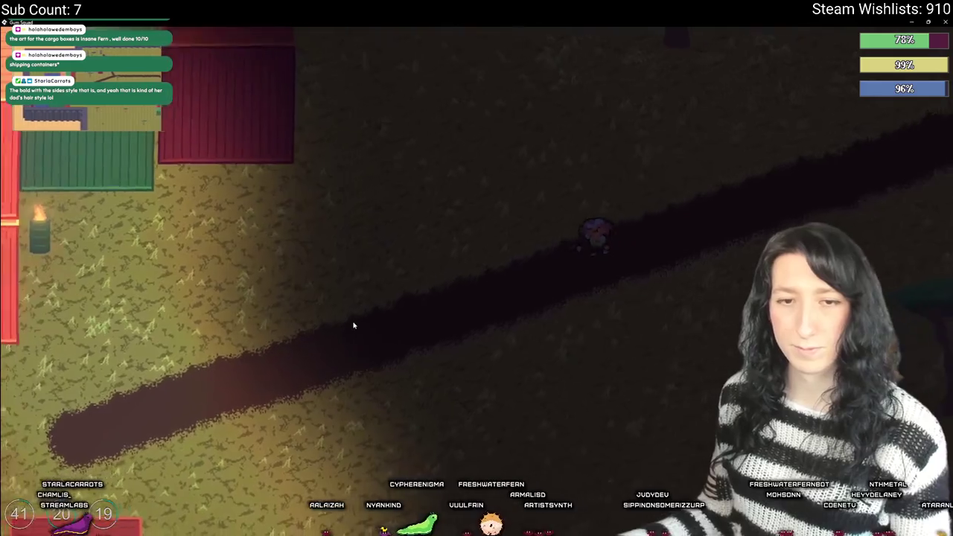
key("a")
key("s")
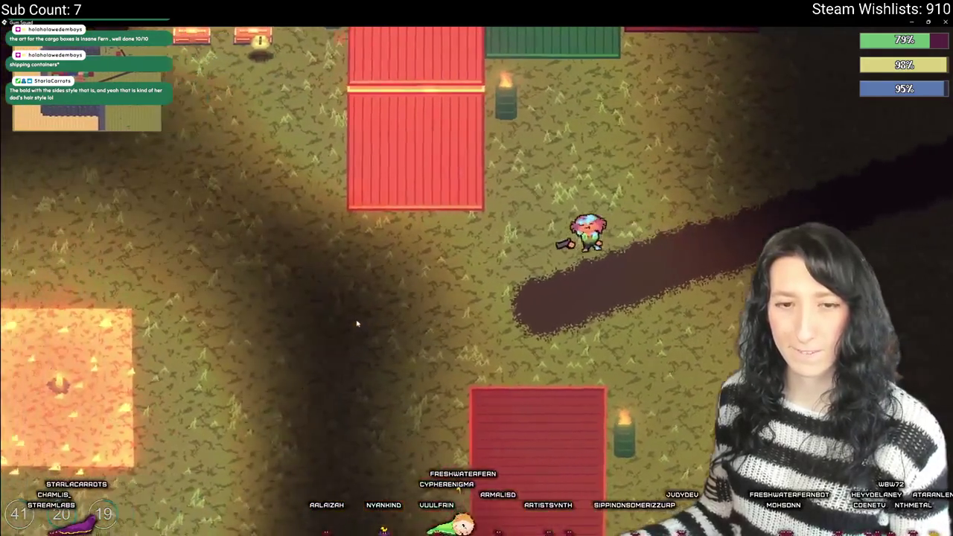
key("a")
key("s")
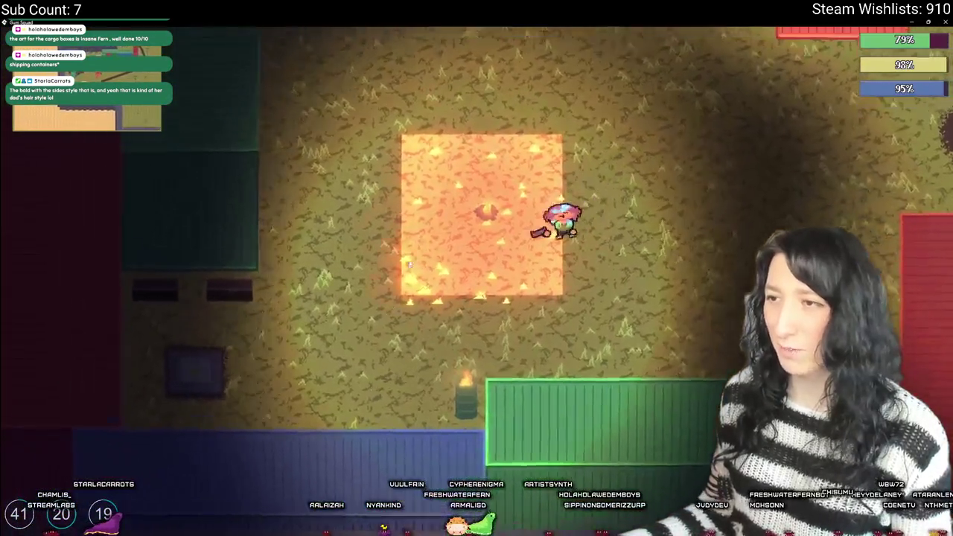
key("a")
key("w")
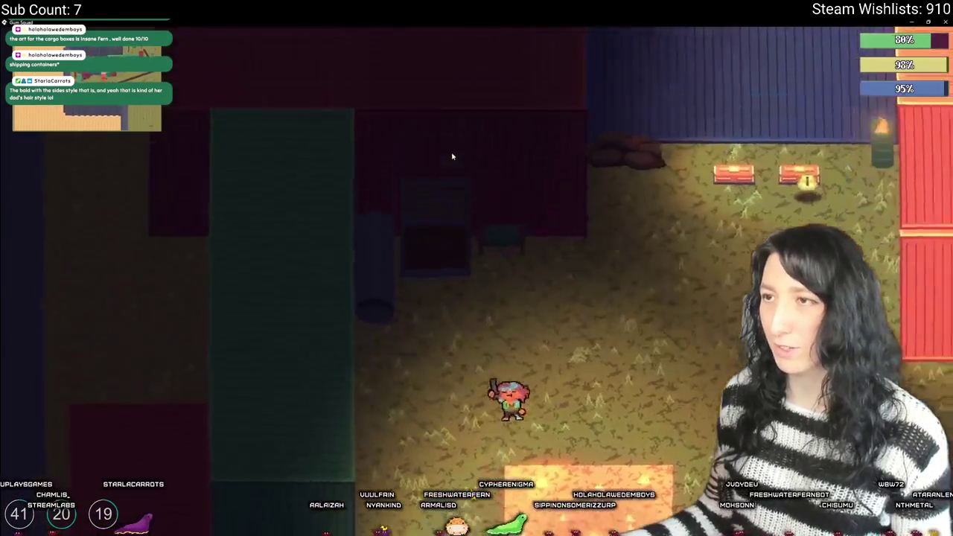
- Craft Mint Gum from metal scrap and raw gum, keeping the Kevlar vest out of crafting
key("e")
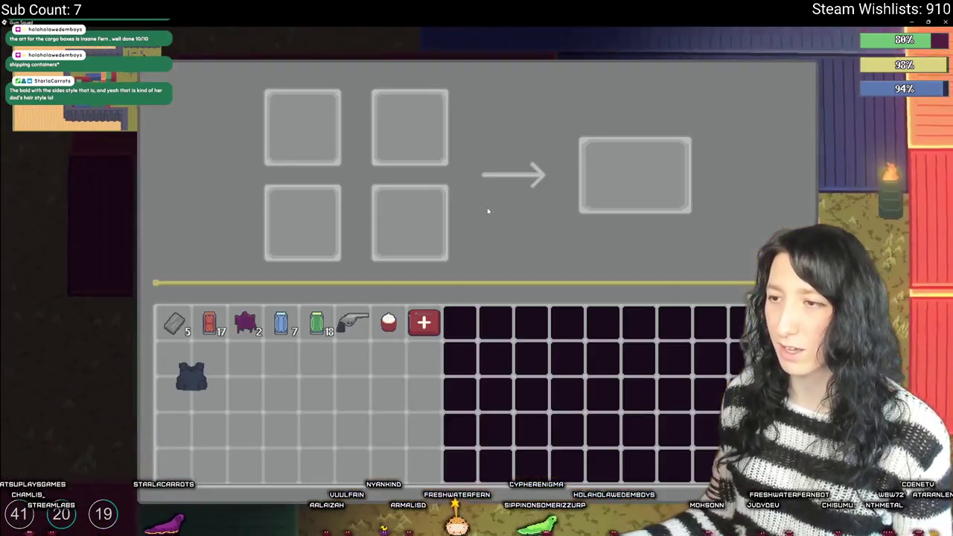
left_click(197, 369, "shift")
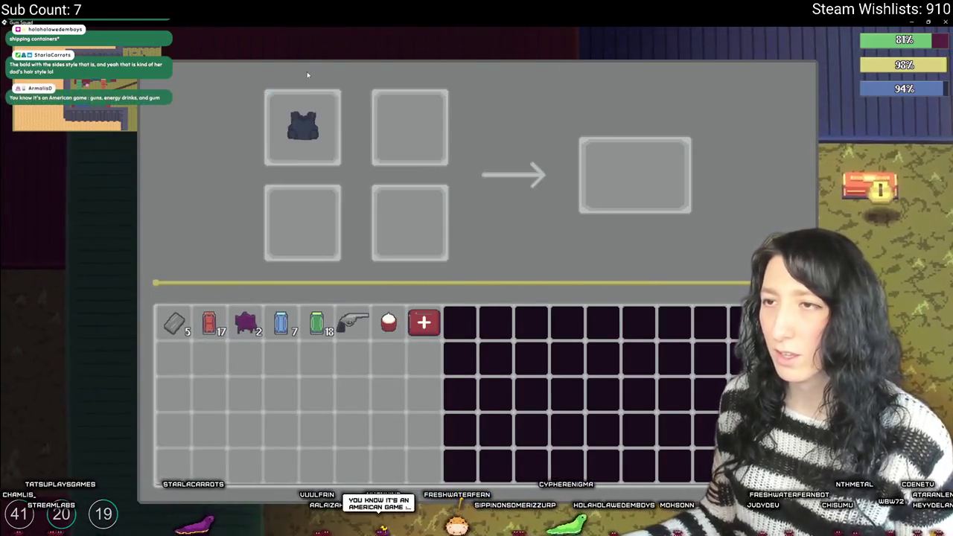
left_click(302, 127, "shift")
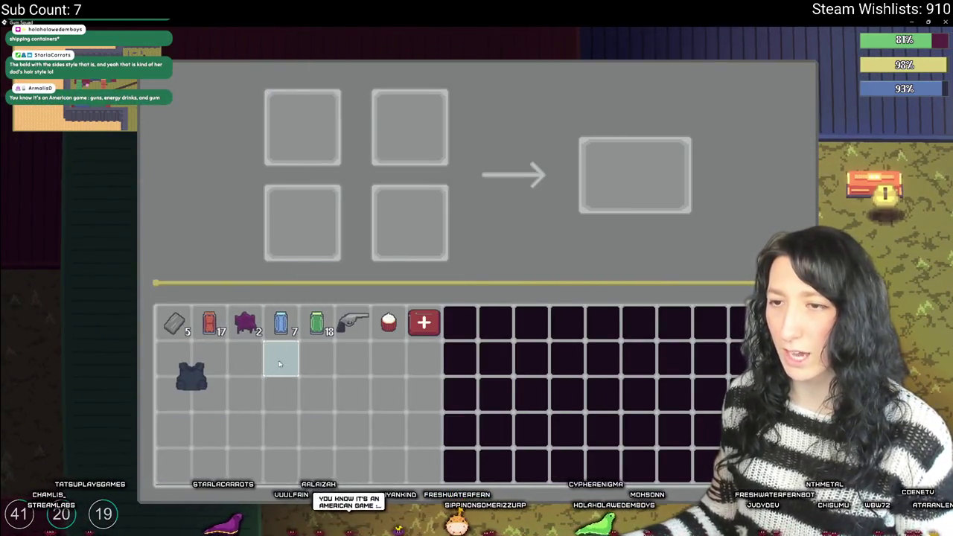
left_click(174, 323, "shift")
left_click(246, 323, "shift")
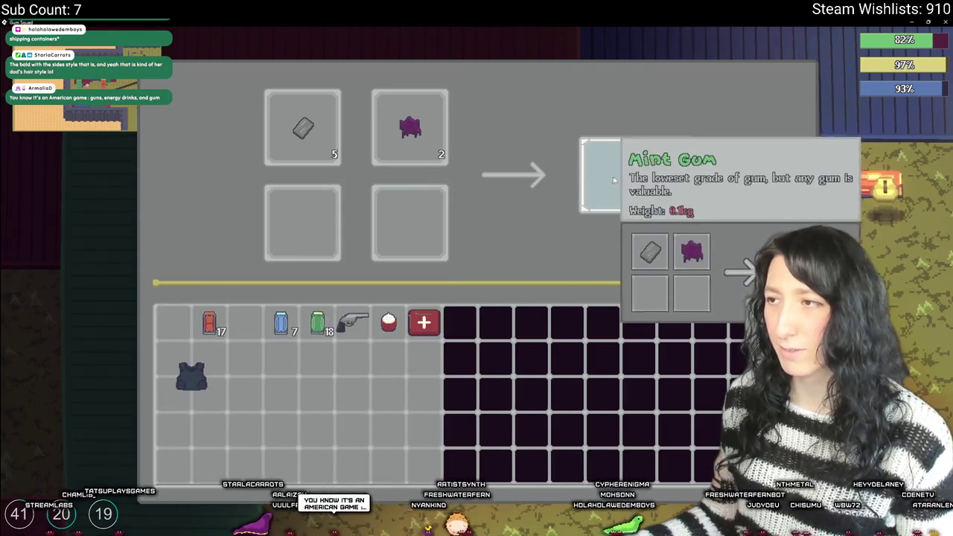
left_click(635, 176, "shift")
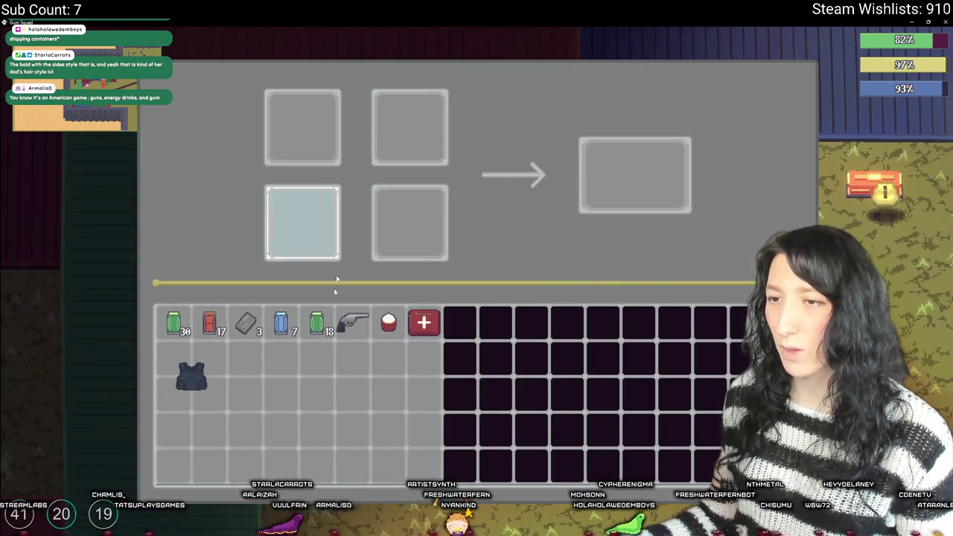
key("Tab")
- Take the green backpack from the storage chest and place it in a crafting slot
key("Tab")
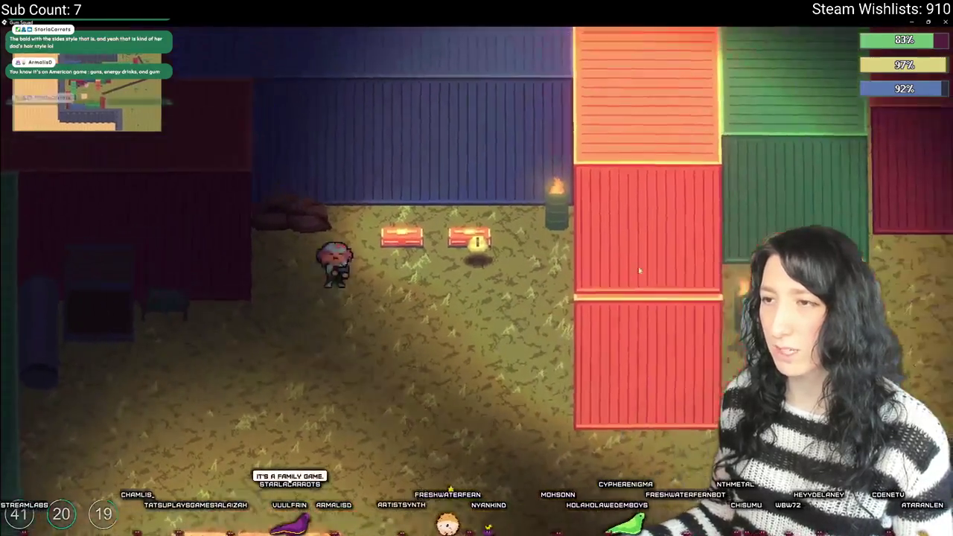
key("e")
key("Tab")
key("e")
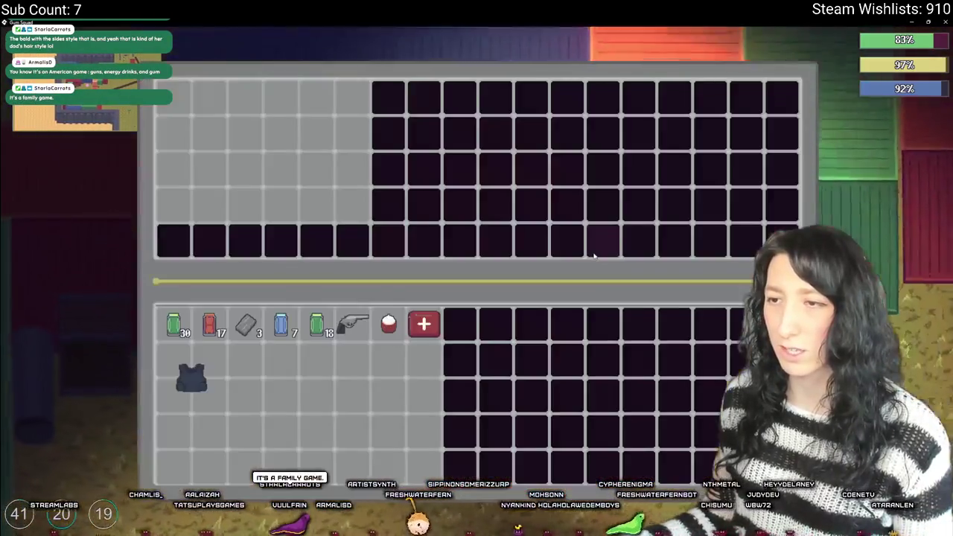
left_click(276, 126, "shift")
key("Tab")
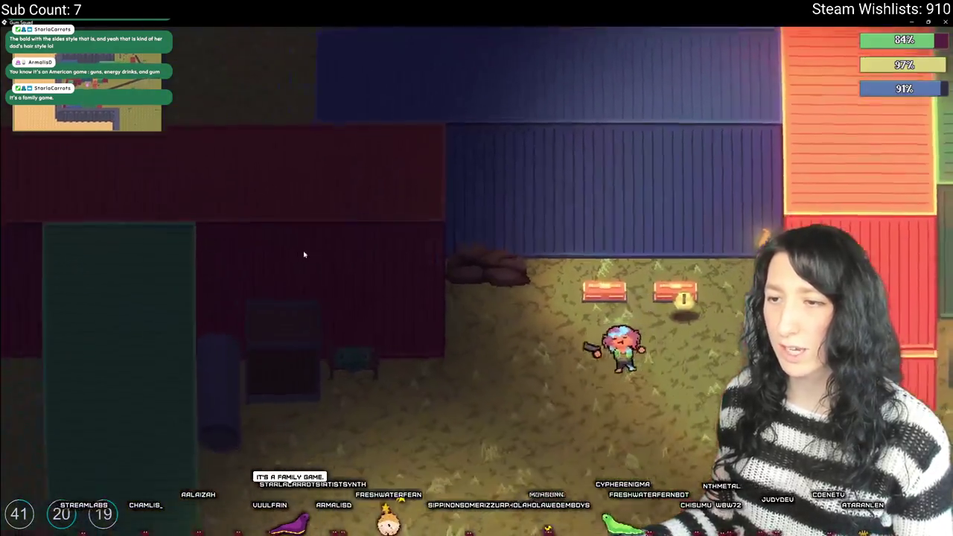
key("Tab")
key("Tab")
key("a")
key("e")
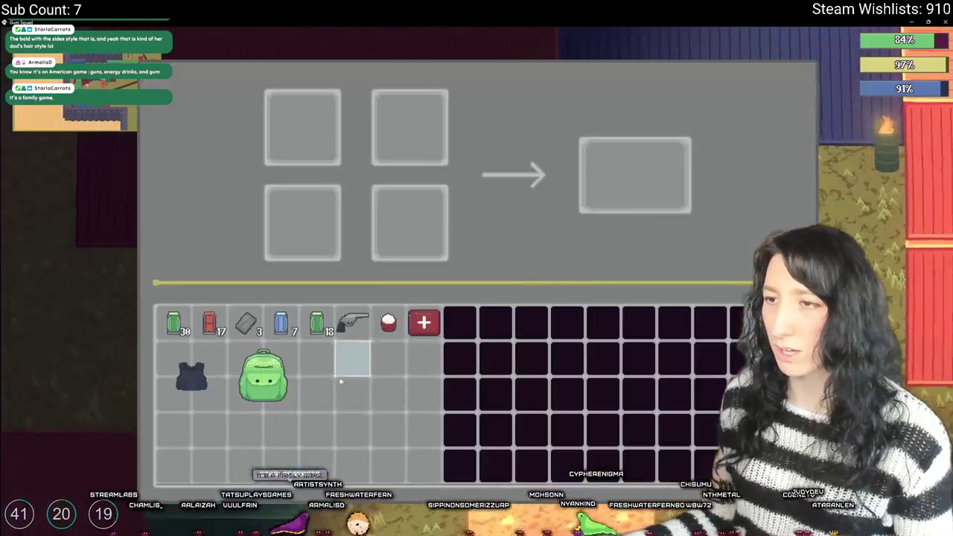
left_click(280, 372, "shift")
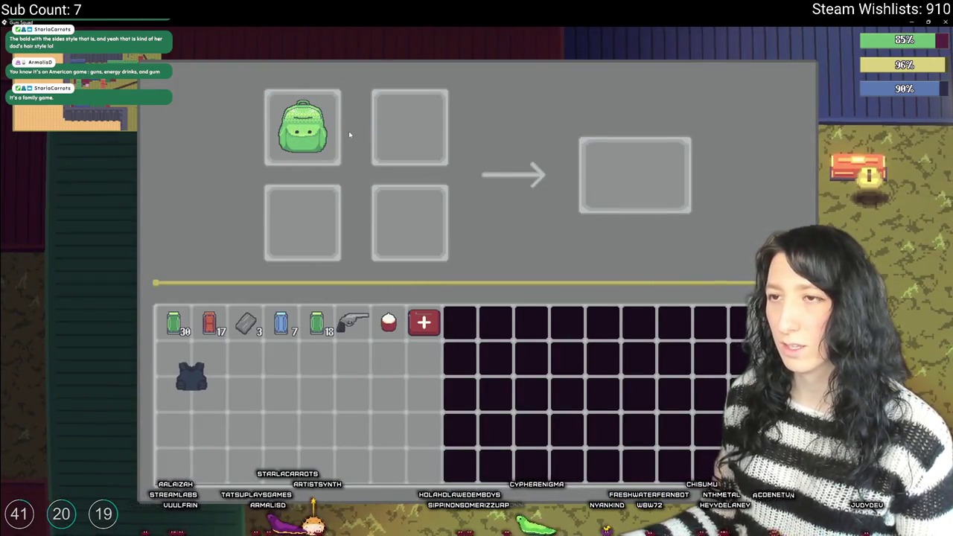
key("alt+Tab")
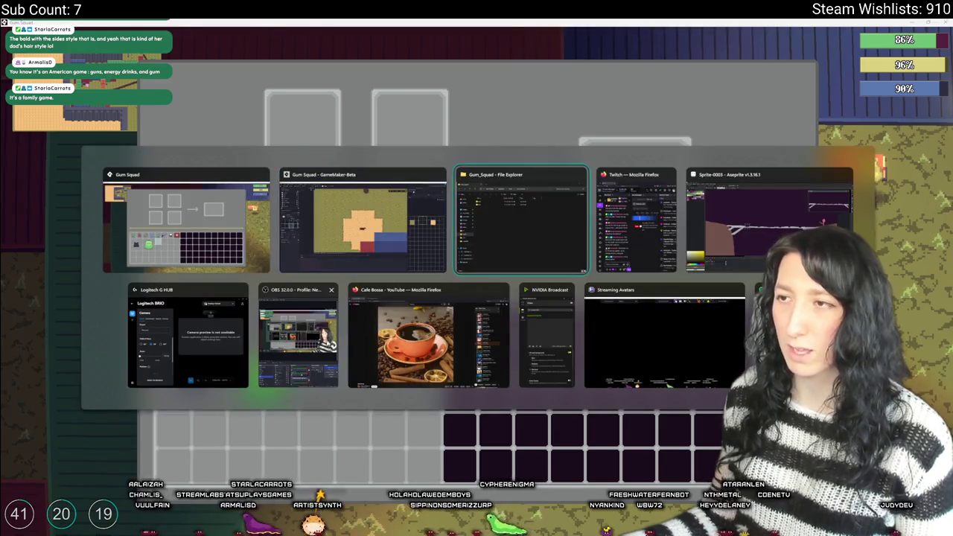
- Add ToDo lines on backpack becoming raw gum and Kevlar becoming threads, then resume the game
left_click(374, 240)
key("ctrl+t")
key("Return")
type("-Kevlar turns into threads")
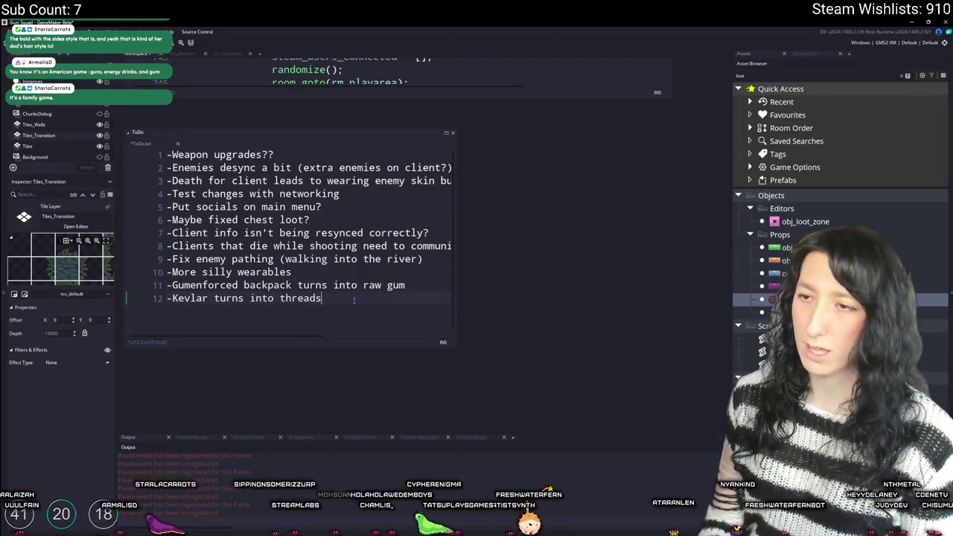
key("alt+Tab")
key("Tab")
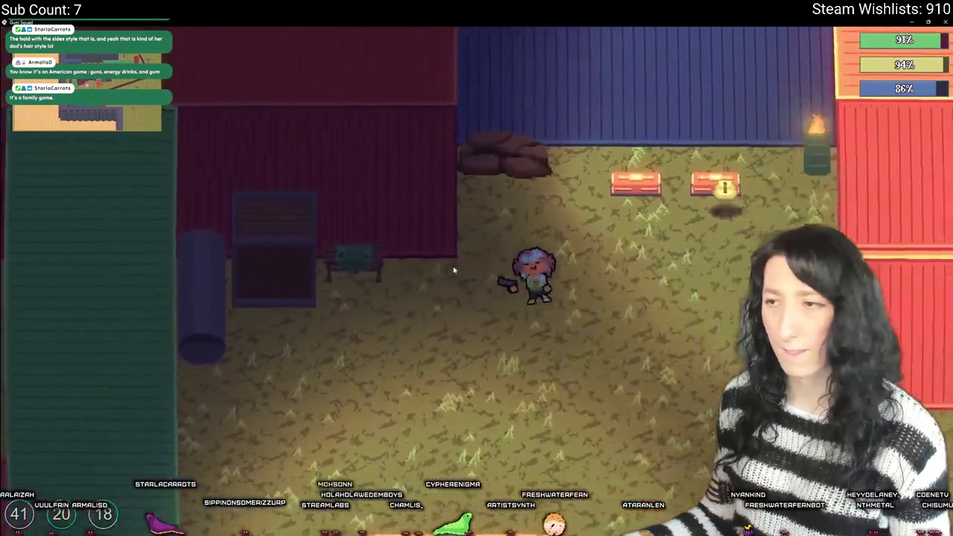
- Equip the green backpack and merge the 18 Mint Gum into the first stack
key("d")
key("a")
key("s")
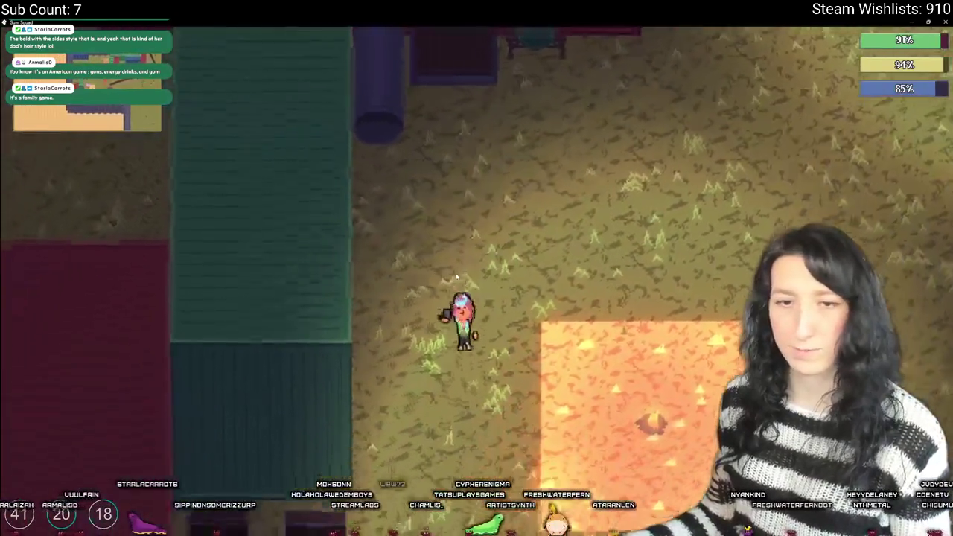
key("s")
key("Tab")
left_click(261, 381)
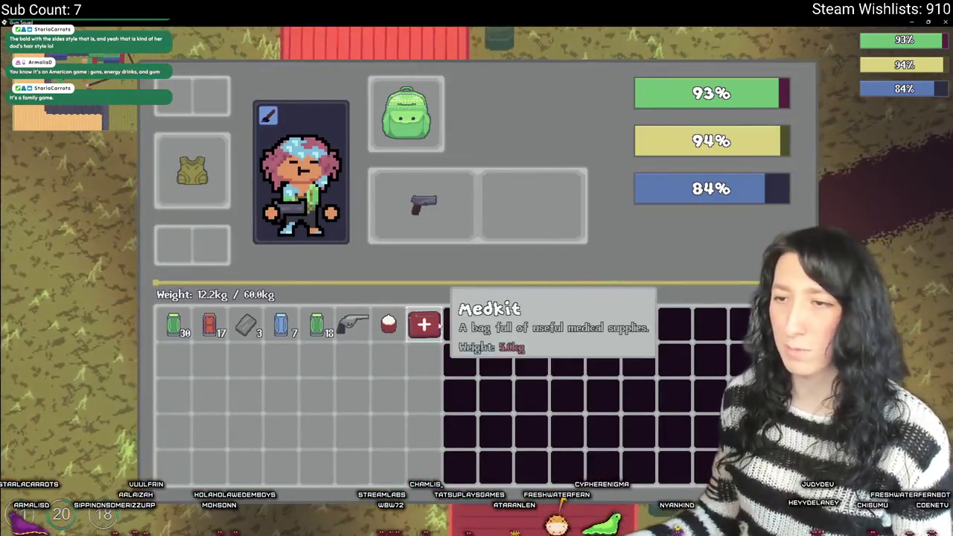
left_click_drag(316, 325, 182, 328)
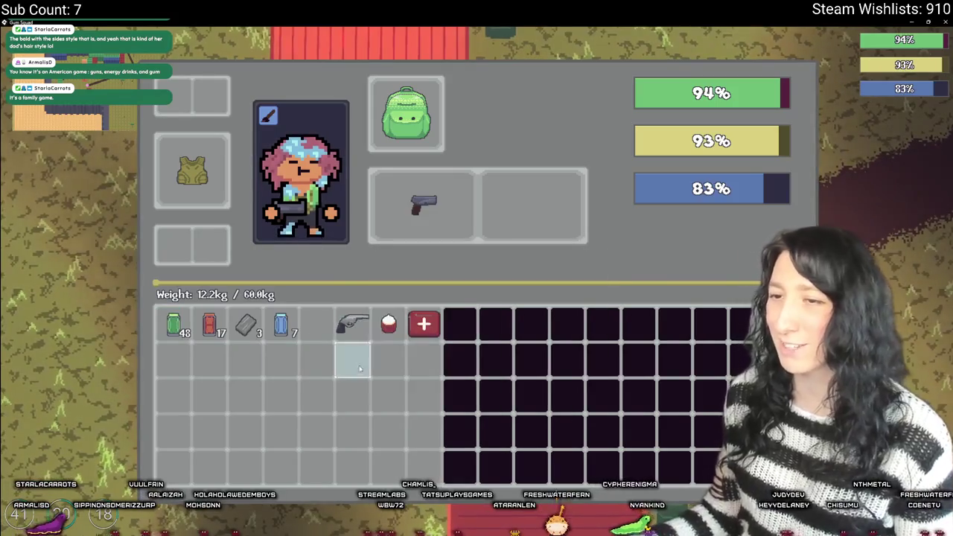
key("Tab")
key("Tab")
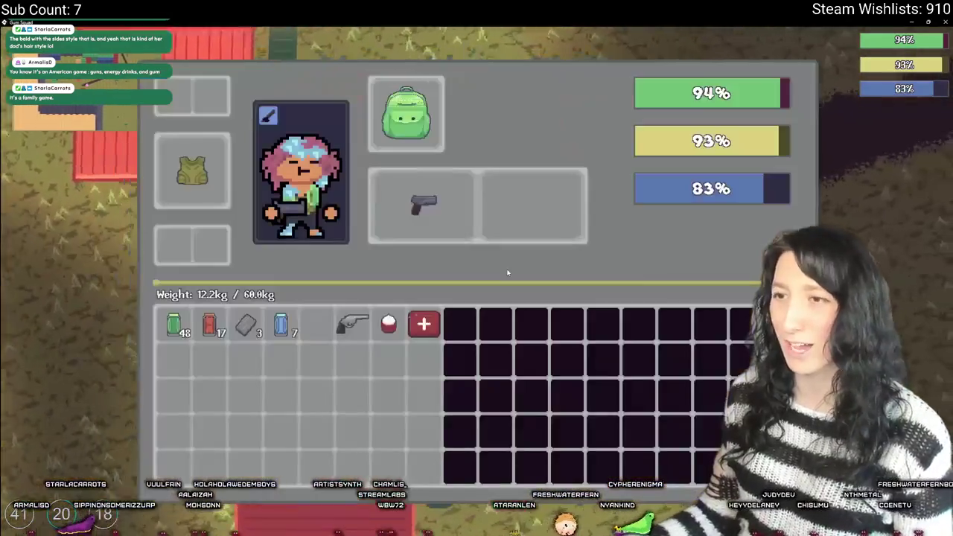
key("Tab")
- Walk down-right from the trees across the pink clay lot toward the dark path
key("w+d")
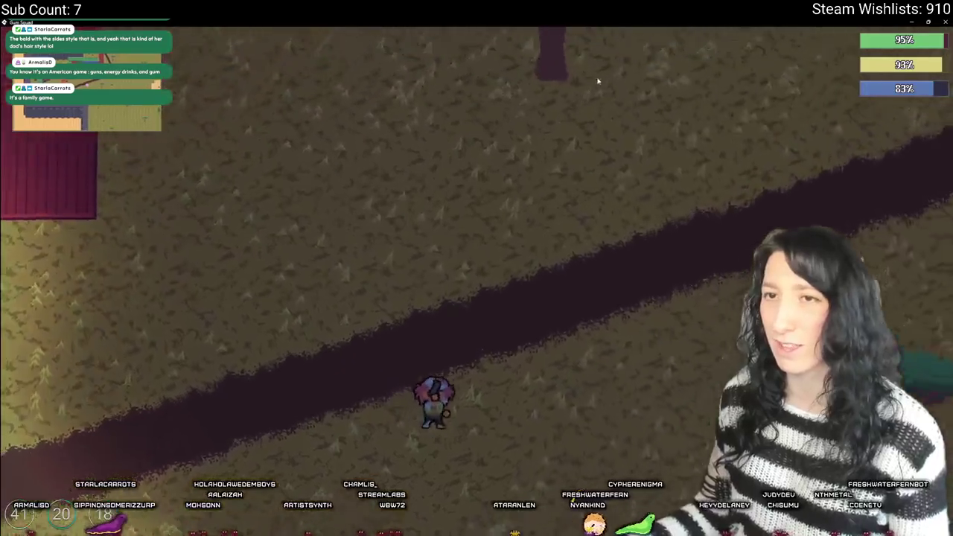
key("s")
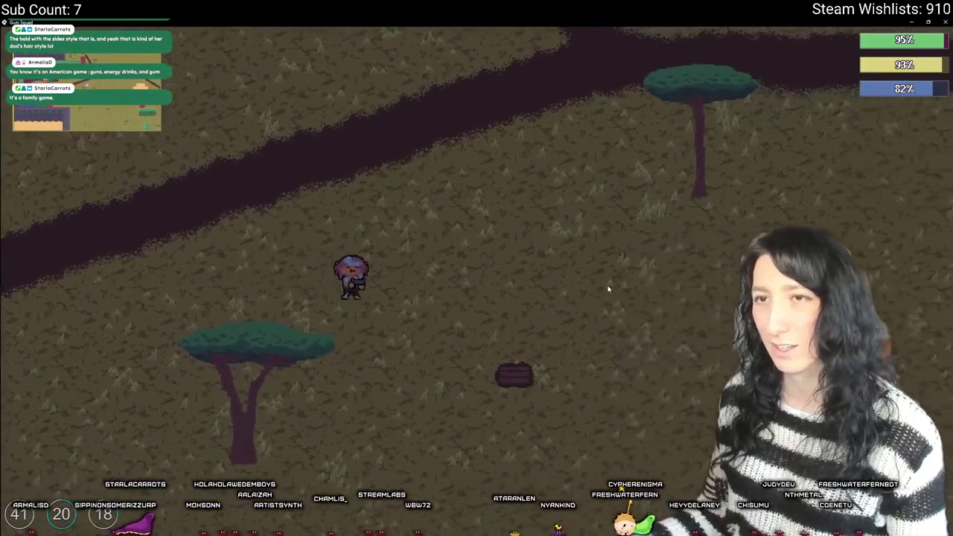
key("Tab")
key("Tab")
key("s+d")
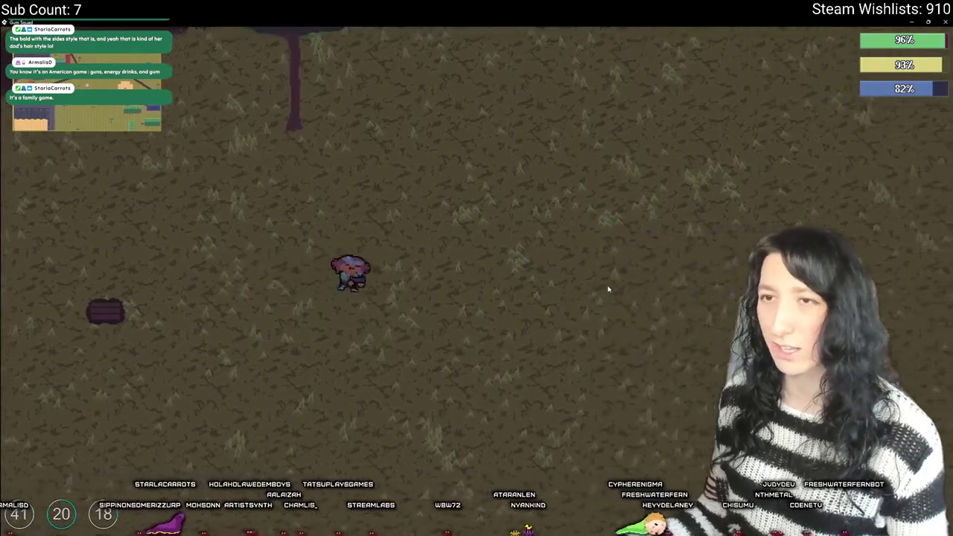
key("s+d")
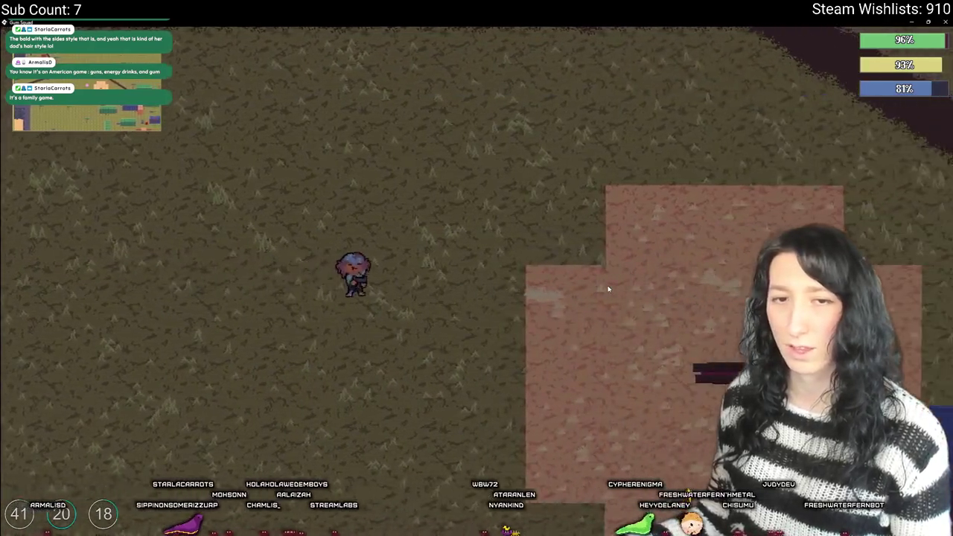
key("d")
key("s")
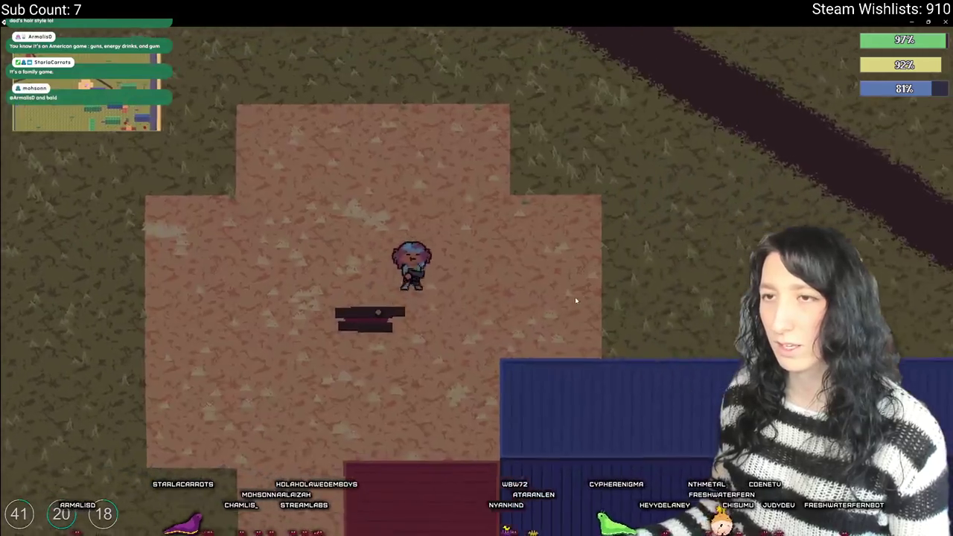
key("d")
key("s")
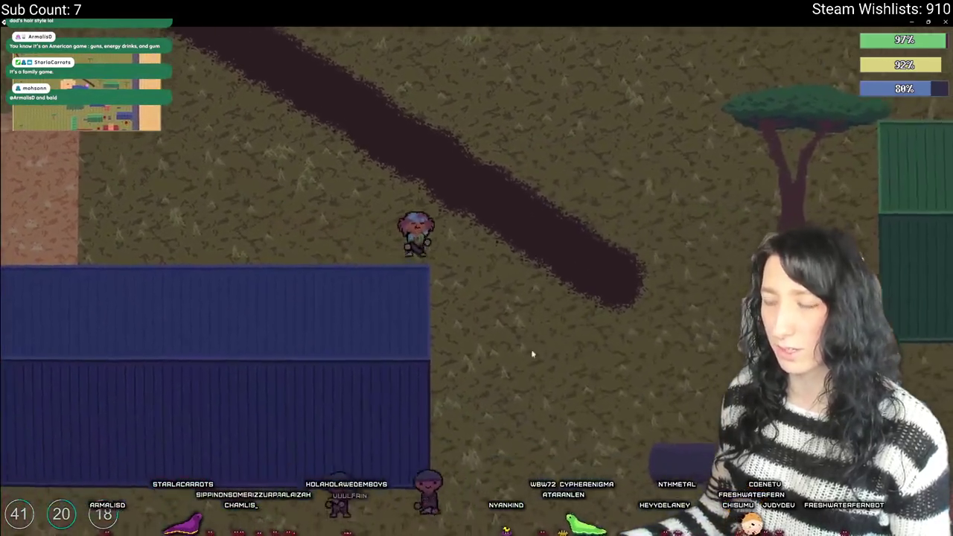
- Walk around the blue container and past the green containers toward the red containers
key("s")
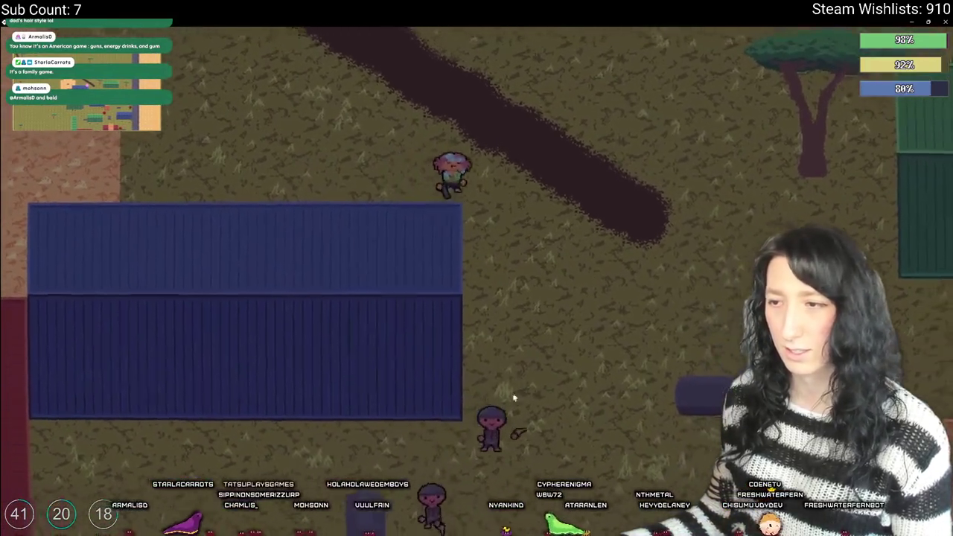
key("w")
key("a")
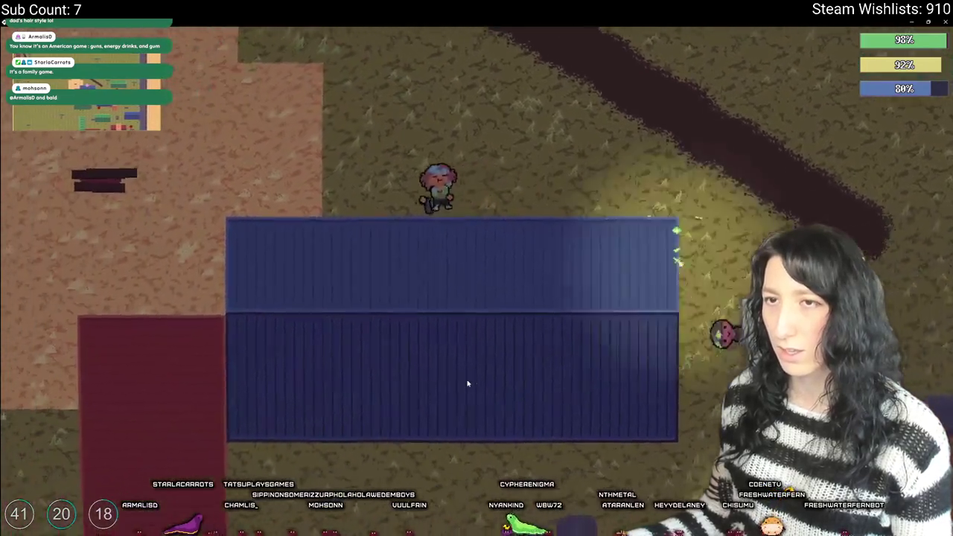
key("a")
key("s")
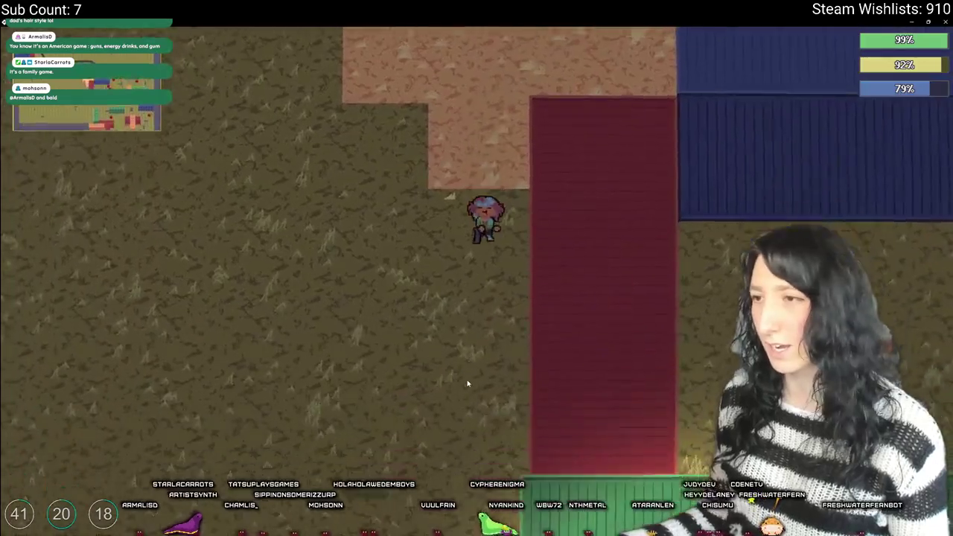
key("s")
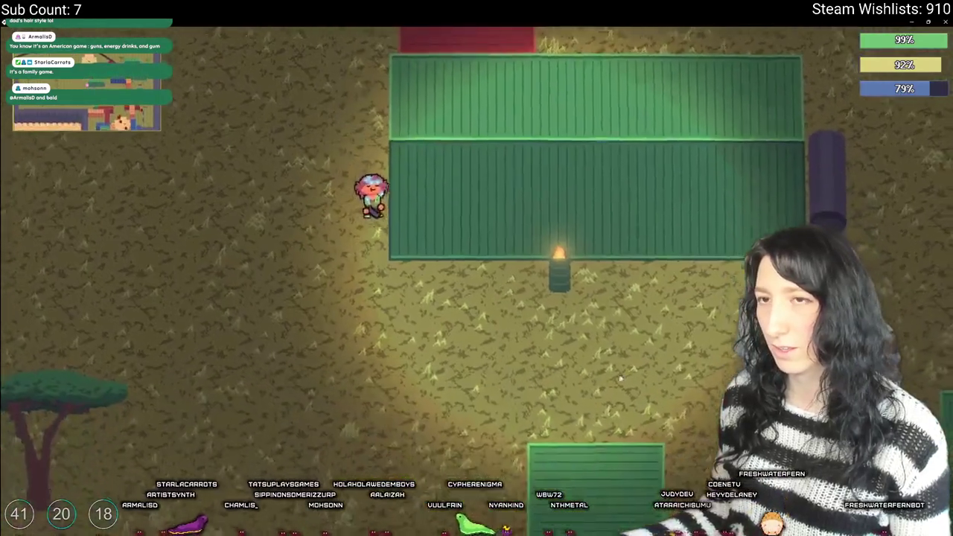
key("d")
key("s")
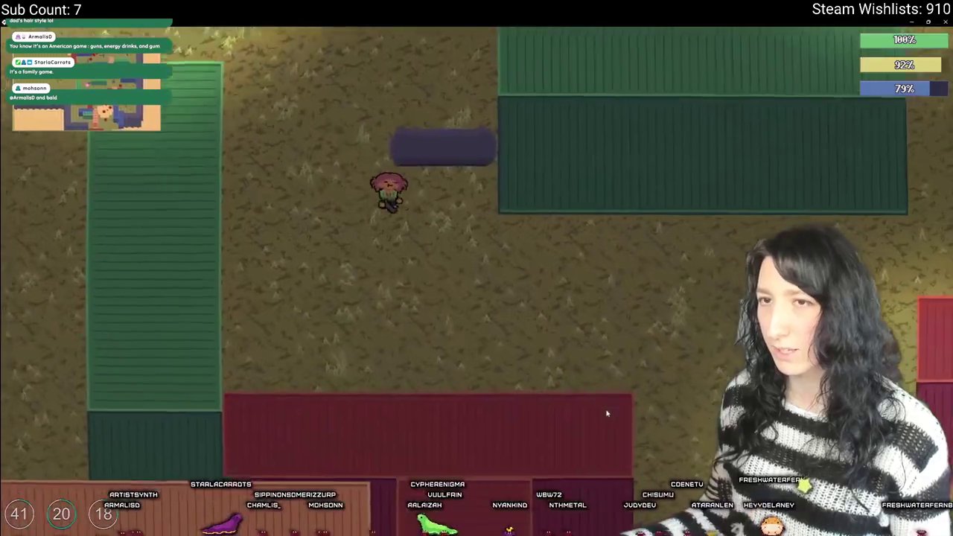
key("d")
key("s")
key("s")
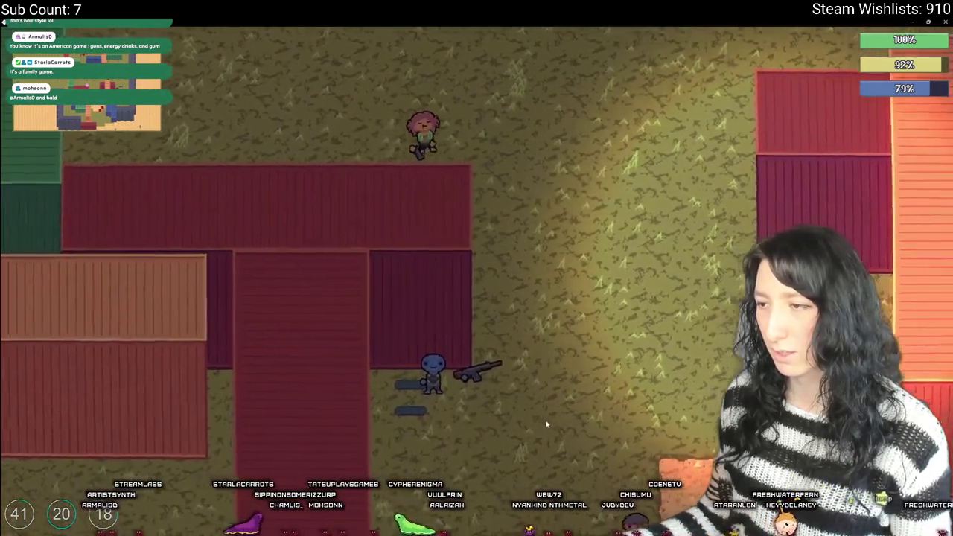
- Move past the red containers toward the approaching enemies, fighting while taking damage
key("d")
key("w")
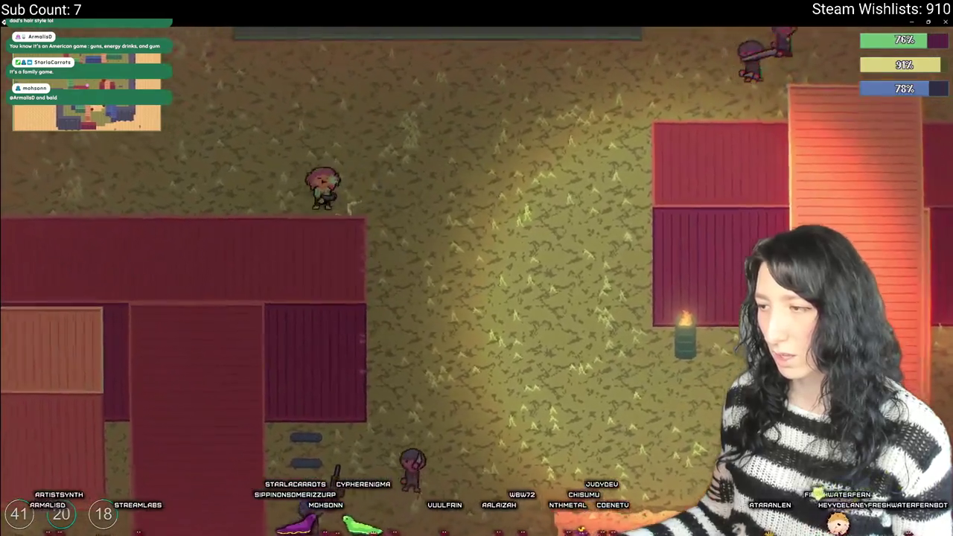
key("w")
key("a")
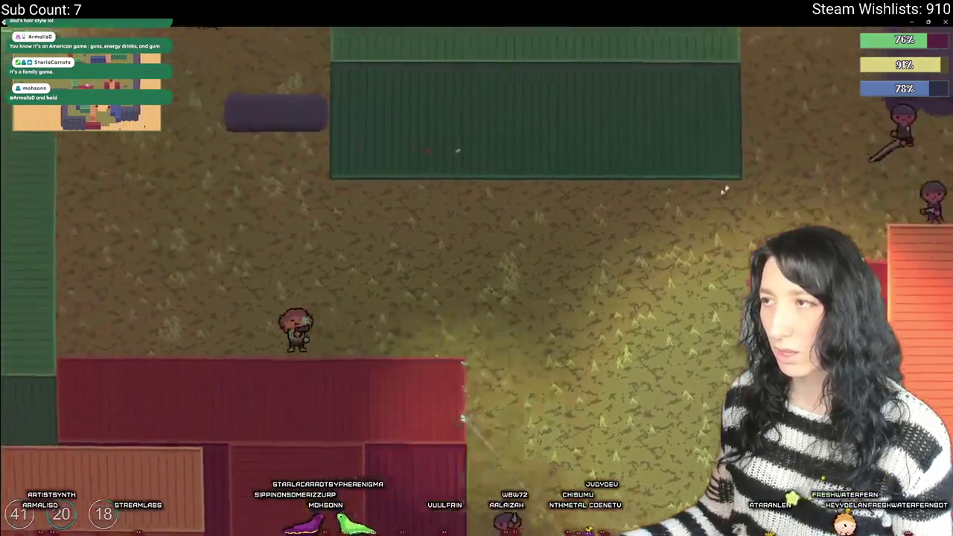
key("w")
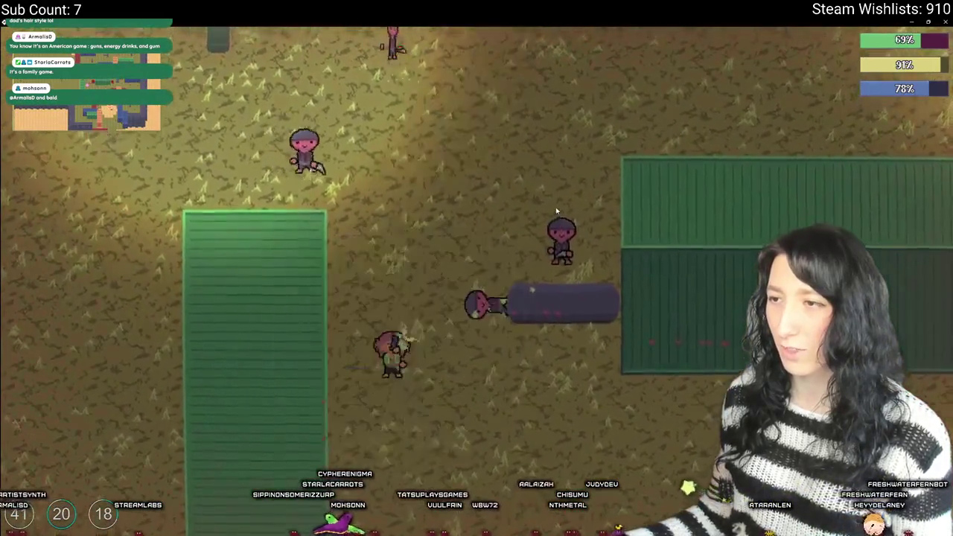
- Use the Medkit from the inventory mid-fight to restore health
key("Tab")
key("Tab")
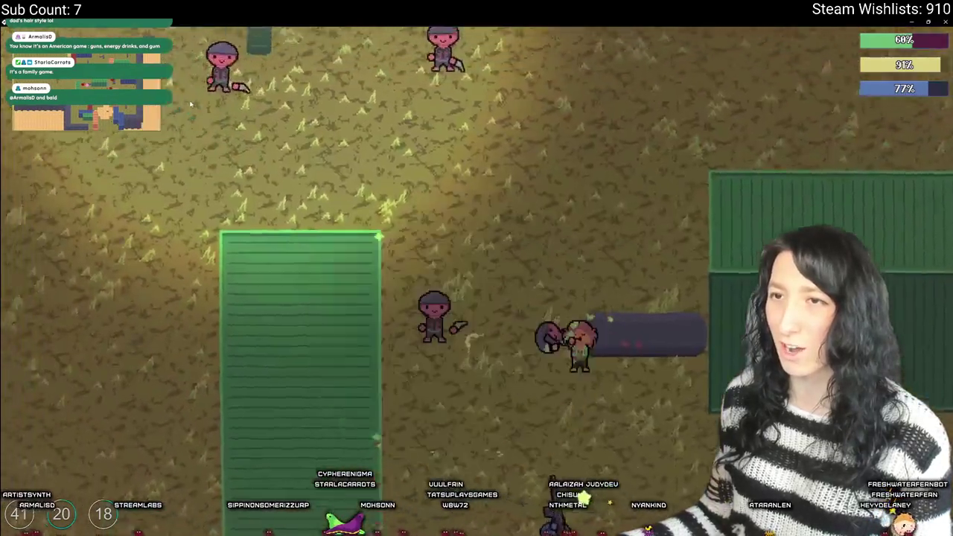
key("Tab")
key("Tab")
key("Tab")
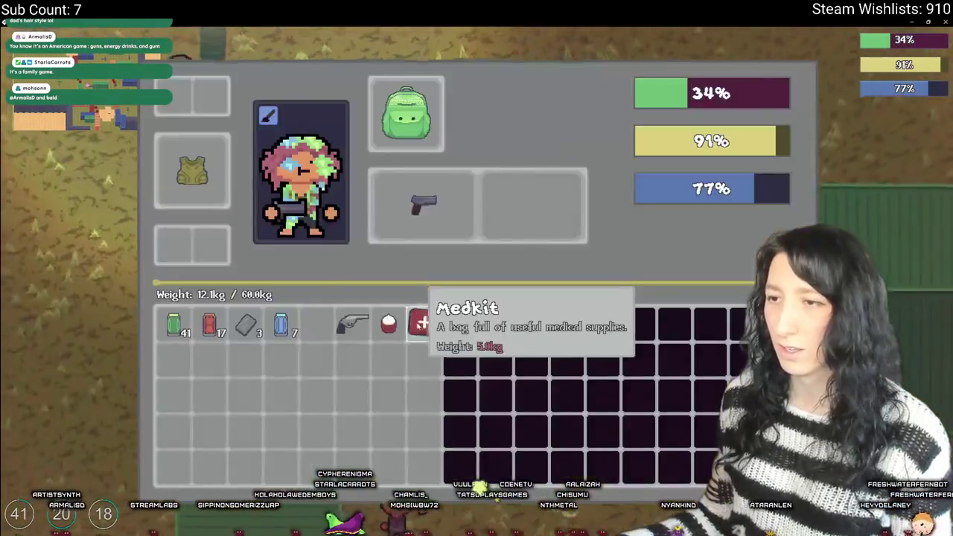
left_click(387, 325)
key("Tab")
key("w")
key("a")
- Retreat from the enemies across the open field toward the red building
key("s")
key("a")
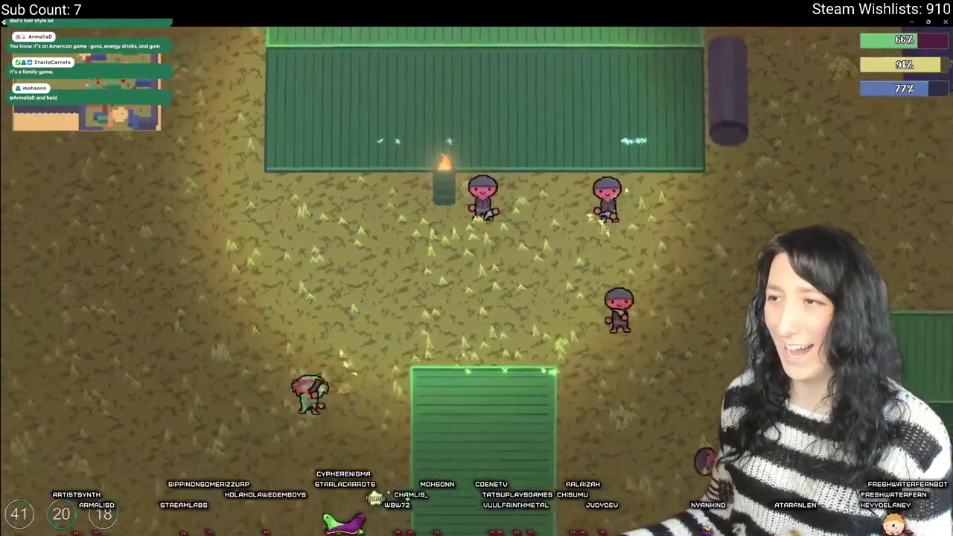
key("a")
key("w")
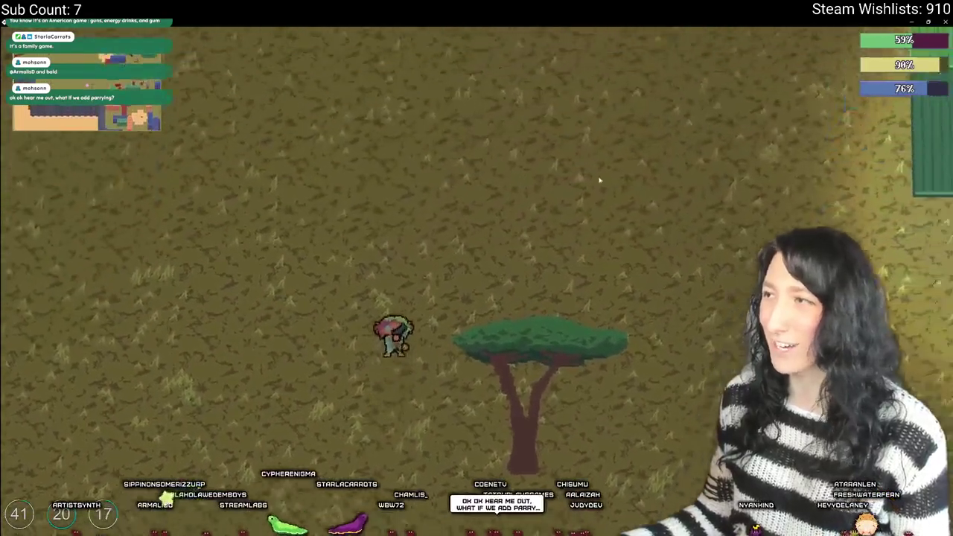
key("w")
key("d")
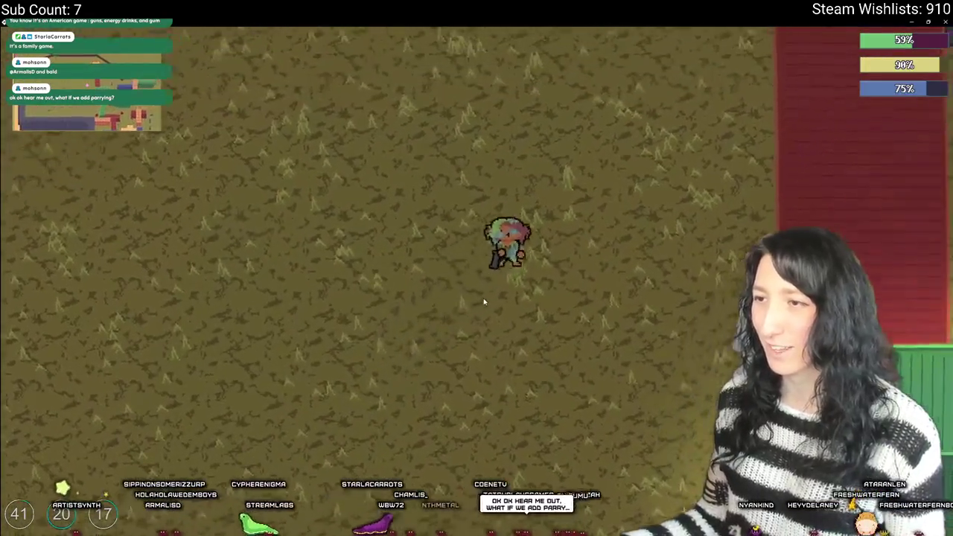
- Check the equipment panel, then cross the clay lot toward the dirt road and enemy
key("Tab")
key("Tab")
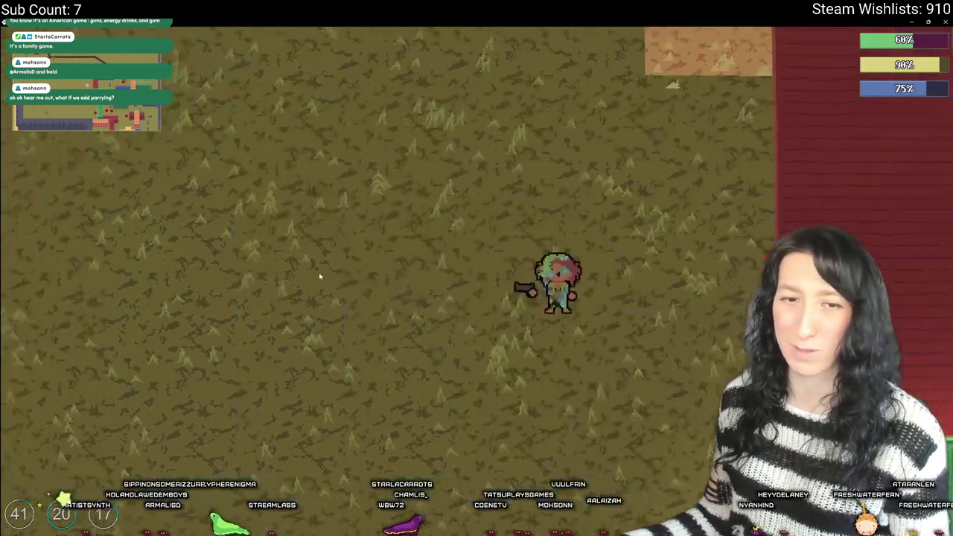
key("d")
key("w")
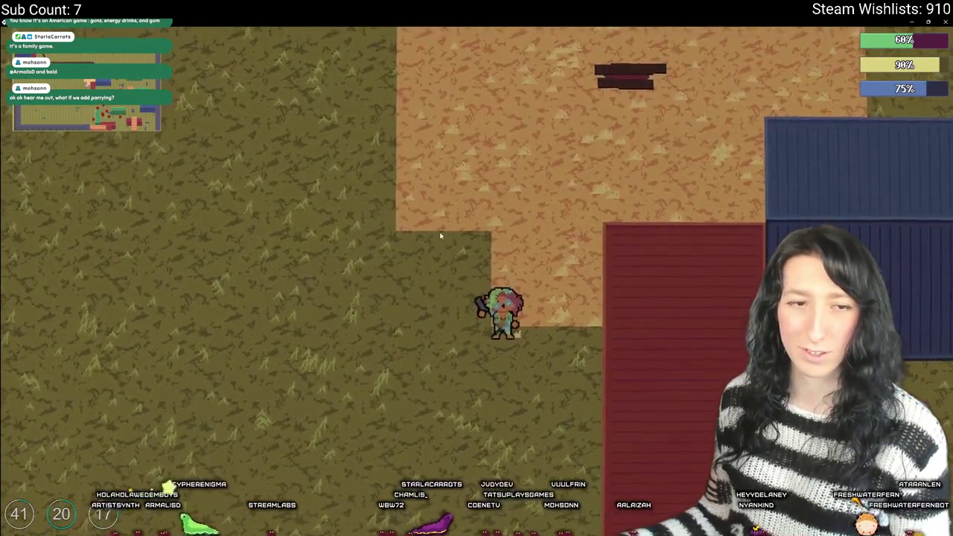
key("w")
key("d")
key("w")
key("d")
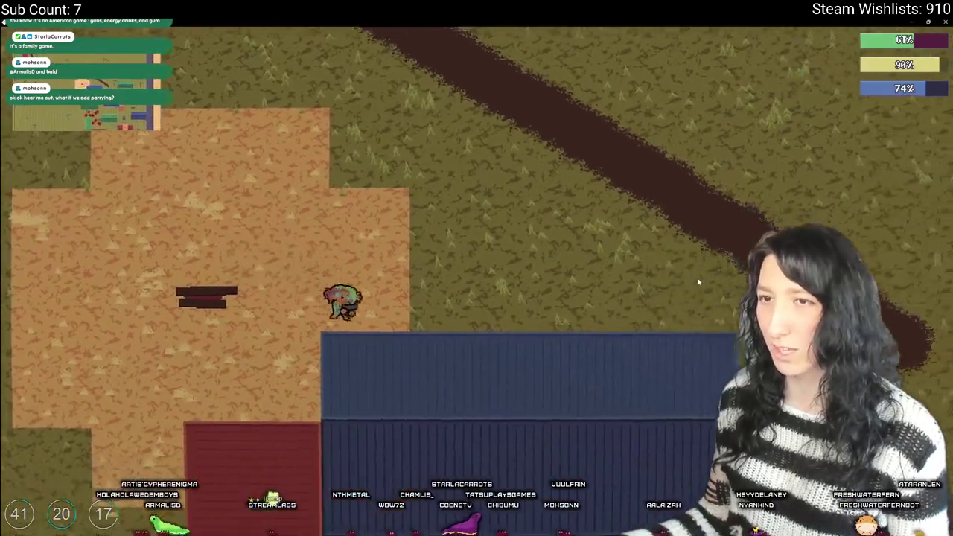
- Check the fallen enemy's loot and the inventory
key("s")
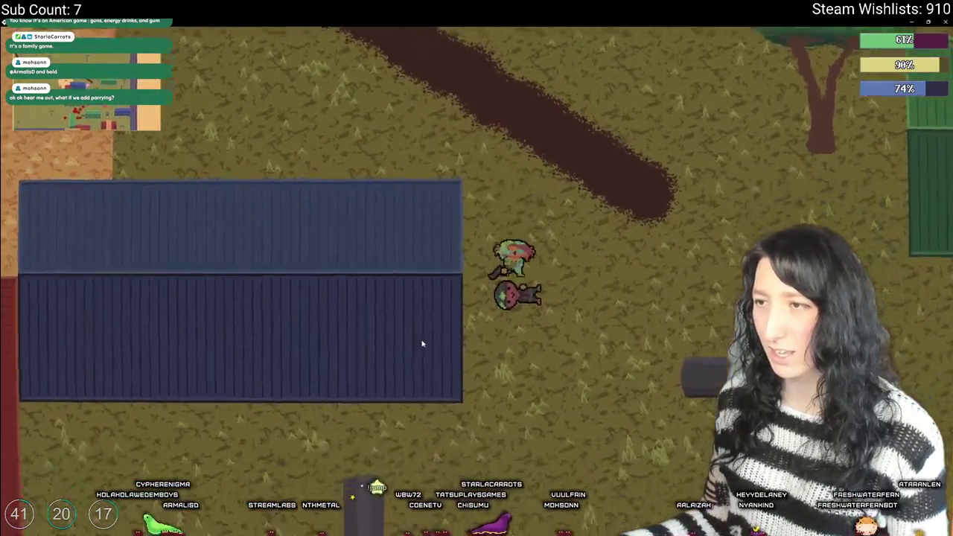
key("Tab")
key("Tab")
key("Tab")
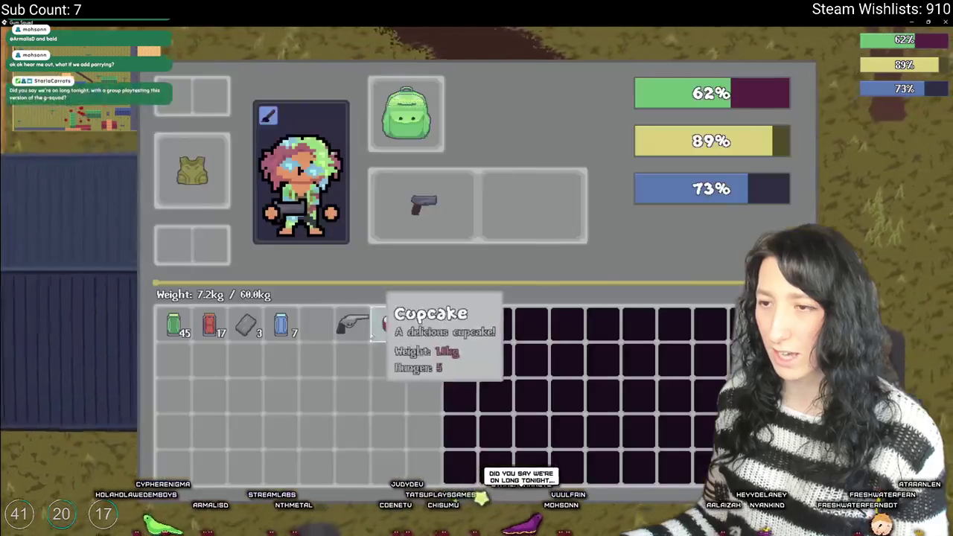
key("Tab")
key("s")
key("s")
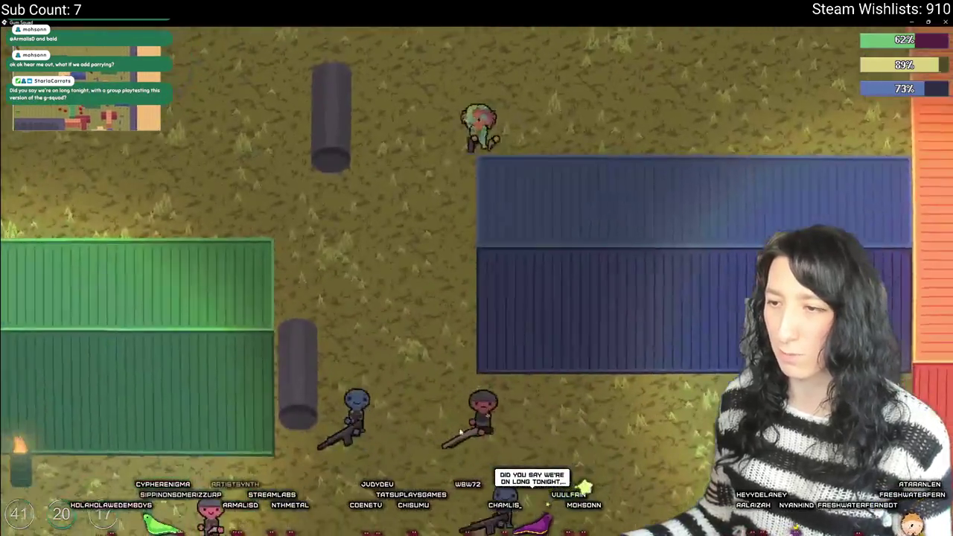
- Walk through the container yard, past the pillar and green container, to the orange container
key("w")
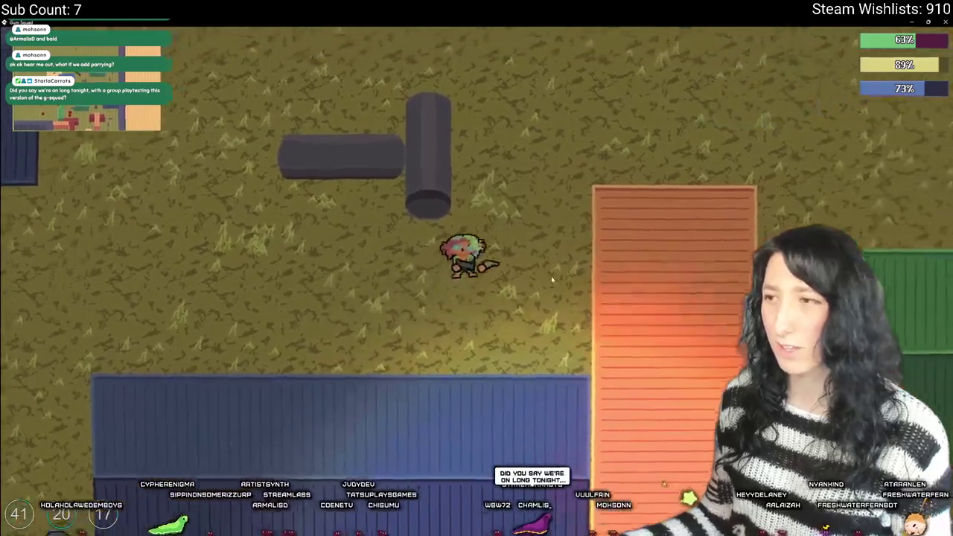
key("d")
key("s")
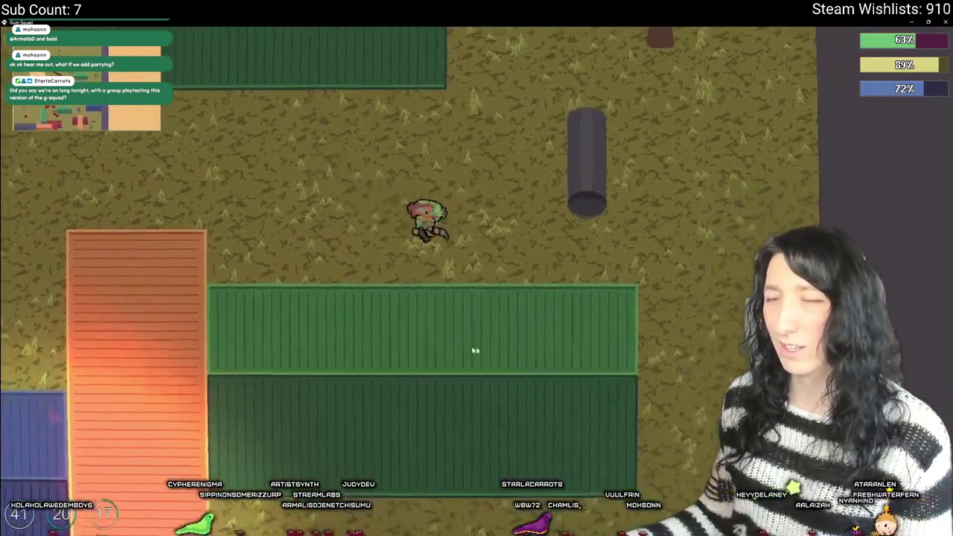
key("s")
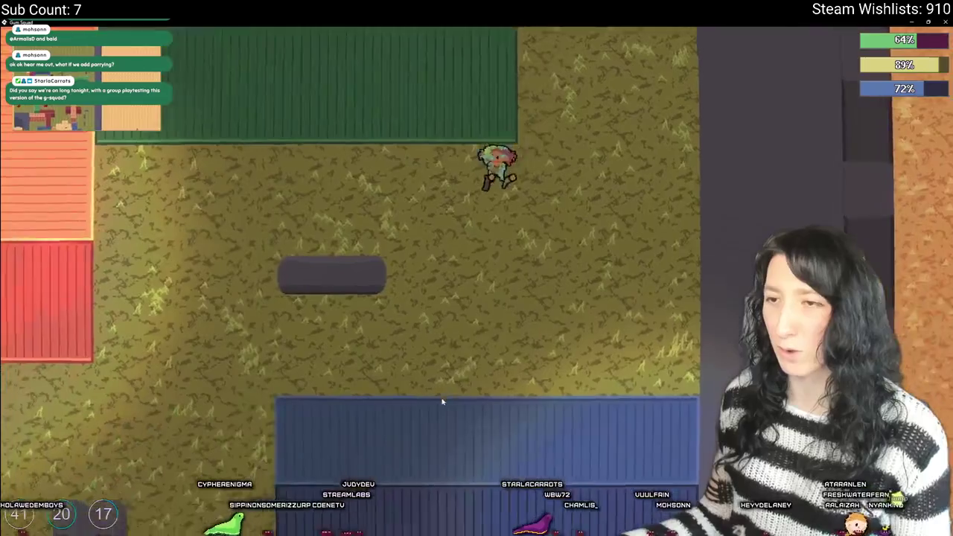
key("a")
key("w")
key("s")
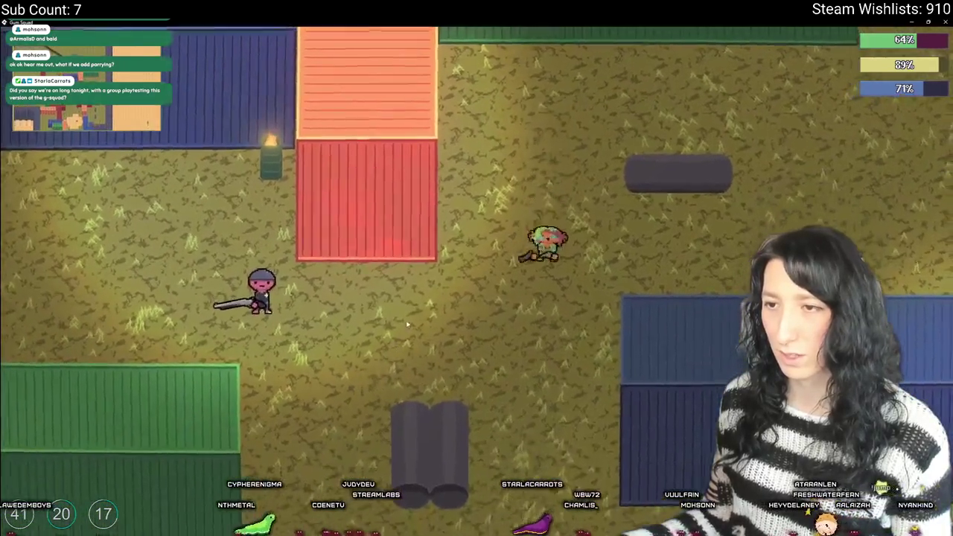
key("s")
key("d")
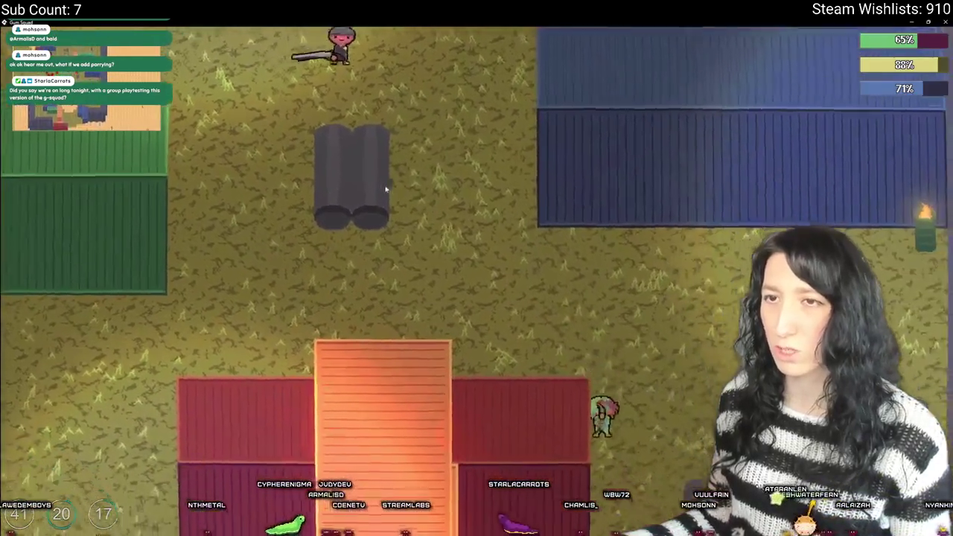
key("a")
- Move both of the container's items into the bag
key("Tab")
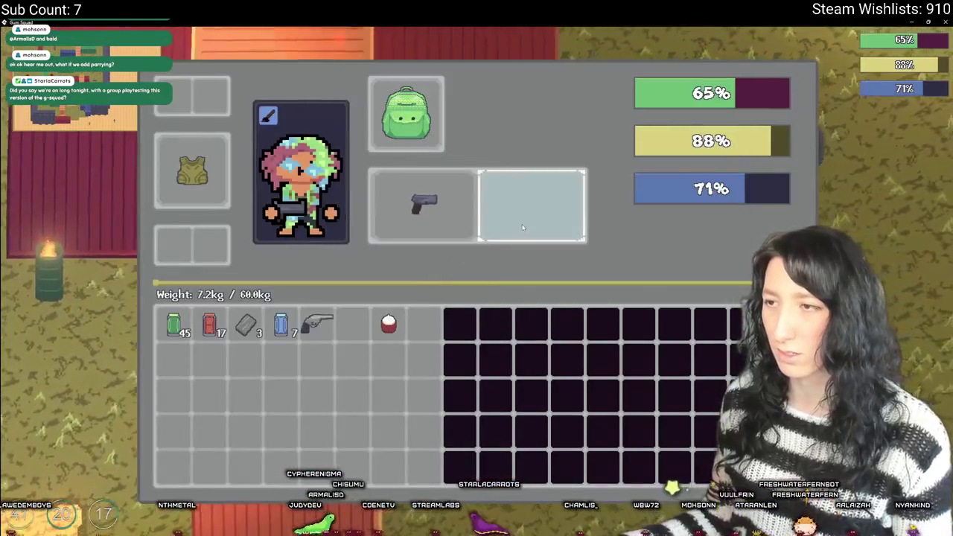
key("e")
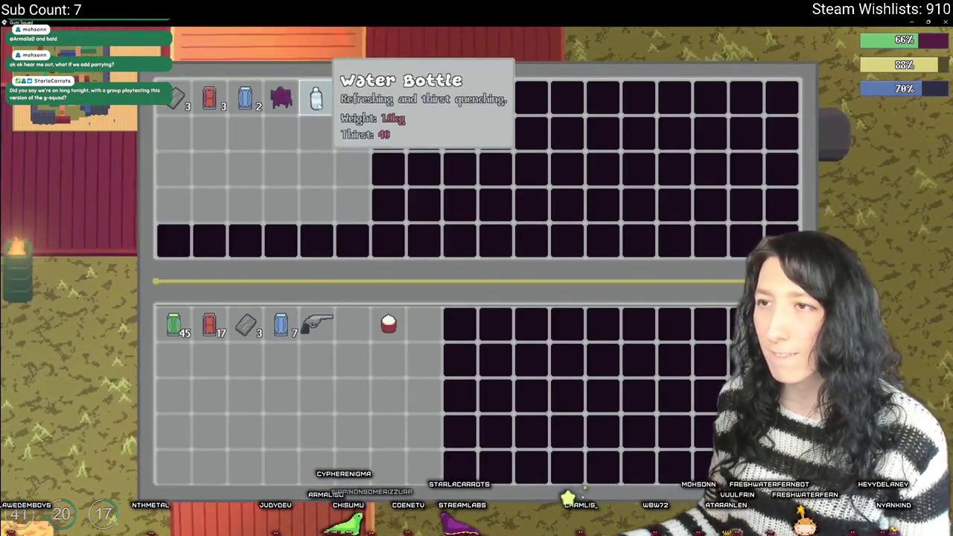
left_click(209, 99)
left_click(245, 99)
key("Tab")
- Walk toward the green container, then right and down past the pillars
key("w")
key("a")
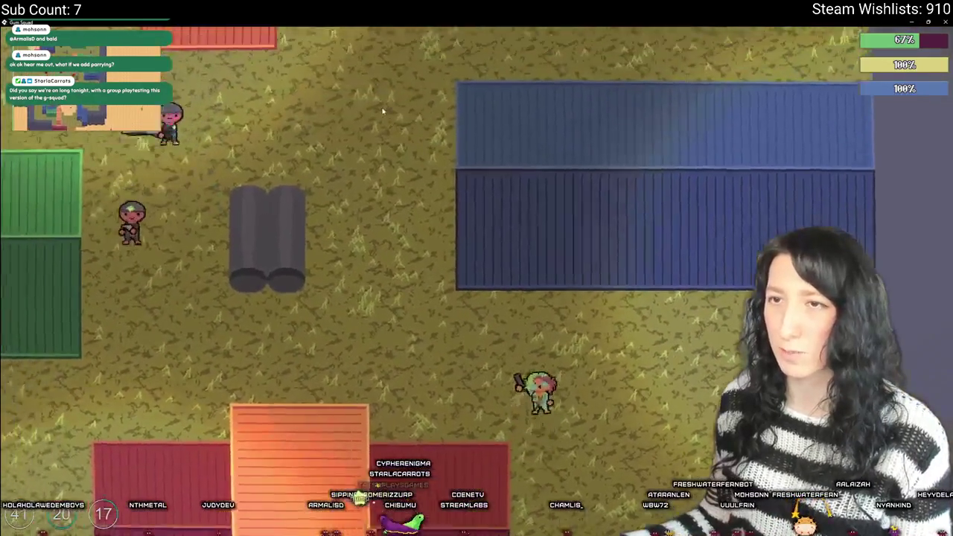
key("d")
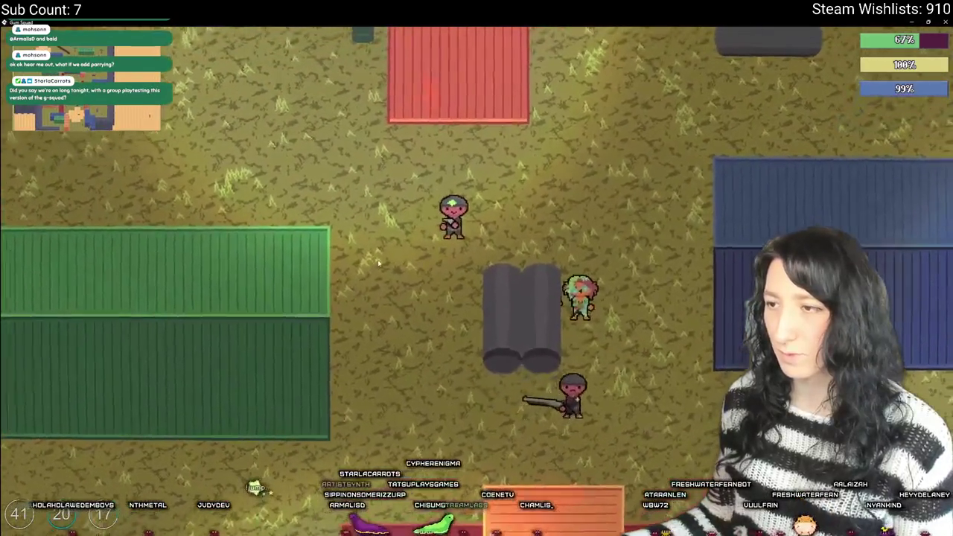
key("s")
key("d")
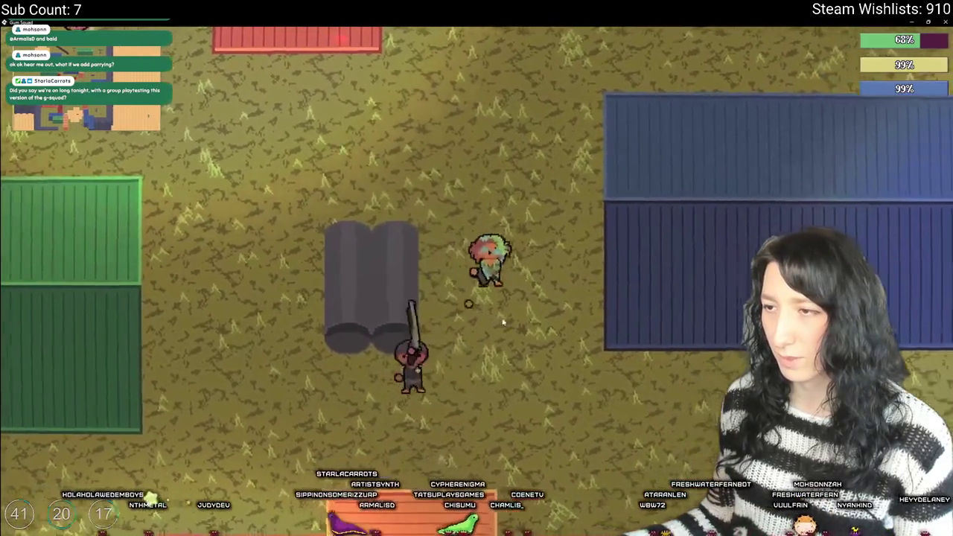
key("s")
key("s")
key("d")
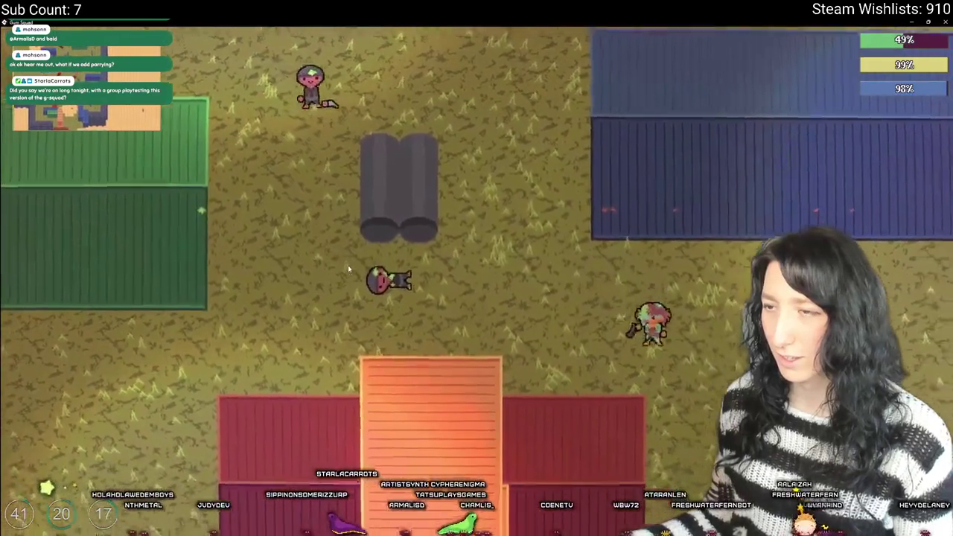
- Check the inventory, then keep fighting across the container yard toward the wall
key("Tab")
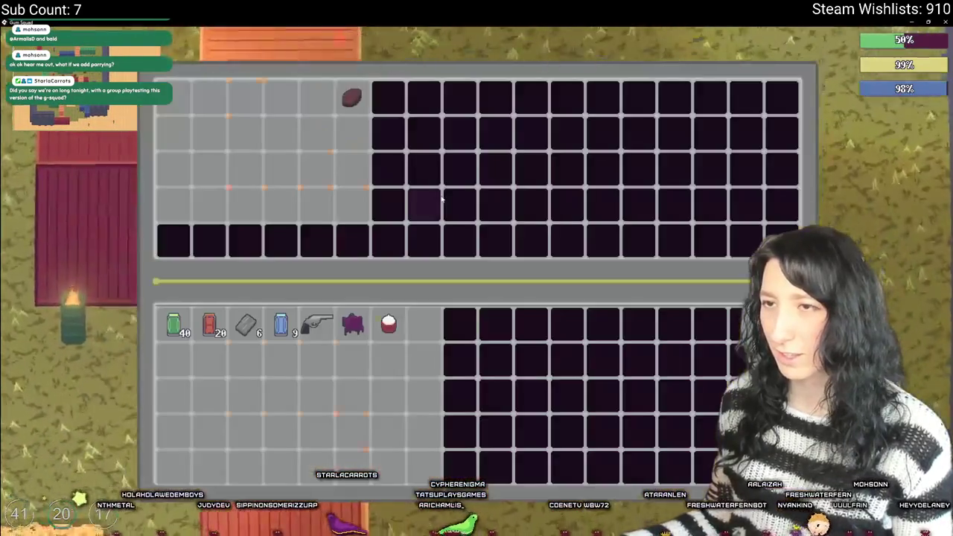
key("Tab")
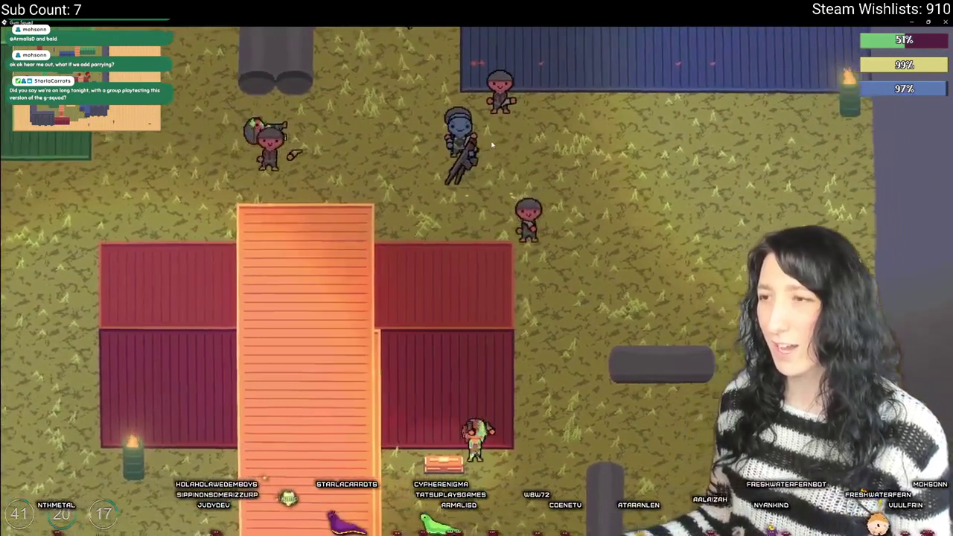
key("a")
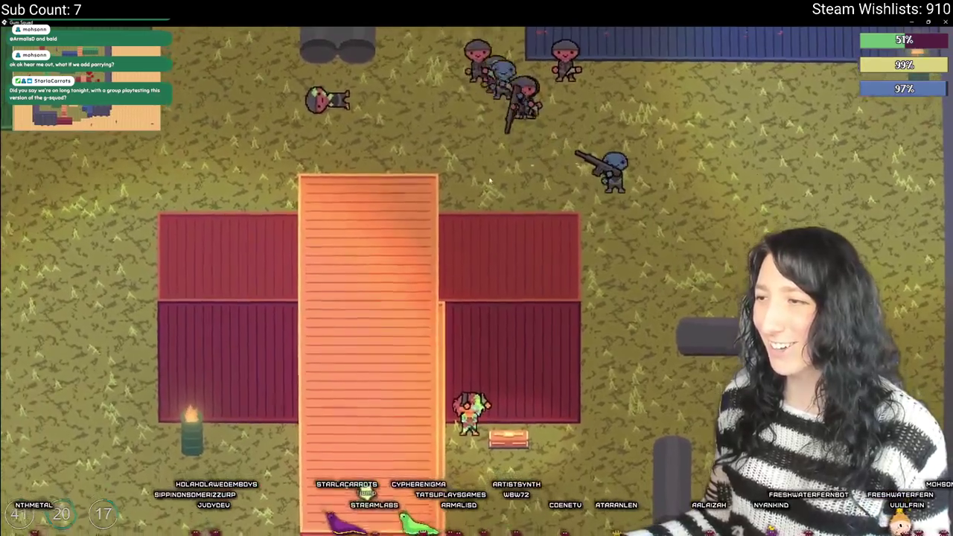
key("d")
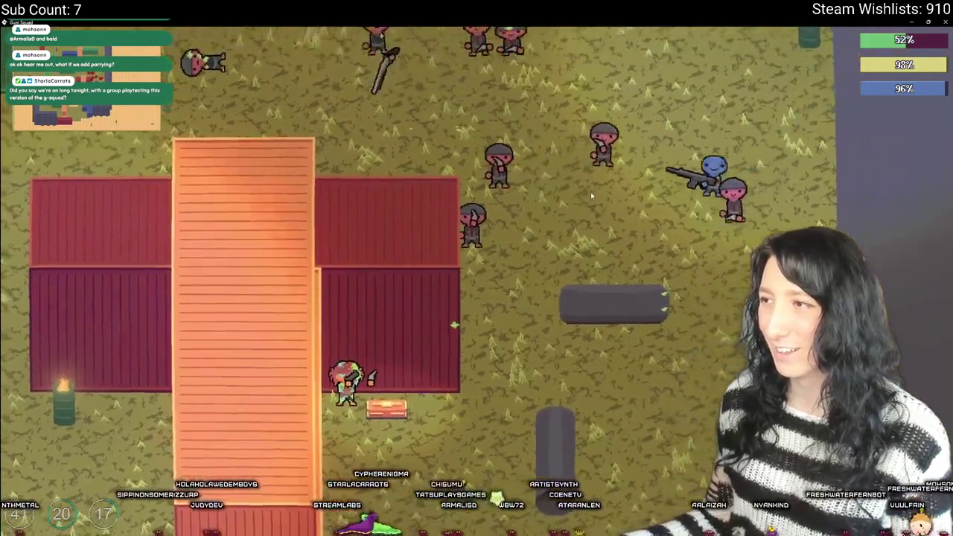
key("s")
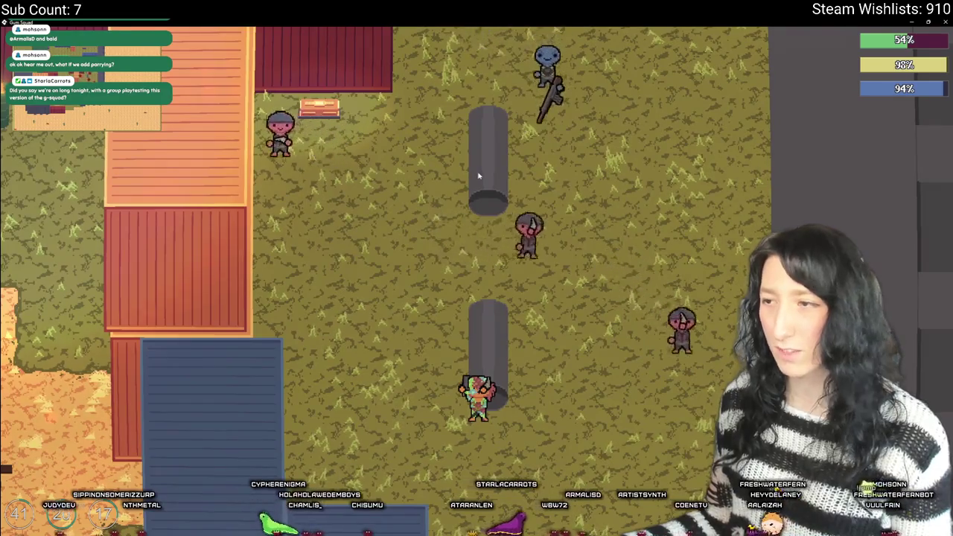
key("d")
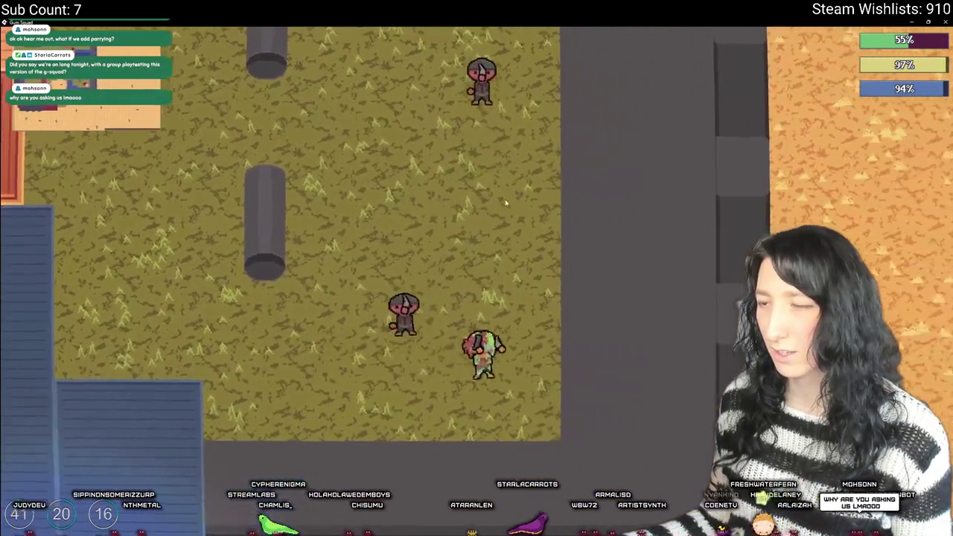
key("w")
key("w")
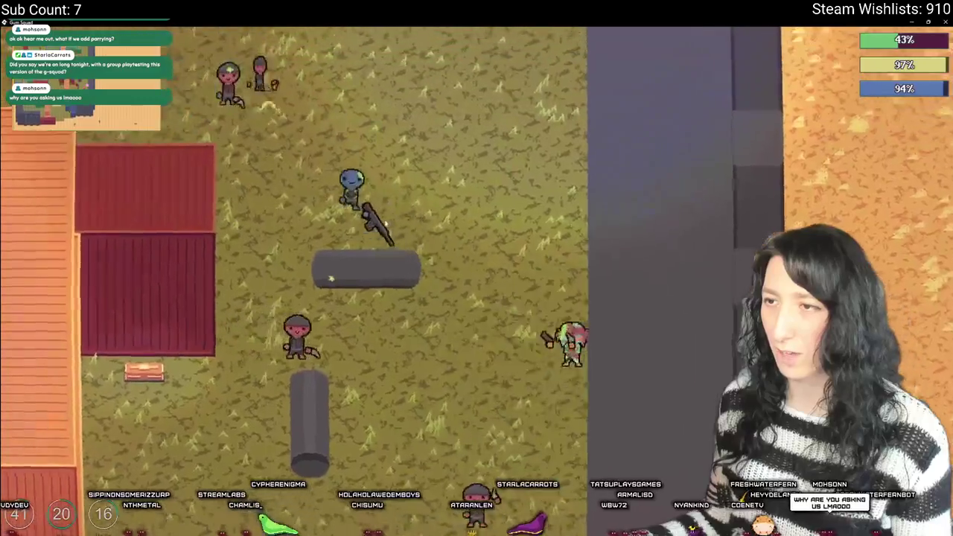
- Walk down-left past the orange container into the sandy area
key("a")
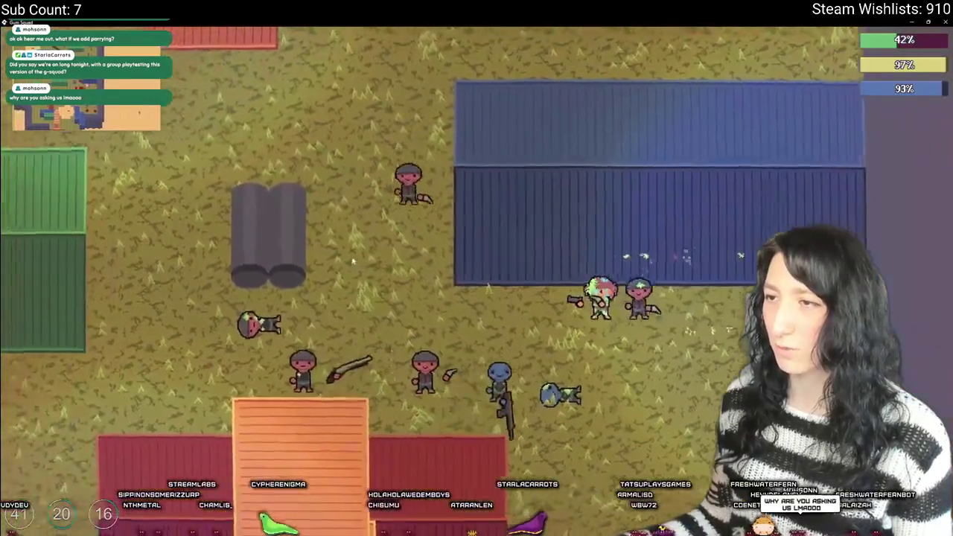
key("s")
key("a")
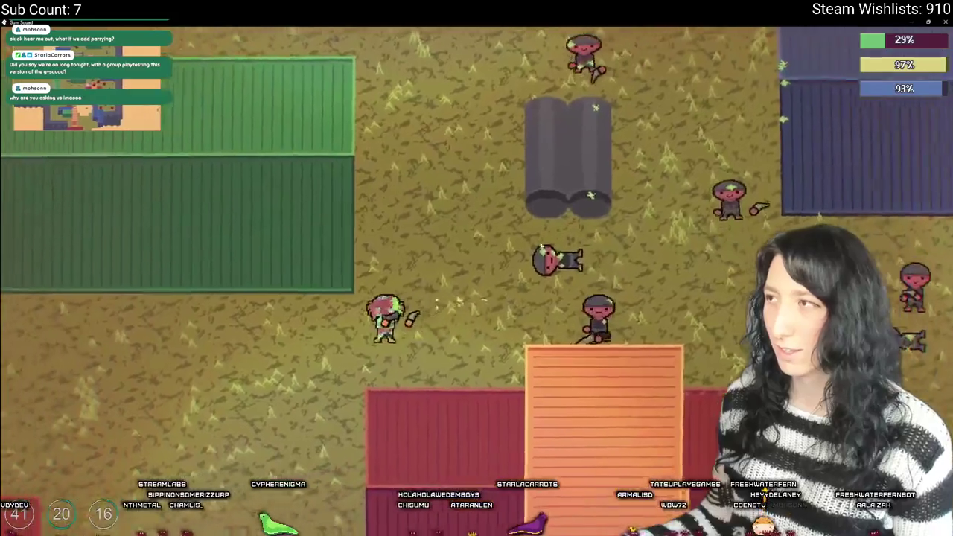
key("s")
key("a")
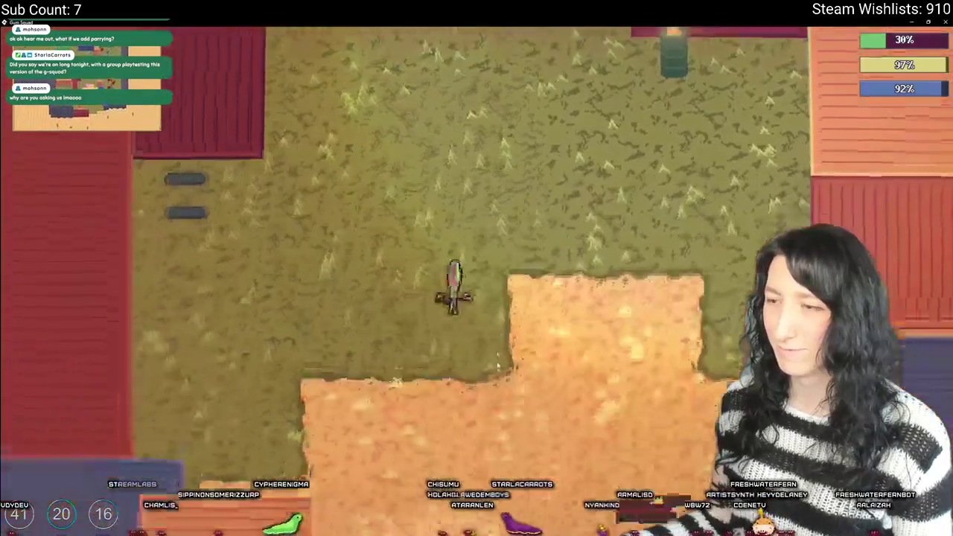
- Take the water bottle from the green loot container into the bag
key("s")
key("Tab")
key("Tab")
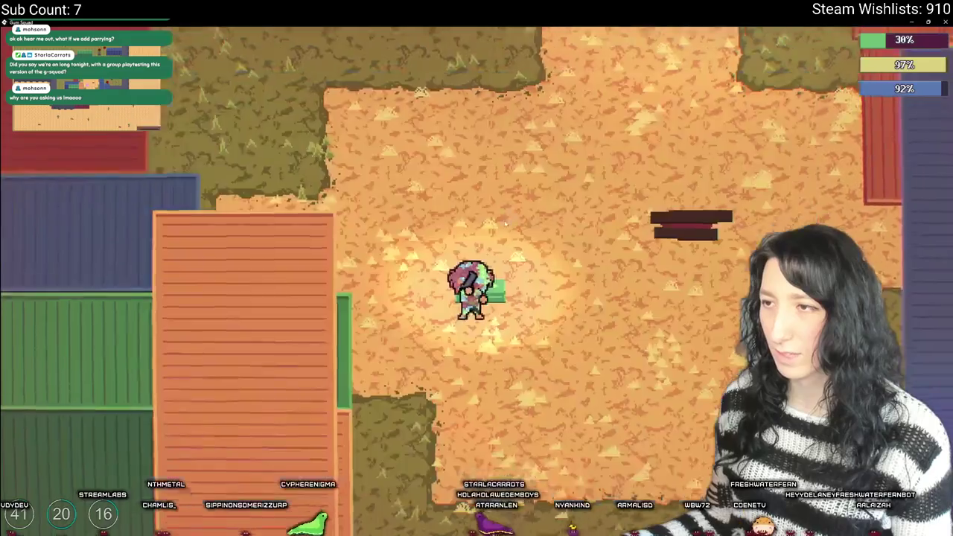
key("e")
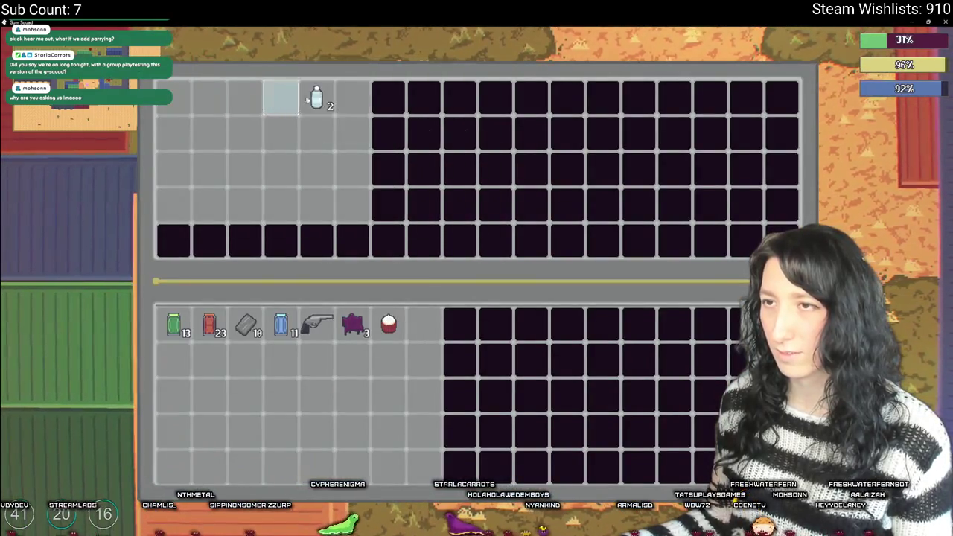
left_click(307, 99)
key("Tab")
key("d")
key("e")
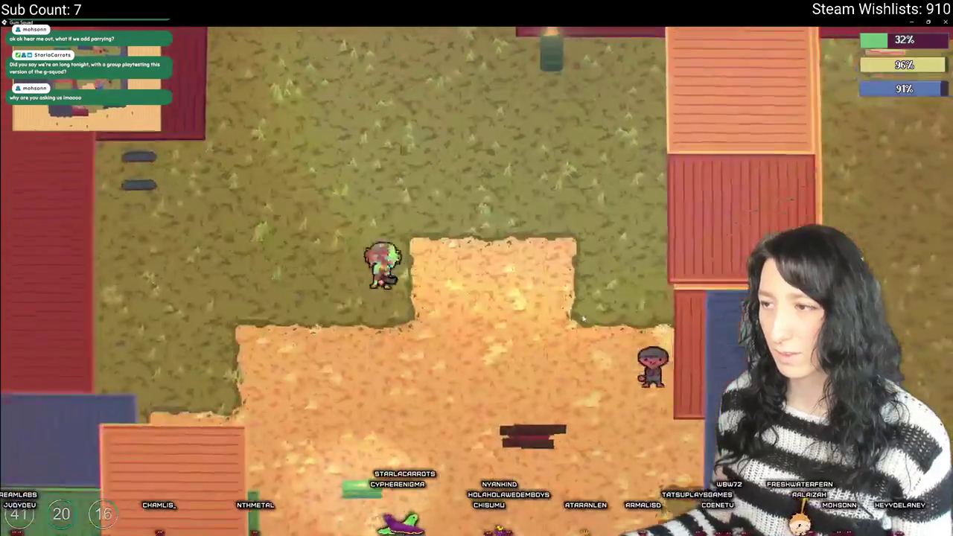
- Cross the field north-west past the grey buildings toward the sandy plot
key("w")
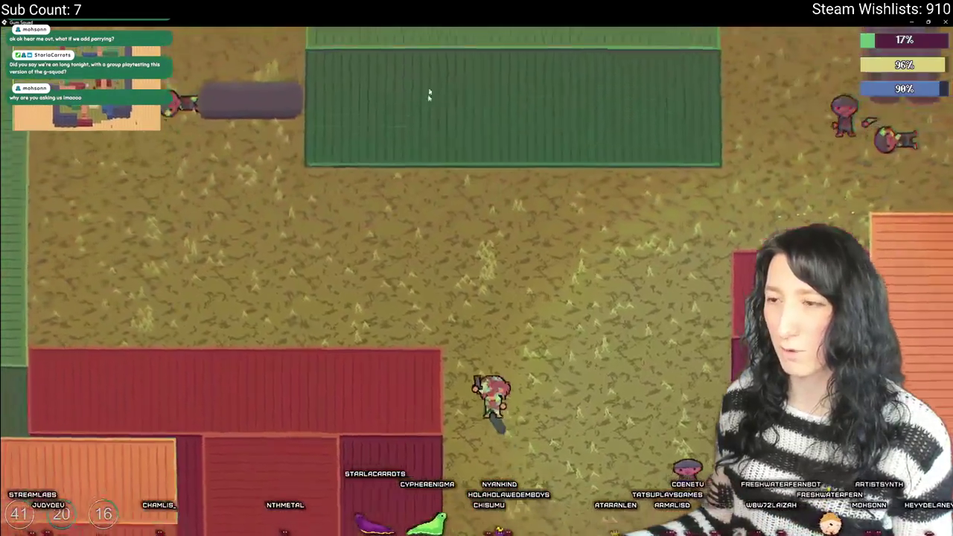
key("a")
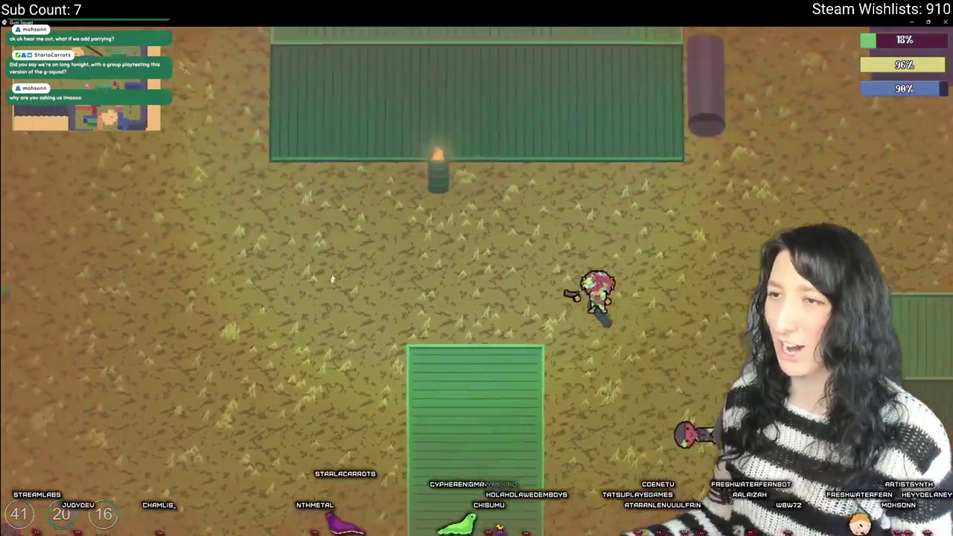
key("s")
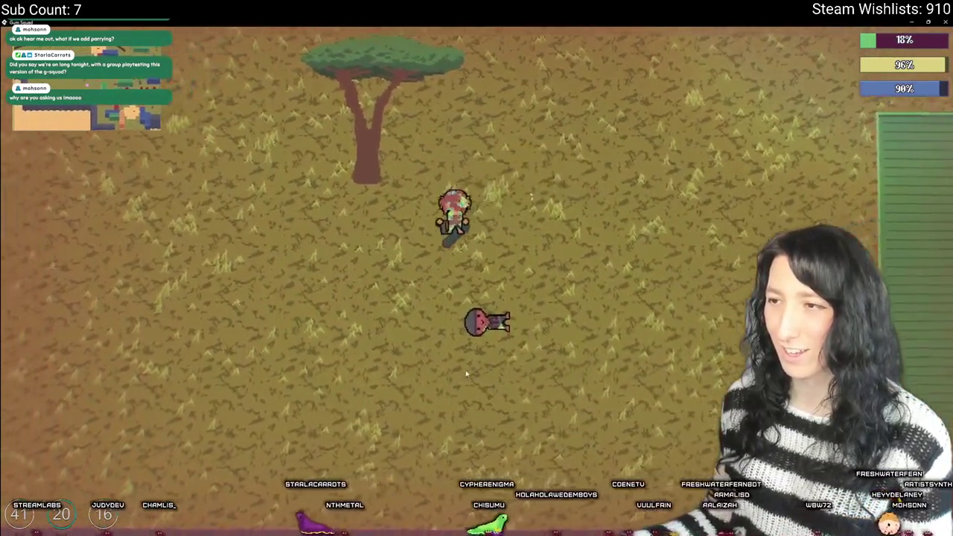
key("e")
key("e")
key("a")
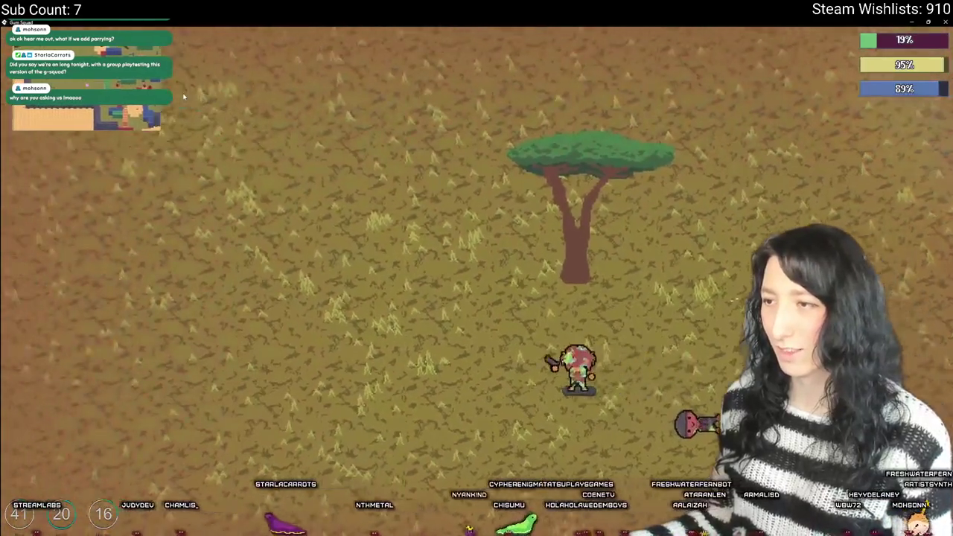
key("a")
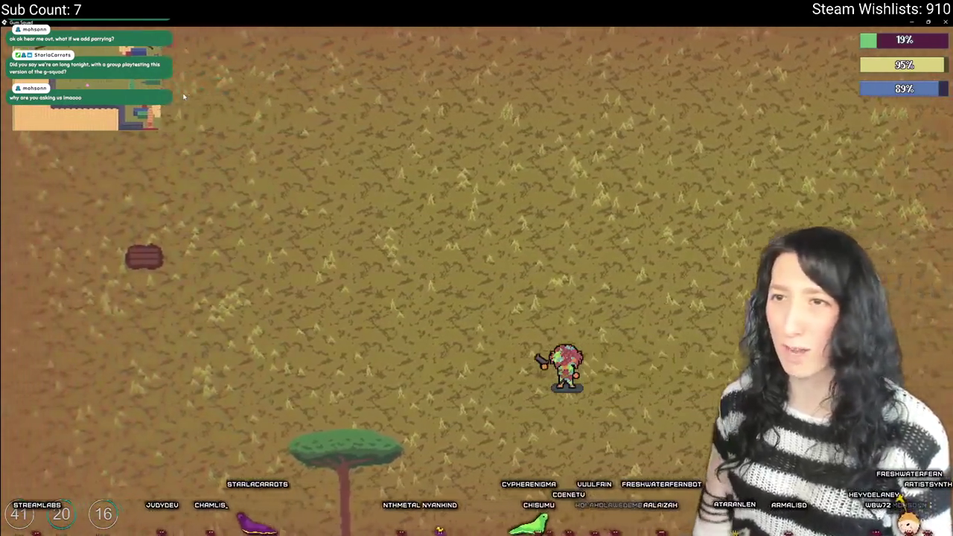
key("a")
key("w")
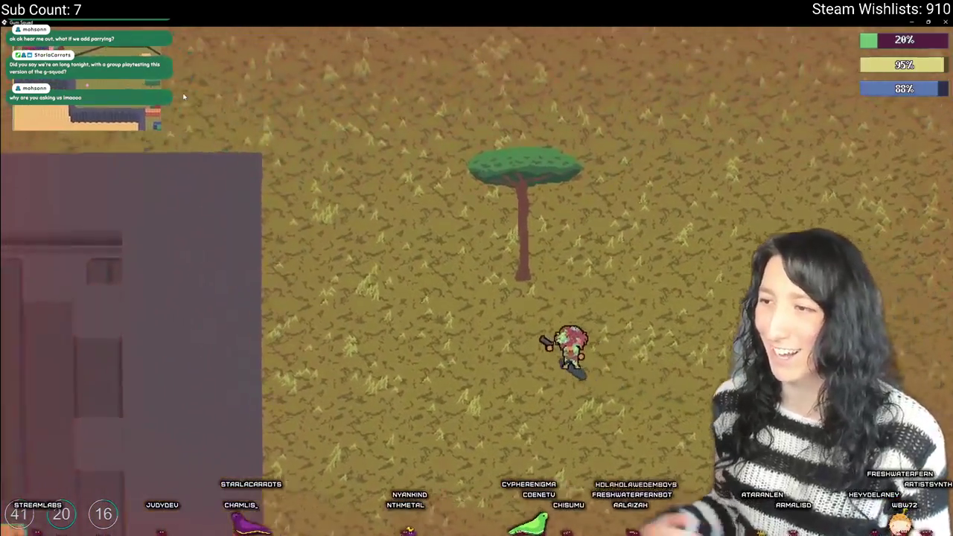
key("a")
key("w")
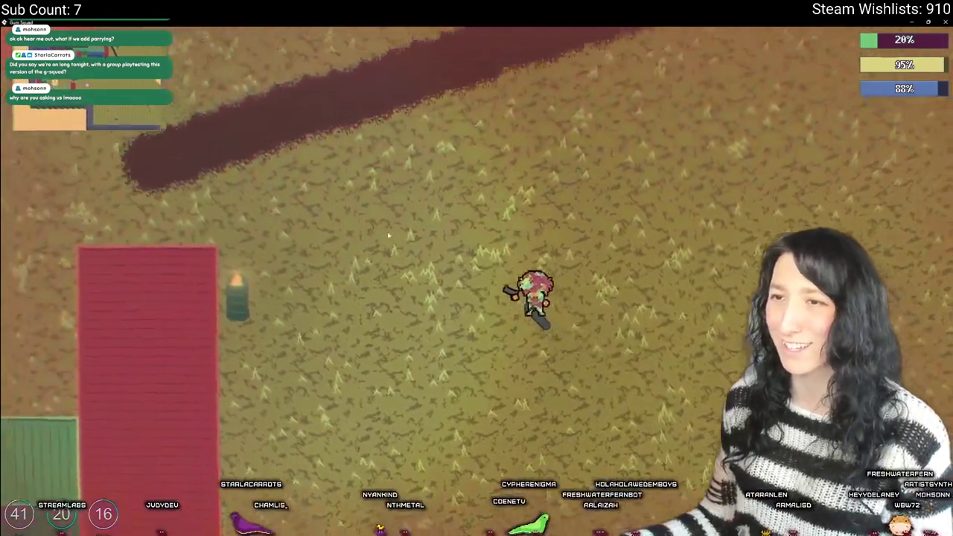
key("a")
key("s")
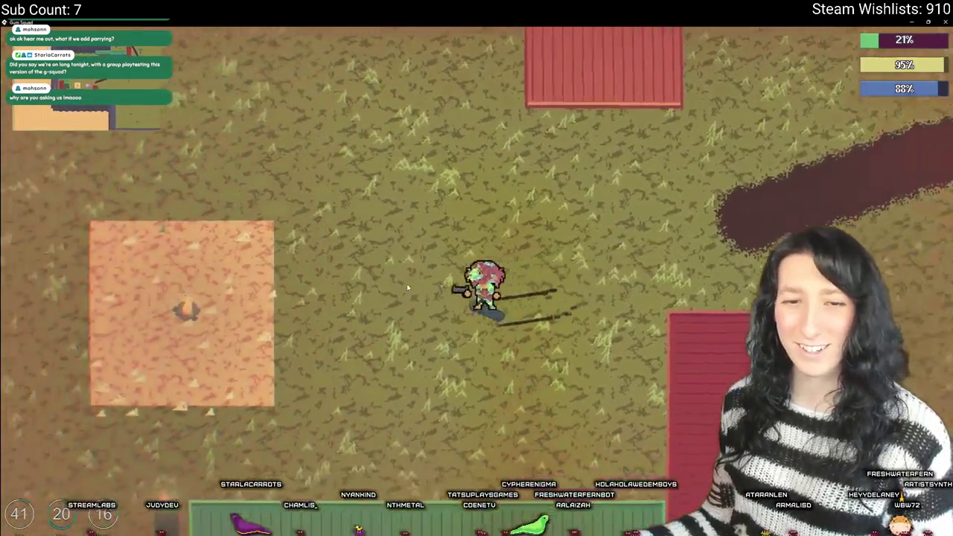
- Reposition beside the sandy plot and bring up the equipment screen
key("w")
key("s")
key("d")
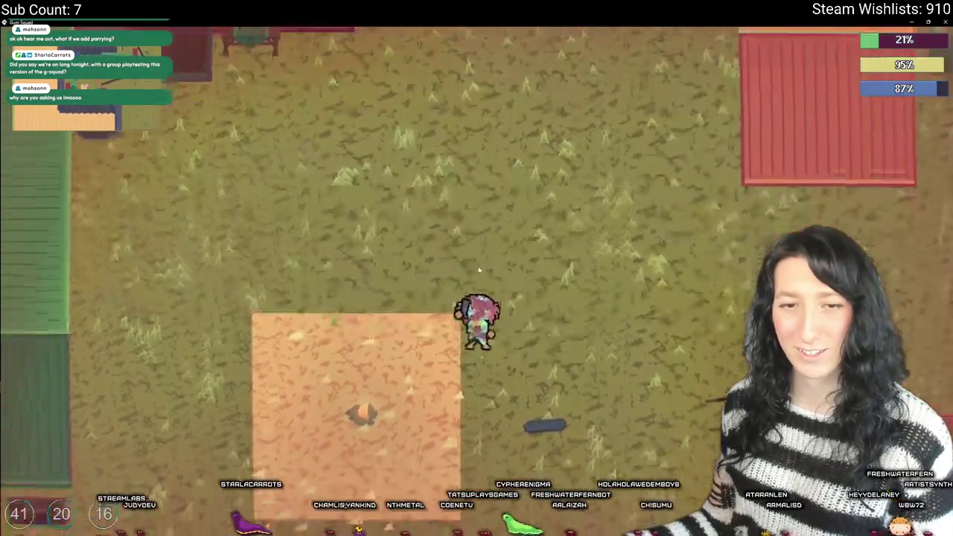
key("s")
key("w")
key("s")
key("w")
key("Tab")
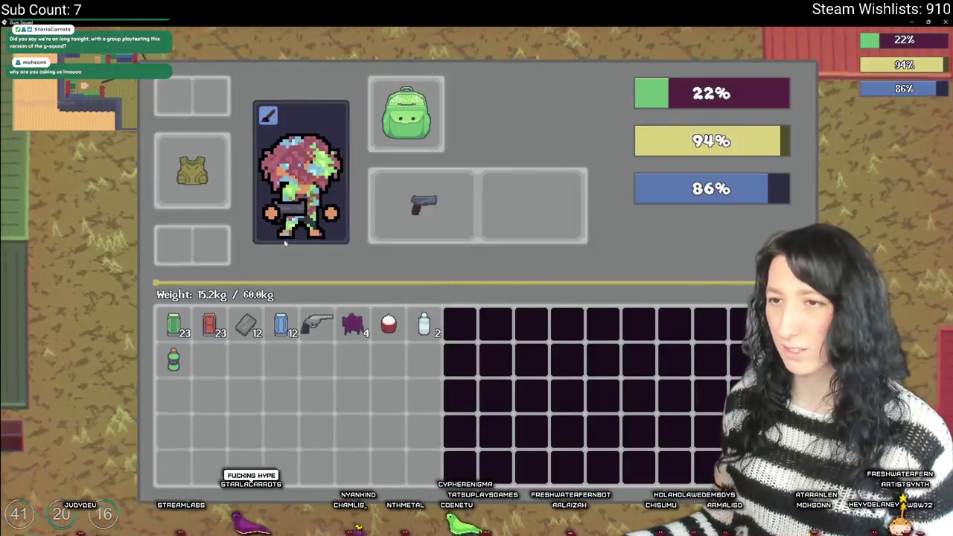
- Switch to the GameMaker editor and inspect the rm_playarea room map
key("Tab")
key("alt+Tab")
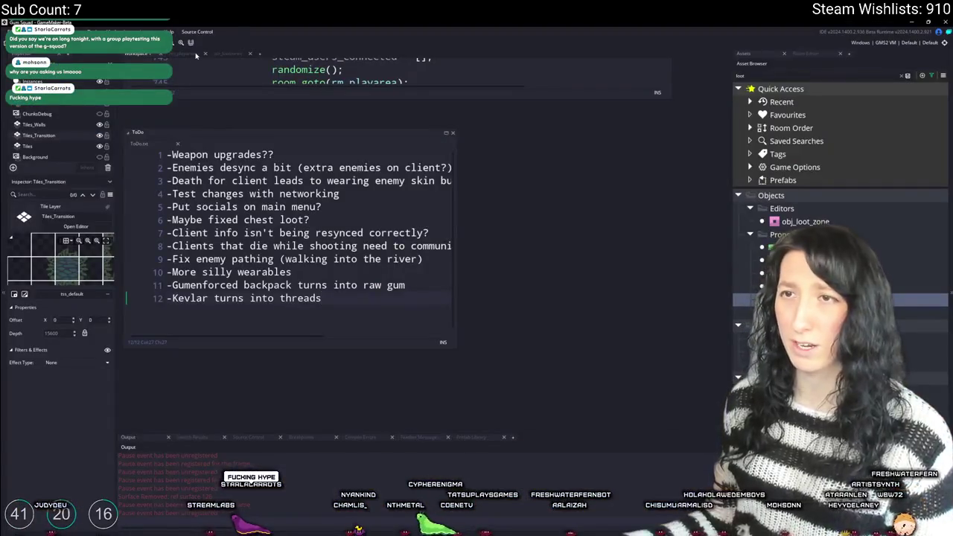
left_click(196, 56)
scroll(604, 258, "up", 3)
scroll(543, 240, "down", 3)
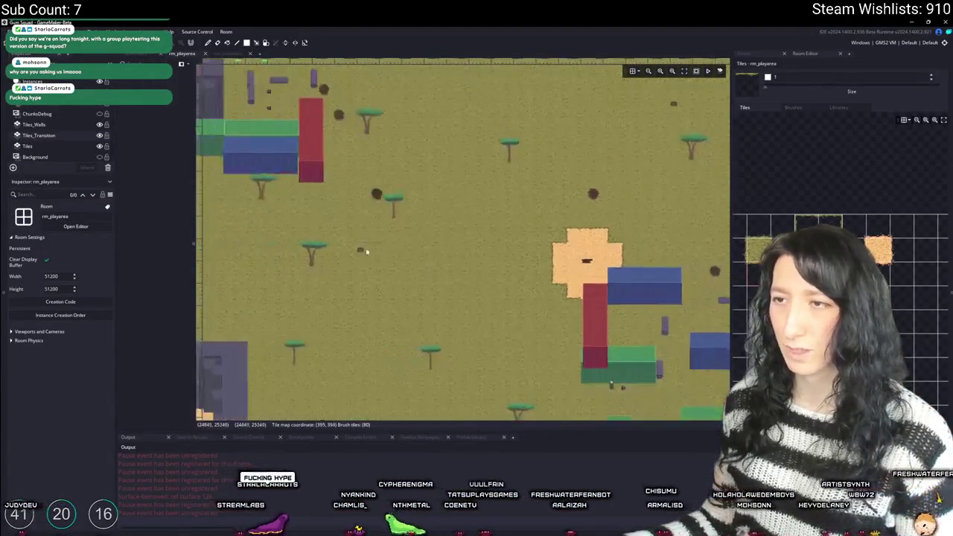
scroll(438, 298, "up", 2)
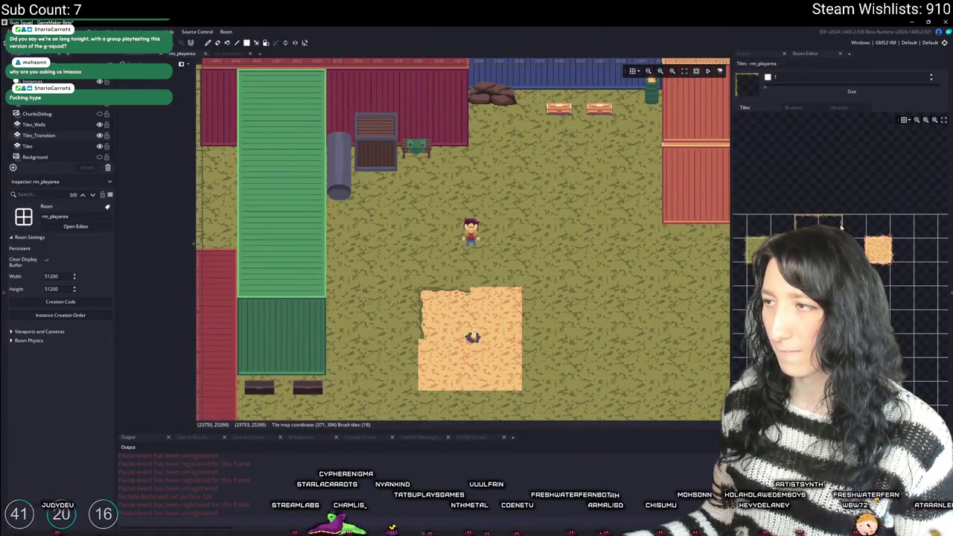
- Back in the game, check the storage by the containers, then open the inventory at the sandy plot
key("alt+Tab")
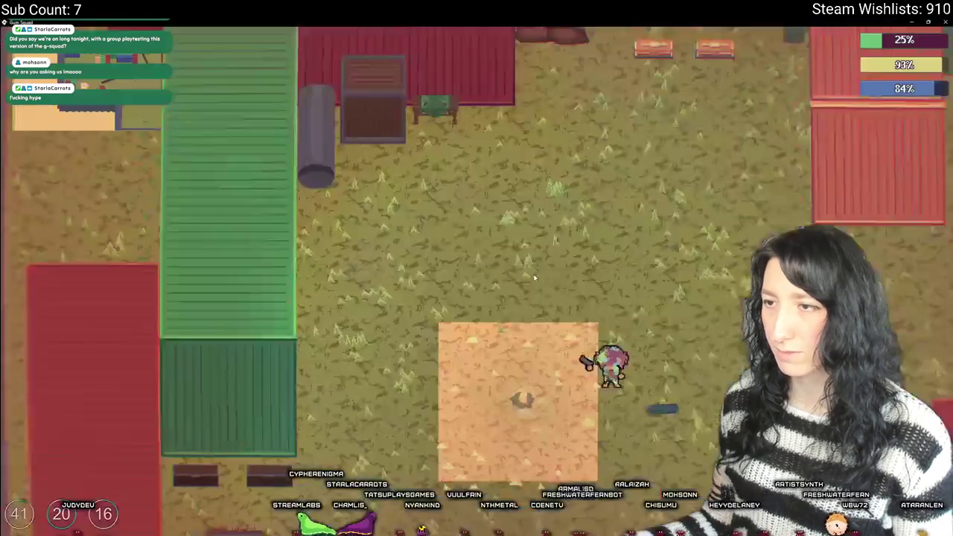
key("d")
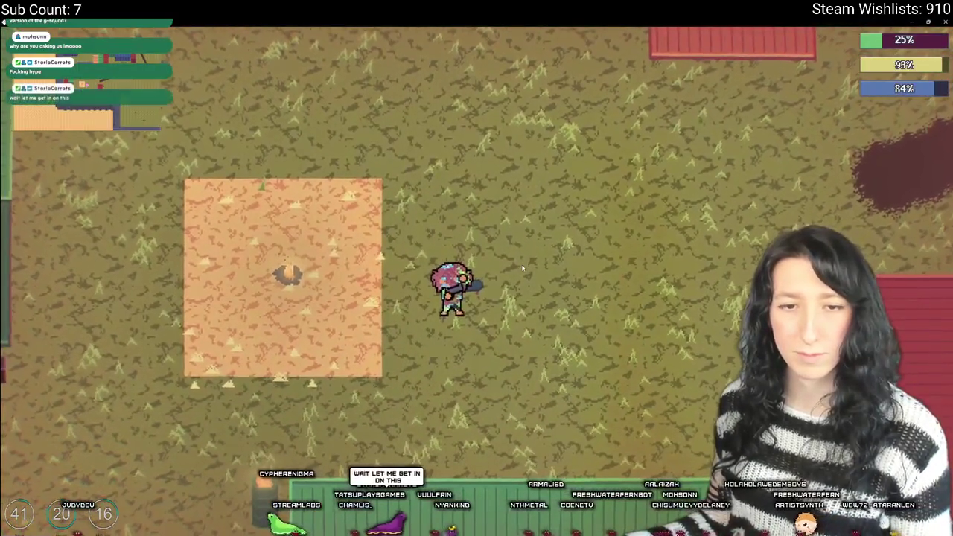
key("a")
key("w")
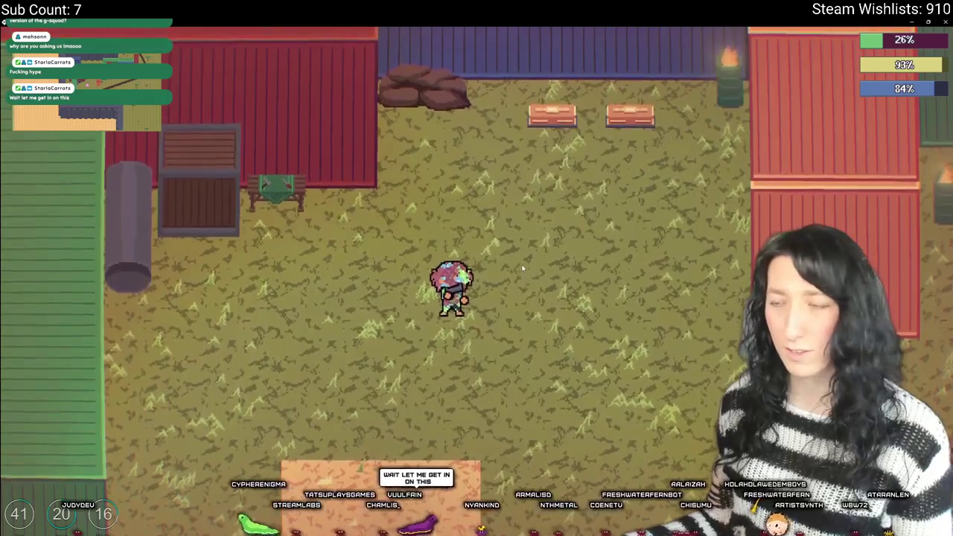
key("e")
key("e")
key("s")
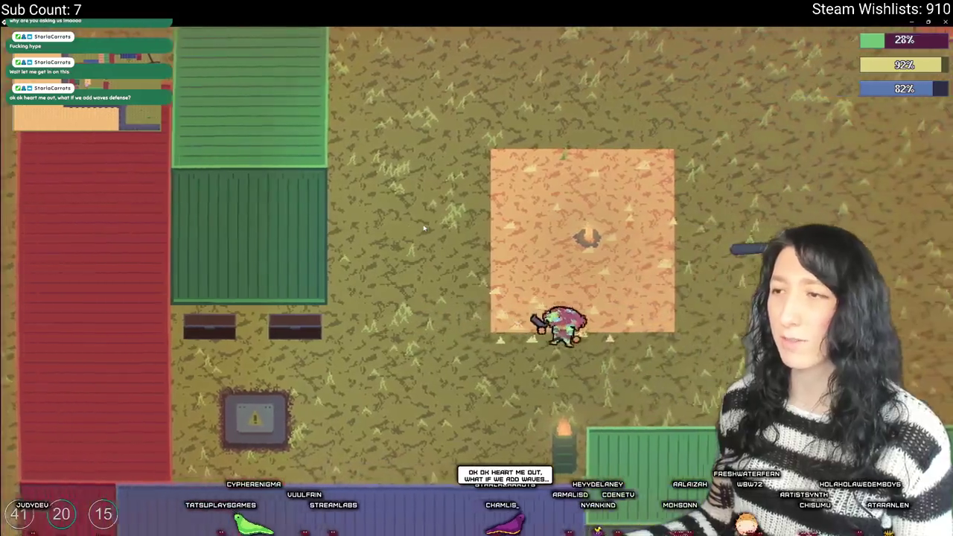
key("d")
key("a")
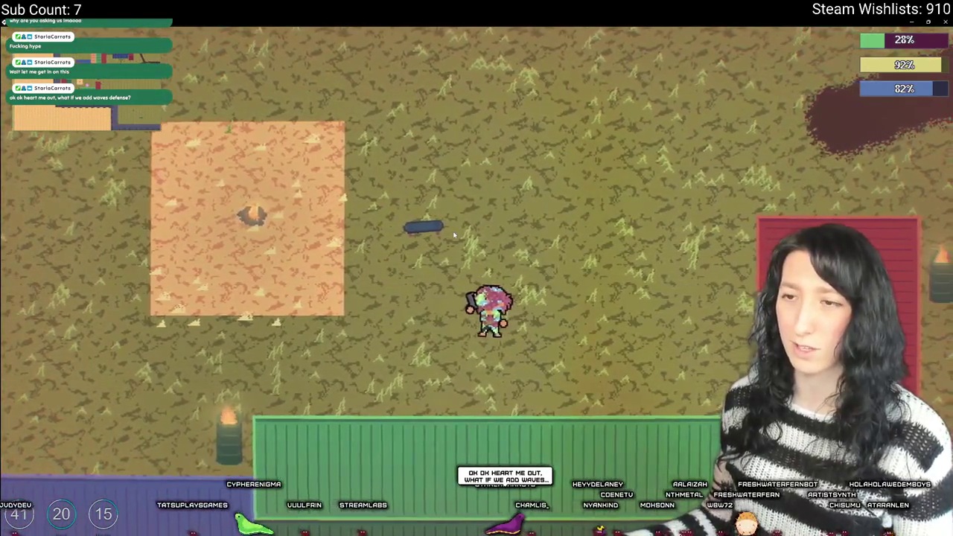
key("e")
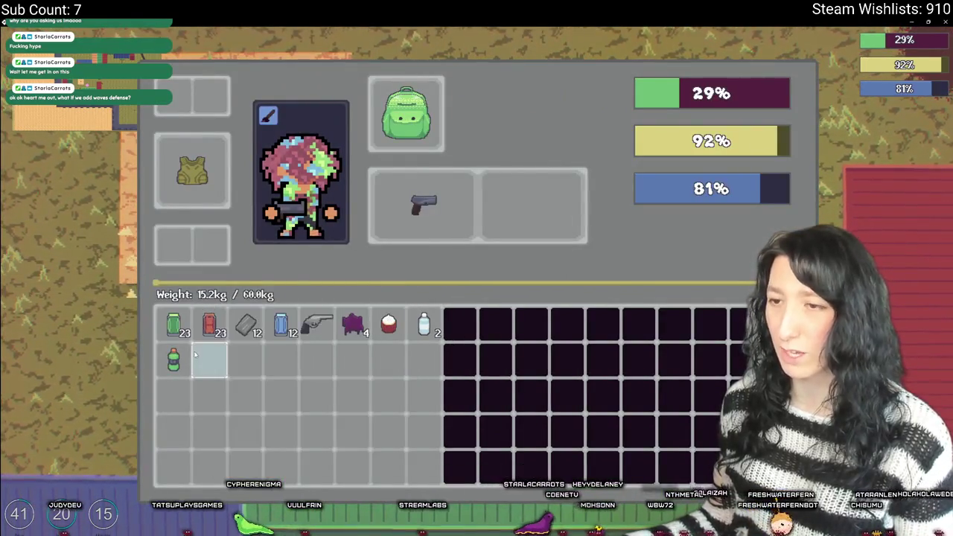
- Drink one water bottle, move the other to the next slot, and toggle character customization
left_click(424, 325)
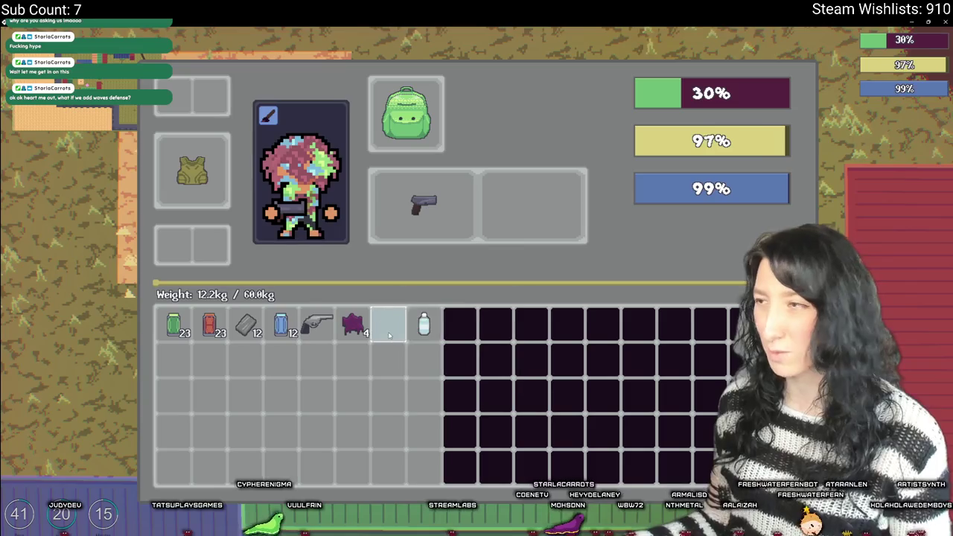
left_click(409, 325)
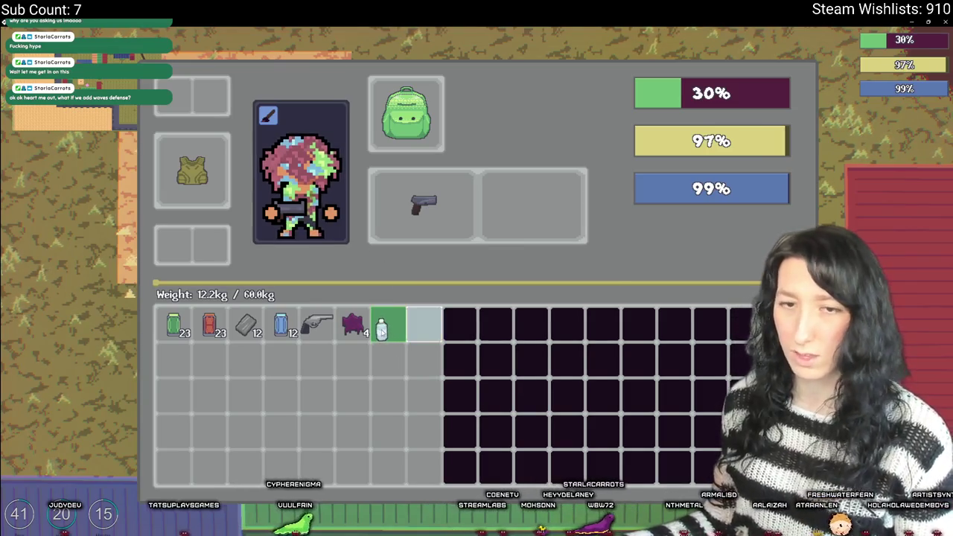
left_click(383, 328)
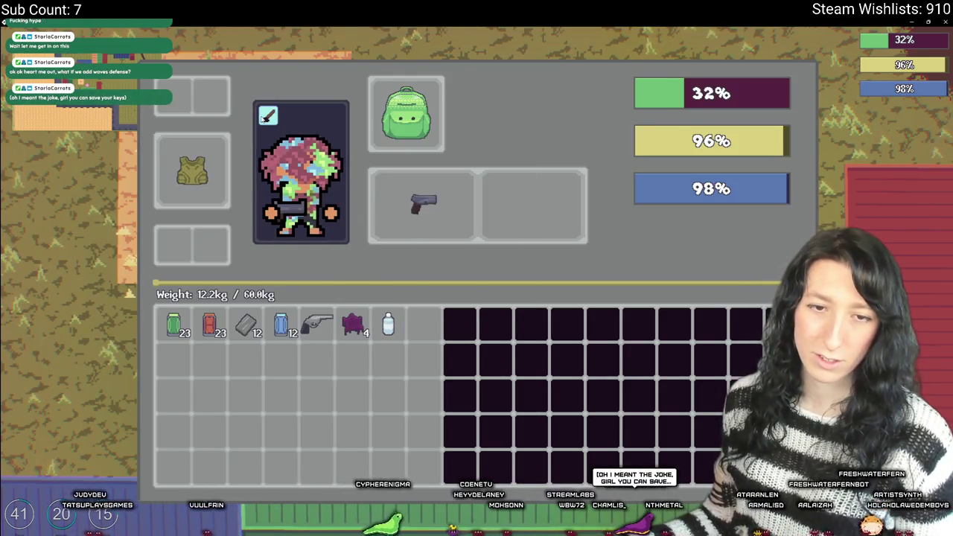
key("c")
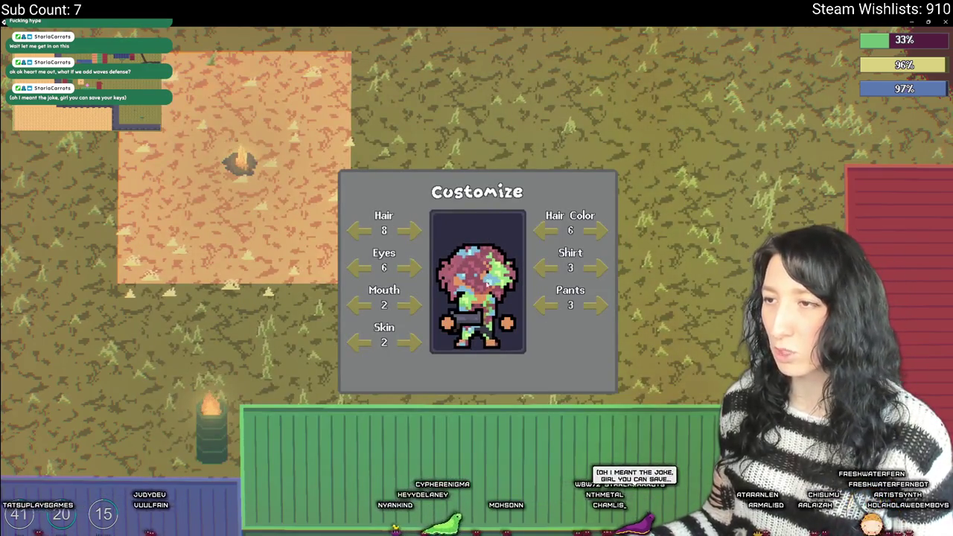
key("c")
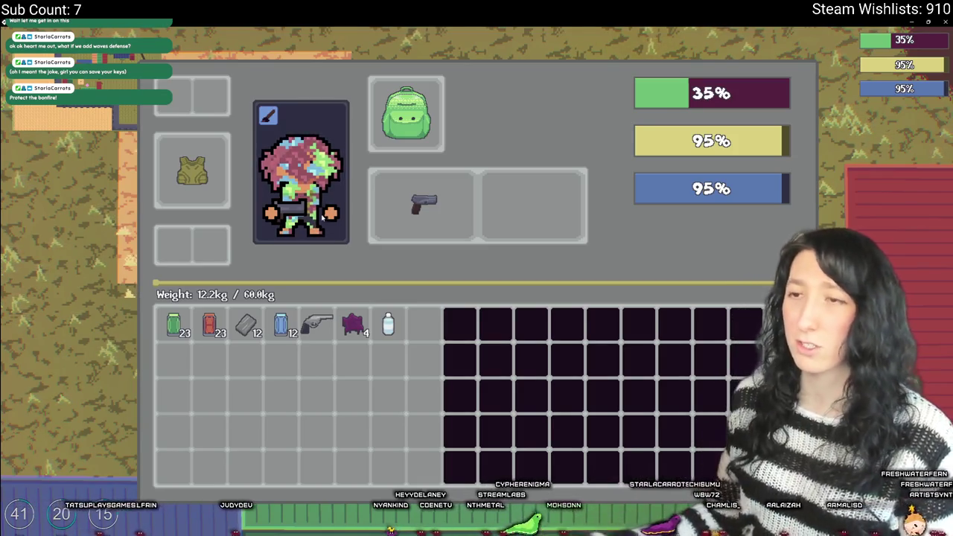
- Walk past the shipping containers and east along the dirt path, then open the crate by the dark wall
key("c")
key("a")
key("w")
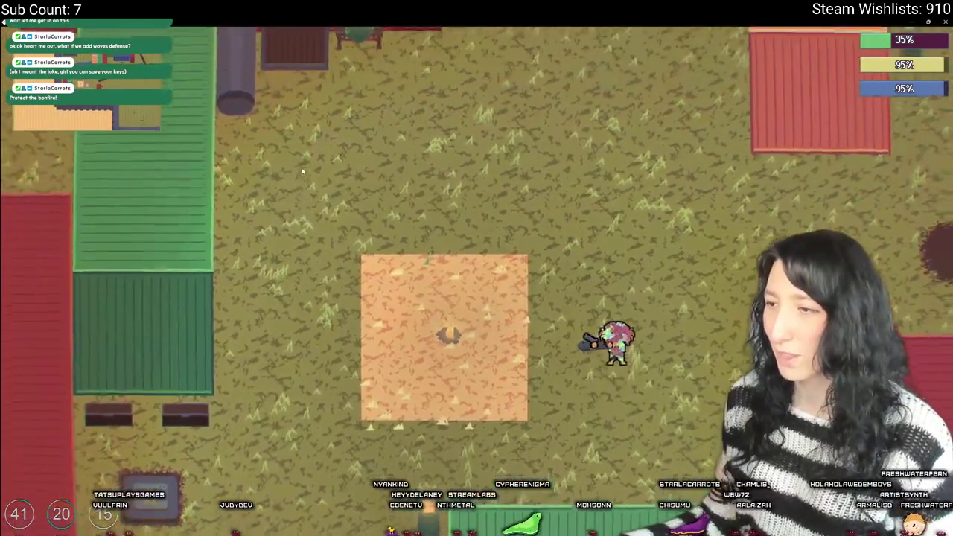
key("w")
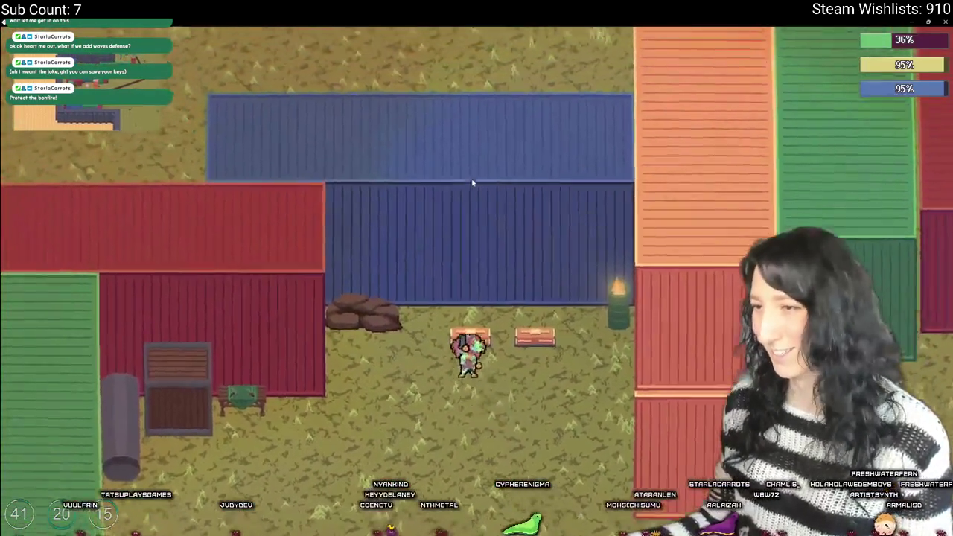
key("s")
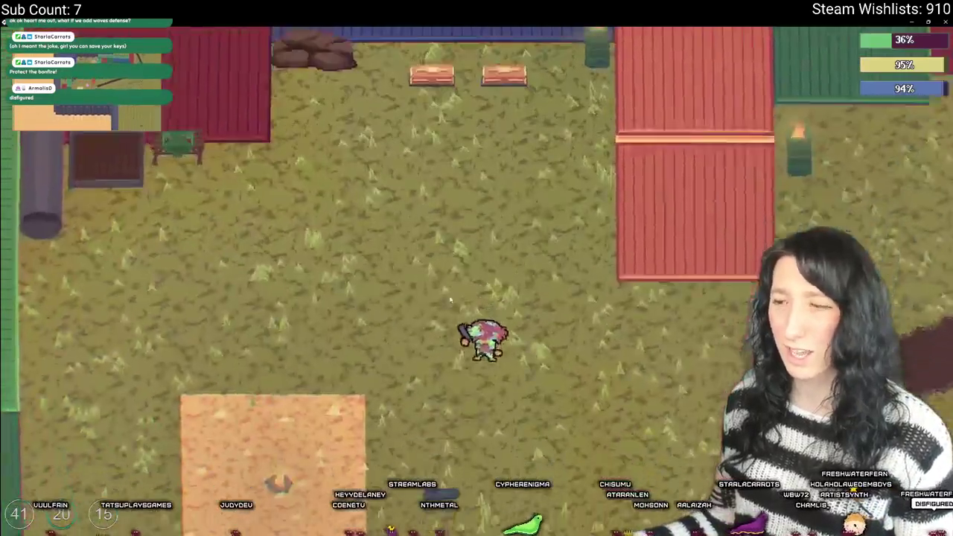
key("w")
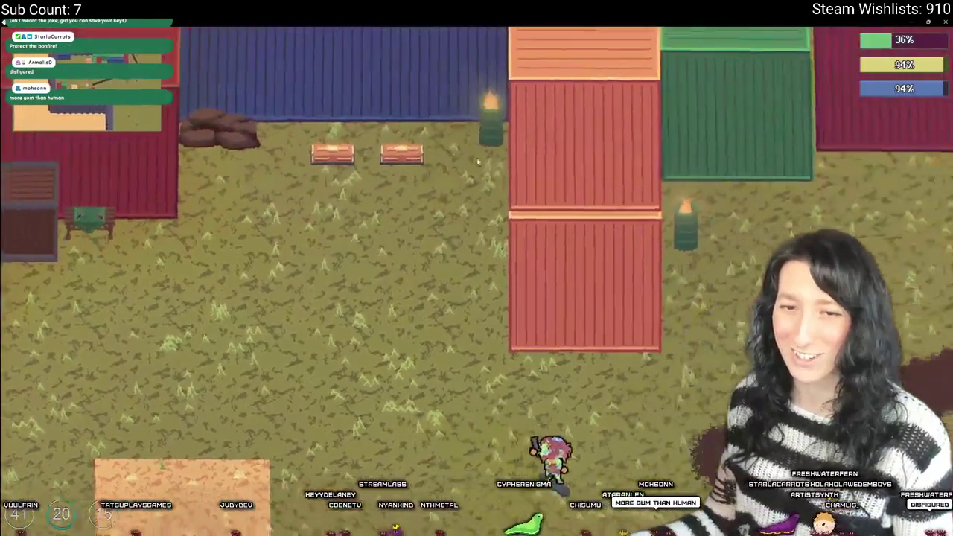
key("d")
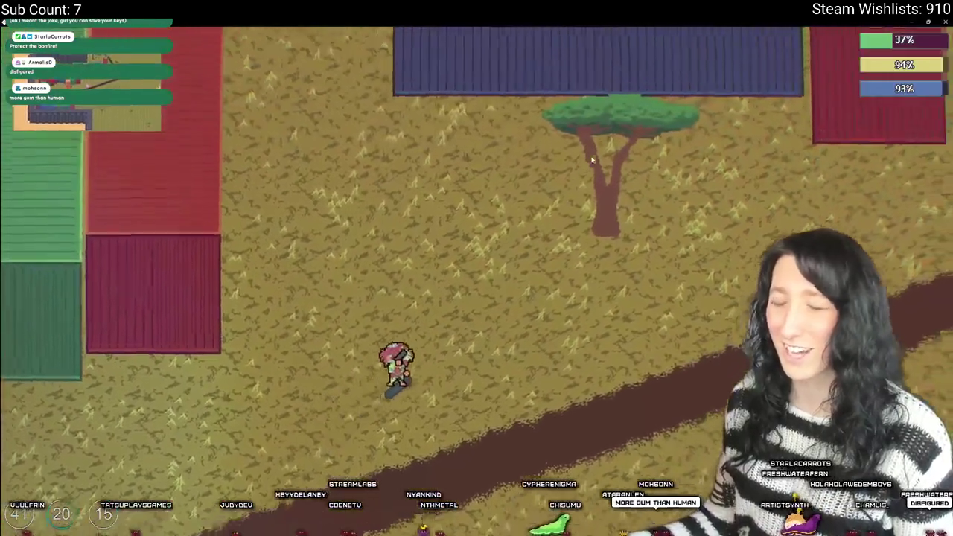
key("d")
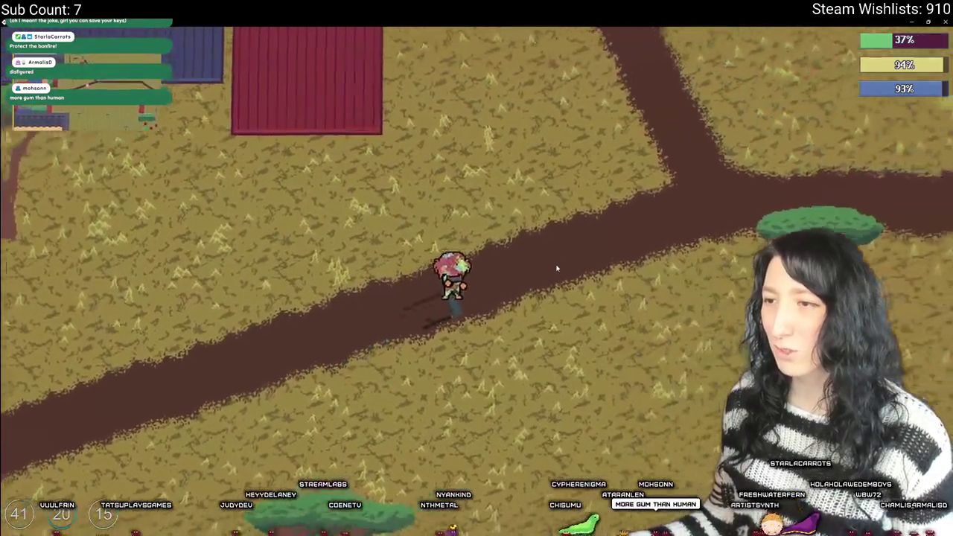
key("d")
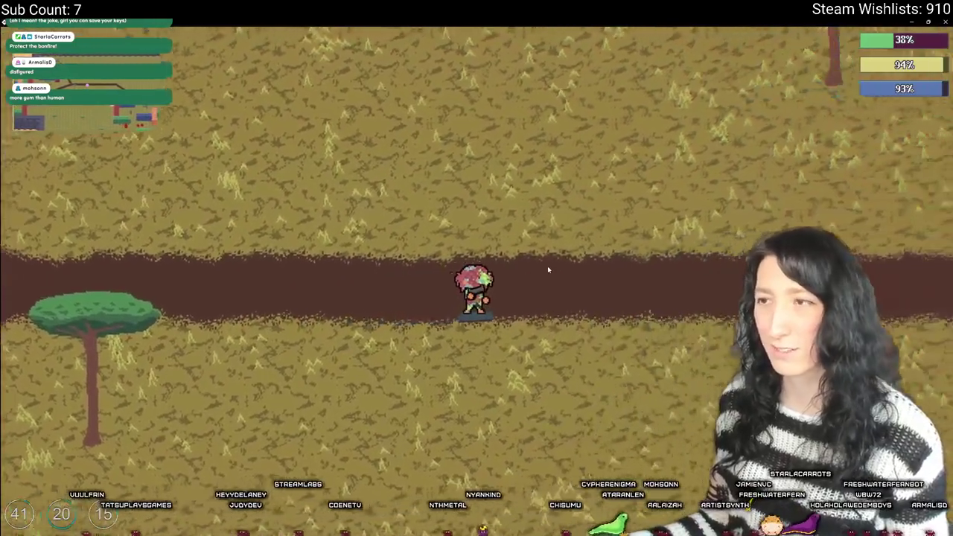
key("w")
key("d")
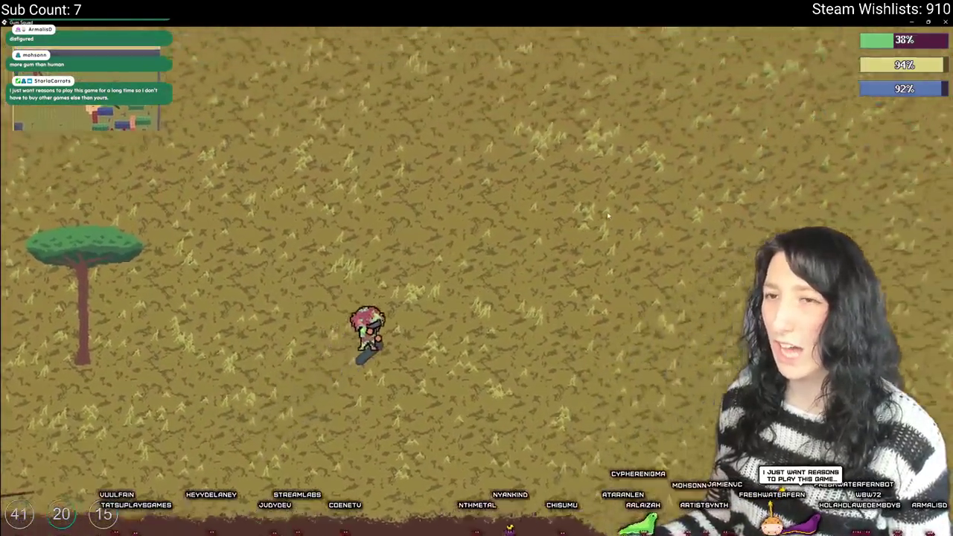
key("w")
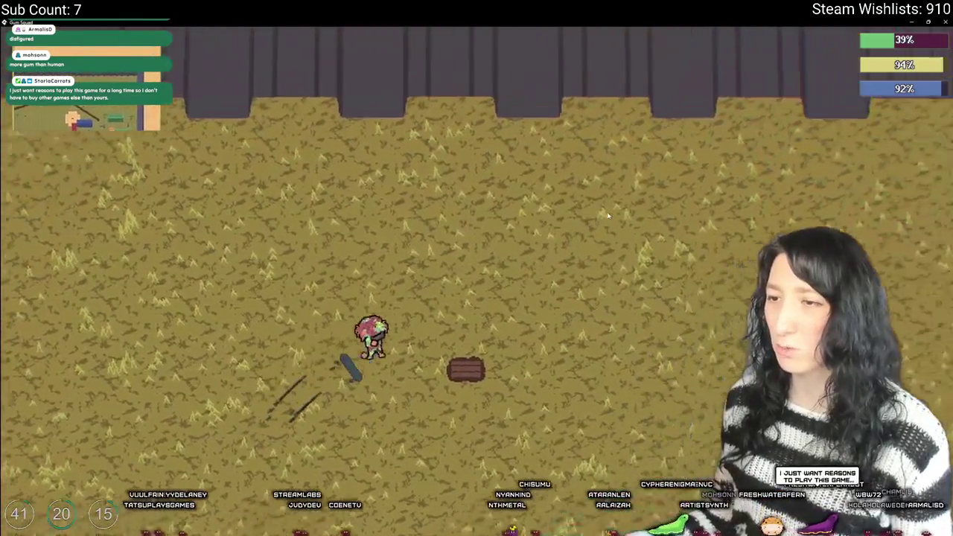
key("e")
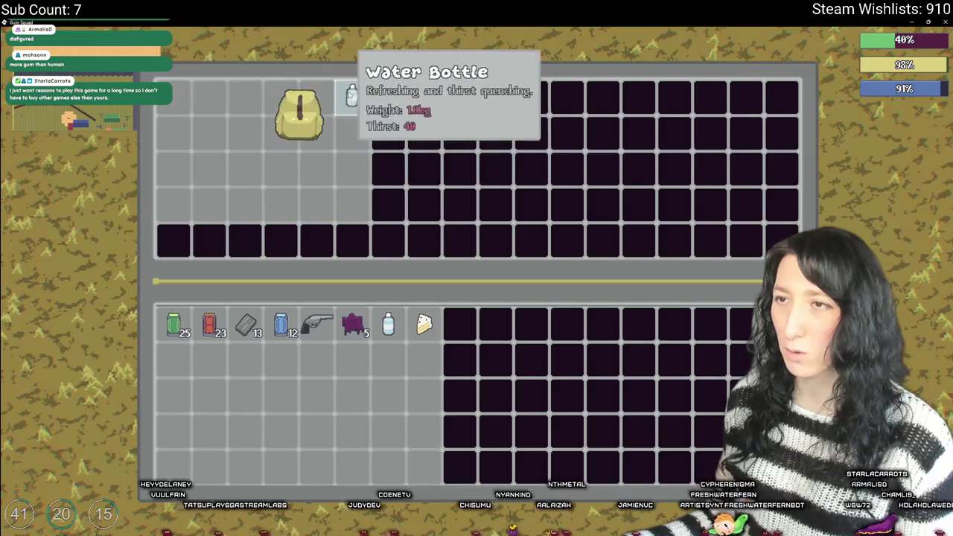
- Take the crate's water bottle, check the inventory, and head back toward the dirt crossroads
left_click(350, 95, "shift")
key("e")
key("a")
key("tab")
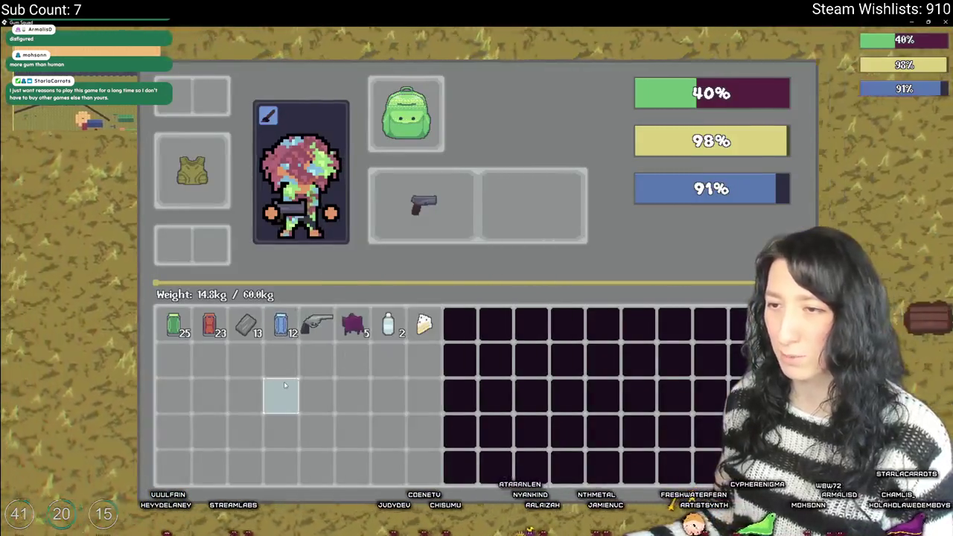
key("Tab")
key("s")
key("a")
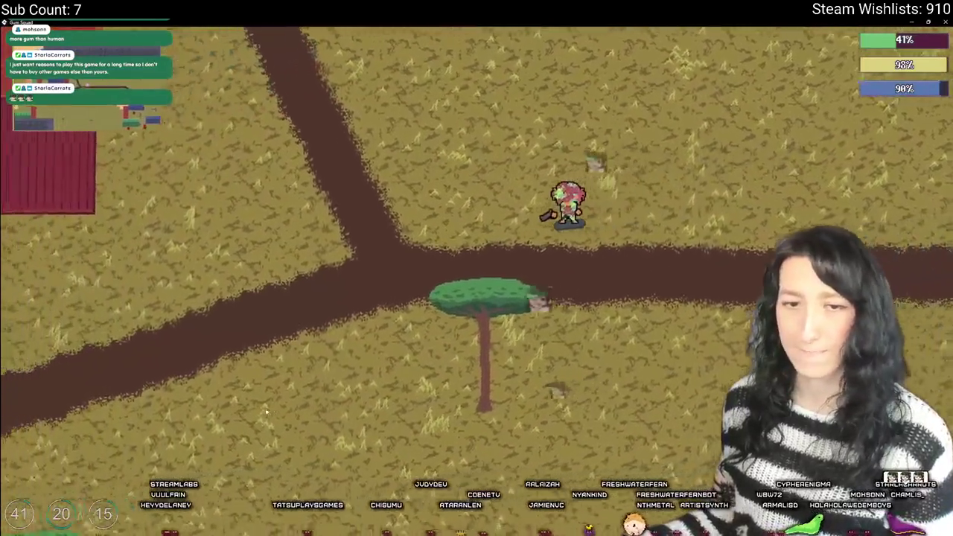
- Walk along the dirt path past the shipping containers to the workbench
key("s")
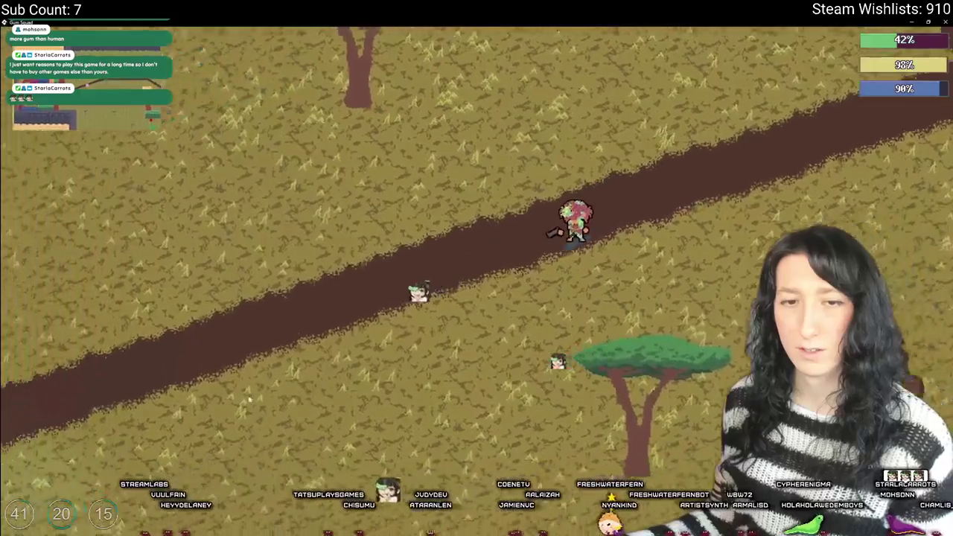
key("w")
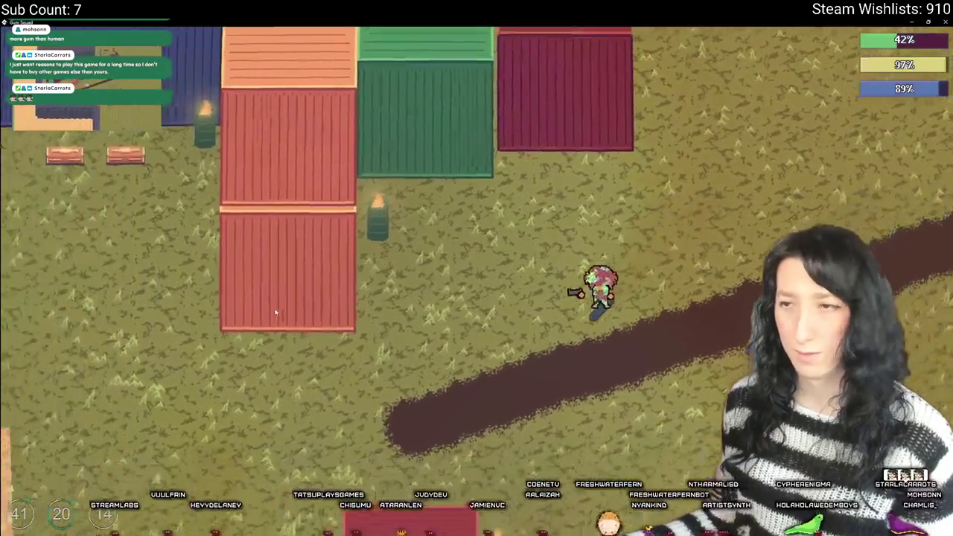
key("s")
key("w")
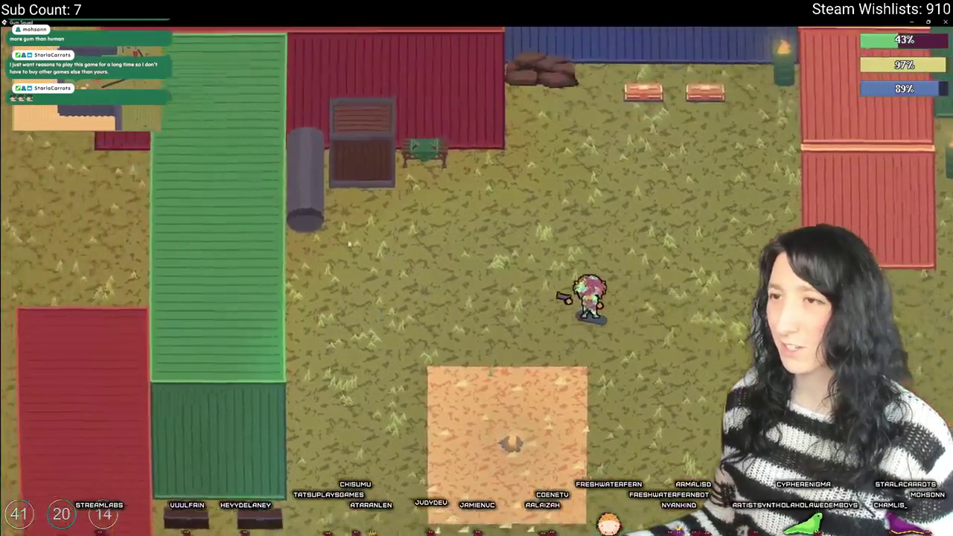
key("a")
- Craft metal scrap into Refined Metal at the bench and check the inventory
key("e")
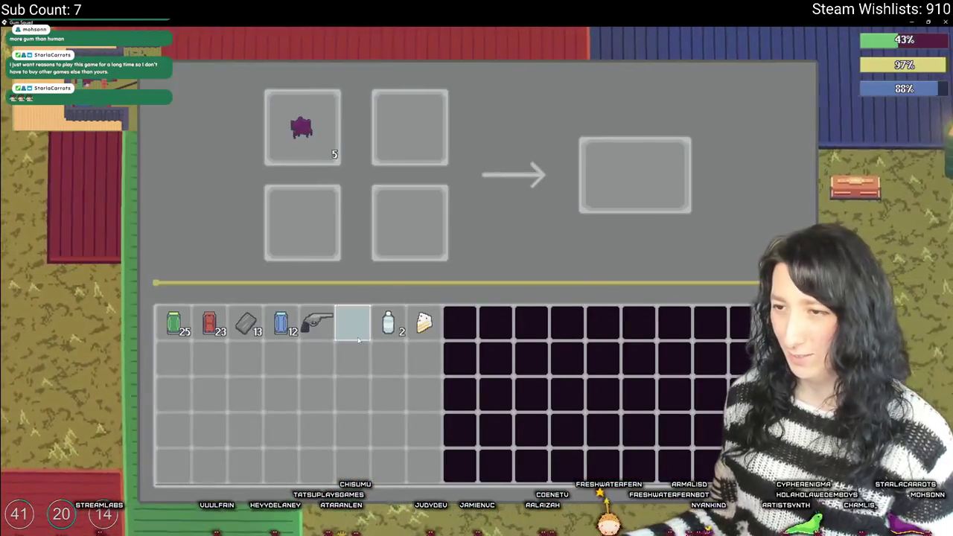
left_click(246, 322)
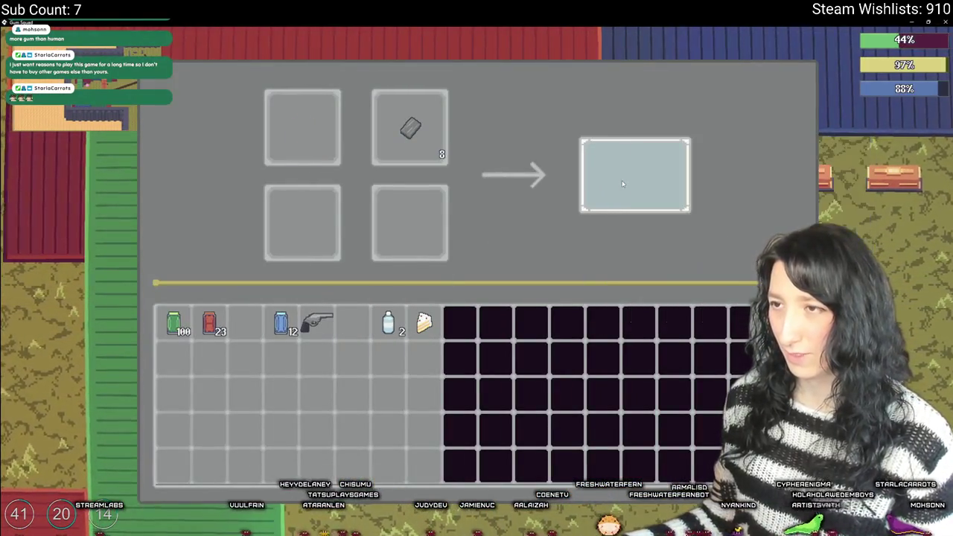
key("e")
key("Tab")
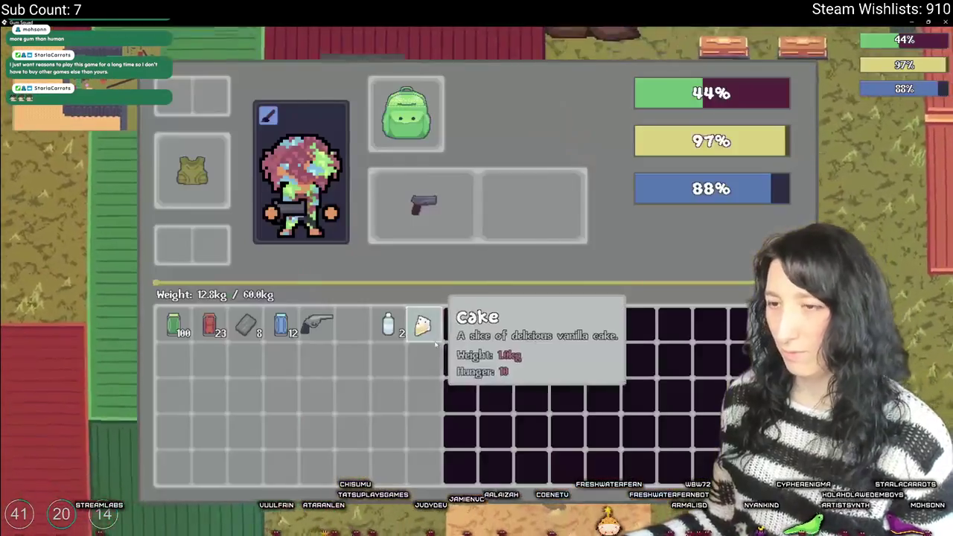
key("Tab")
- Craft the Refined Metal into a Gun Handle at the workbench
key("w")
key("e")
left_click(247, 322)
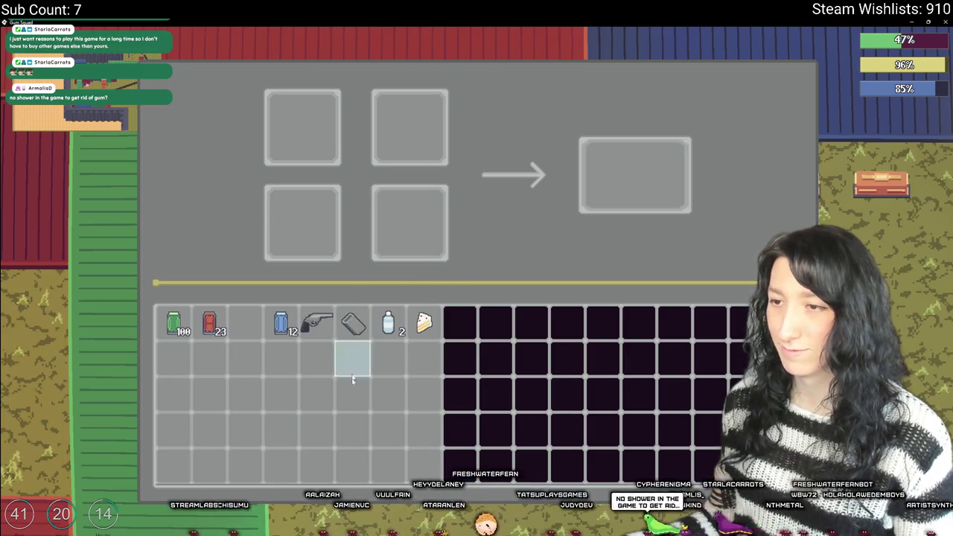
key("Escape")
- Walk down-left away from the bench and review the inventory supplies
key("s")
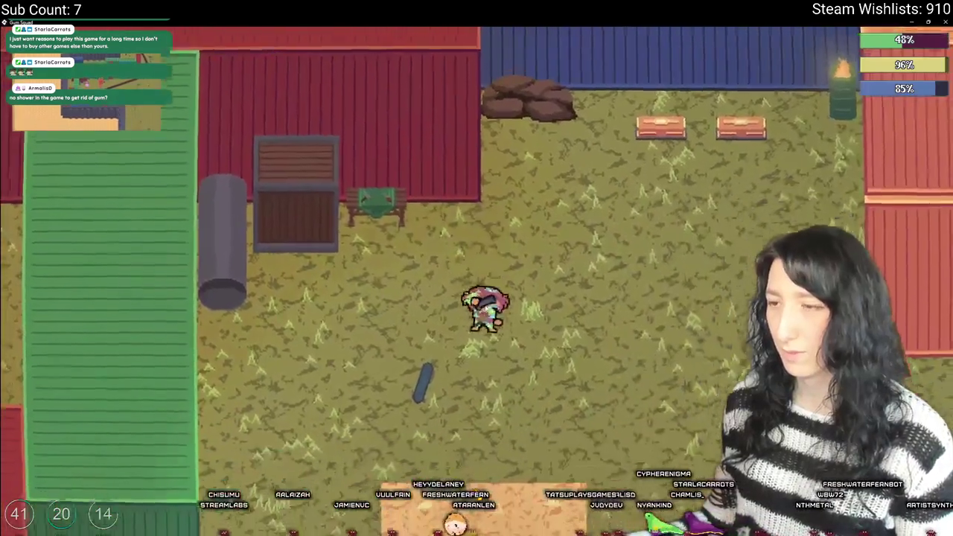
key("Tab")
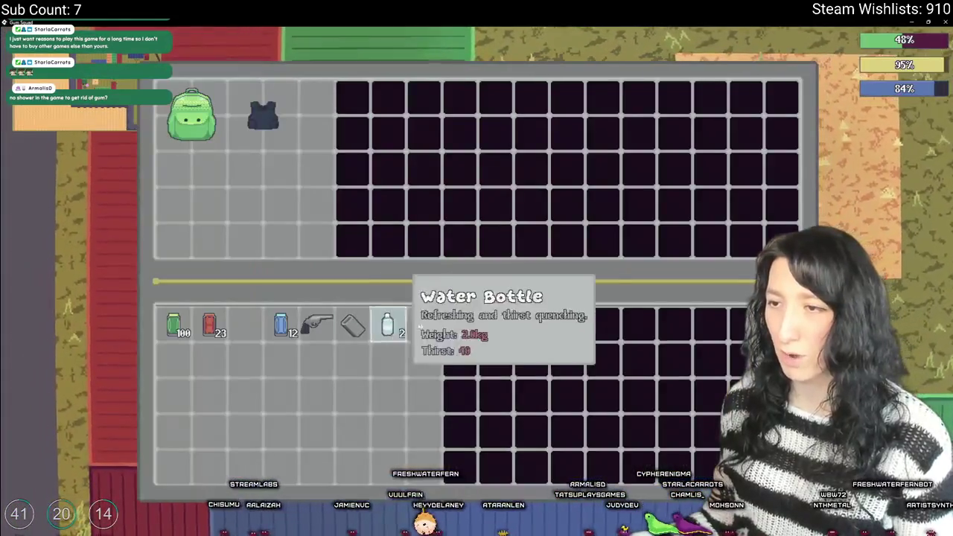
key("Tab")
- Walk across the grassland past the green containers into the container yard toward the enemy
key("w")
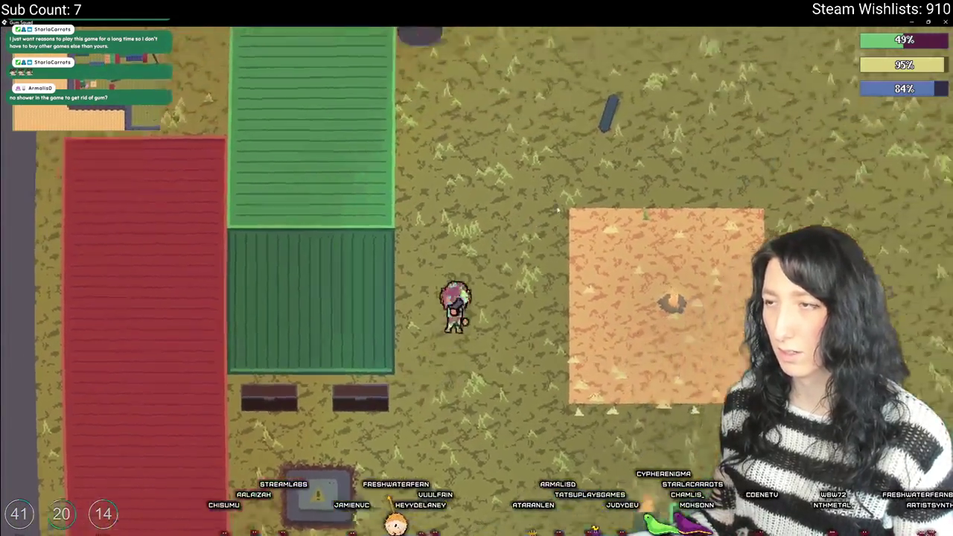
key("w")
key("d")
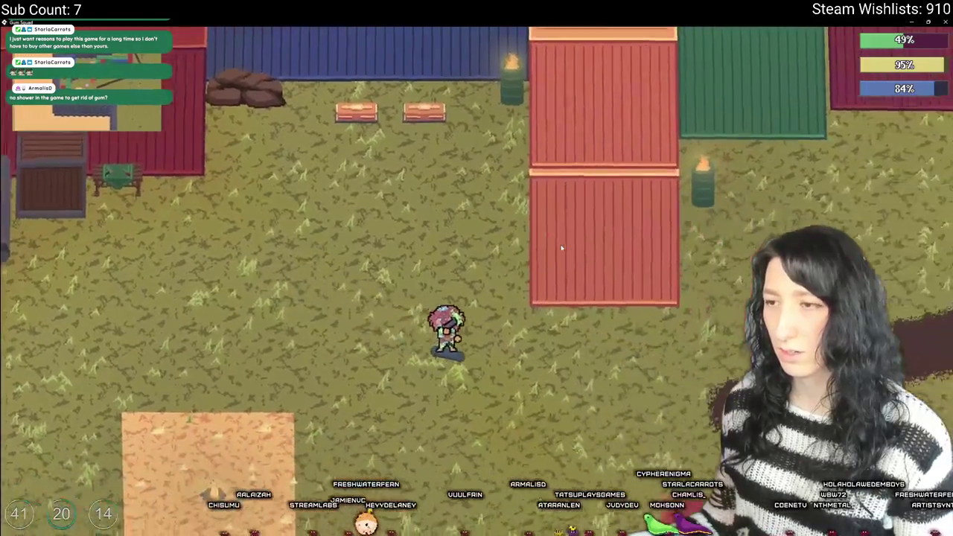
key("s")
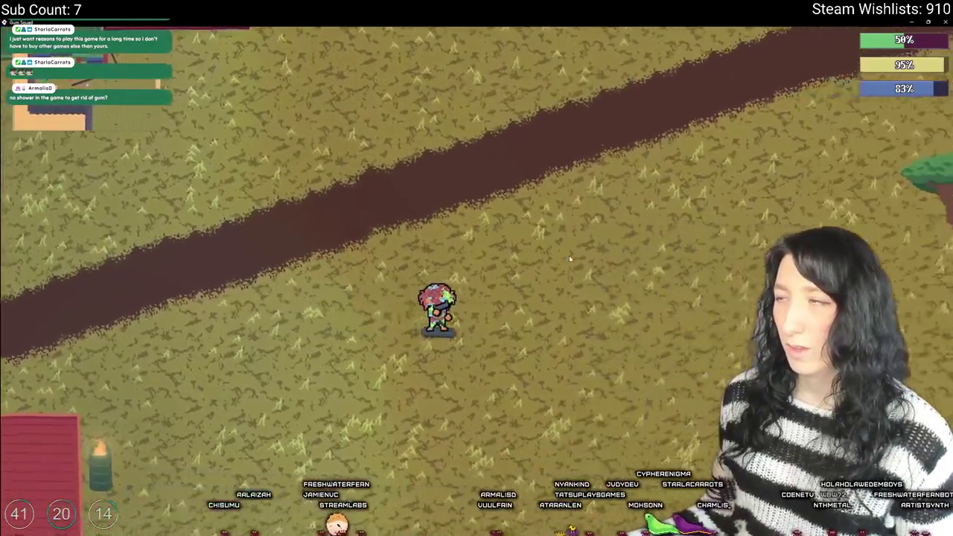
key("d")
key("w")
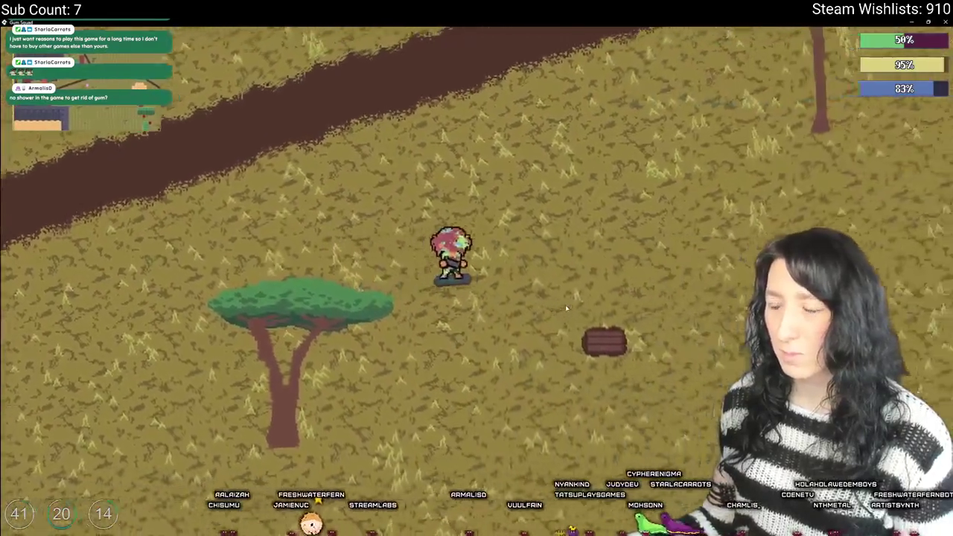
key("d")
key("s")
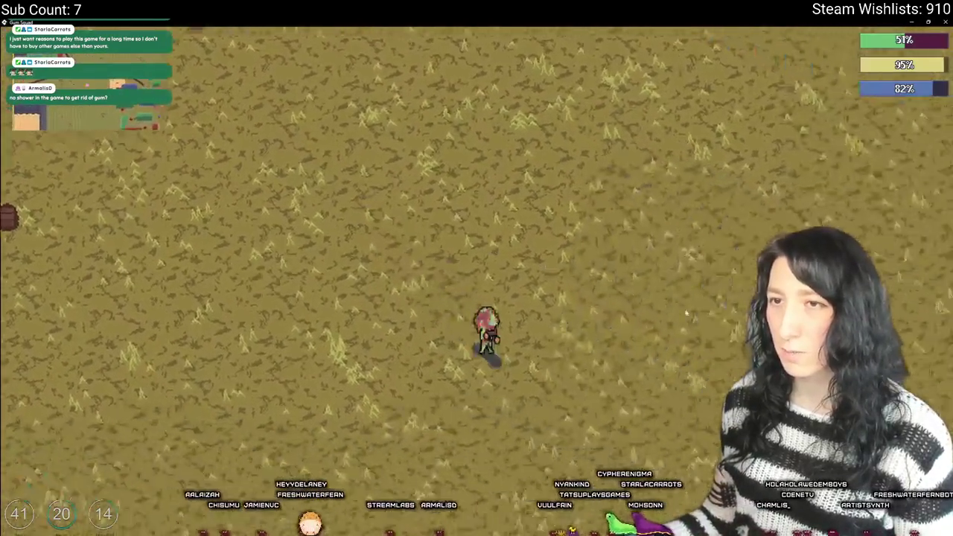
key("d")
key("s")
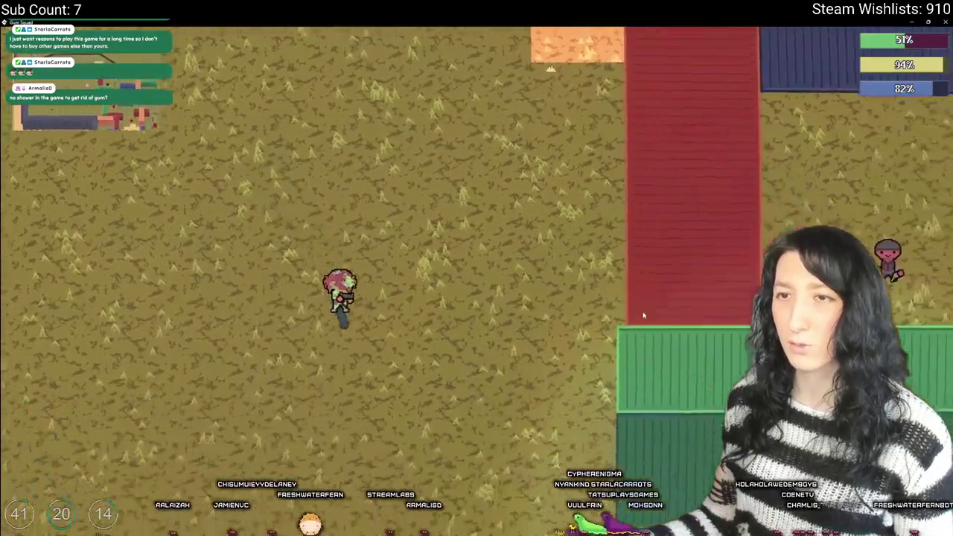
key("d")
key("s")
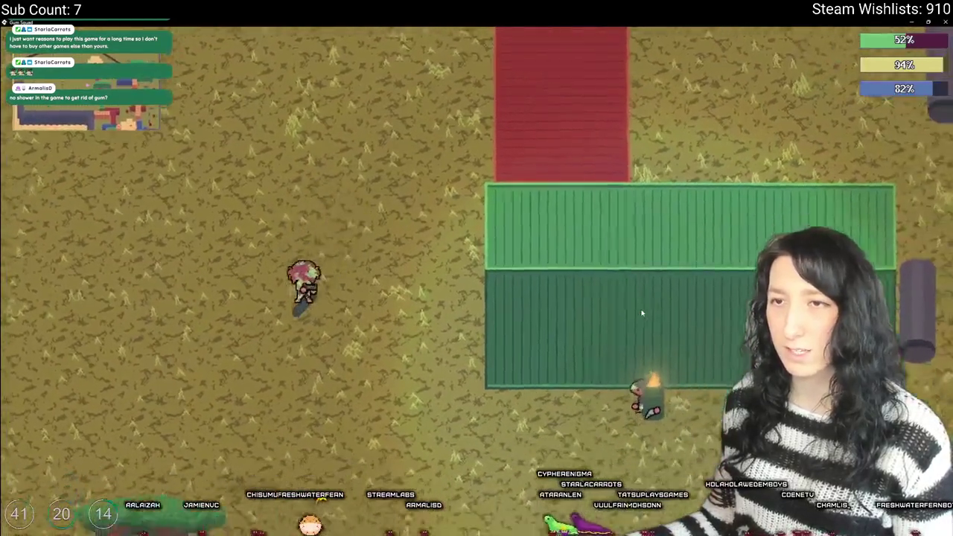
key("d")
key("s")
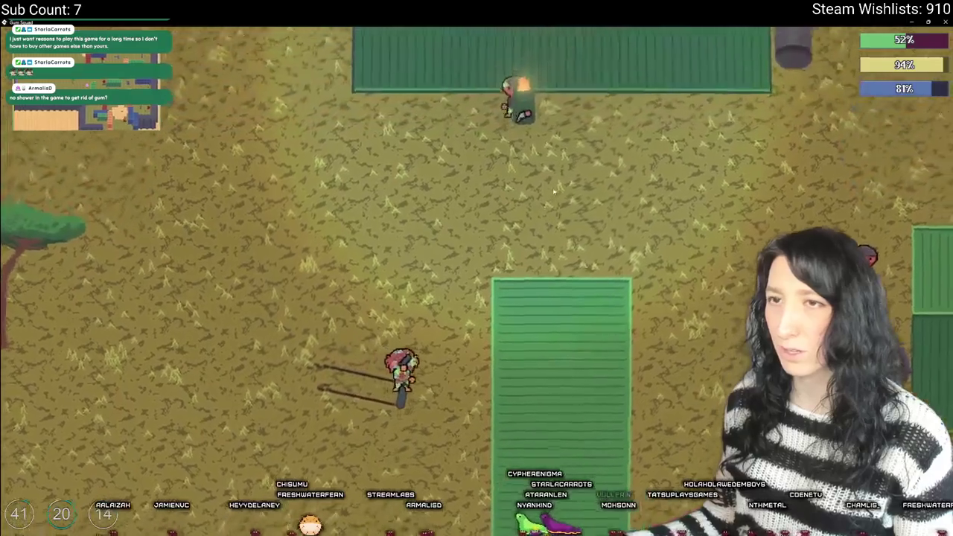
key("d")
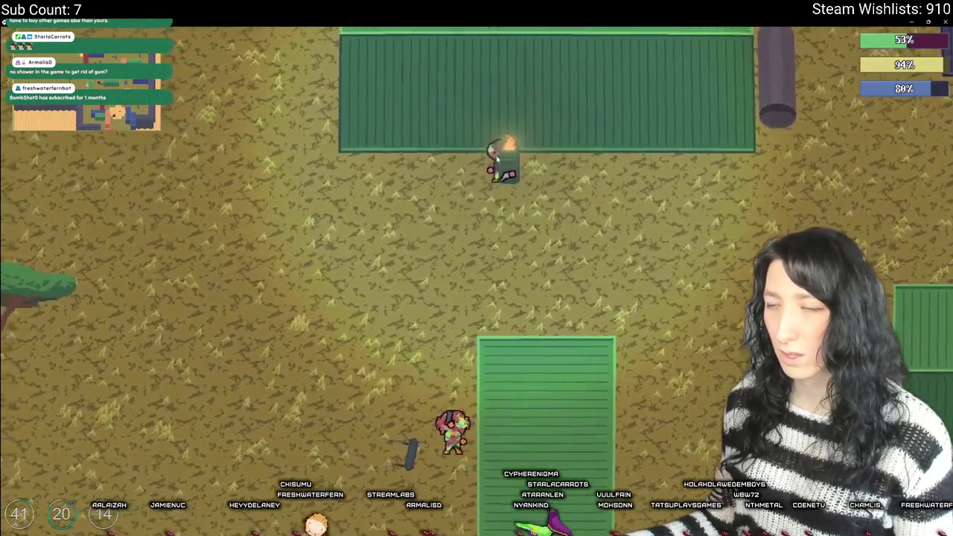
- Check the inventory and rearrange the revolver within the backpack grid
key("Tab")
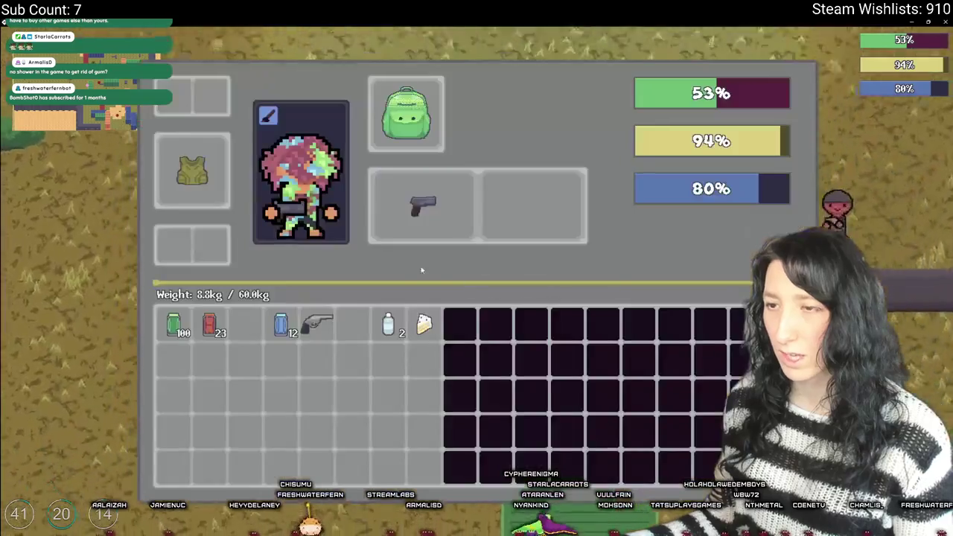
key("Tab")
key("w")
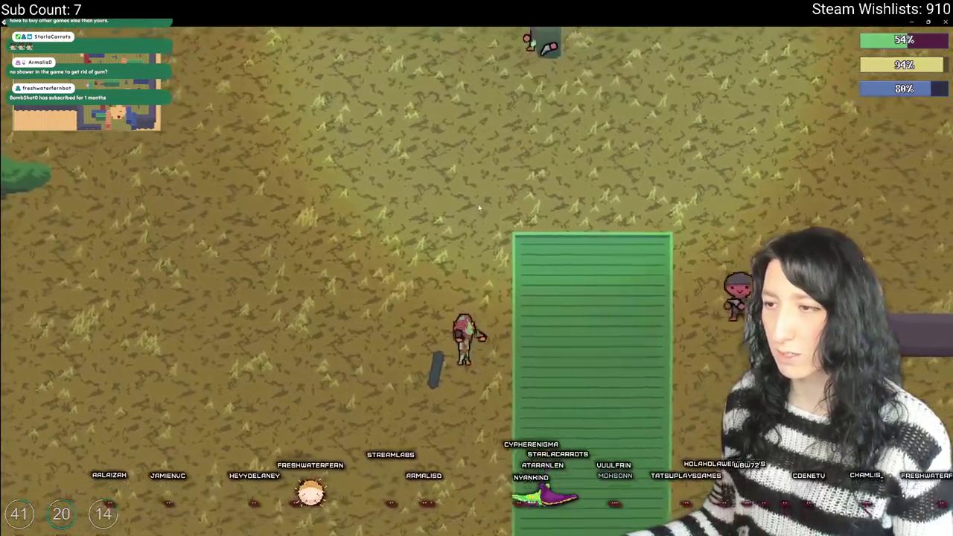
key("Tab")
right_click(505, 205)
key("Tab")
key("Tab")
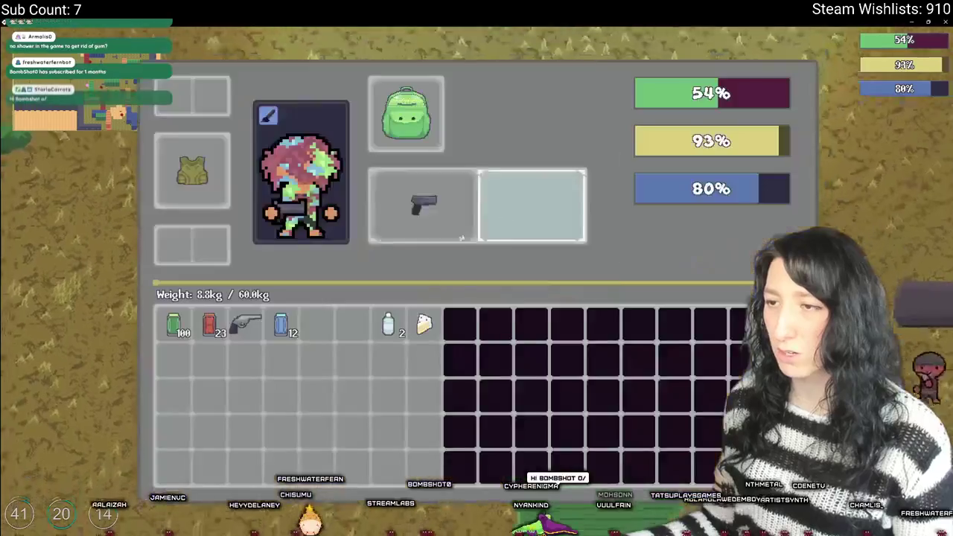
key("Tab")
- Skate through the container yard past the red, orange and purple containers, fighting enemies
key("w")
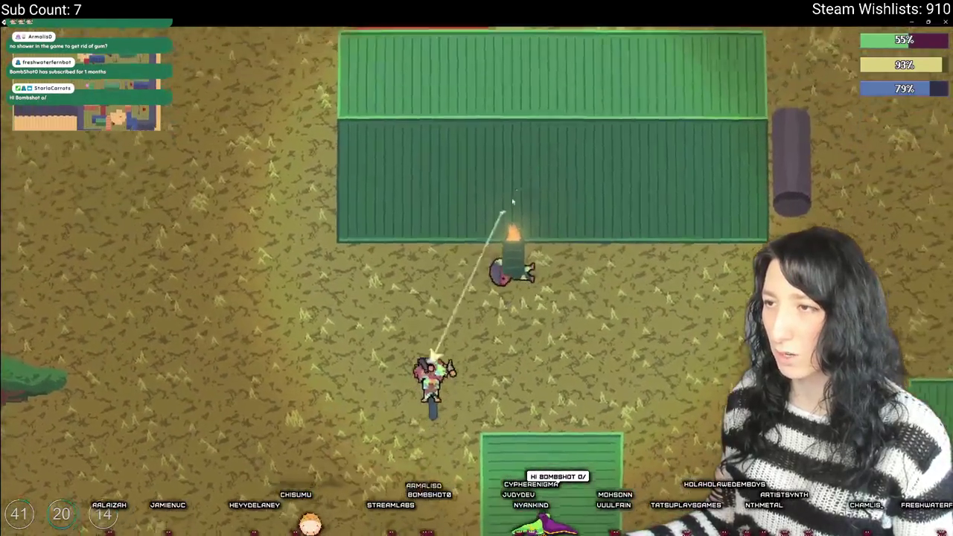
key("s")
key("d")
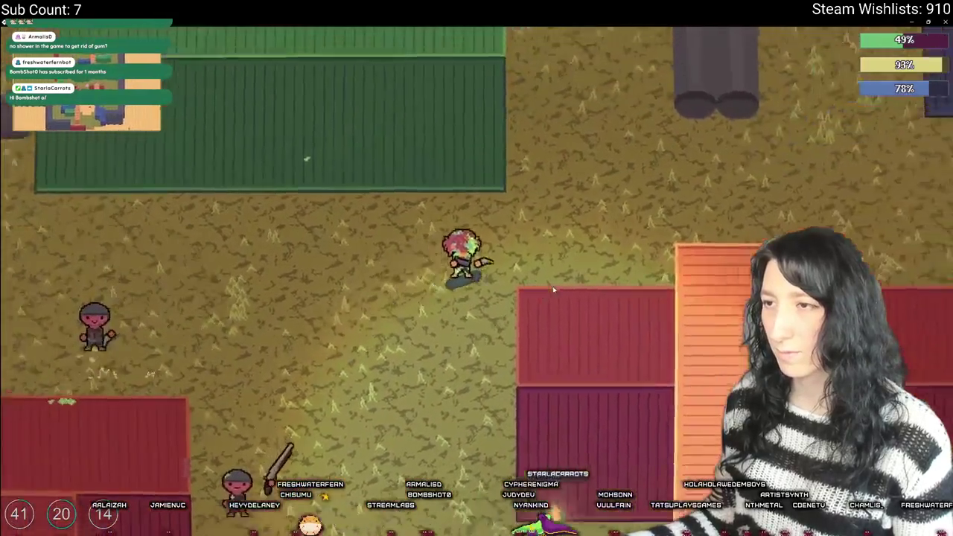
key("w")
key("w")
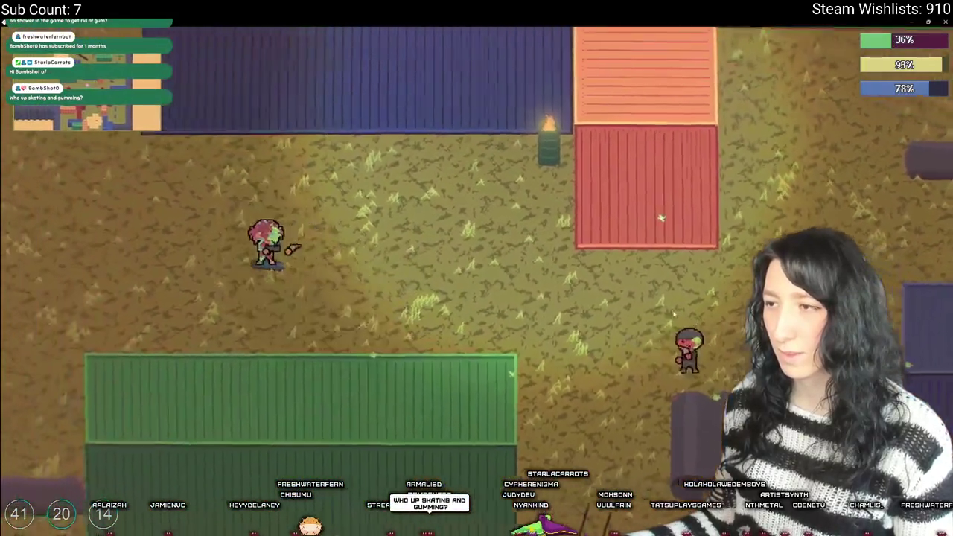
key("a")
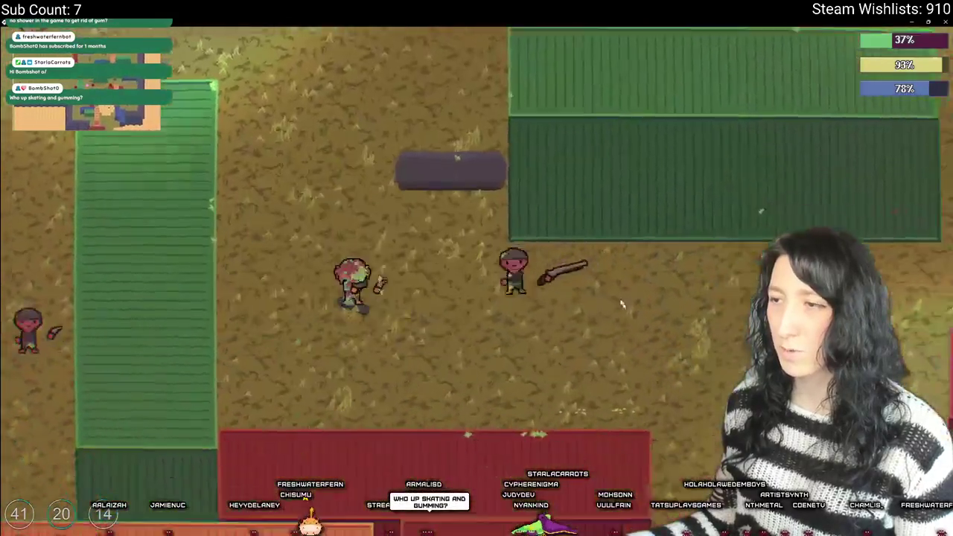
key("w")
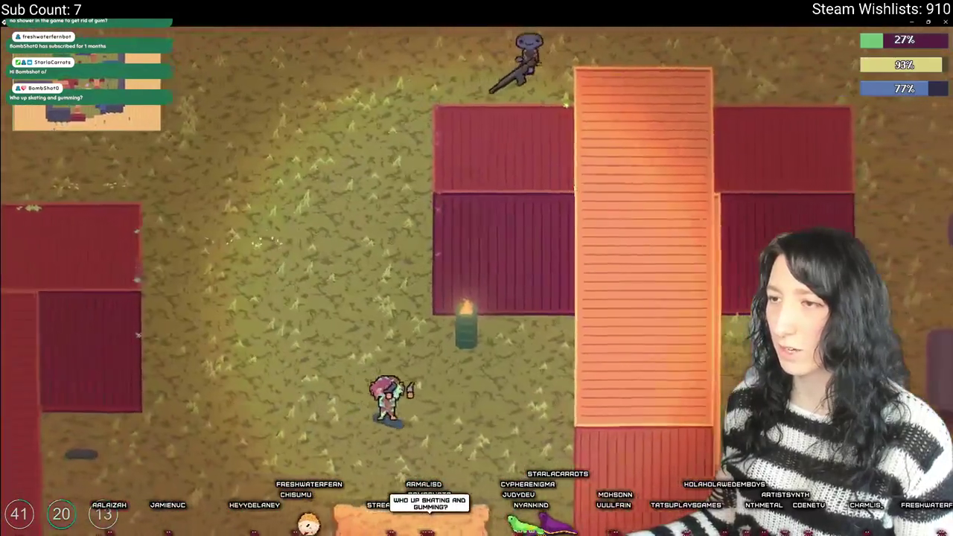
key("a")
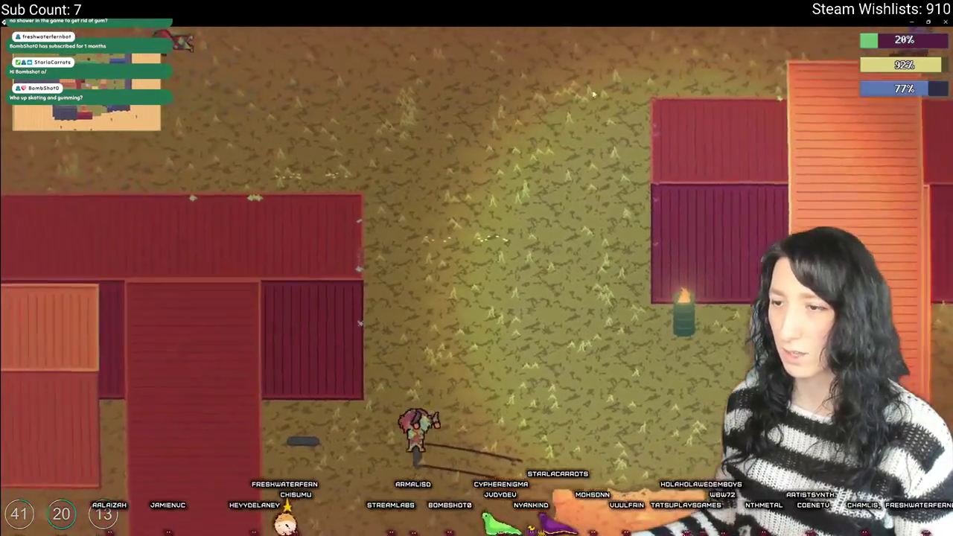
key("w")
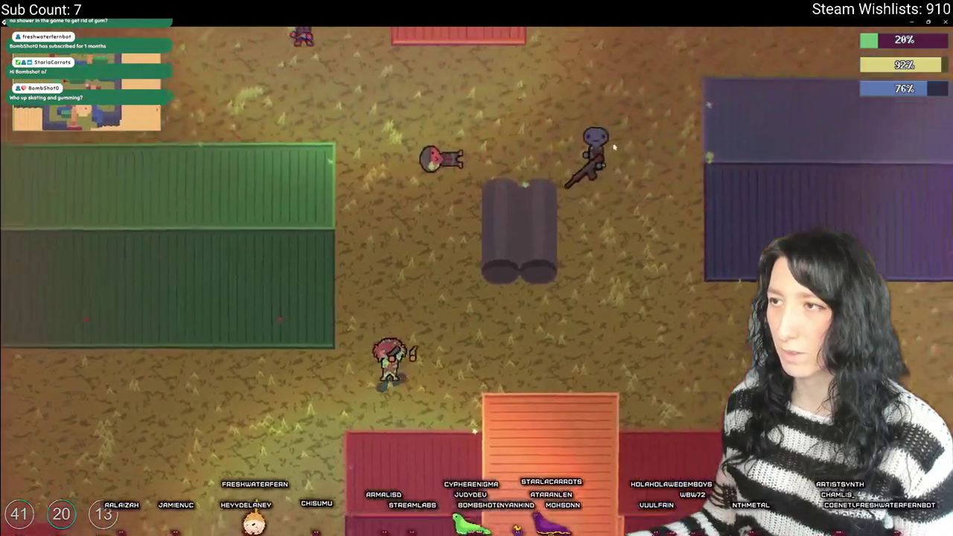
key("d")
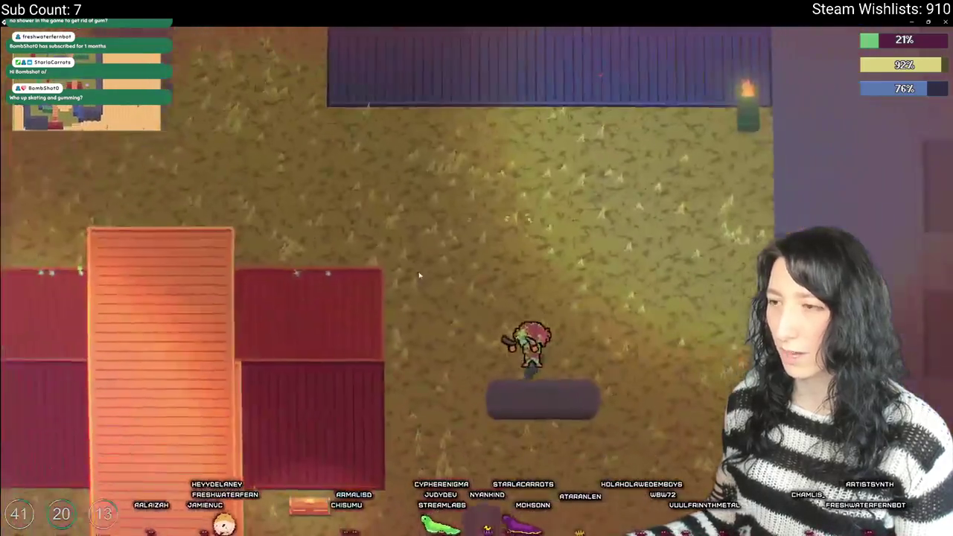
key("w")
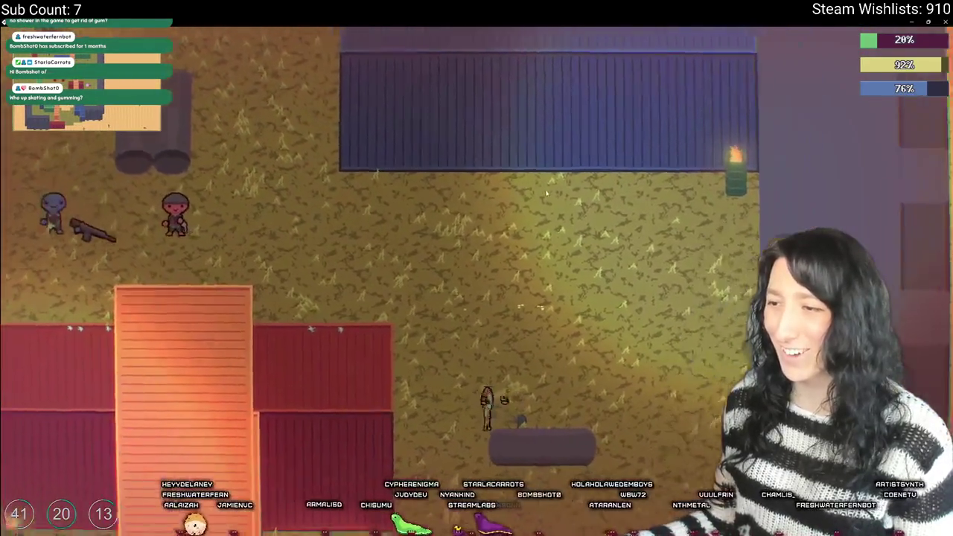
key("a")
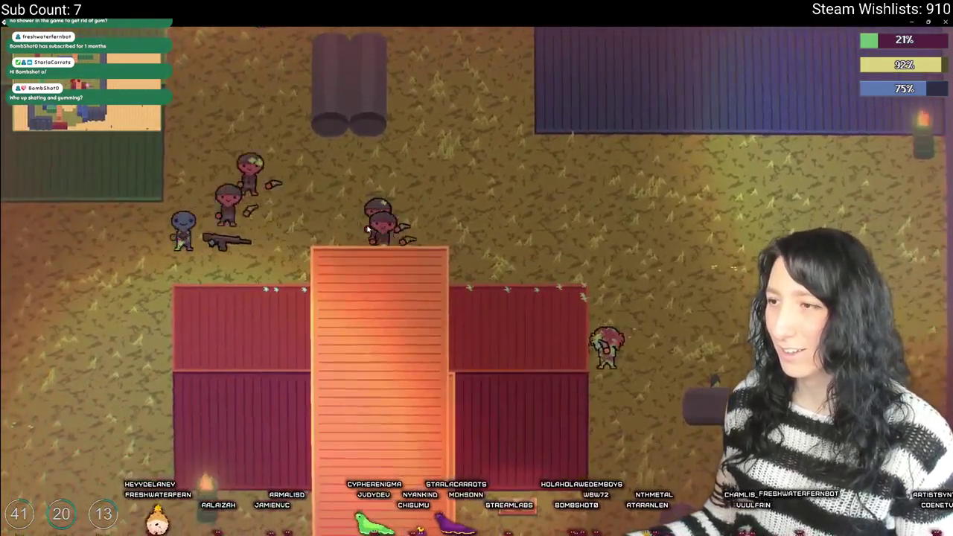
- Head north and confirm the revolver is equipped beside the Pea Shooter in the inventory
key("s")
key("Tab")
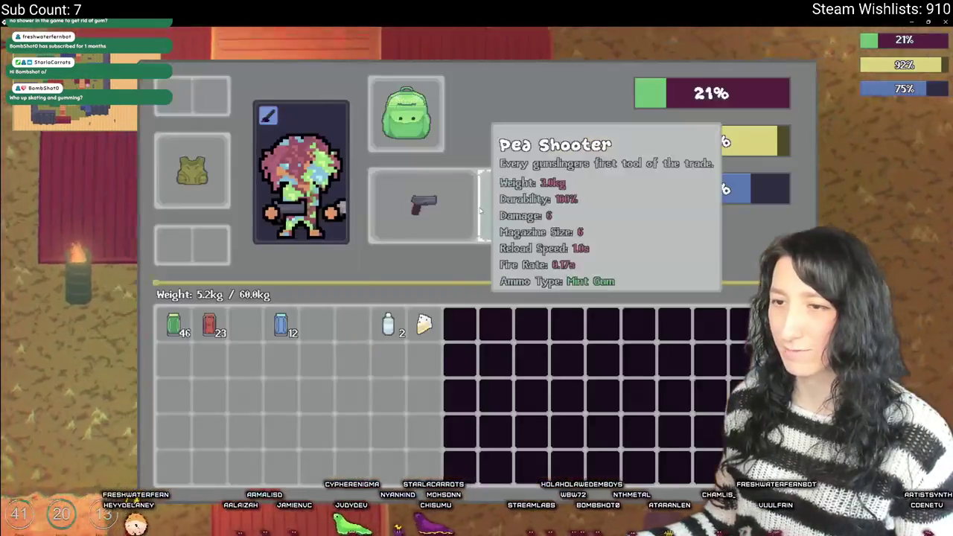
key("Tab")
key("w")
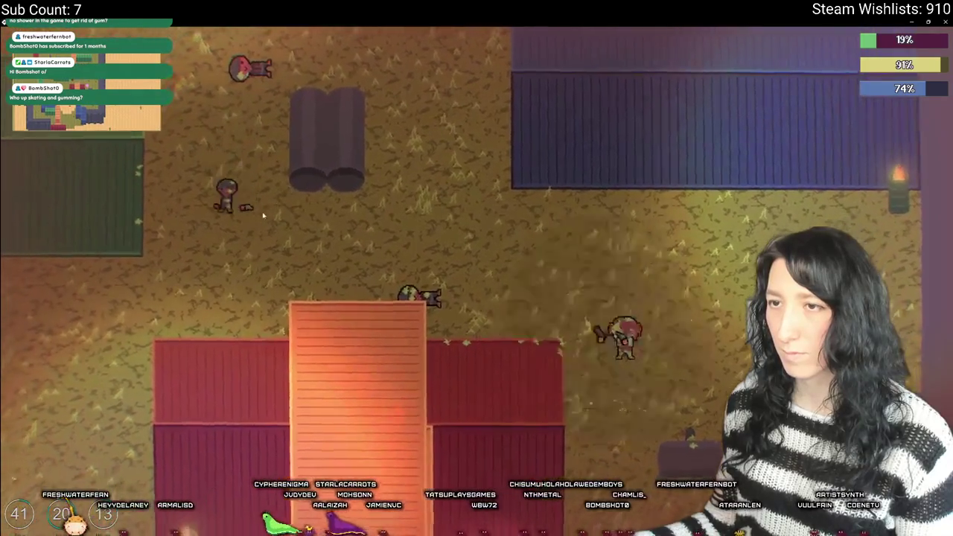
key("Tab")
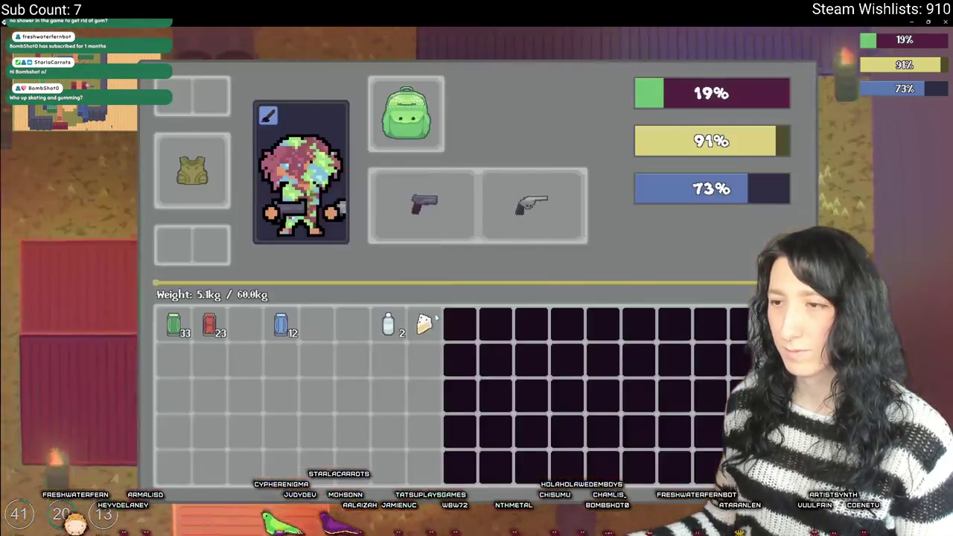
- Move between the pipes and shoot the blue gunman in the yard
key("Tab")
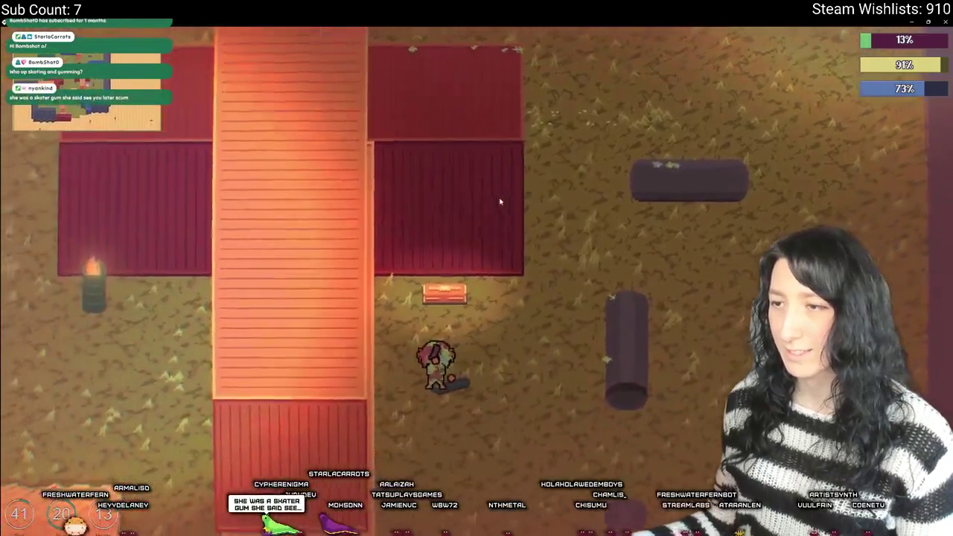
key("Tab")
key("Tab")
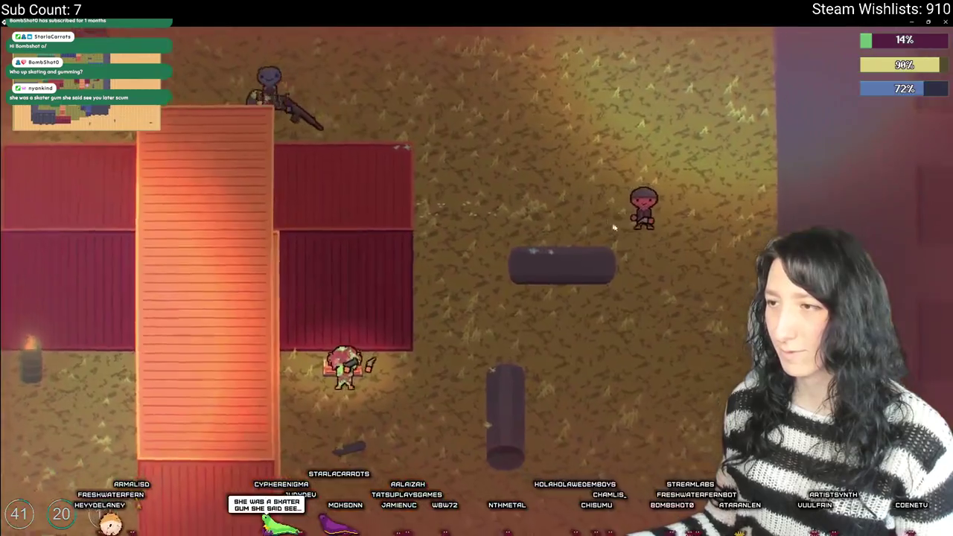
key("s")
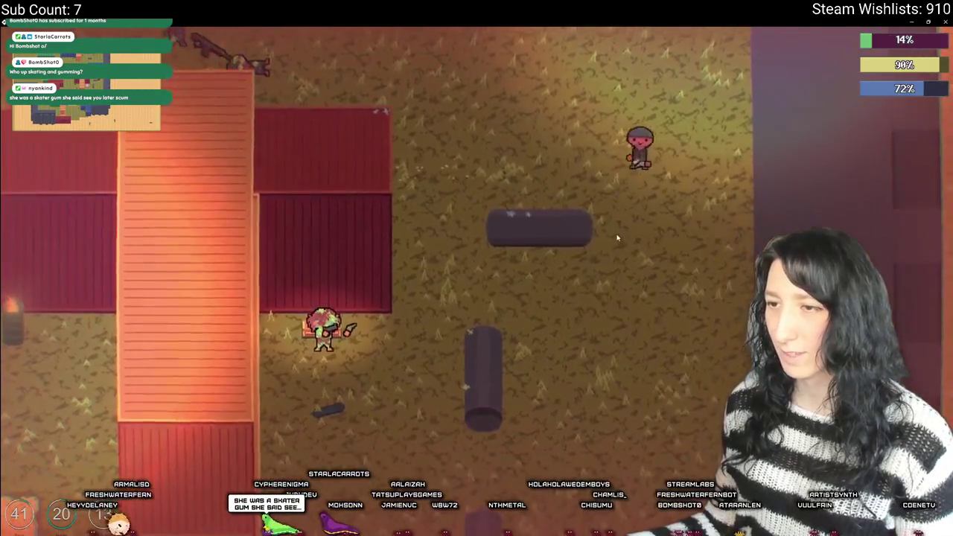
key("d")
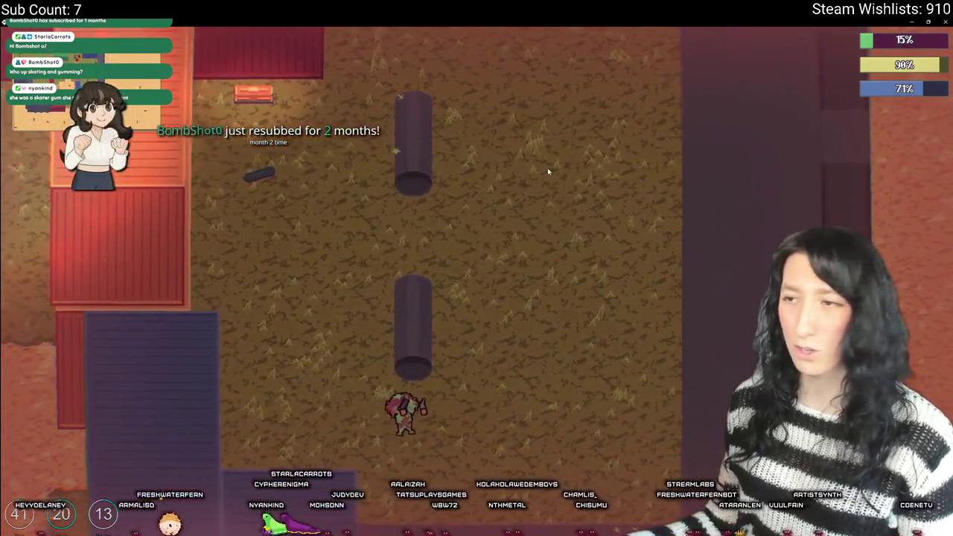
key("w")
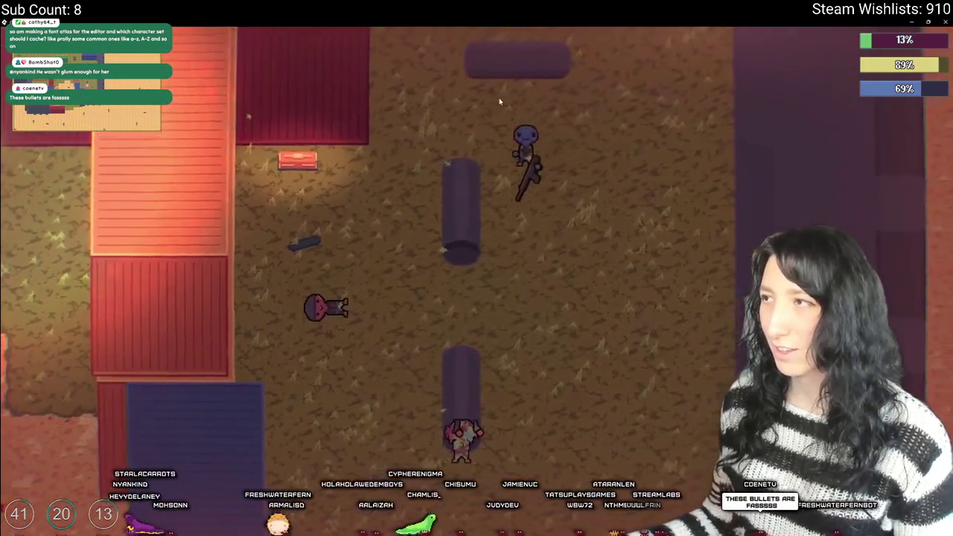
left_click(506, 128)
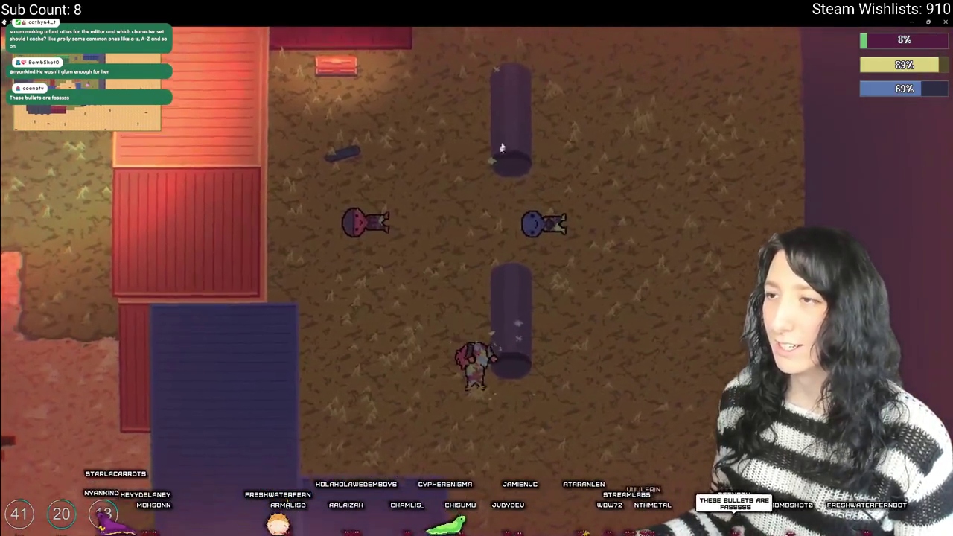
key("d")
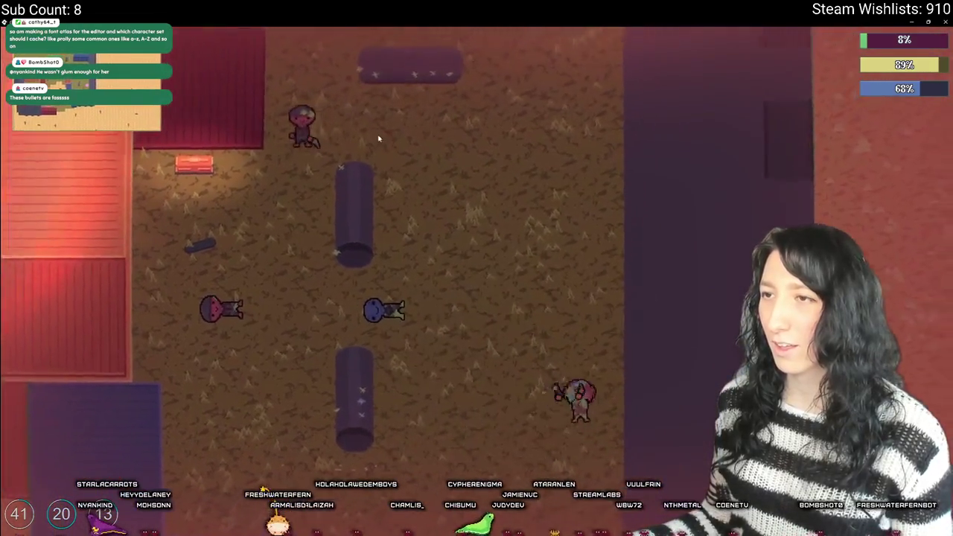
key("a")
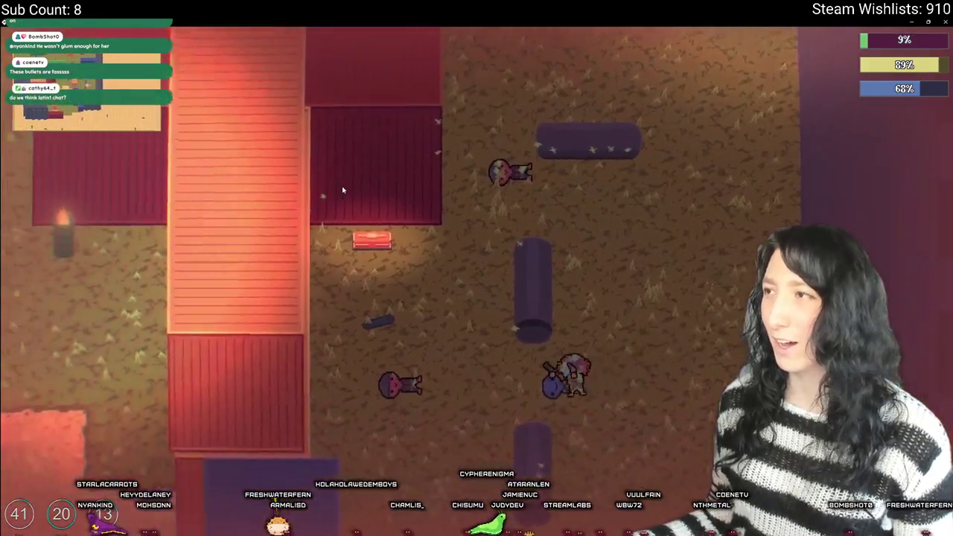
- Loot the gum from container after container, growing the green gum stack to 61
key("a")
key("Tab")
key("Tab")
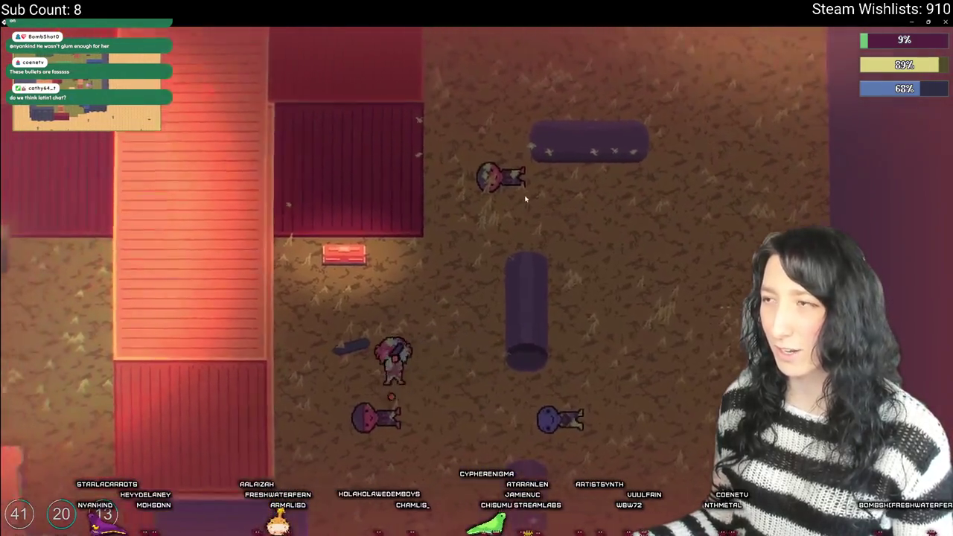
key("Tab")
key("Tab")
key("Tab")
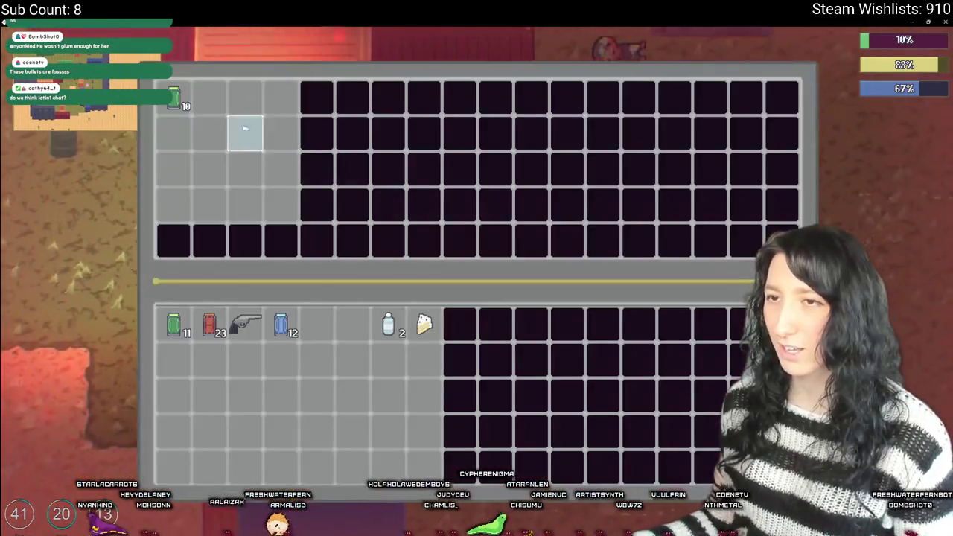
key("Tab")
key("w")
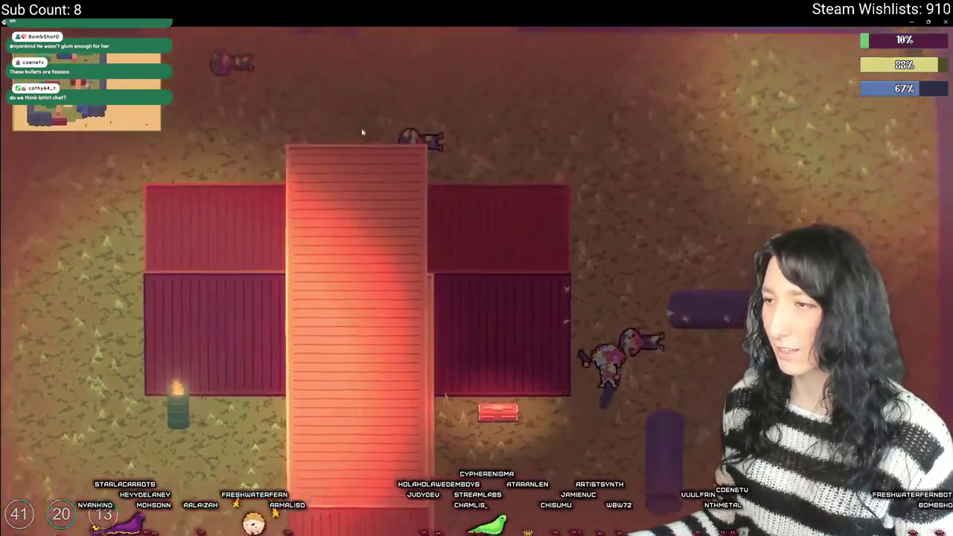
key("Tab")
key("Tab")
key("w")
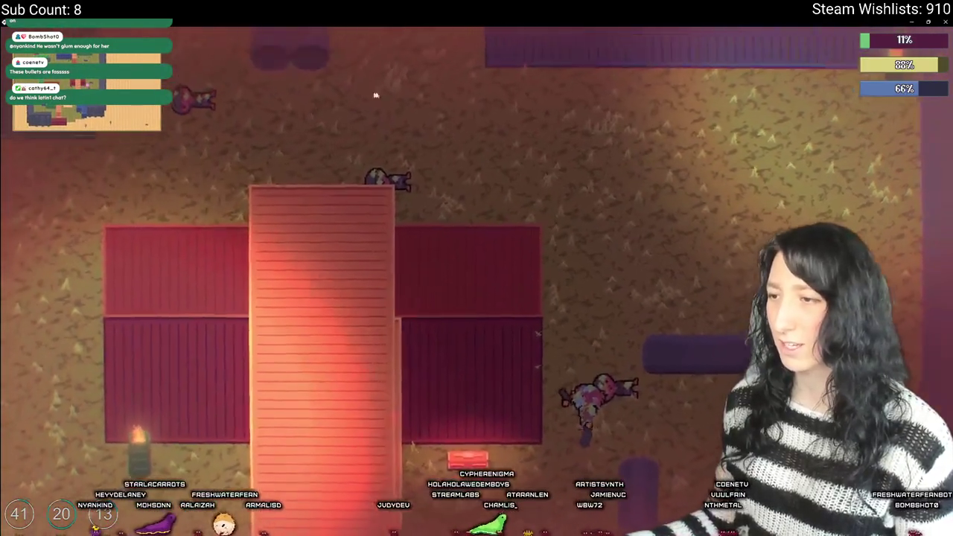
key("Tab")
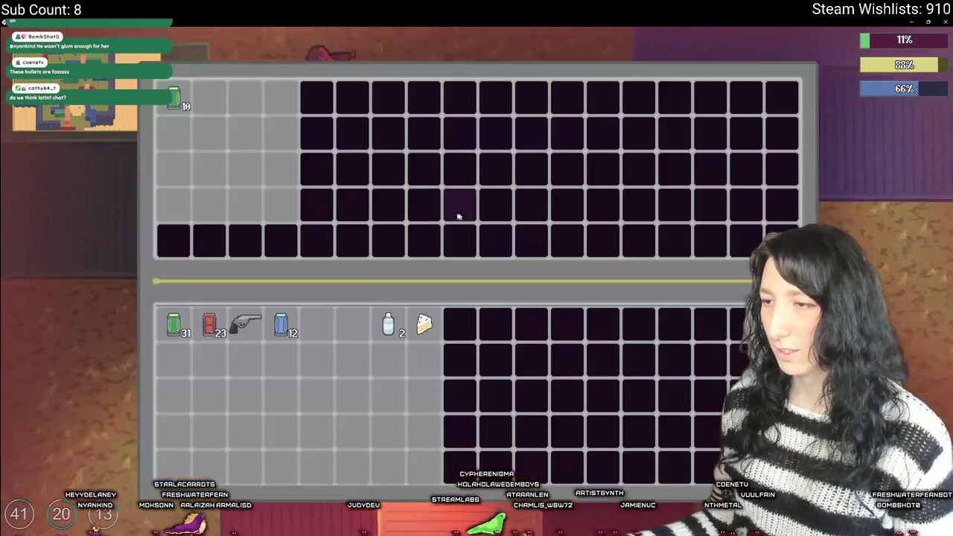
key("Tab")
key("w")
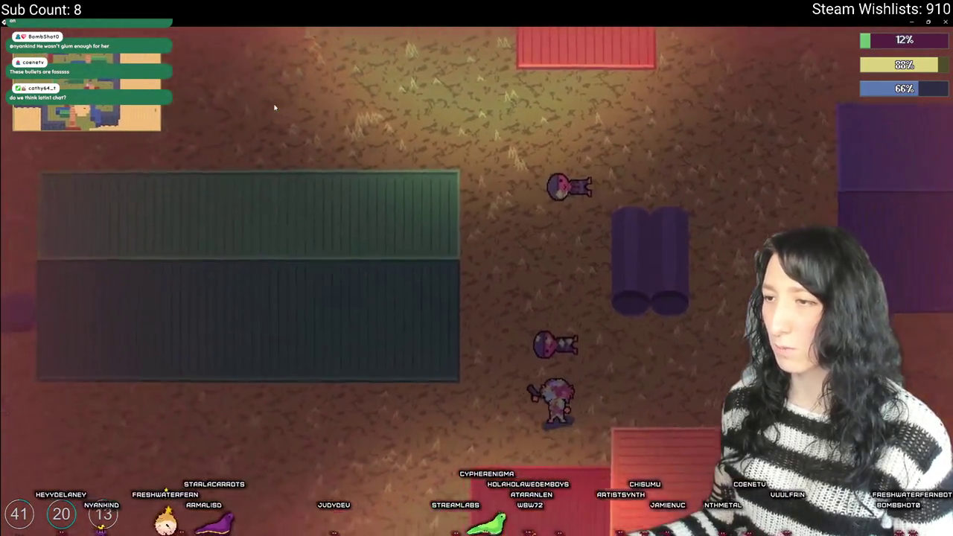
key("Tab")
key("Tab")
key("Tab")
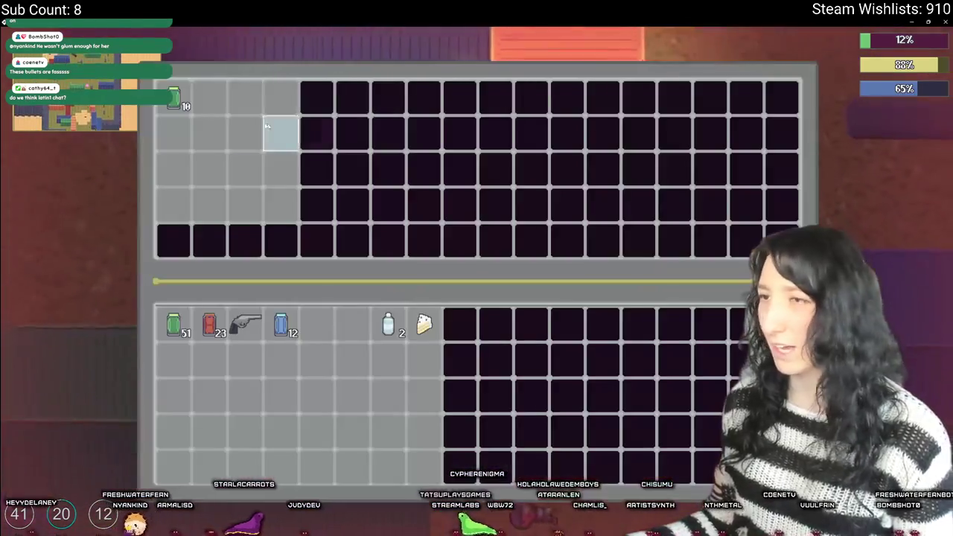
key("Tab")
- Walk down past the red containers toward the swing and review the equipment view
key("s")
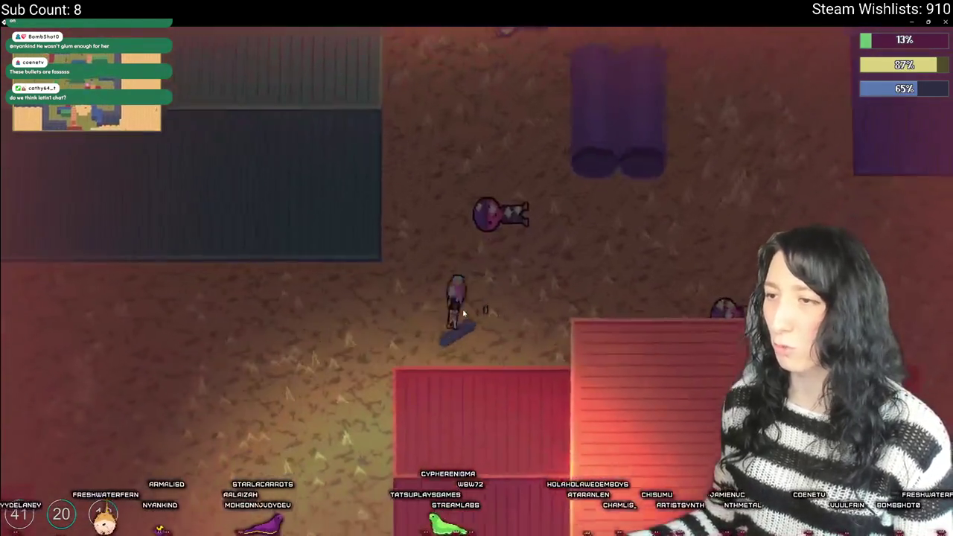
key("s")
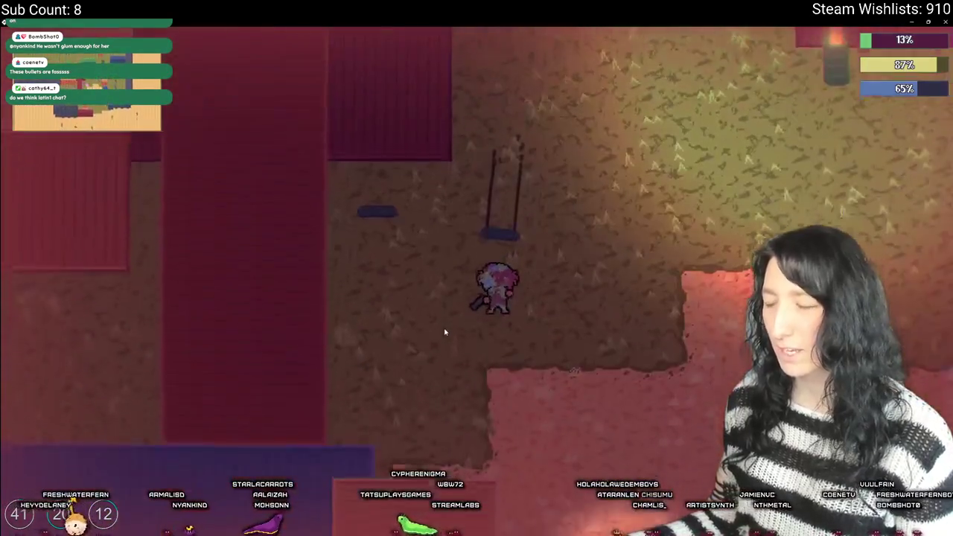
key("Tab")
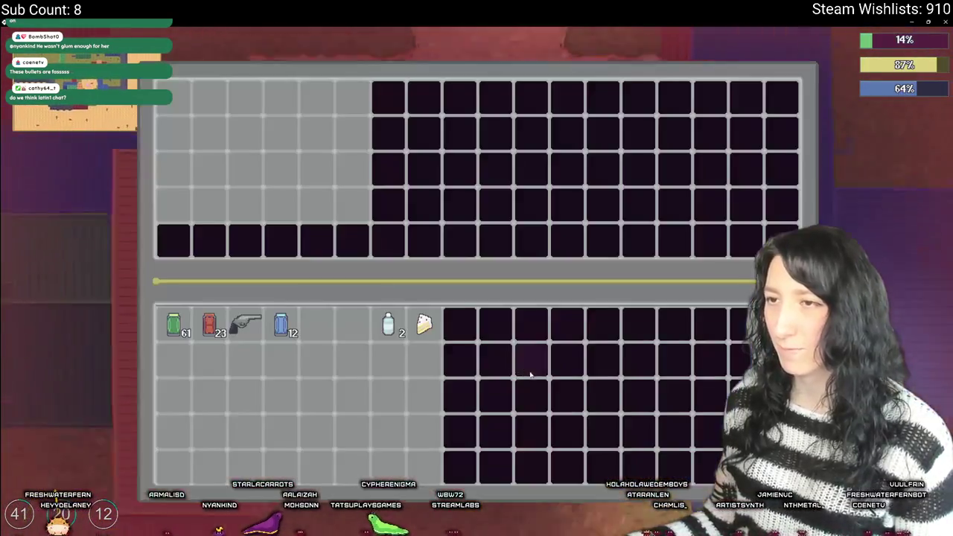
key("Tab")
key("d")
key("Tab")
key("Tab")
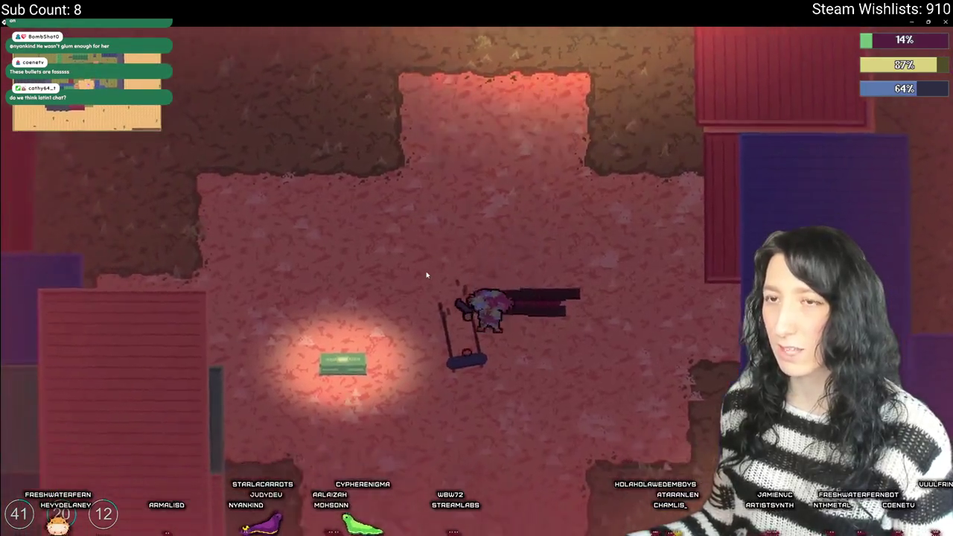
key("Tab")
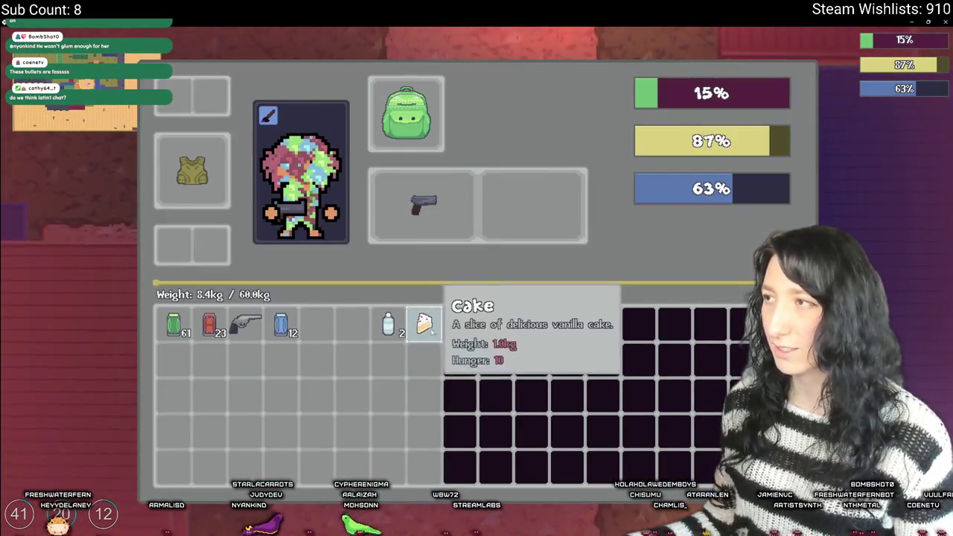
key("Tab")
- Cross the desert past the cactus and lava field to the brick compound wall
key("a")
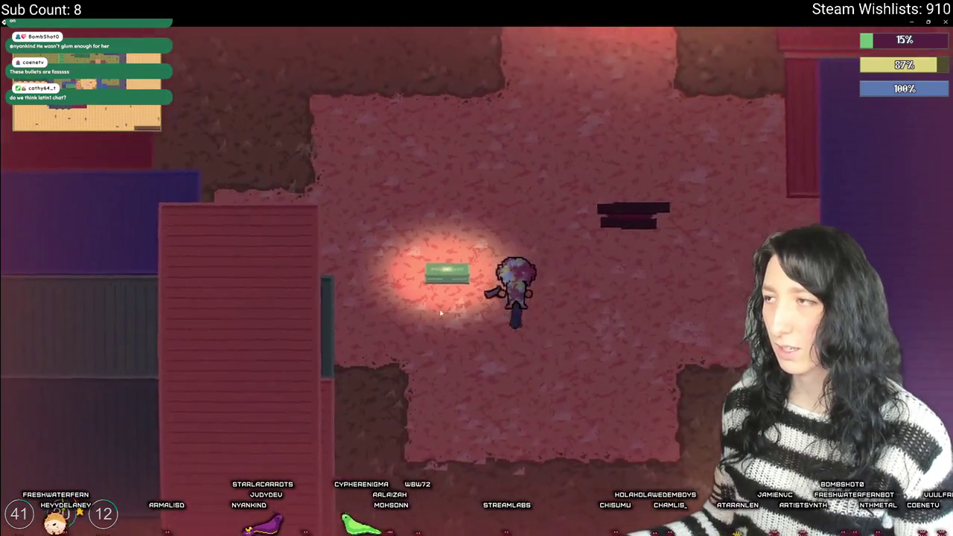
key("s")
key("d")
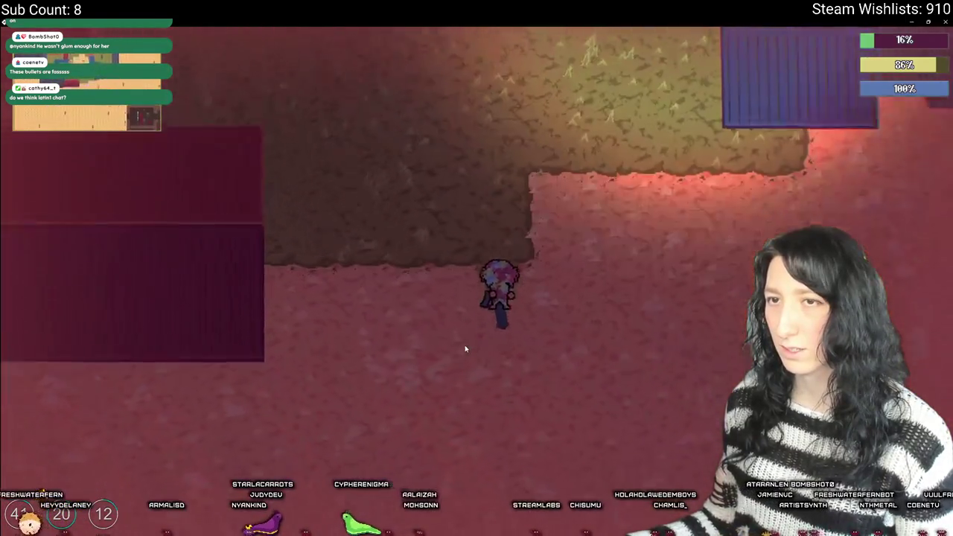
key("a")
key("s")
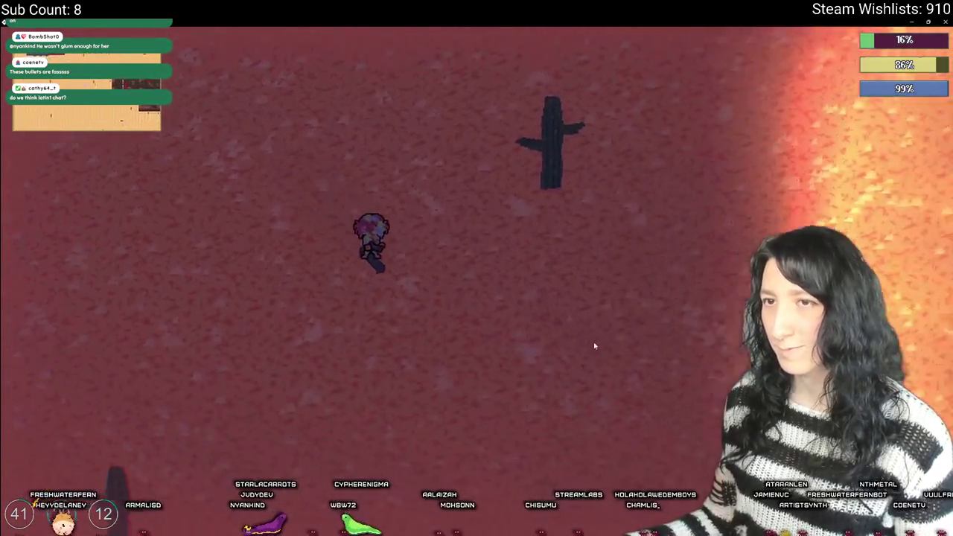
key("d")
key("s")
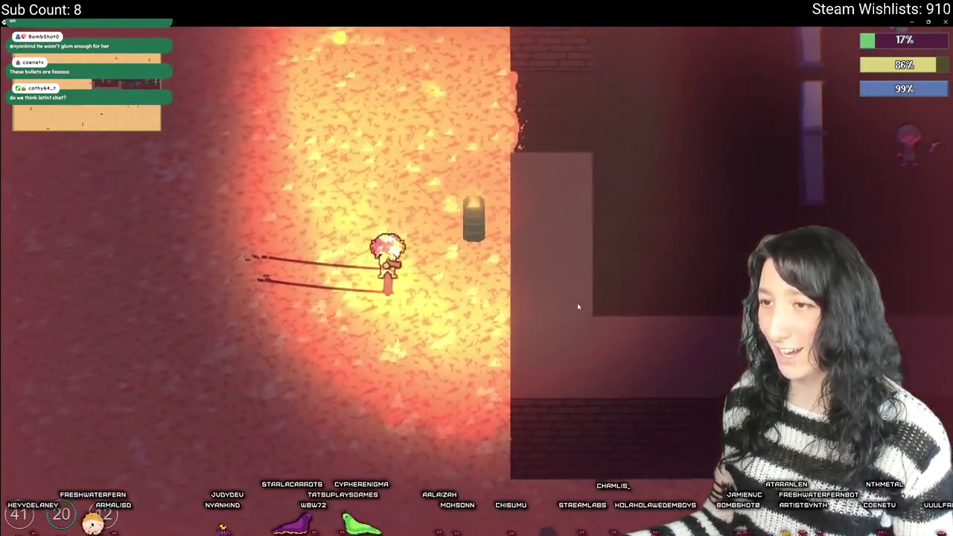
key("d")
key("w")
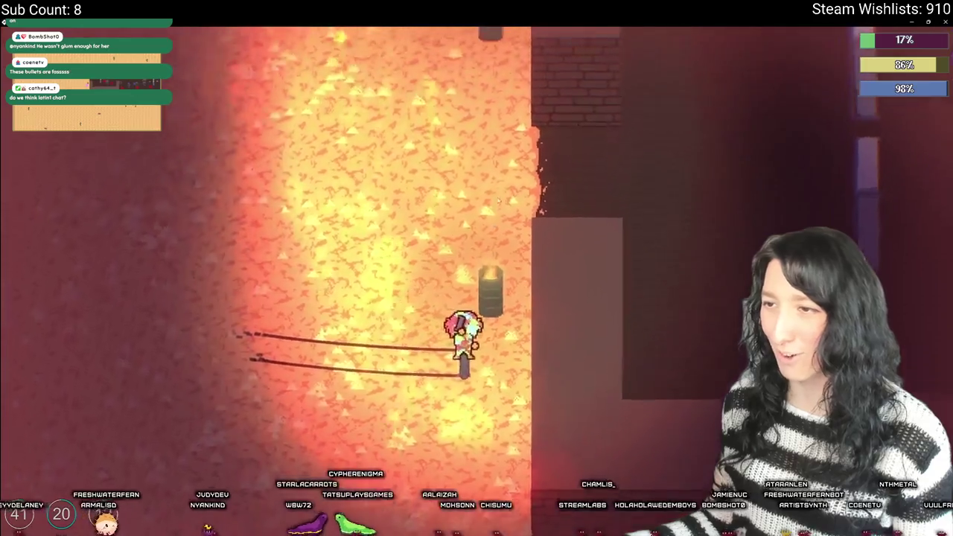
key("d")
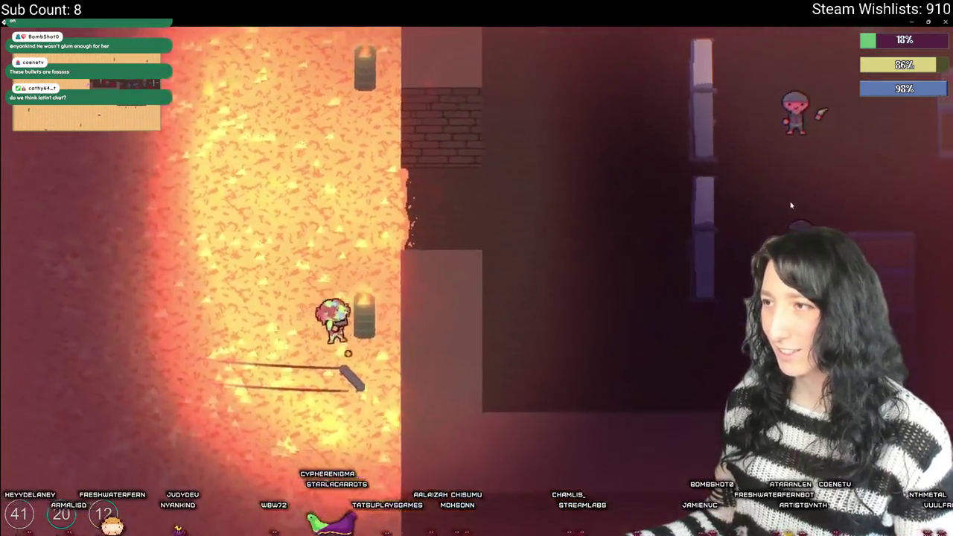
key("a")
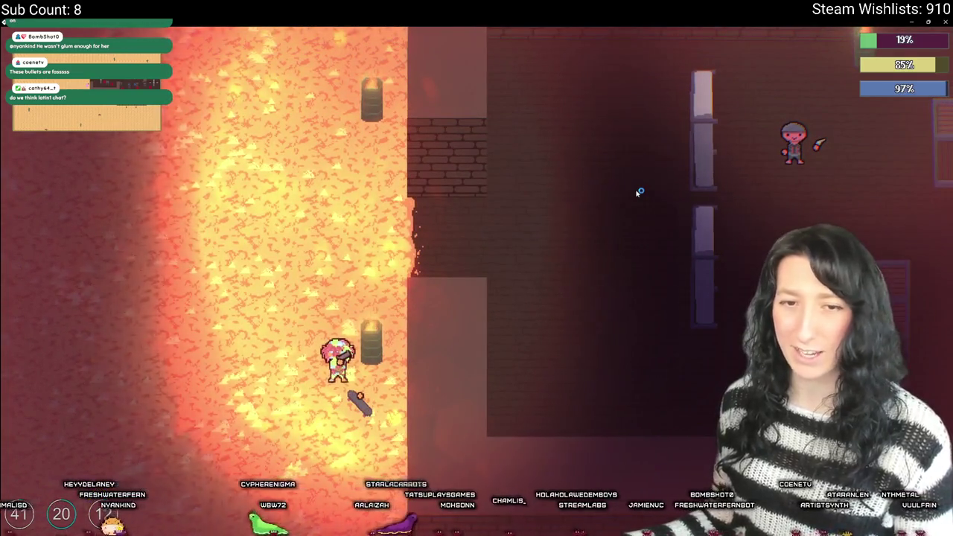
- Enter the room with the enemies, retreat along the lava edge, then head into the darker room
key("Tab")
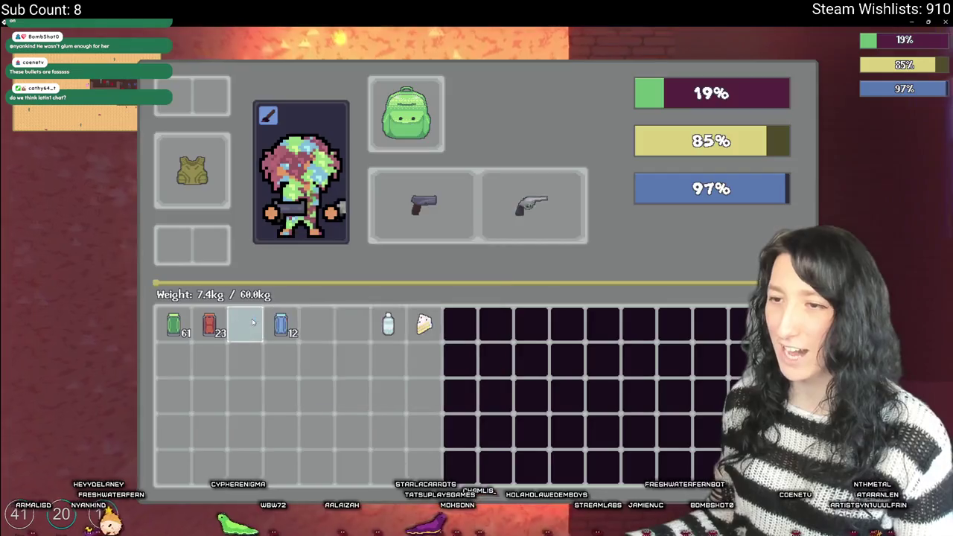
key("Tab")
key("d")
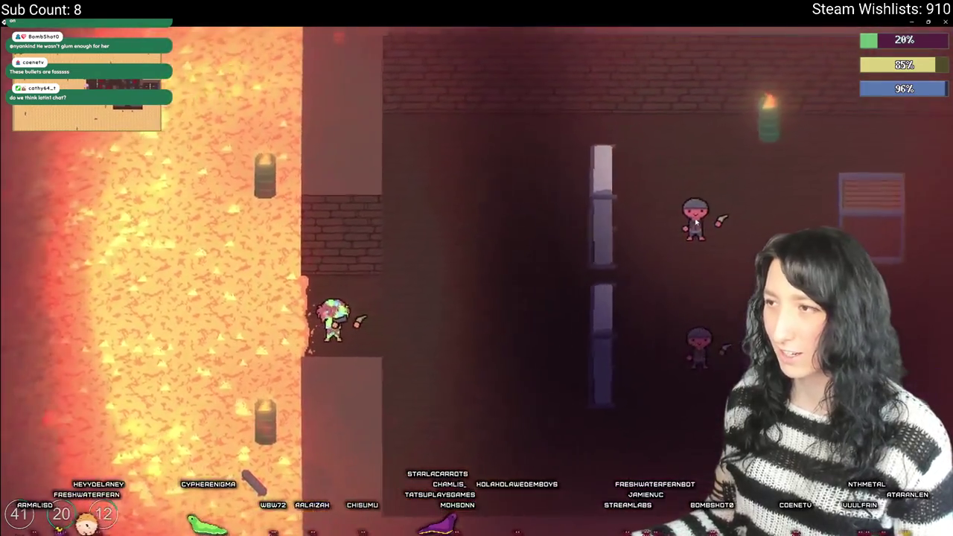
key("w")
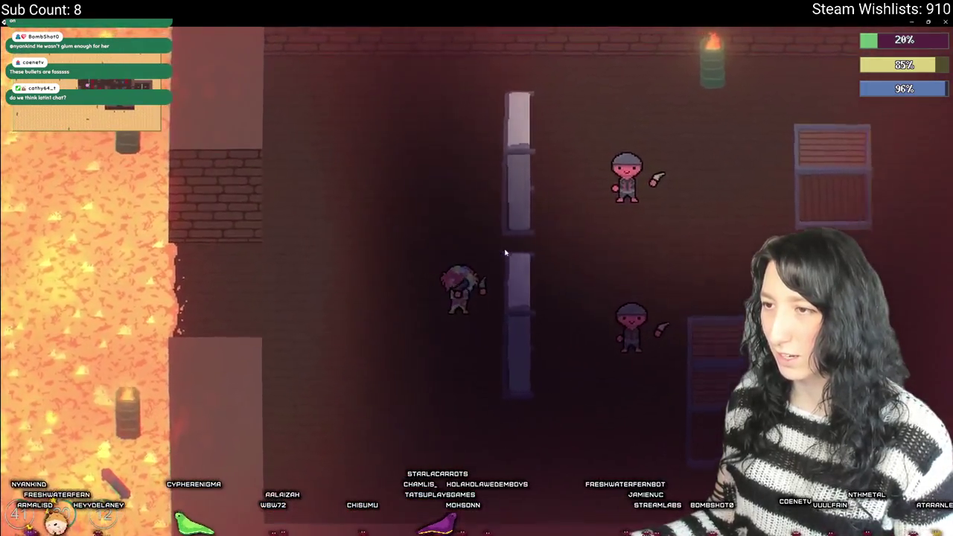
key("d")
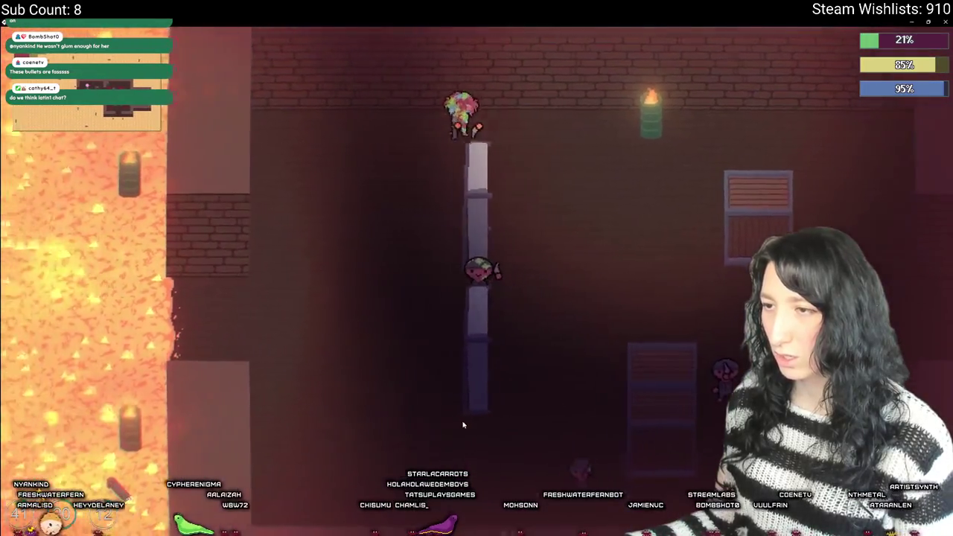
key("a")
key("s")
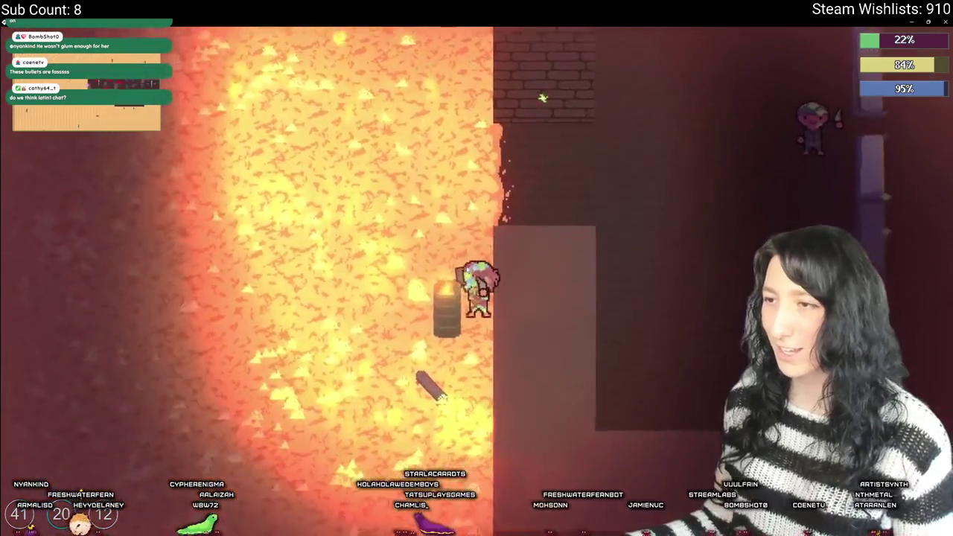
key("w")
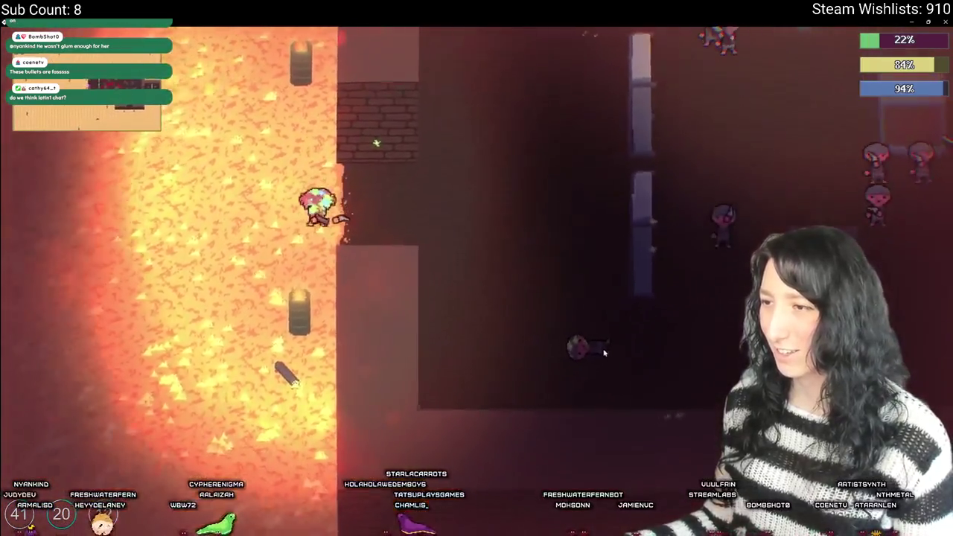
key("s")
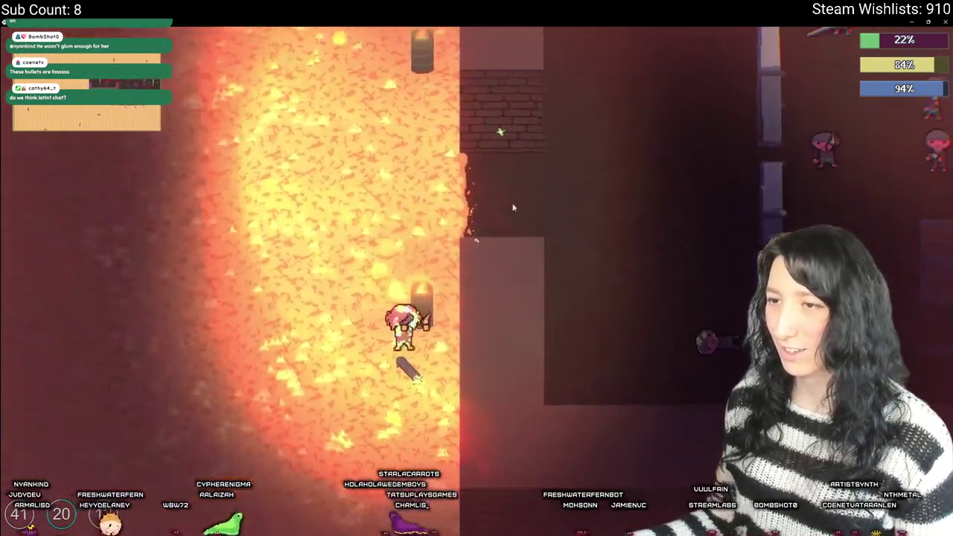
key("Tab")
key("Tab")
key("s")
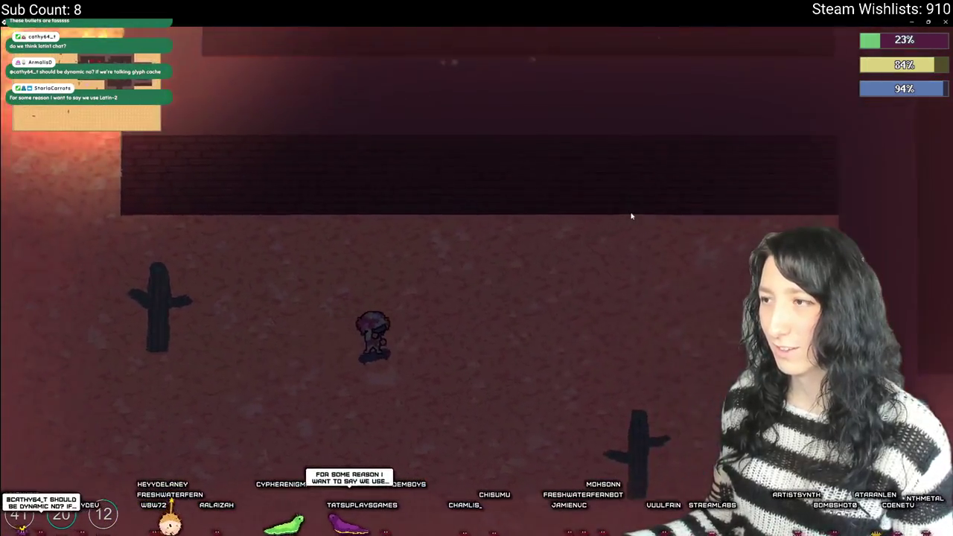
- Move into the dark room, shoot the nearby enemy and loot a container
key("s")
key("d")
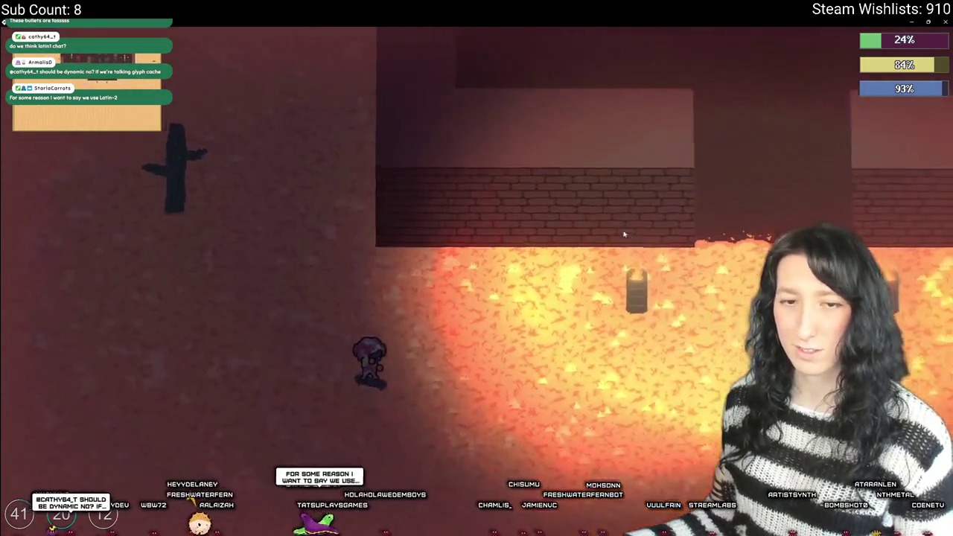
key("w")
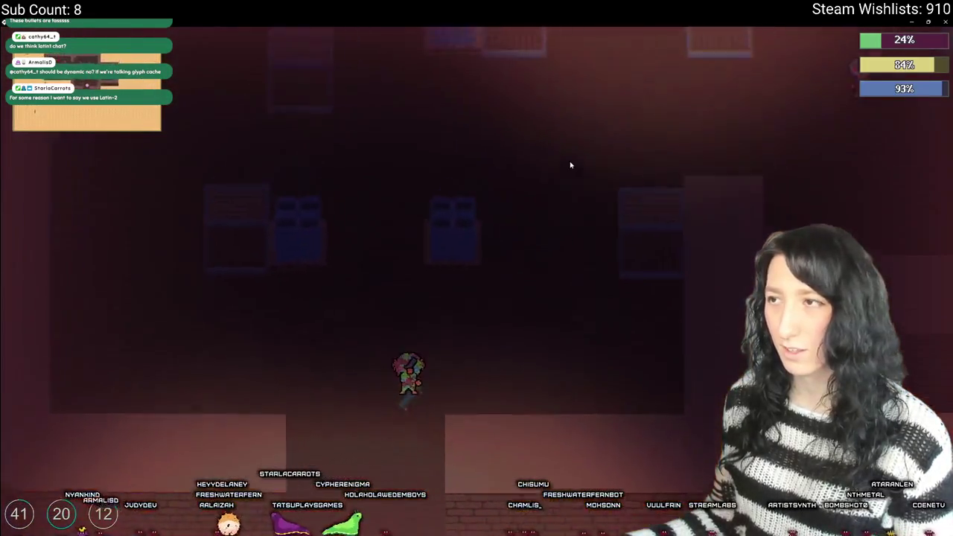
key("d")
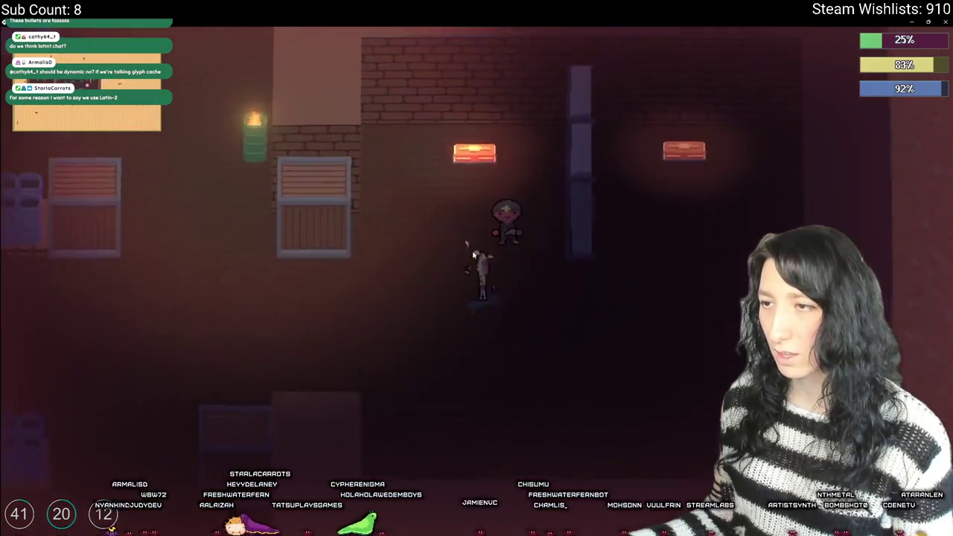
left_click(453, 206)
key("w")
key("Tab")
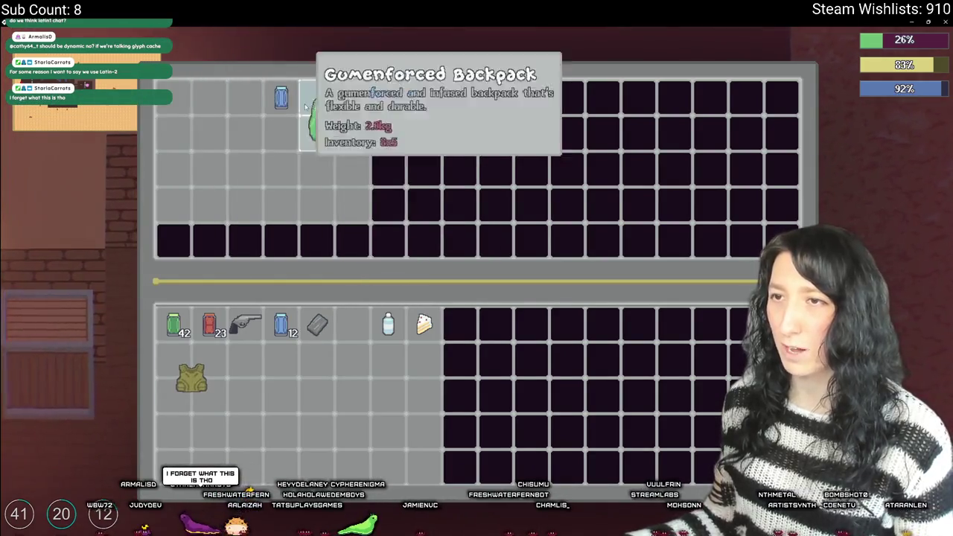
key("Tab")
- Approach the enemies and chew a Peppermint Gum to refill the blue bar
key("w")
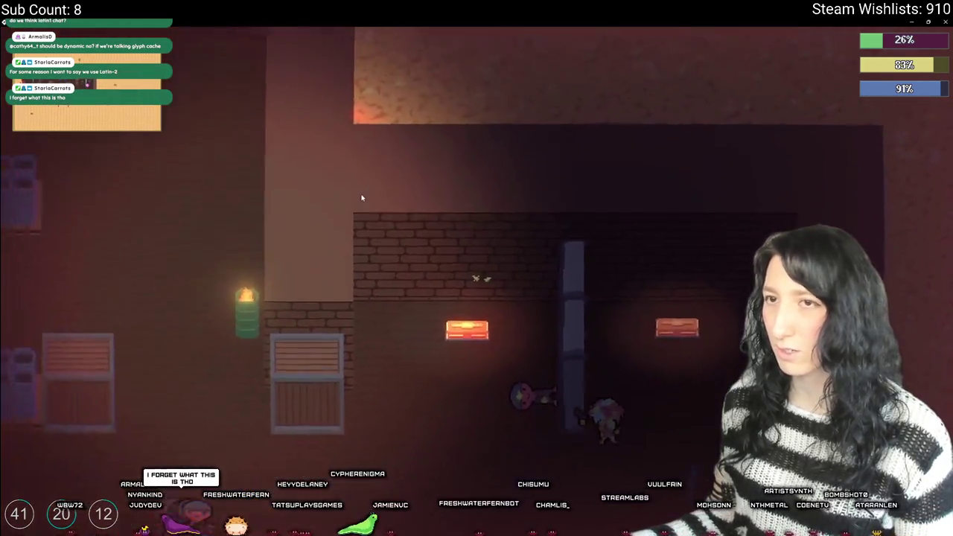
key("d")
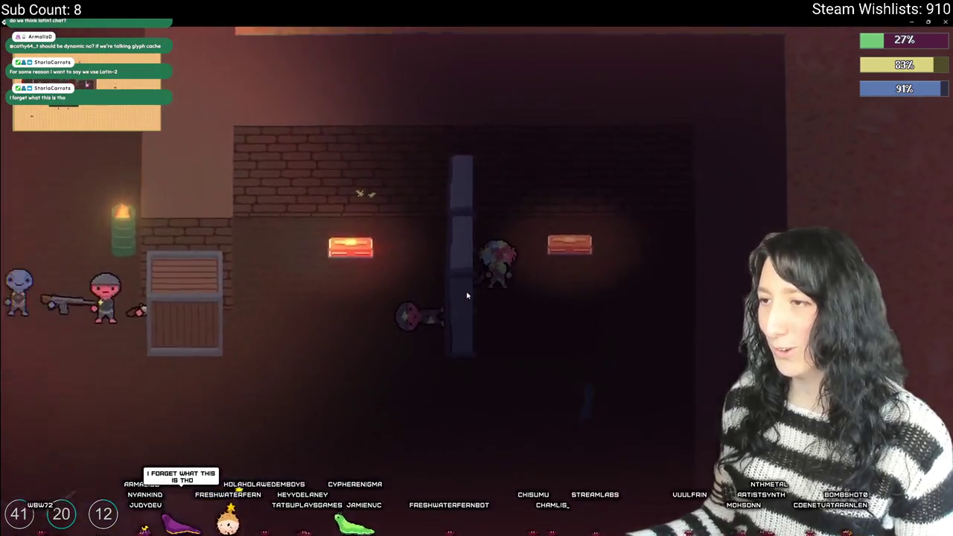
key("a")
key("Tab")
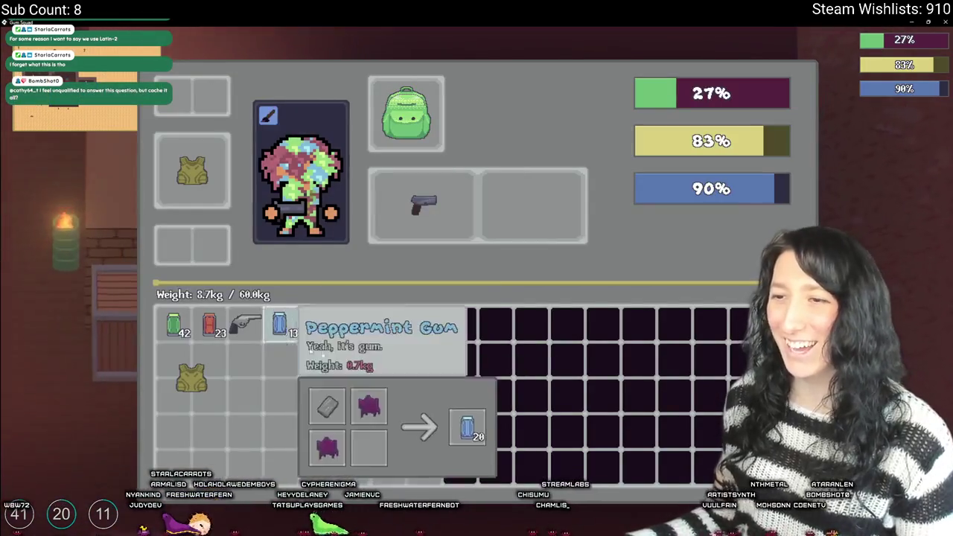
right_click(402, 327)
key("Tab")
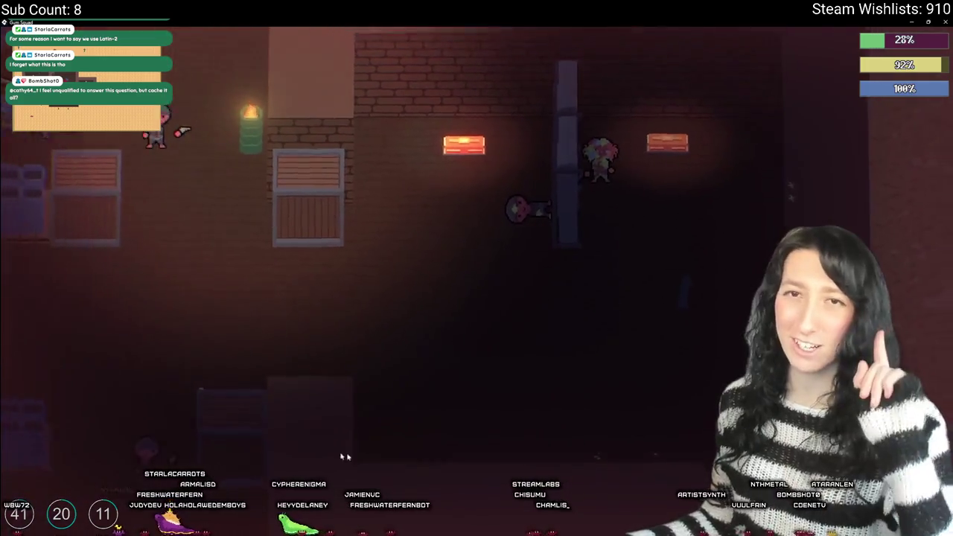
- Move among the crates and past the pillar to fight the group of enemies
key("d")
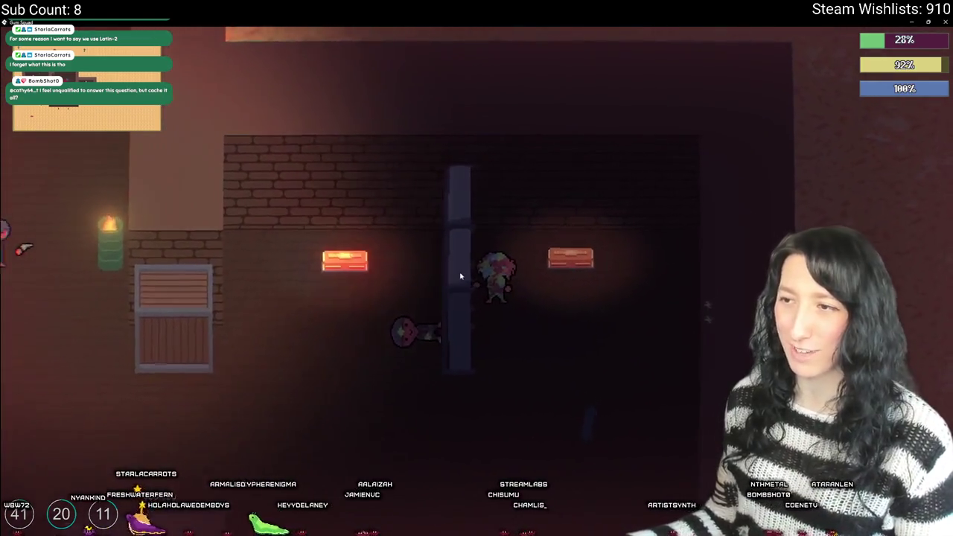
key("a")
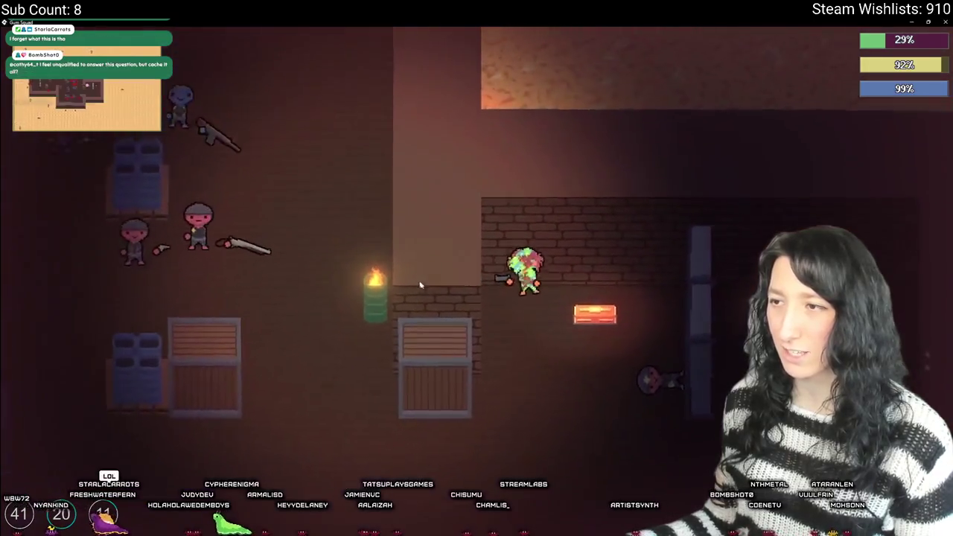
key("Tab")
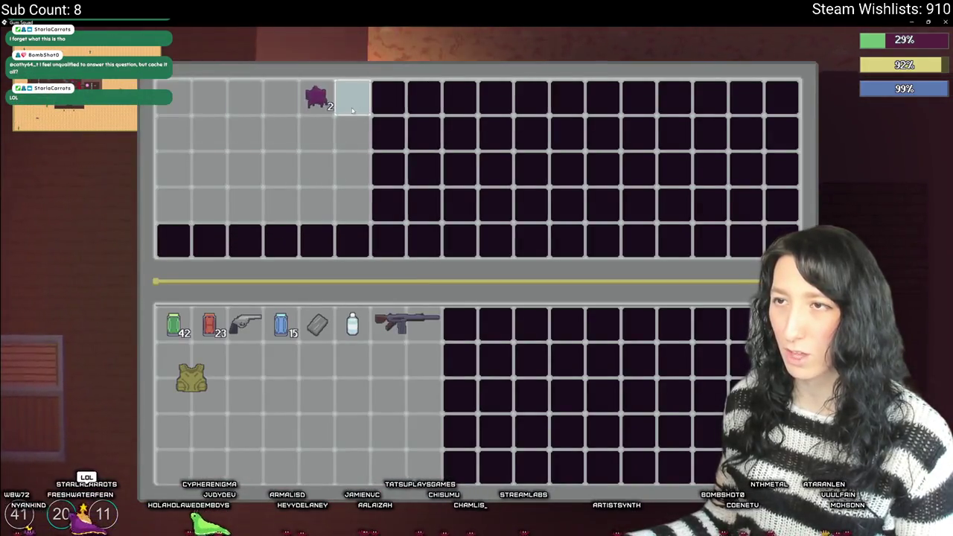
key("Tab")
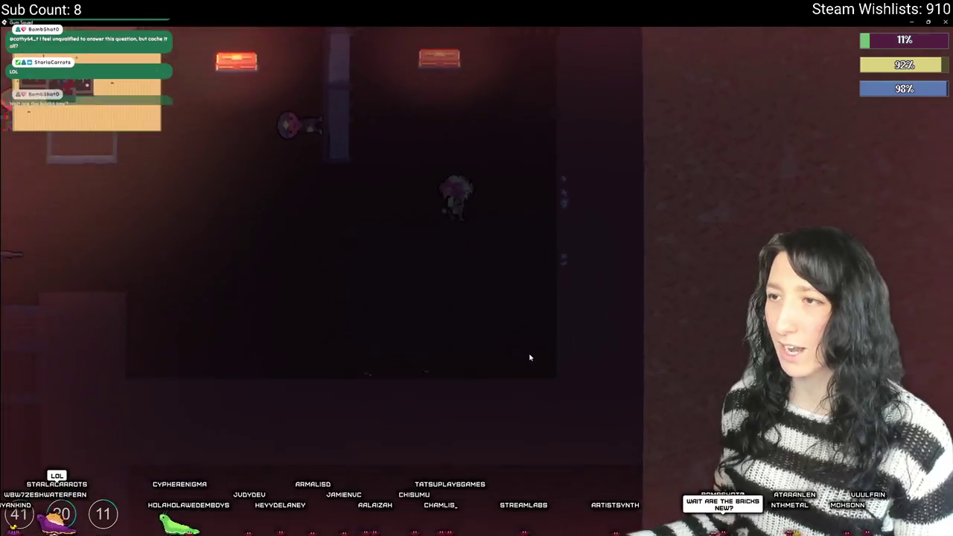
key("w")
key("a")
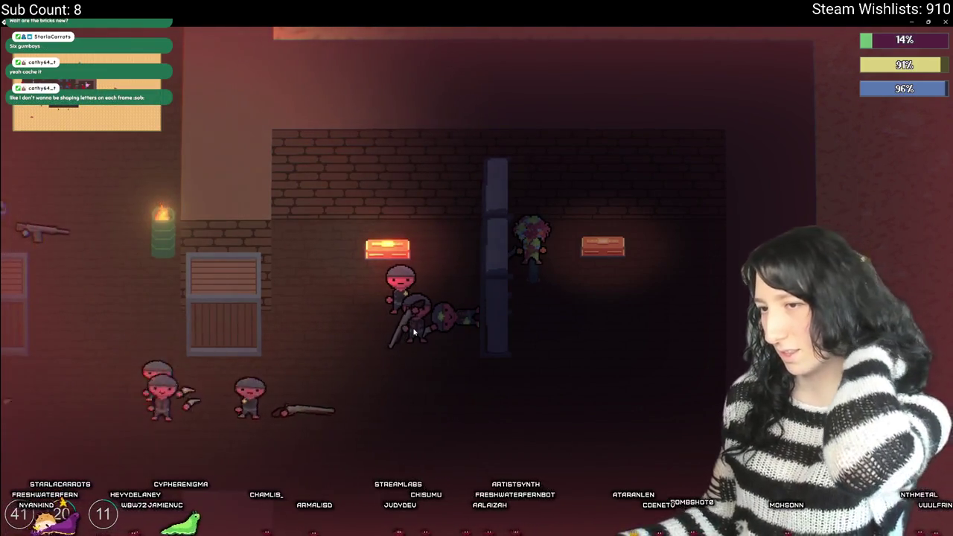
key("s")
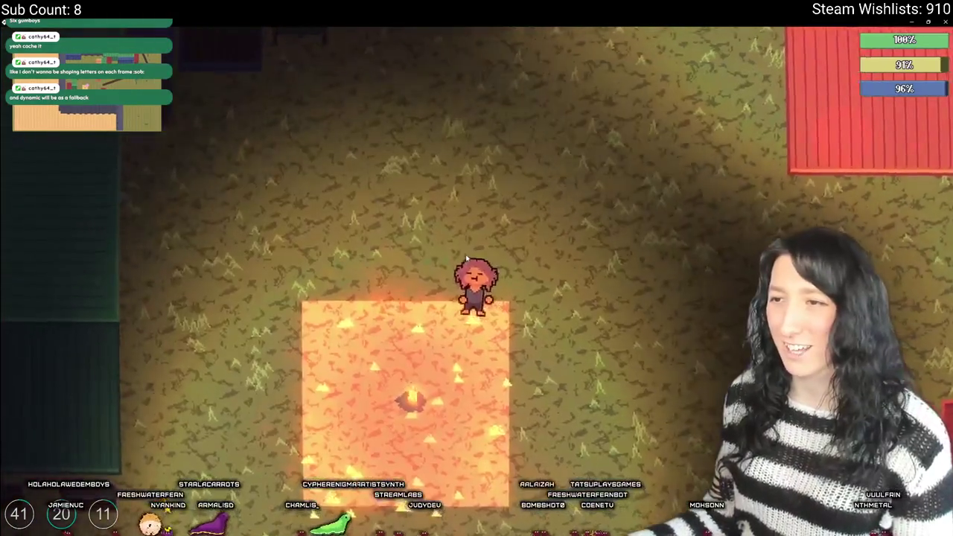
- Equip the Kevlar Vest in the character's torso equipment slot
key("a")
key("Tab")
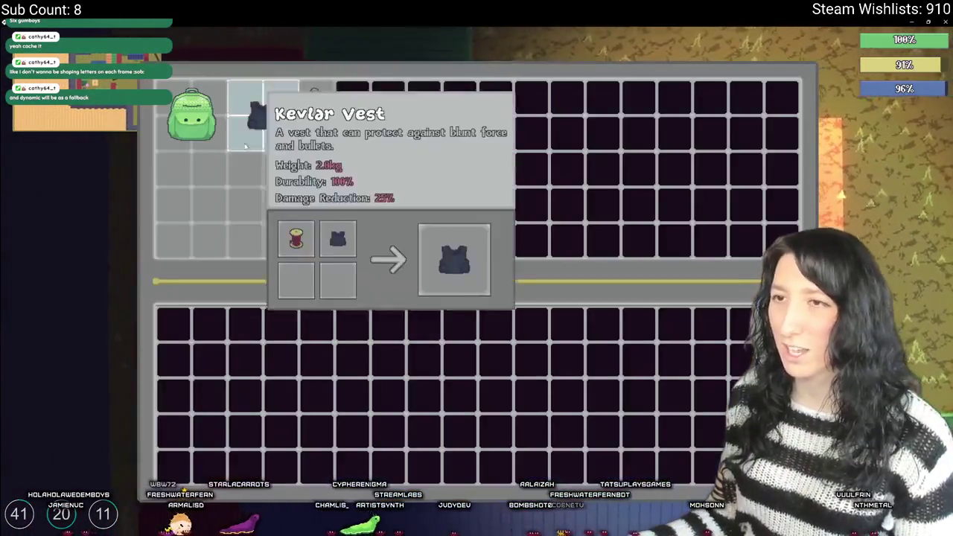
key("Tab")
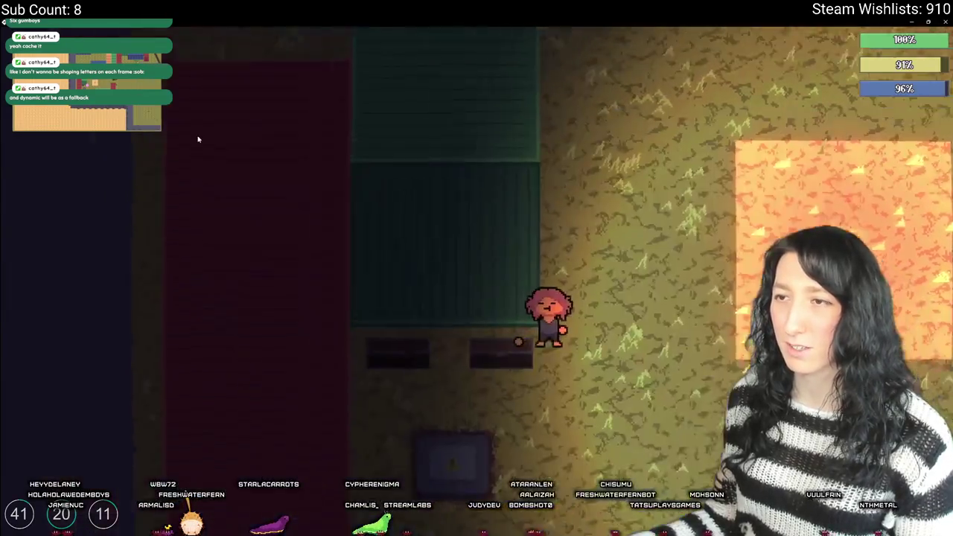
key("Tab")
key("Tab")
key("Tab")
key("Tab")
key("Tab")
left_click(268, 111)
key("Tab")
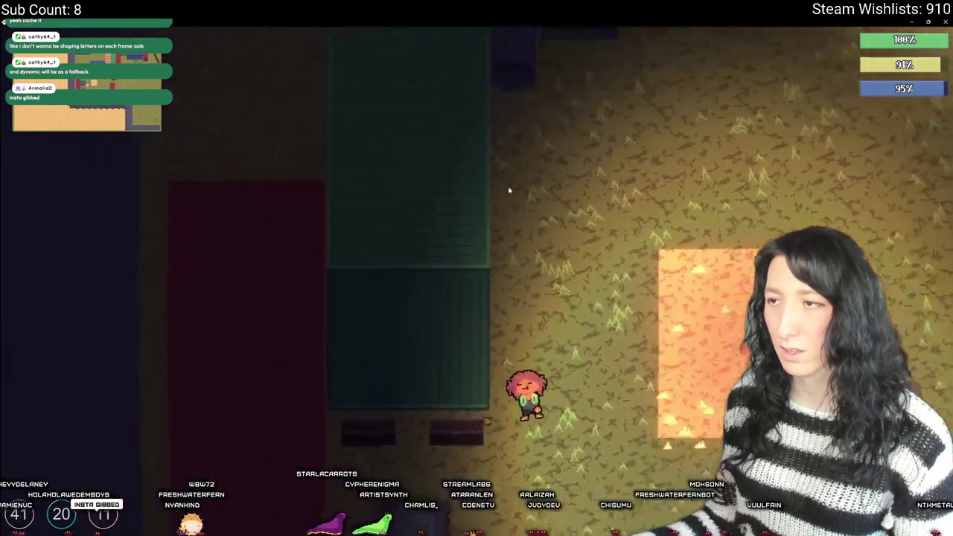
key("Tab")
left_click(189, 376)
key("Tab")
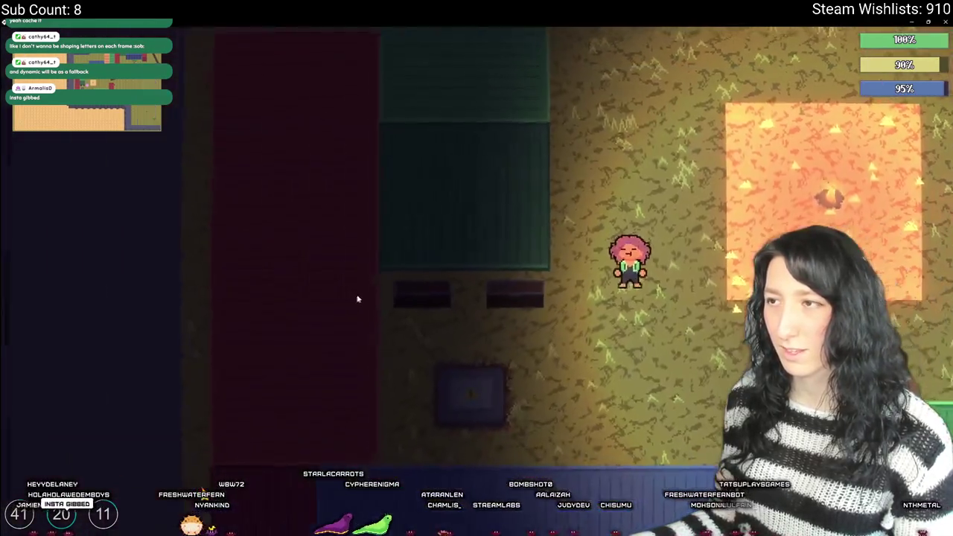
- Walk right past the red containers, across the dirt road and through the dark field
key("d")
key("w")
key("d")
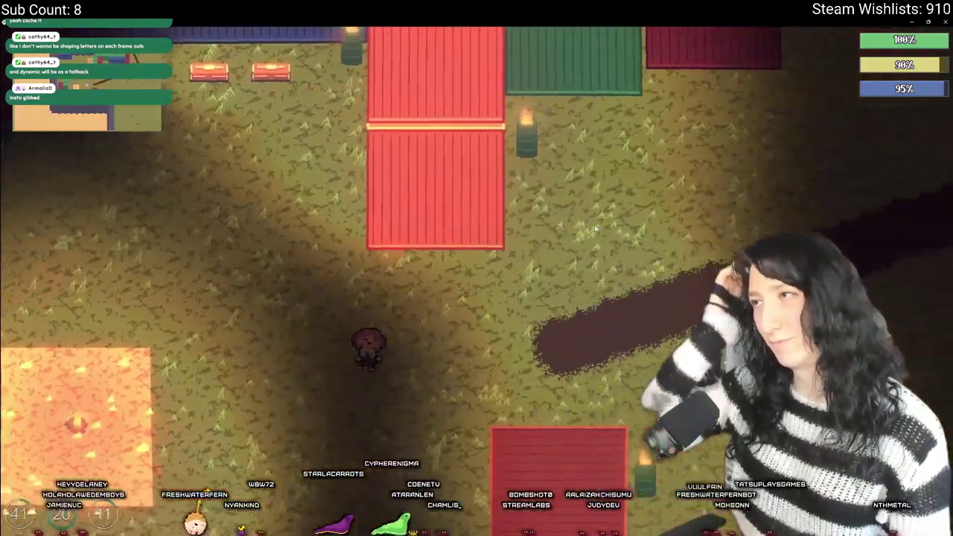
key("s")
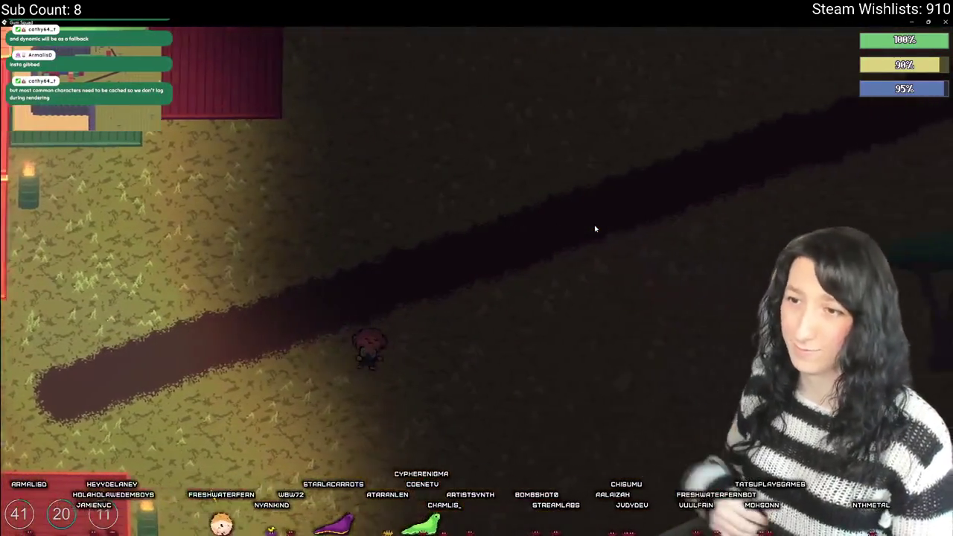
key("d")
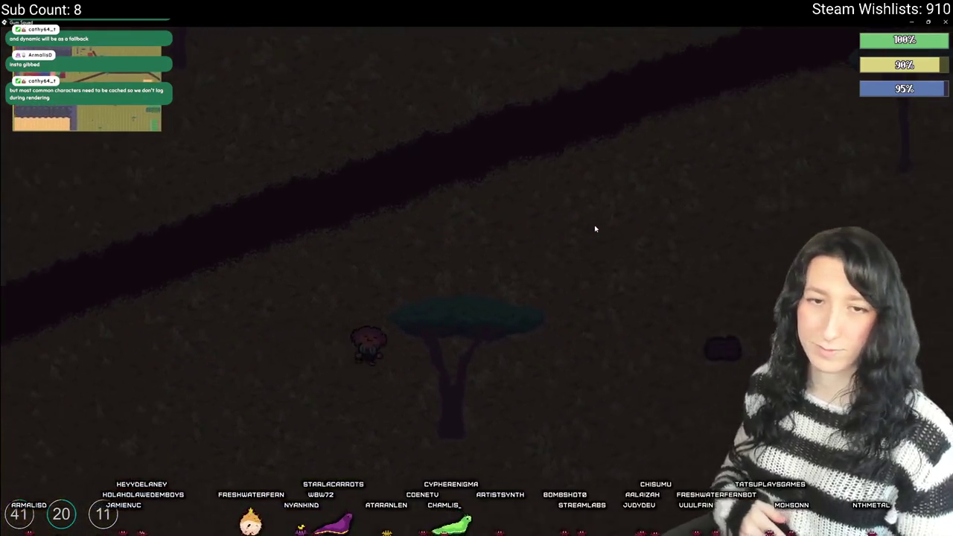
key("d")
key("Tab")
key("Tab")
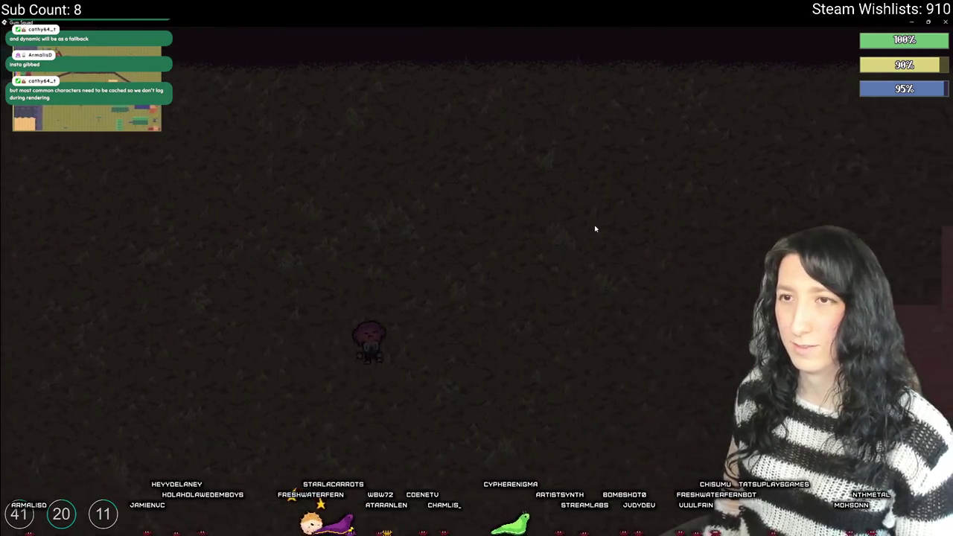
- Walk past the containers, buildings and lamp post into the desert toward the brick building
key("d")
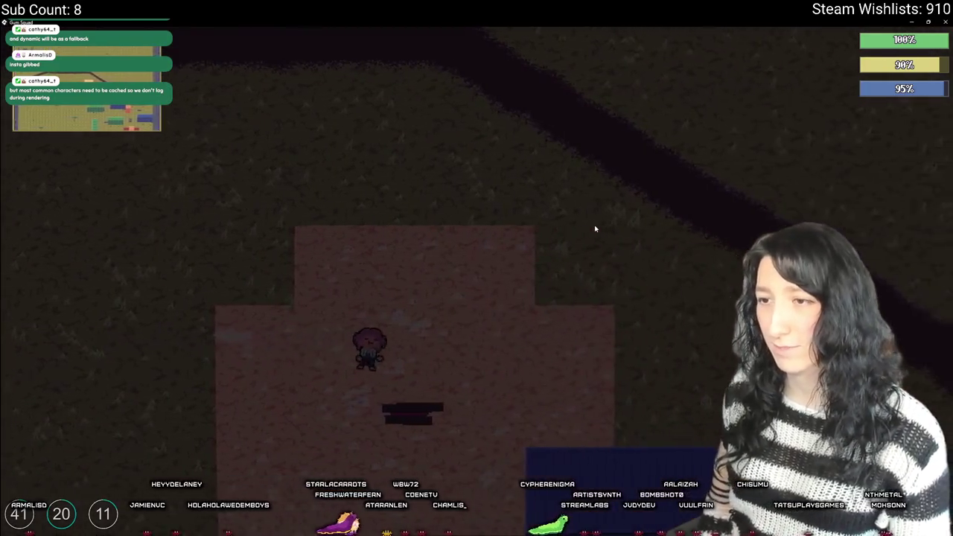
key("d")
key("w")
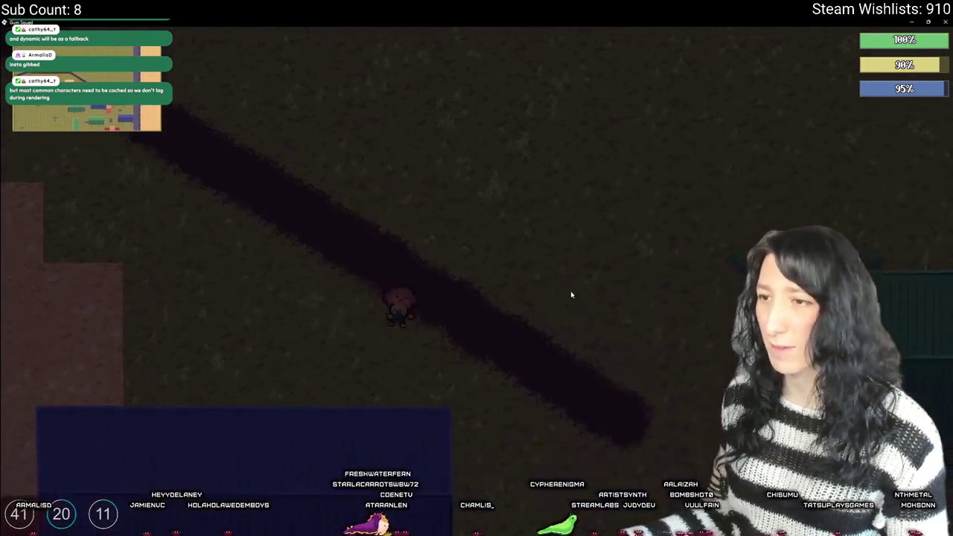
key("s")
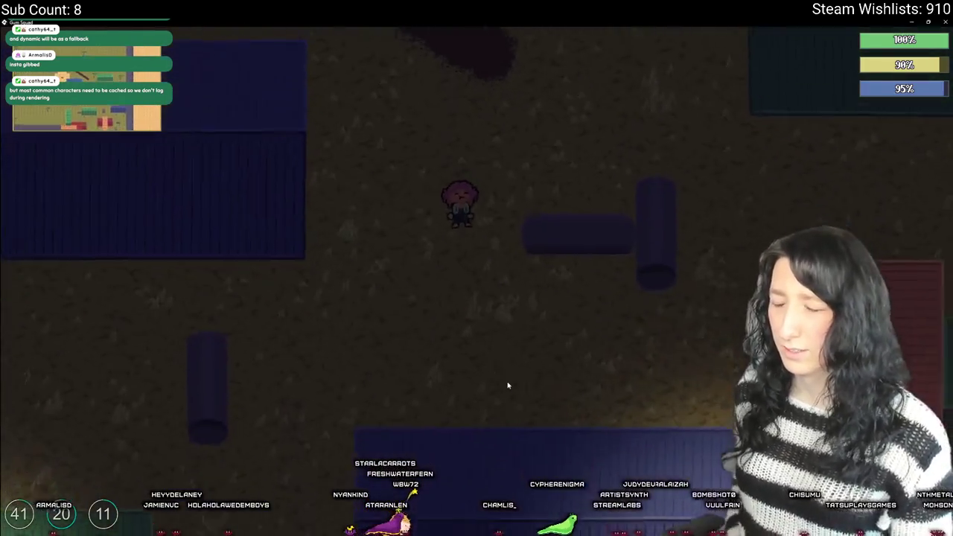
key("s")
key("a")
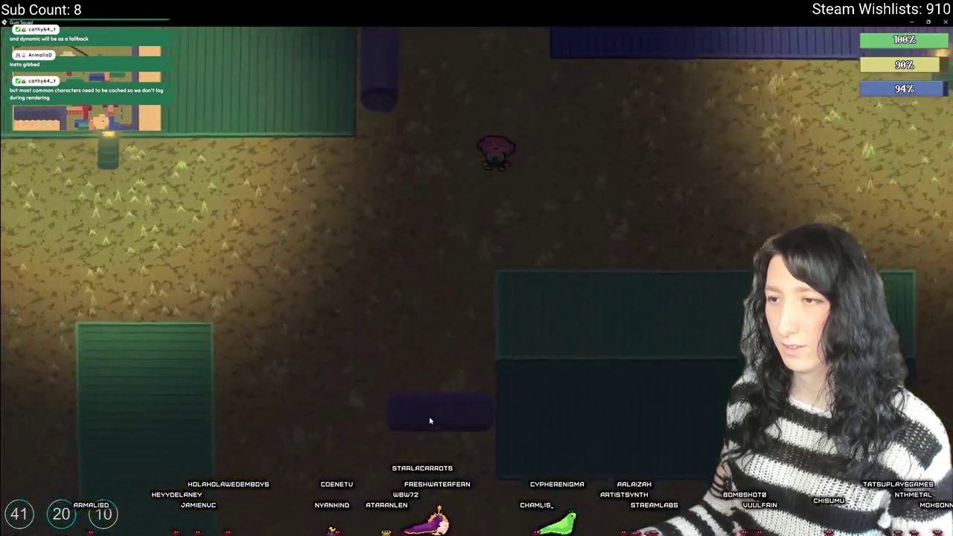
key("s")
key("d")
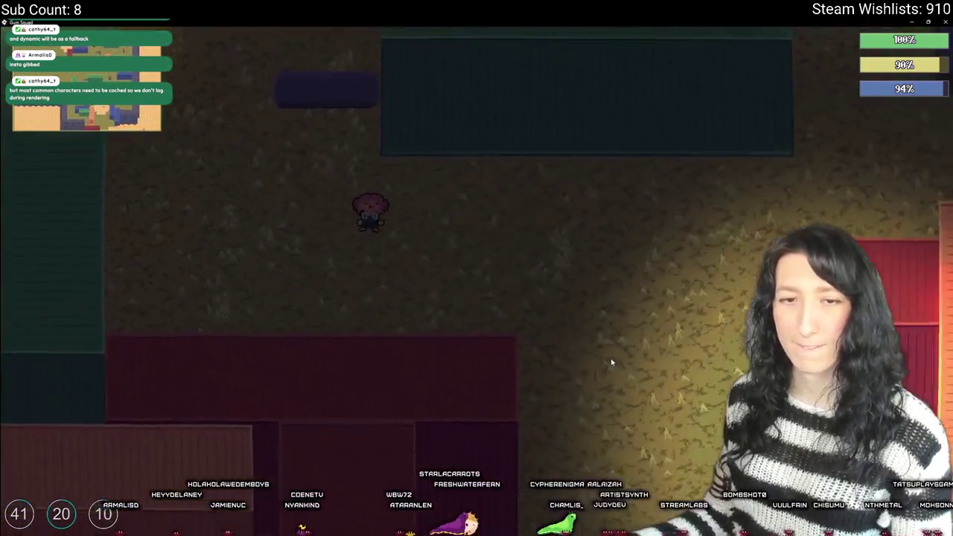
key("s")
key("d")
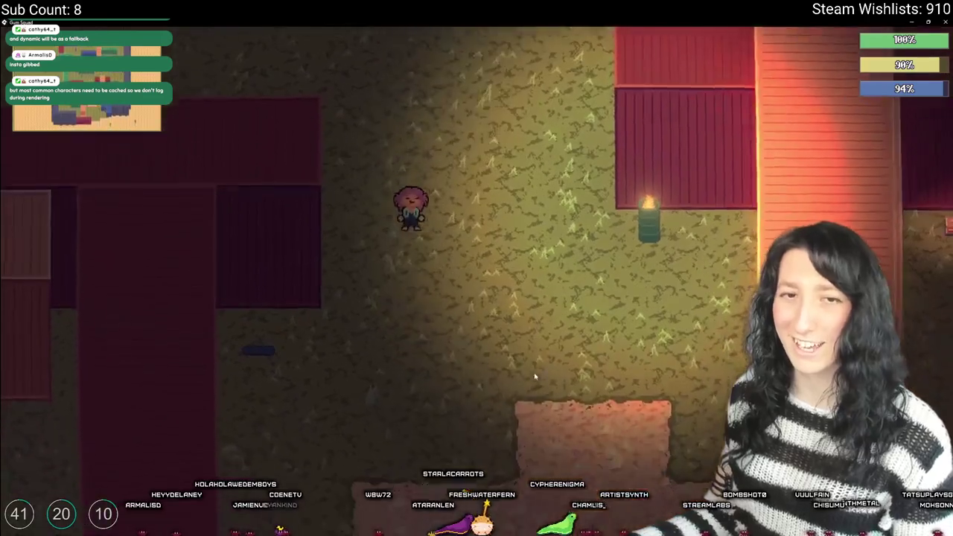
key("s")
key("d")
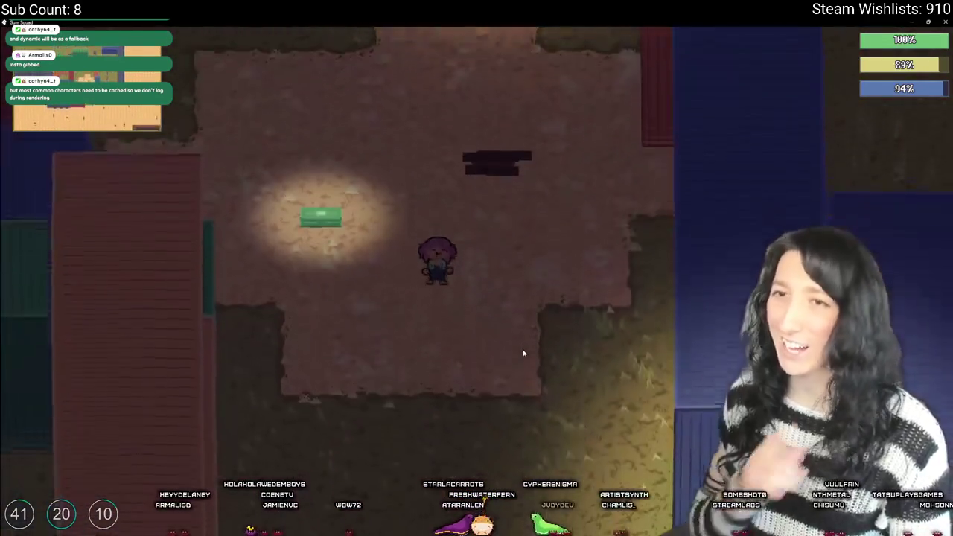
key("s")
key("d")
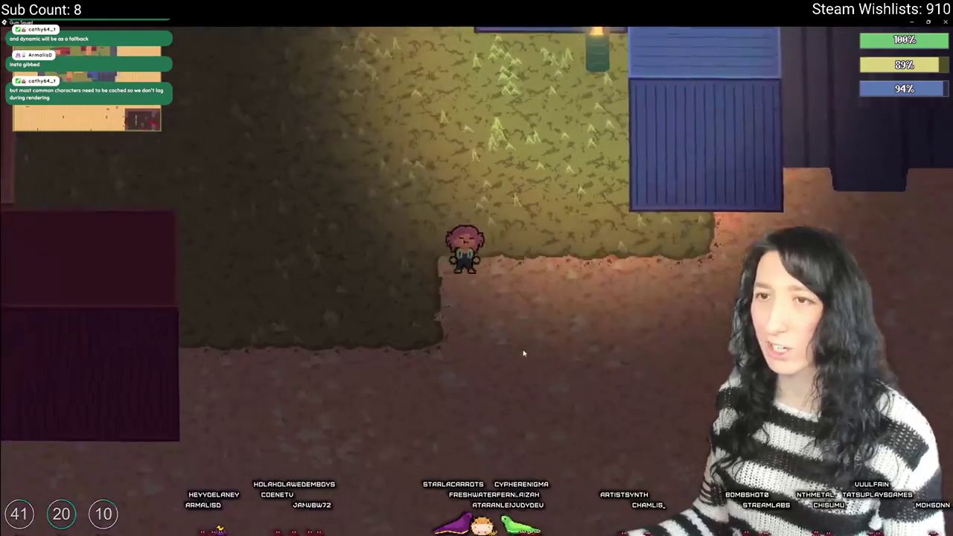
key("s")
key("d")
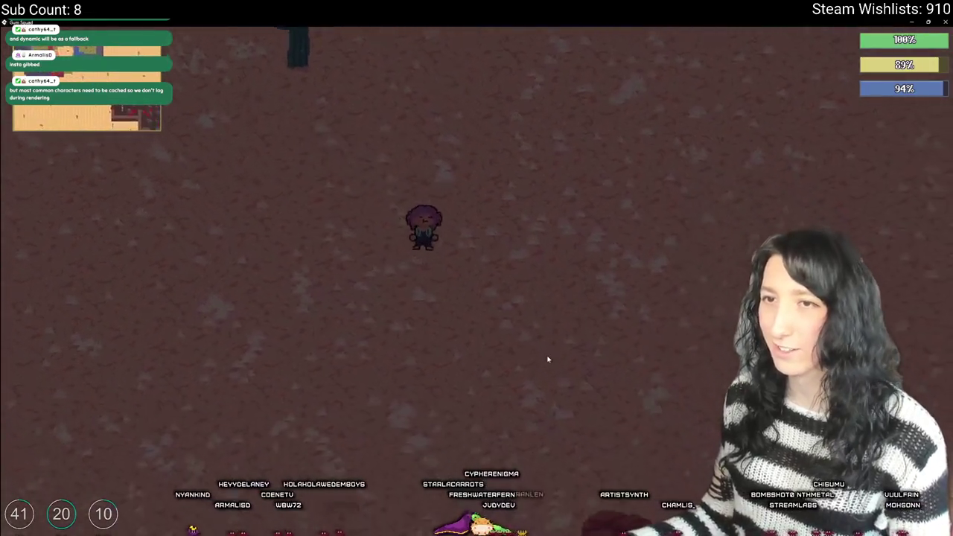
key("s")
key("d")
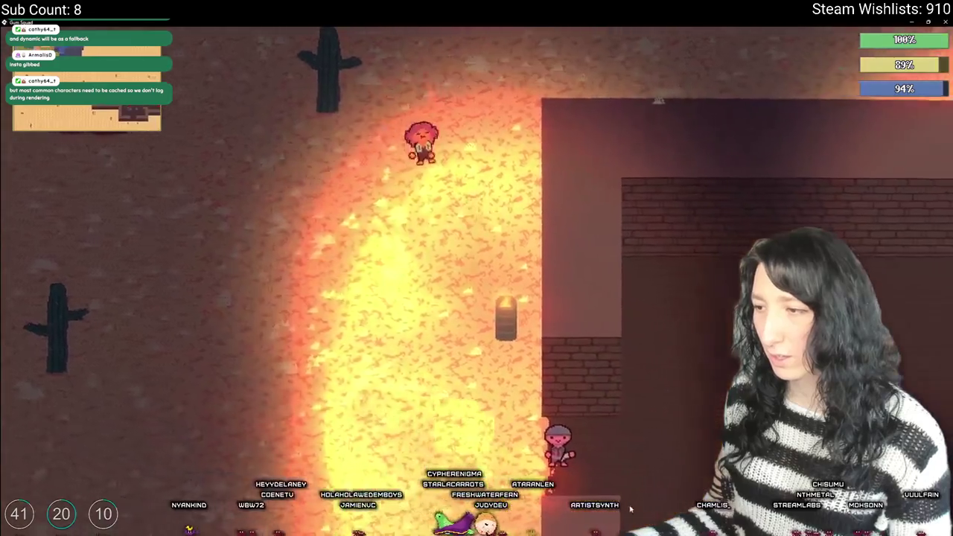
- Circle around the brick building past the lit barrel toward the lava field
key("w")
key("d")
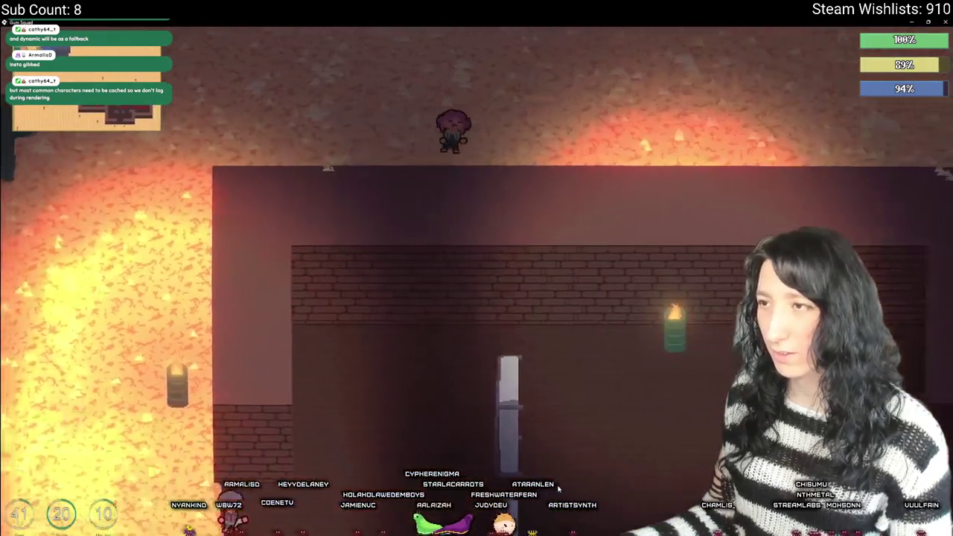
key("w")
key("d")
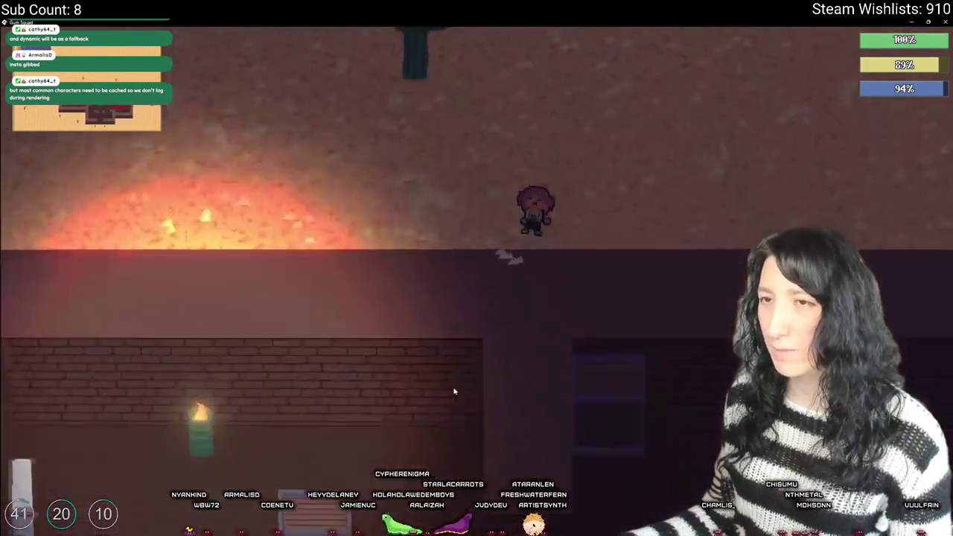
key("w")
key("d")
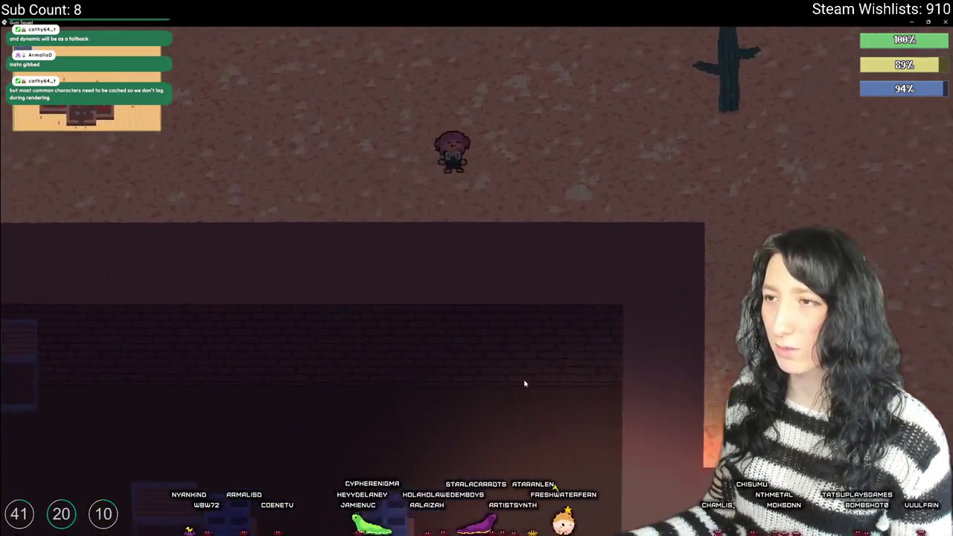
key("d")
key("w")
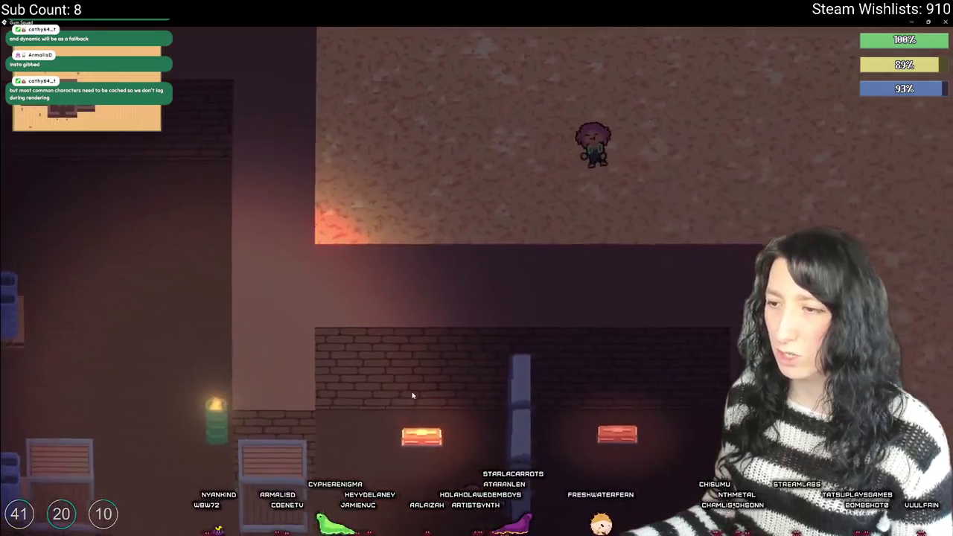
key("d")
key("s")
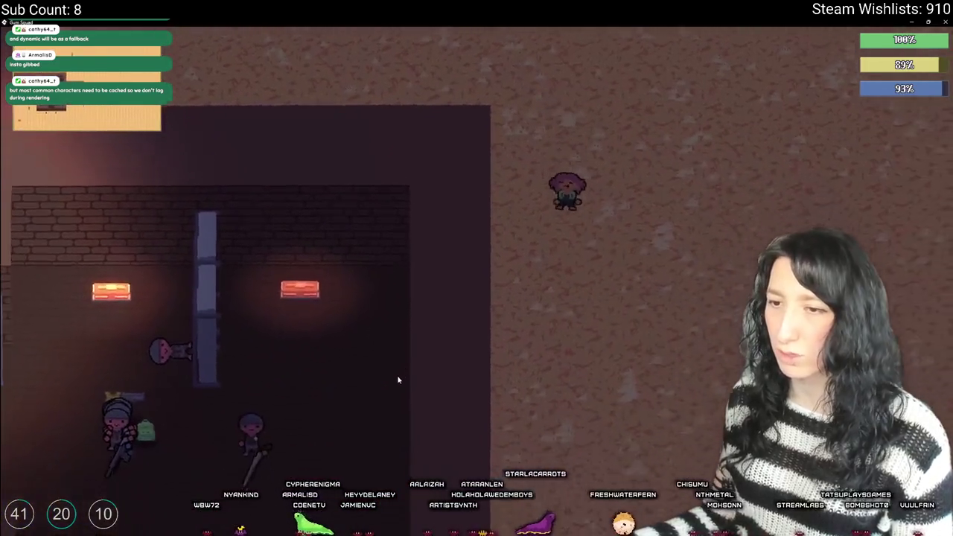
key("s")
key("a")
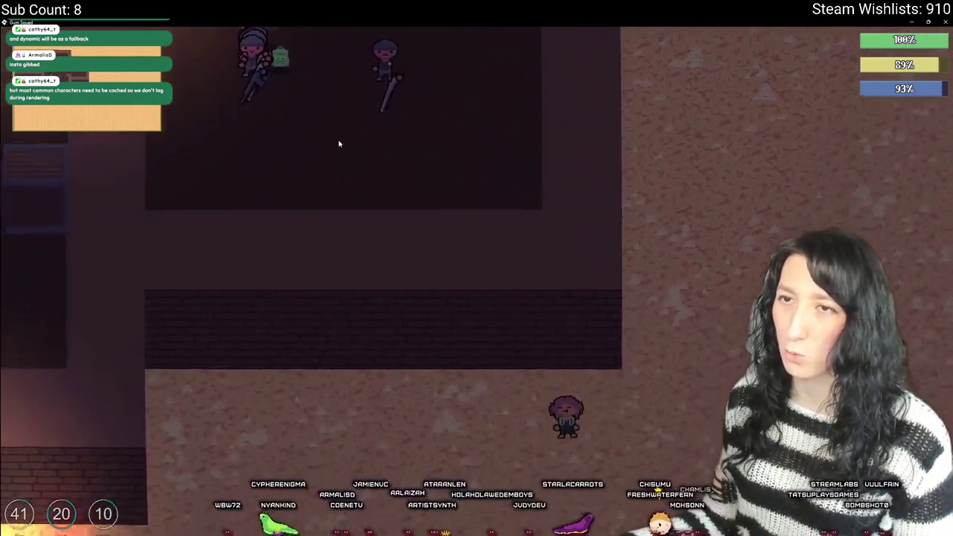
key("a")
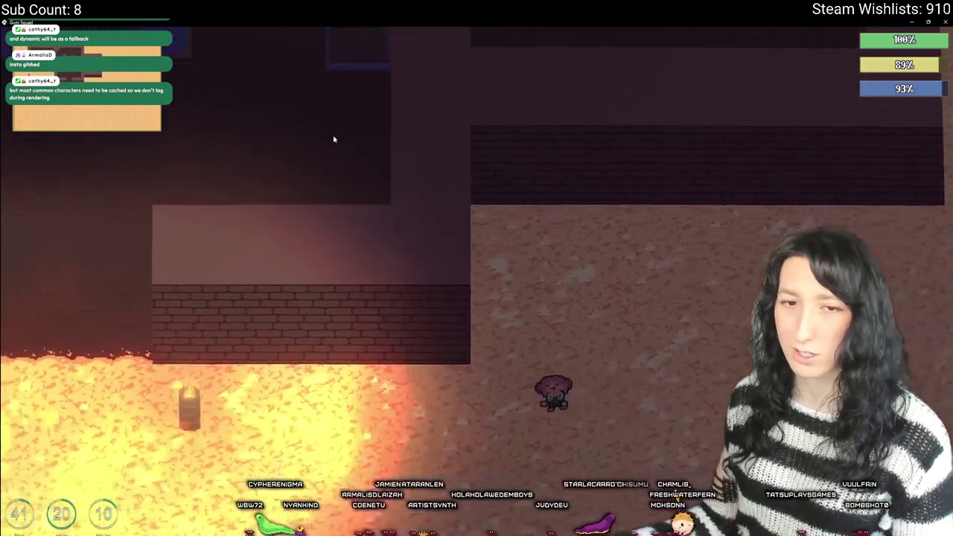
- Enter the brick building and move through the bunk room past the enemies
key("w")
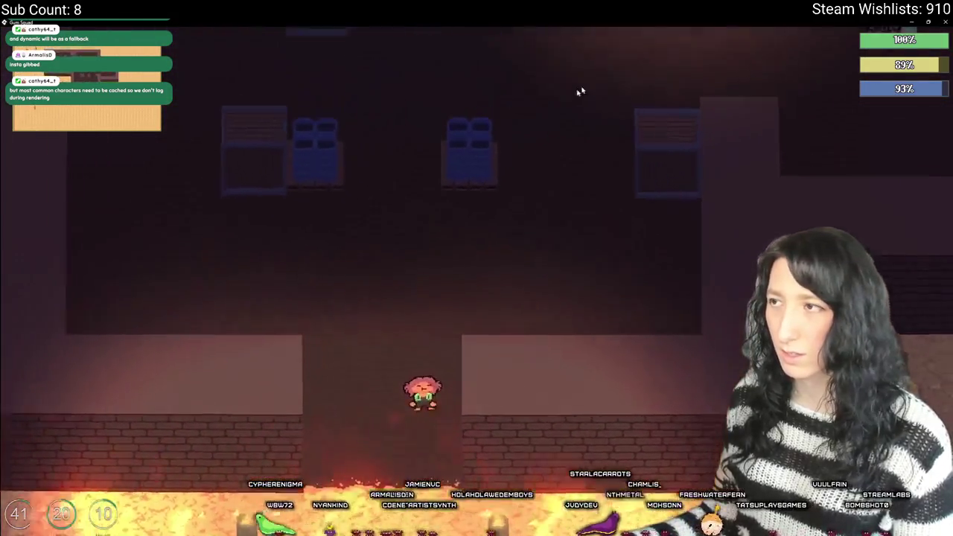
key("w")
key("d")
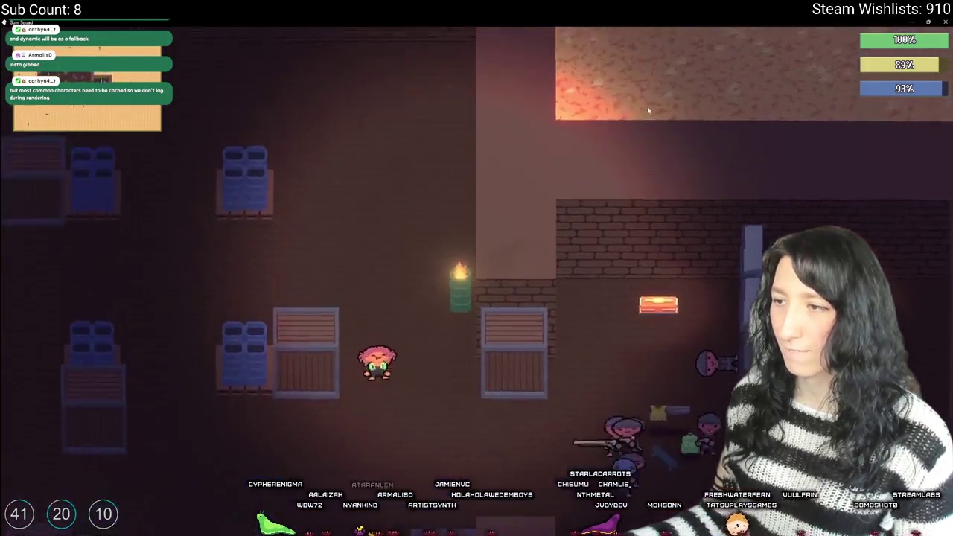
key("s")
key("a")
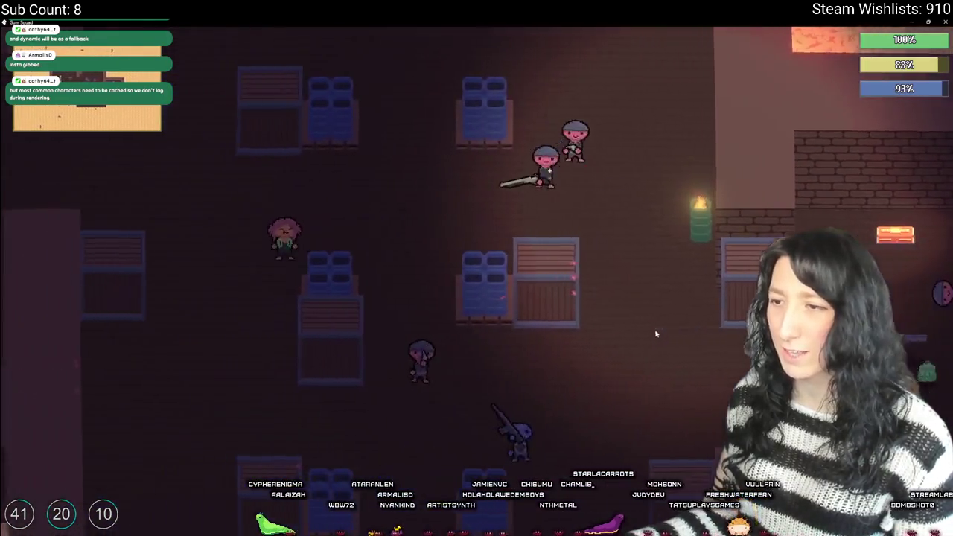
key("s")
key("a")
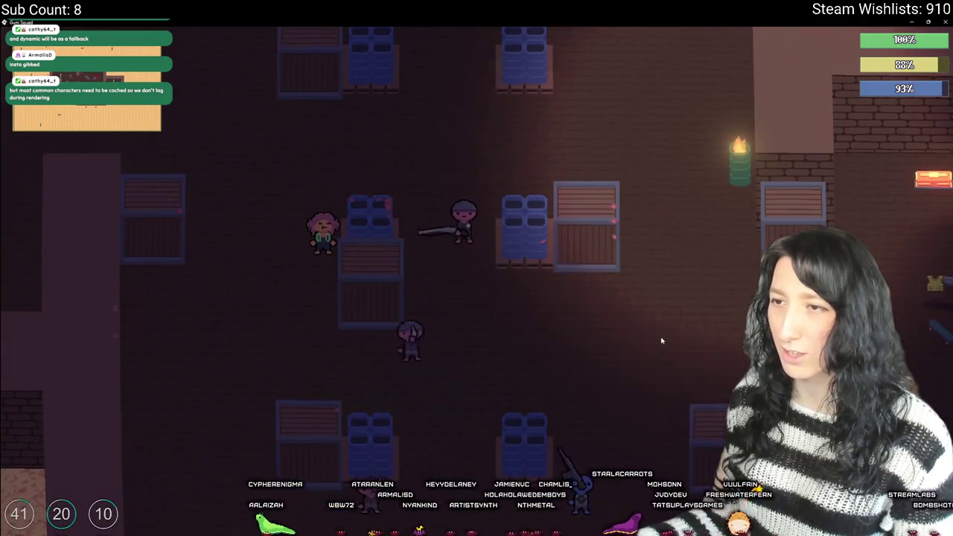
key("a")
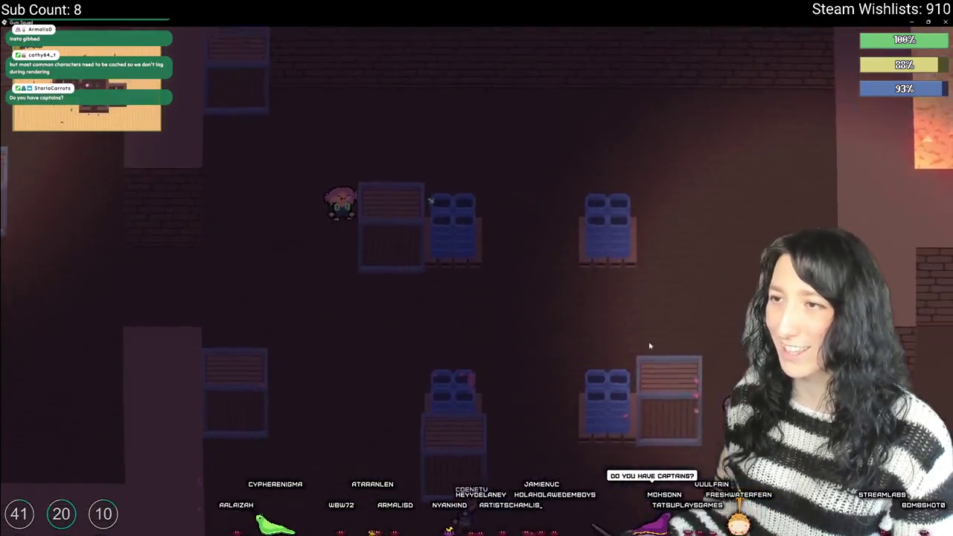
key("s")
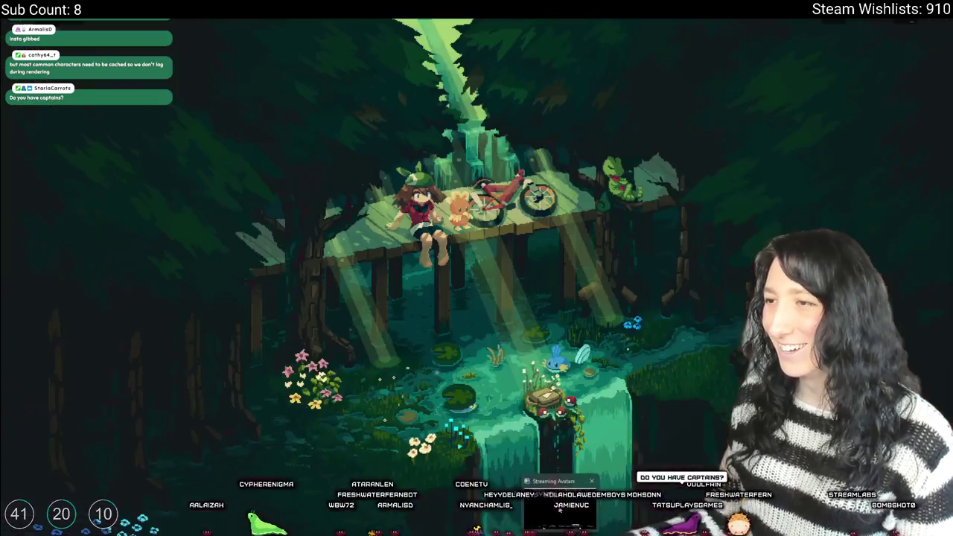
key("a")
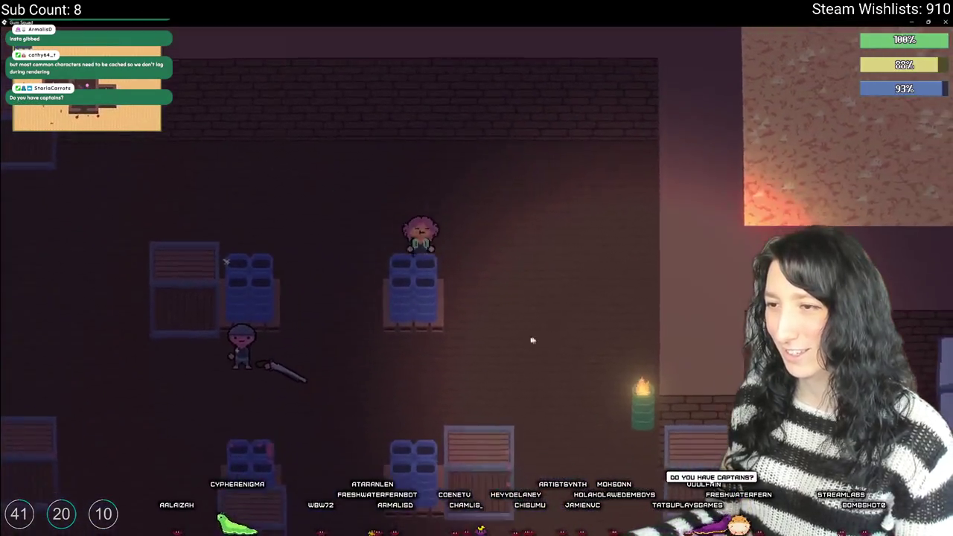
key("s")
key("d")
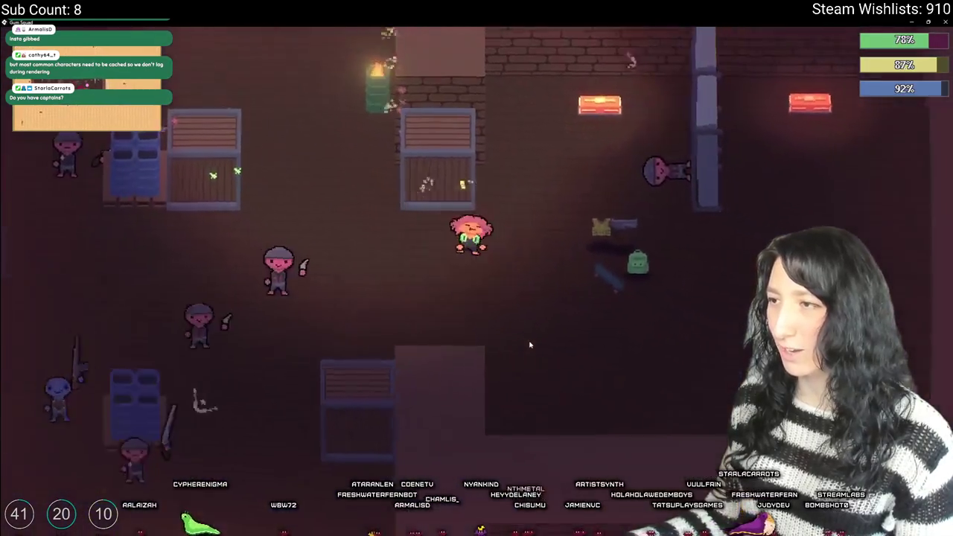
key("d")
key("w")
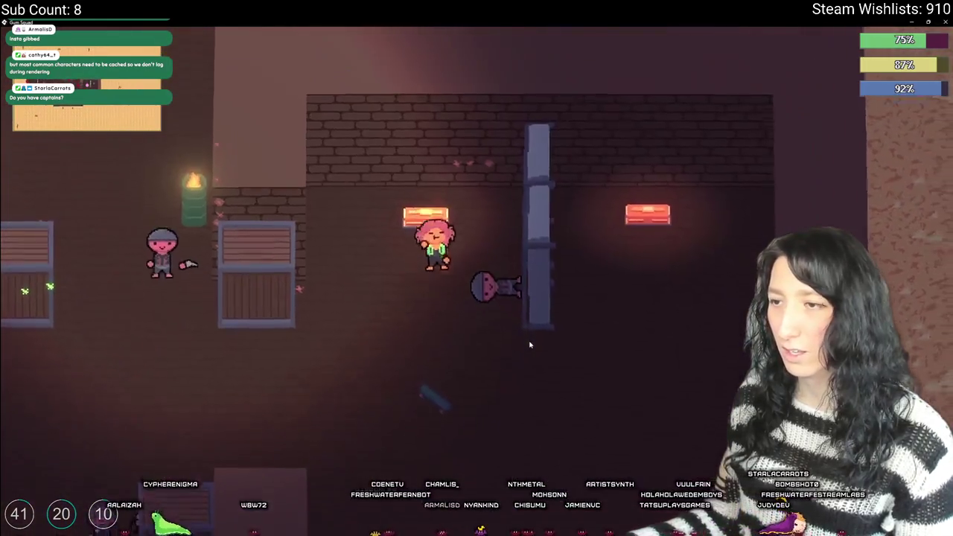
- Ride the skateboard across the lava into the desert and bring up the inventory
key("s")
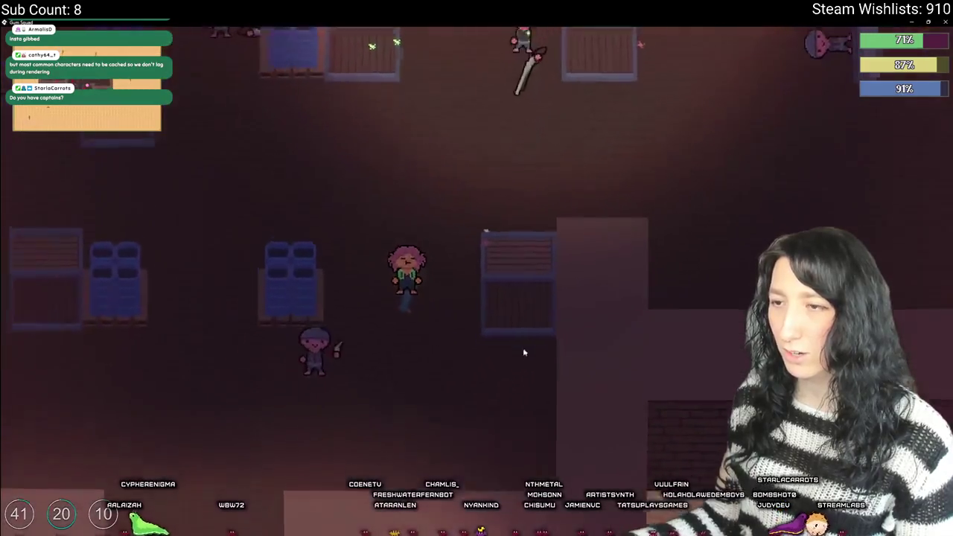
key("s")
key("a")
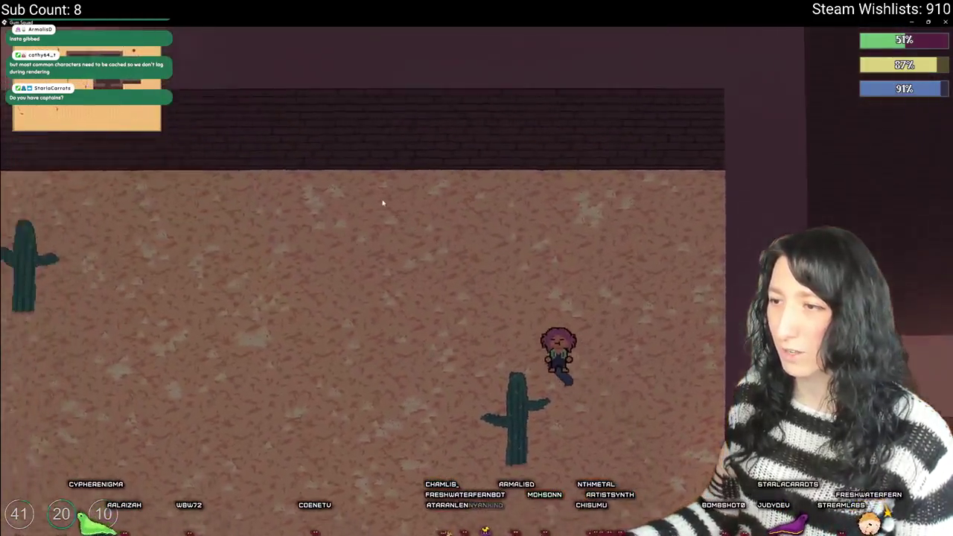
key("w")
key("a")
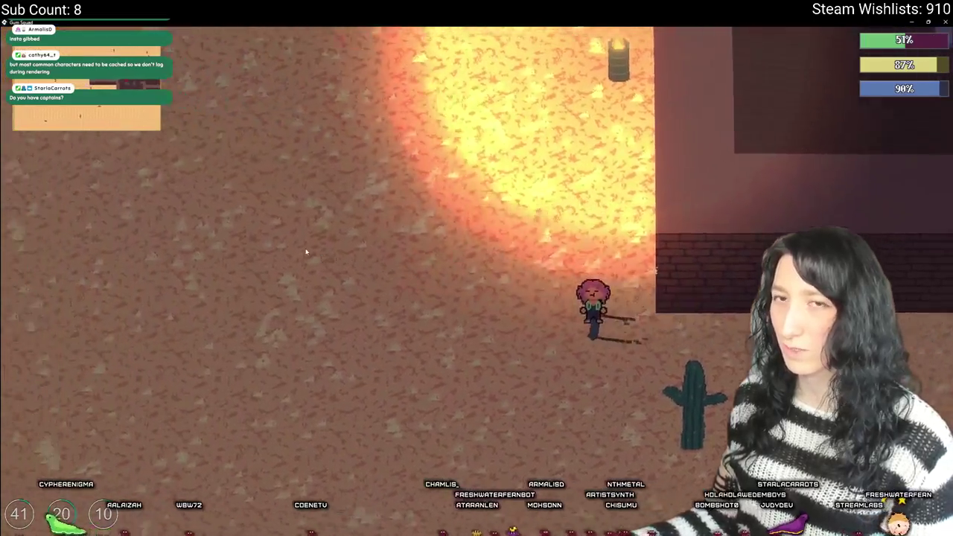
key("Tab")
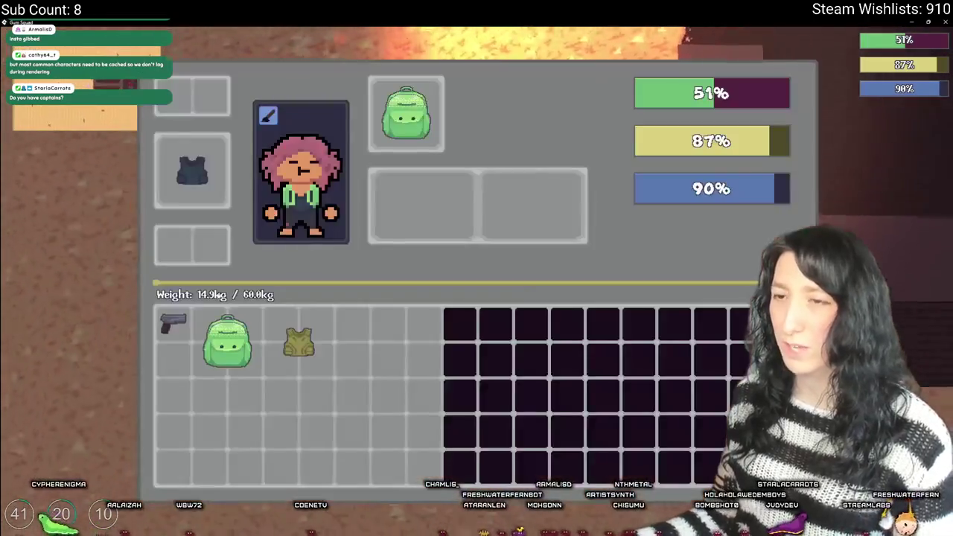
- Swap the Kevlar vest for the Gumenforced Vest in the vest slot
left_click_drag(217, 182, 302, 344)
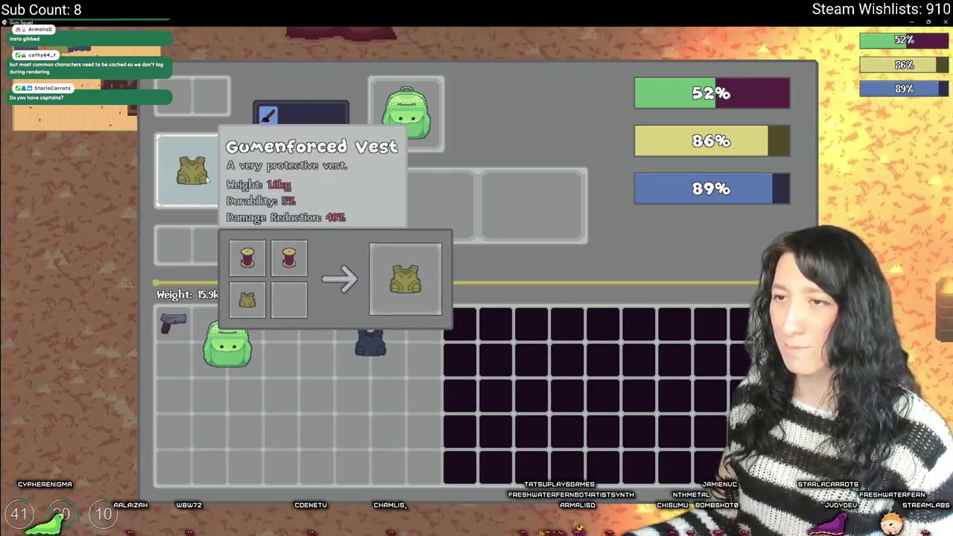
key("Tab")
key("w")
- Walk up-left past the blue, red and green containers into the open field
key("w")
key("a")
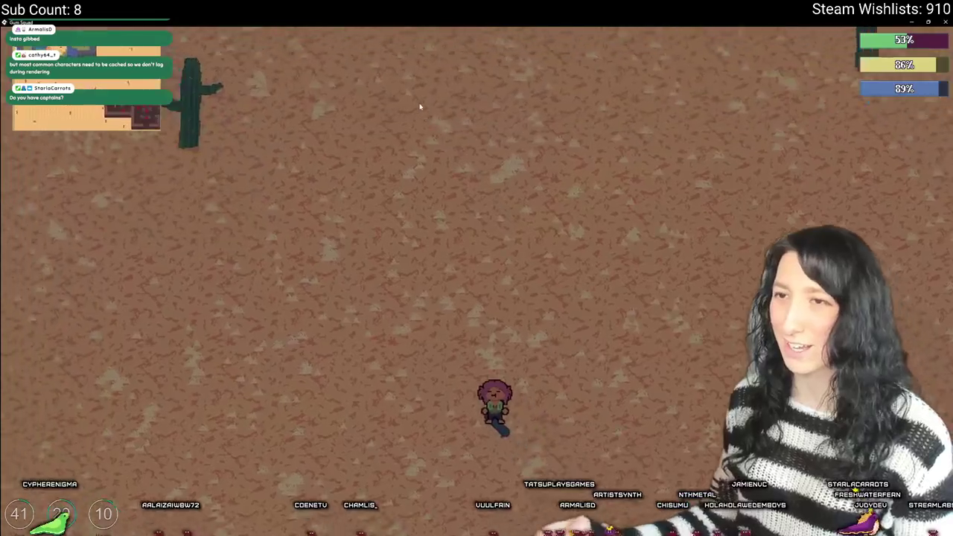
key("w")
key("a")
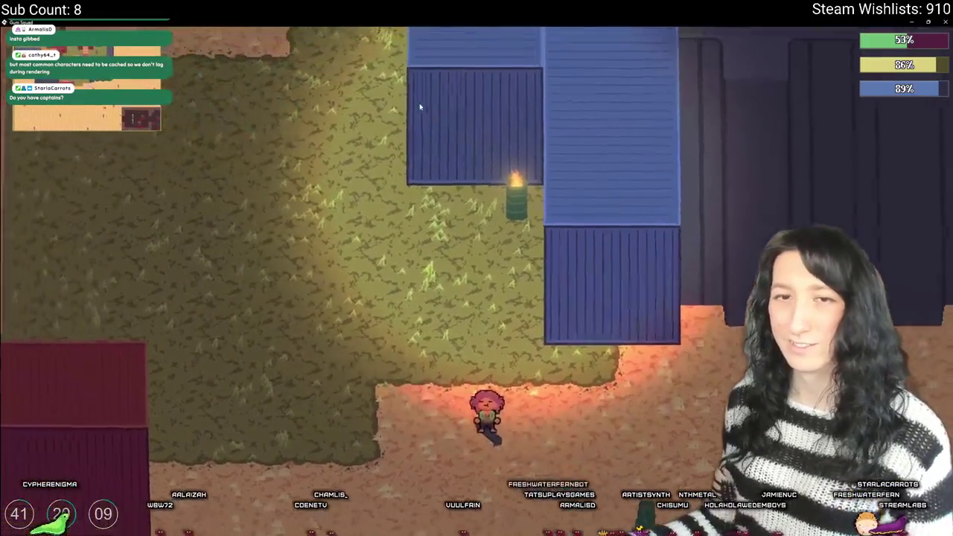
key("w")
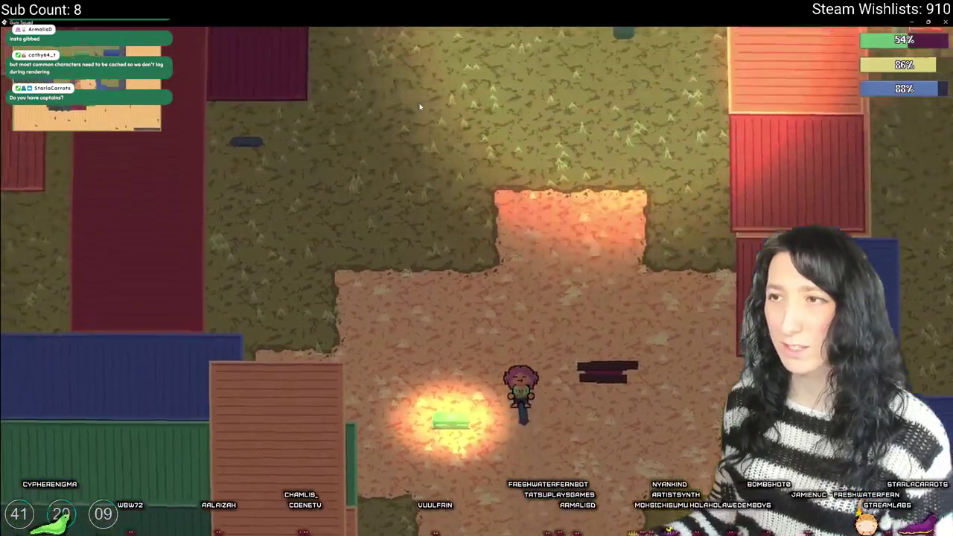
key("w")
key("a")
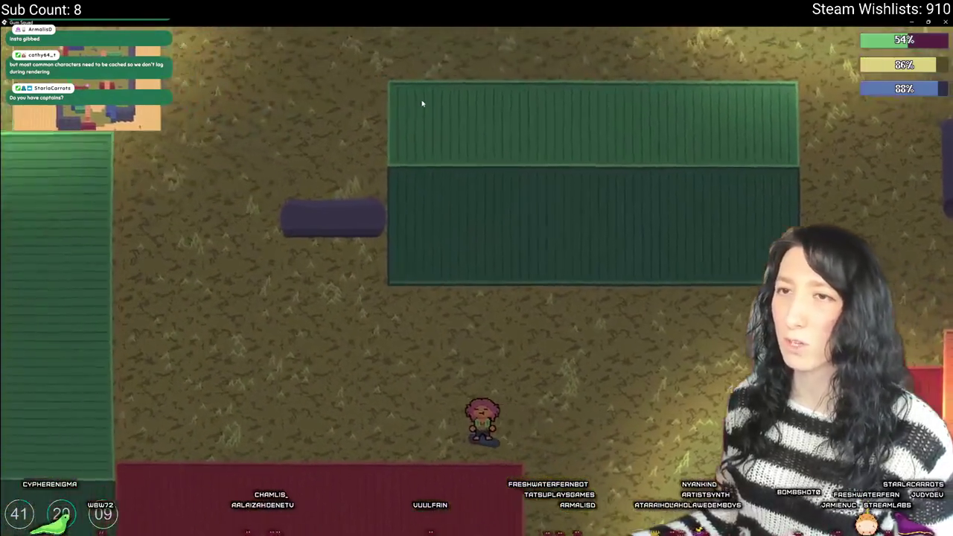
key("a")
key("w")
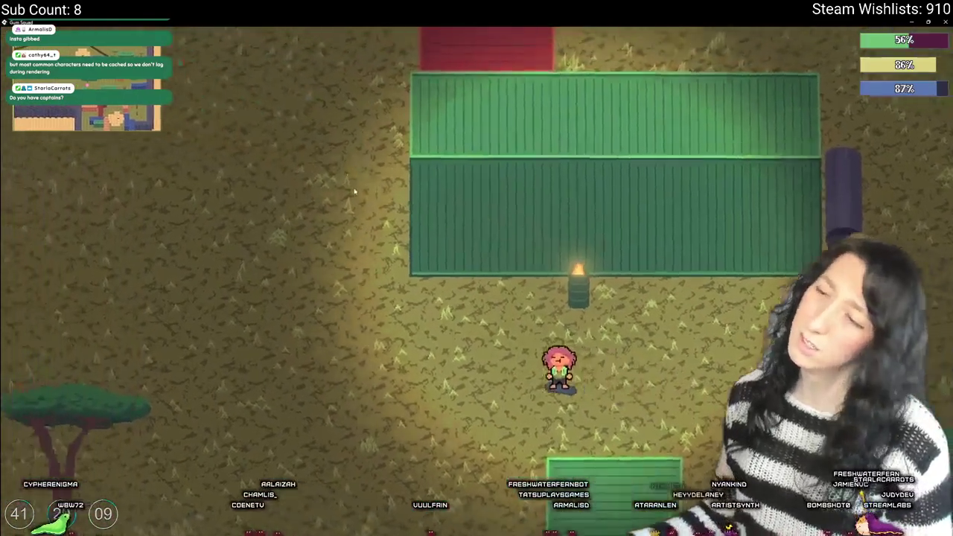
- Walk up-left across the field to the crate among the containers and barrels
key("a")
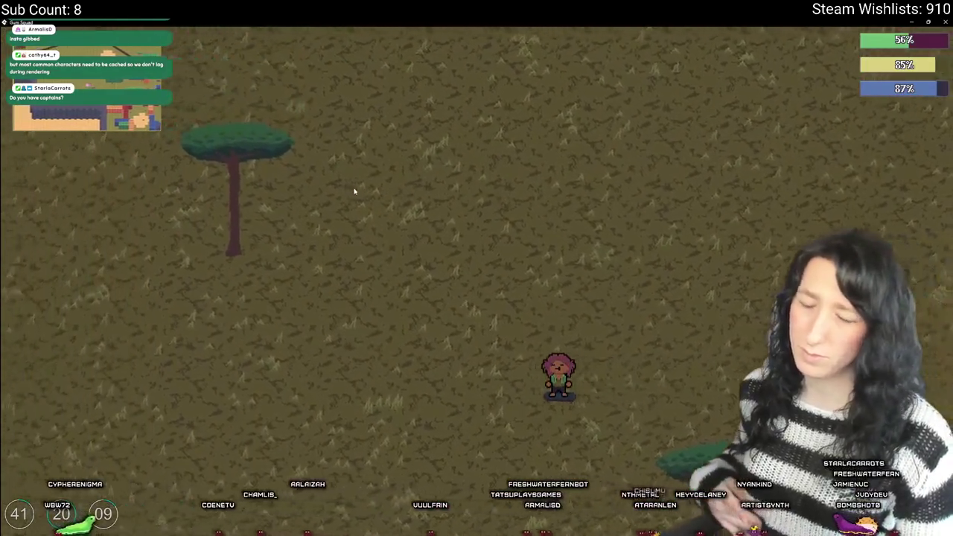
key("a")
key("w")
key("w")
key("a")
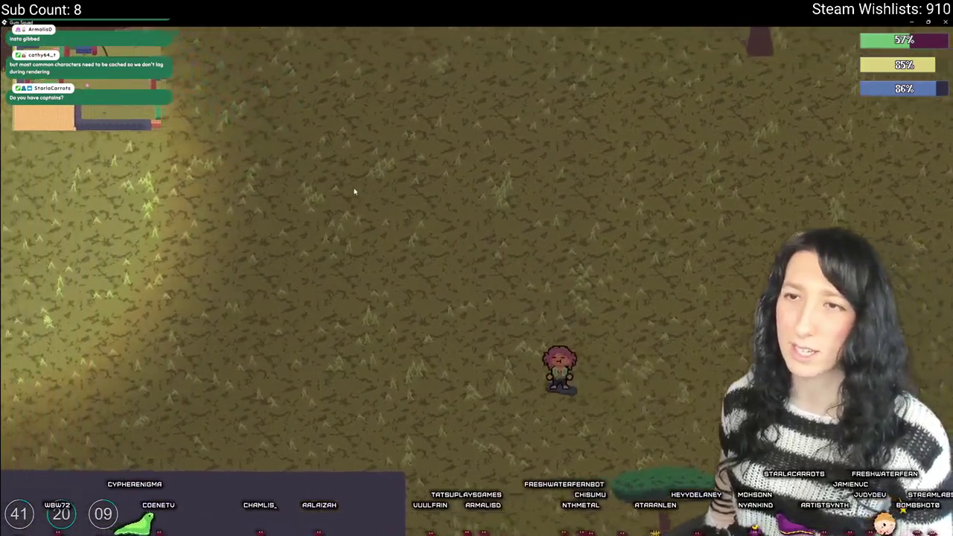
key("w")
key("a")
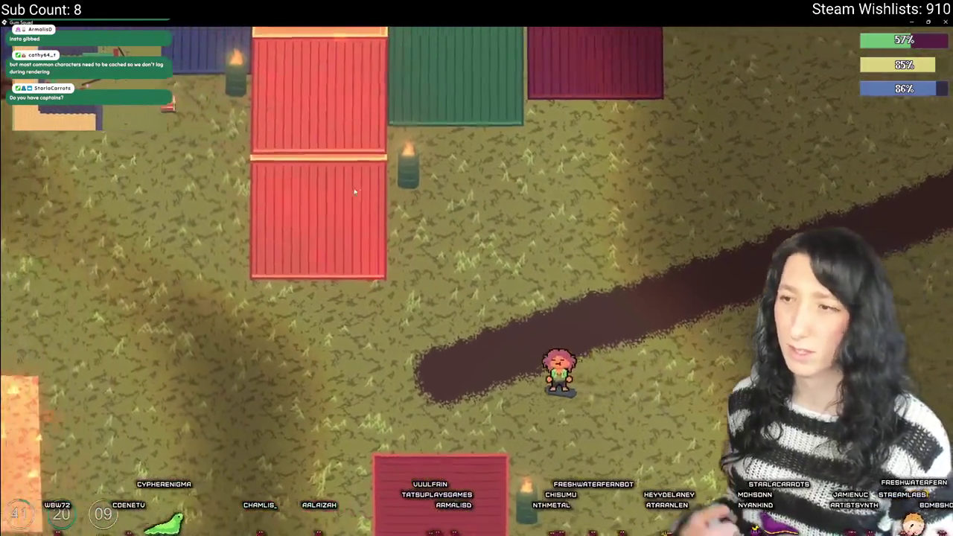
key("w")
key("d")
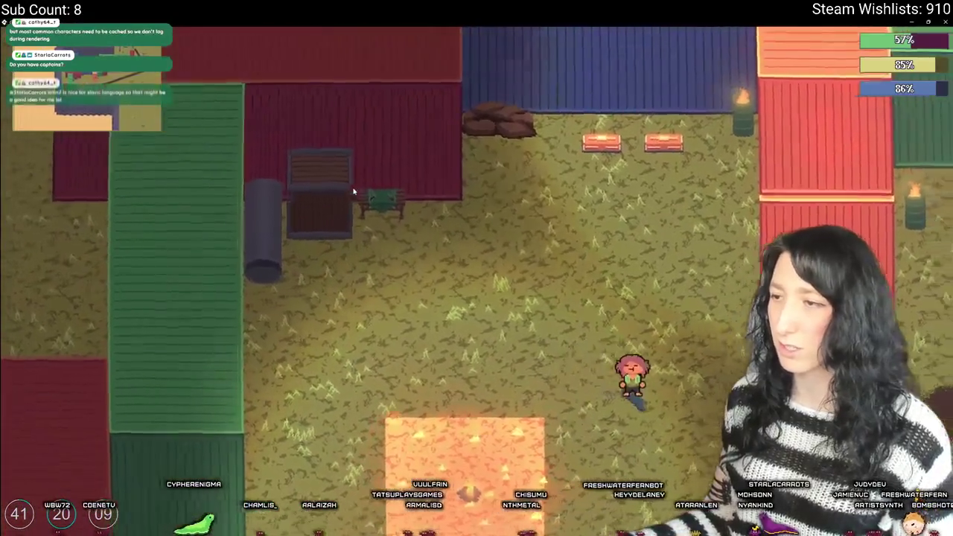
key("w")
- Open the loot container and move its ammo, guns and supplies into the backpack
key("a")
key("e")
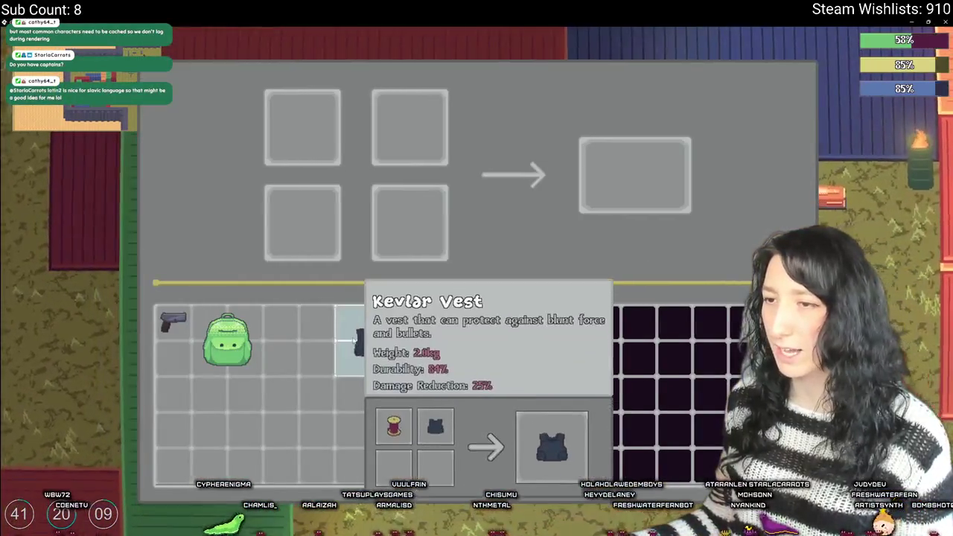
key("Escape")
key("d")
key("Tab")
key("e")
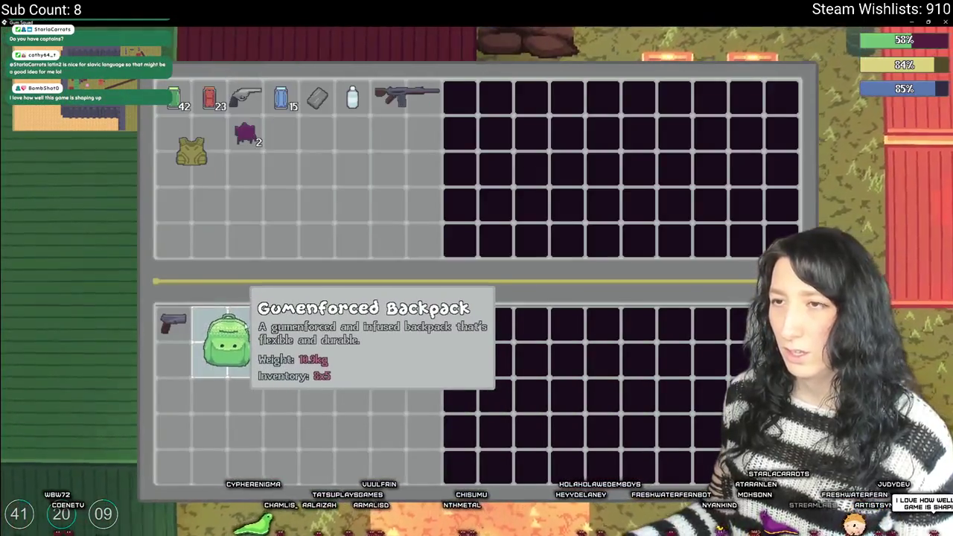
left_click(209, 148, "shift")
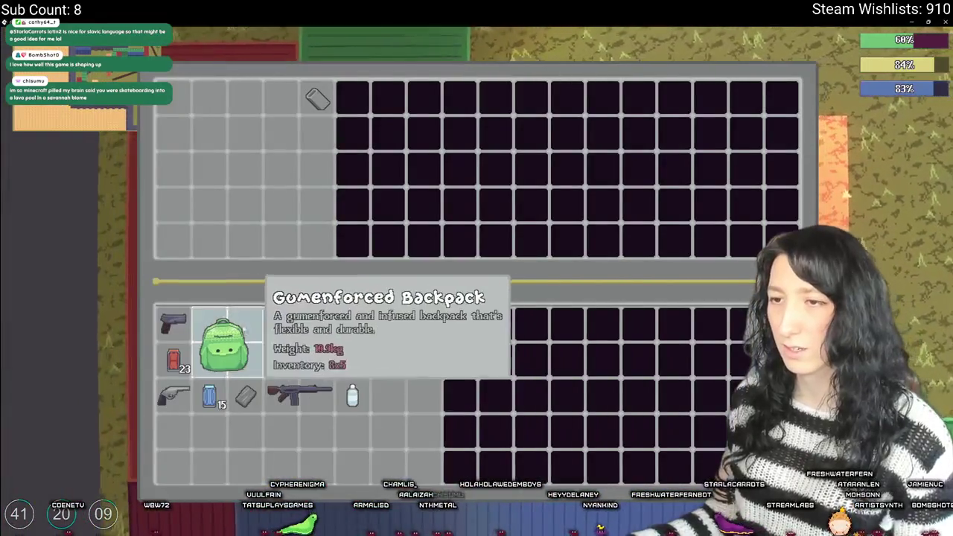
- Close the inventory, check the crafting bench, then walk back out into the yard
key("Tab")
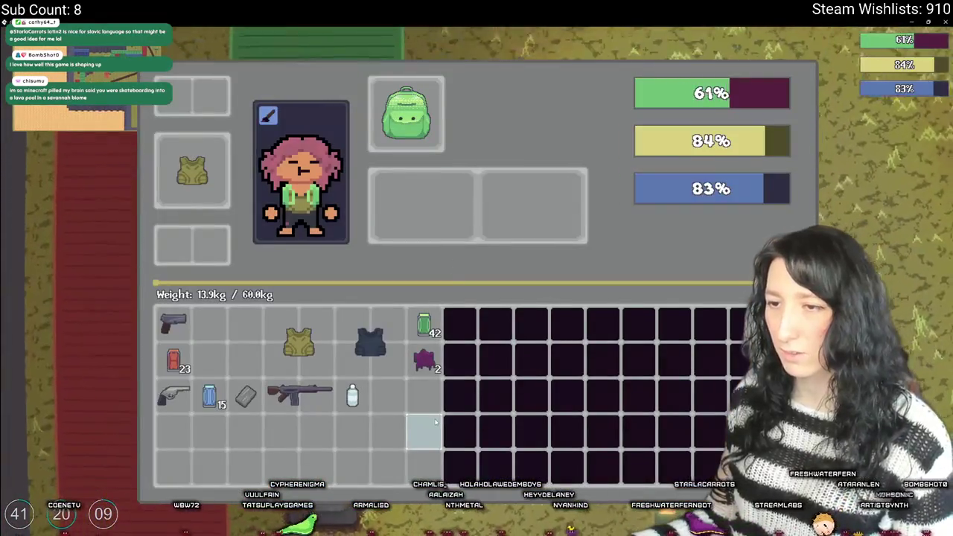
key("Tab")
key("w")
key("d")
key("Tab")
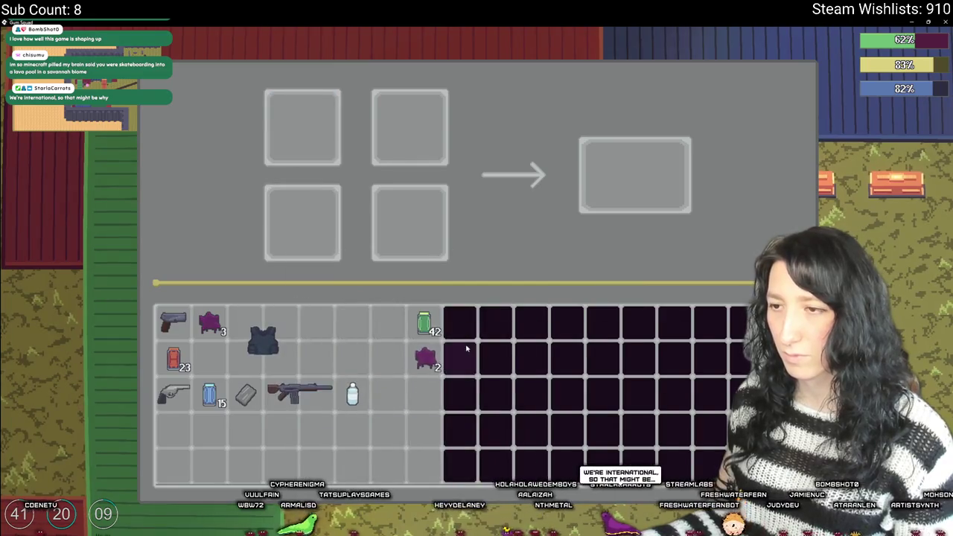
key("Tab")
key("s")
key("a")
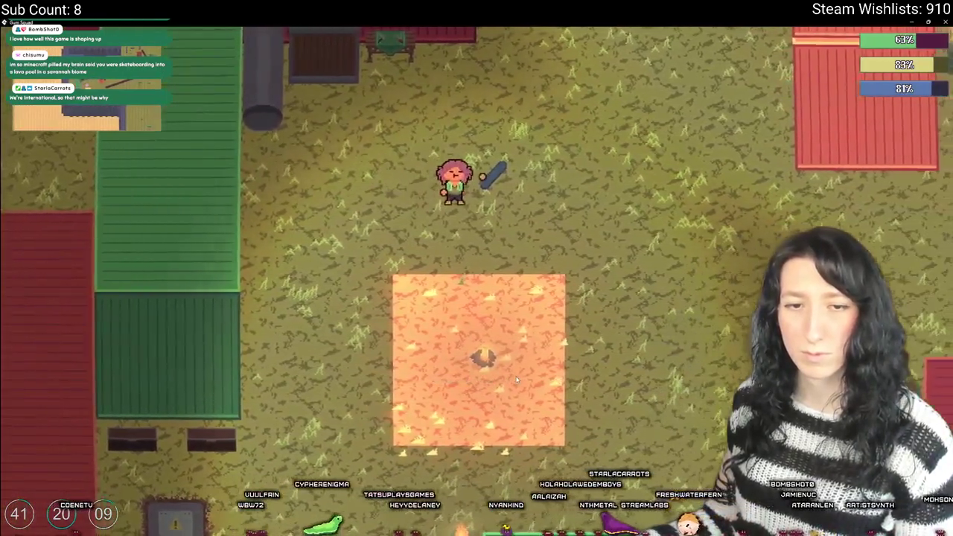
key("w")
key("a")
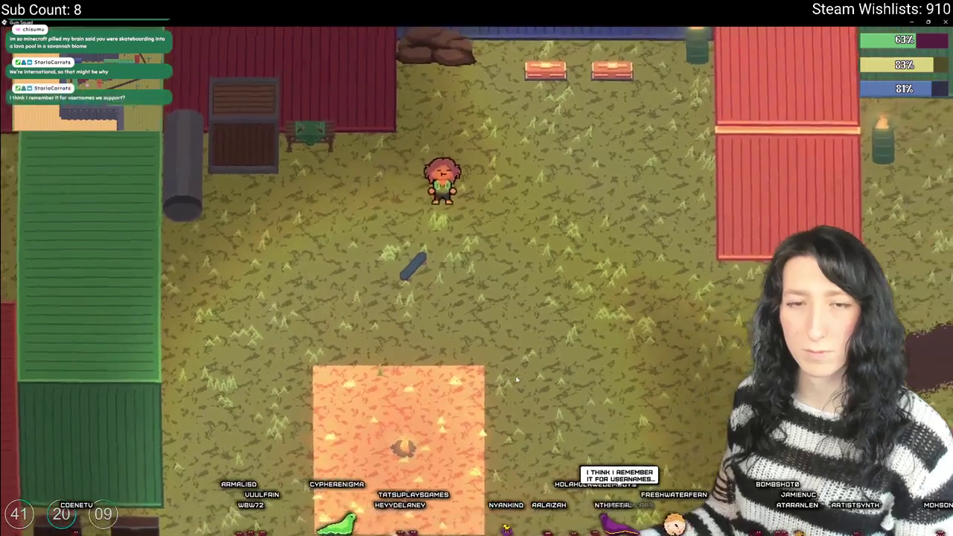
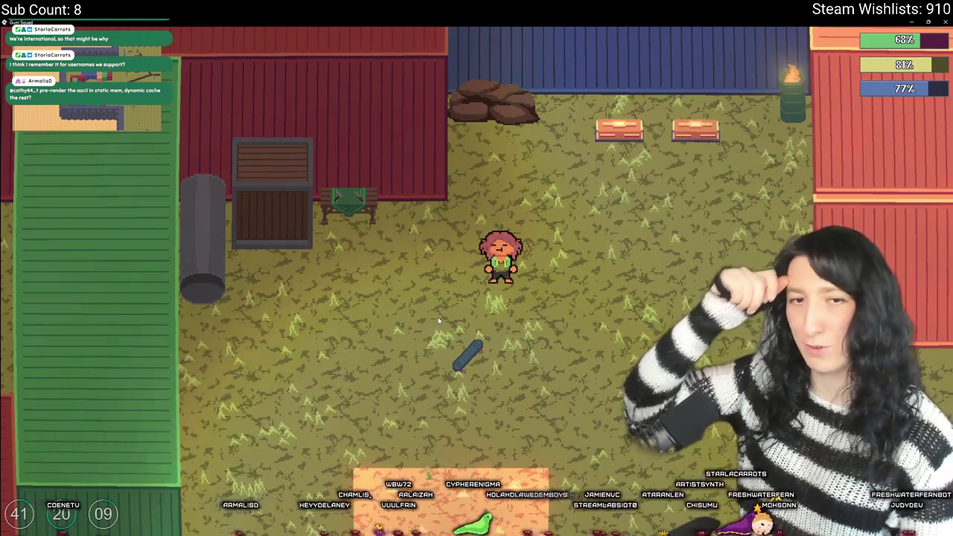
- Drink the Water Bottle from the inventory, raising the thirst meter from 77% to 99%
key("a")
key("Tab")
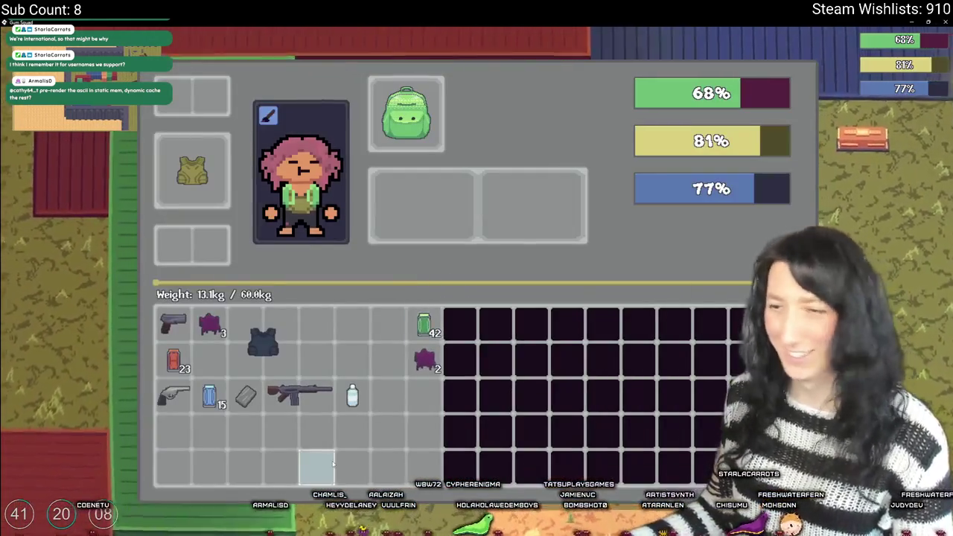
right_click(364, 400)
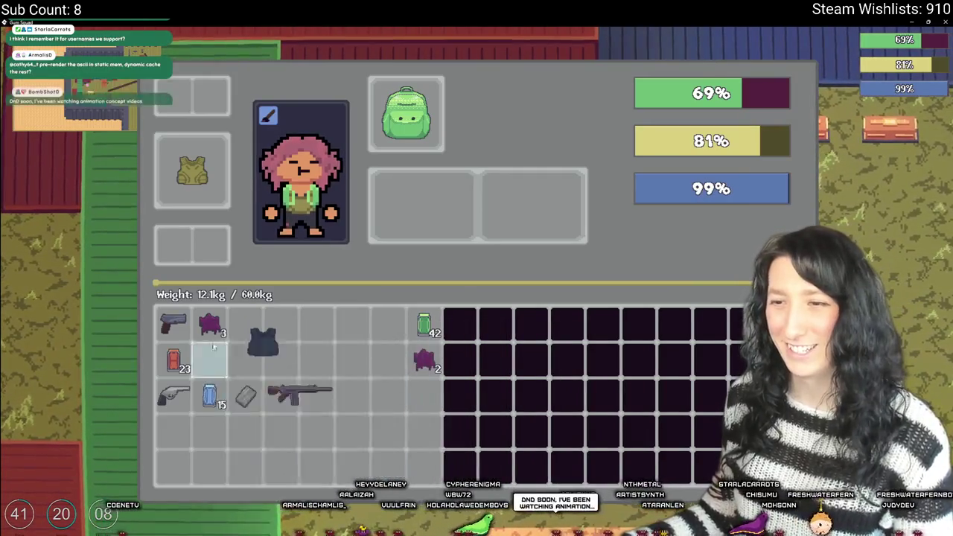
key("Tab")
- Walk the character across the yard and reopen the inventory
key("w")
key("Tab")
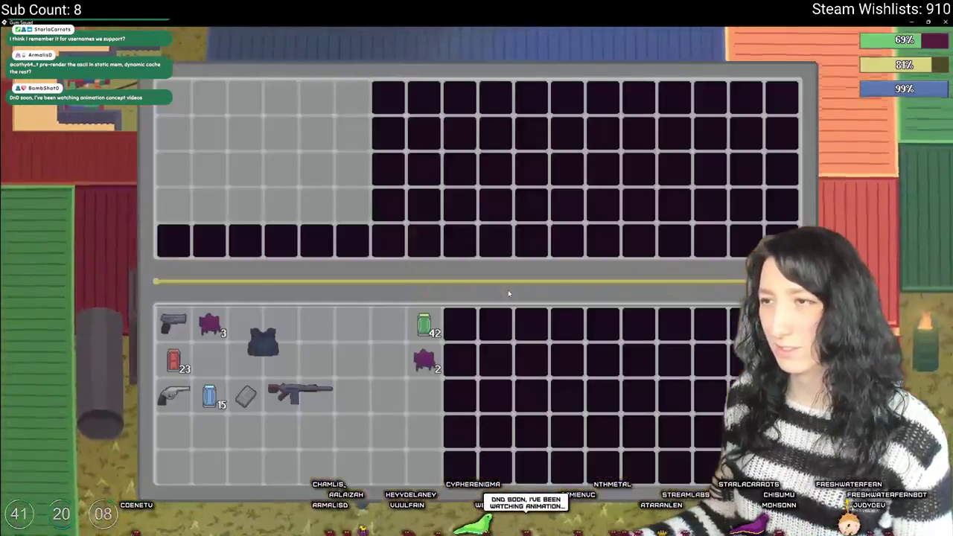
key("Tab")
key("s")
key("a")
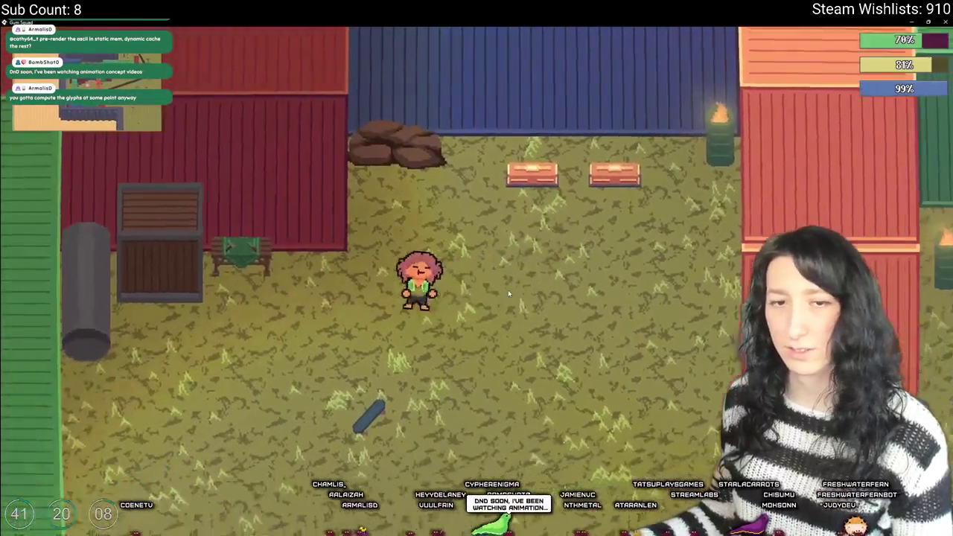
key("Tab")
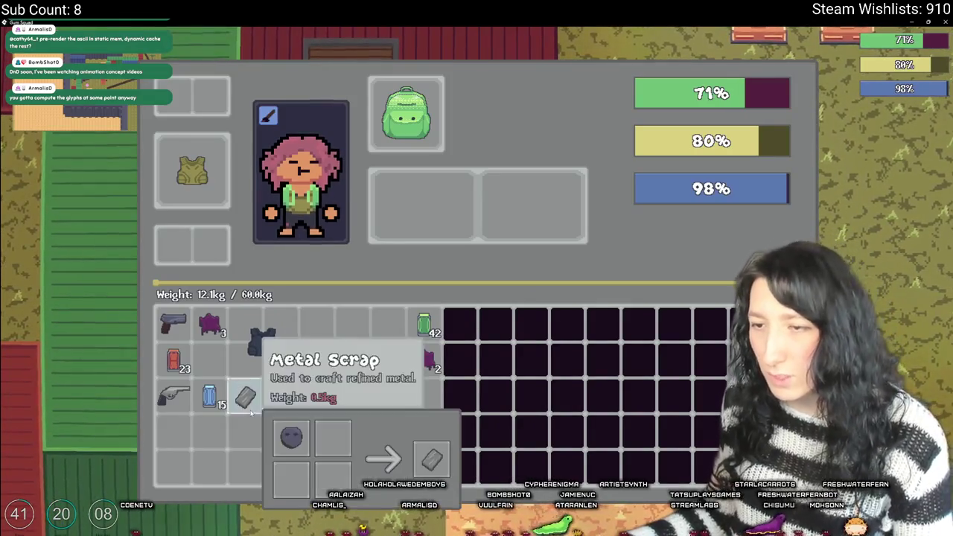
- Preview the revolver and pistol in the first crafting slot, then take the crafted Rifle Body
key("c")
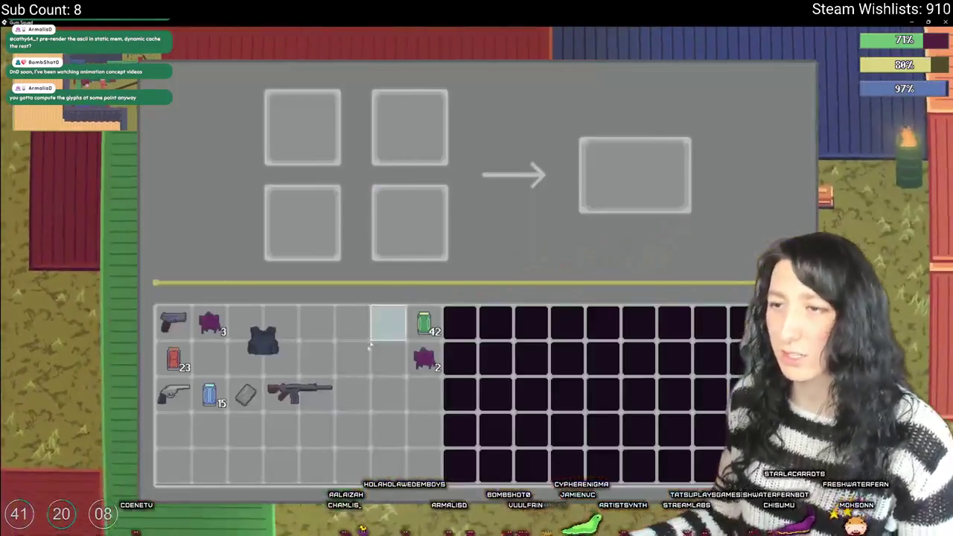
left_click_drag(173, 395, 302, 126)
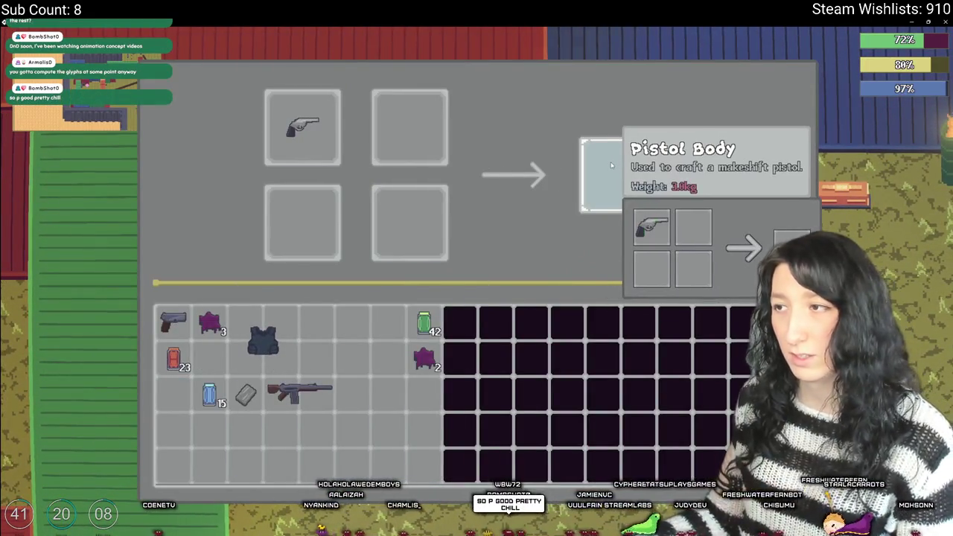
left_click_drag(302, 126, 316, 321)
mouse_move(174, 322)
left_mouse_down()
mouse_move(300, 127)
mouse_move(291, 144)
left_mouse_up()
left_click_drag(316, 321, 302, 127)
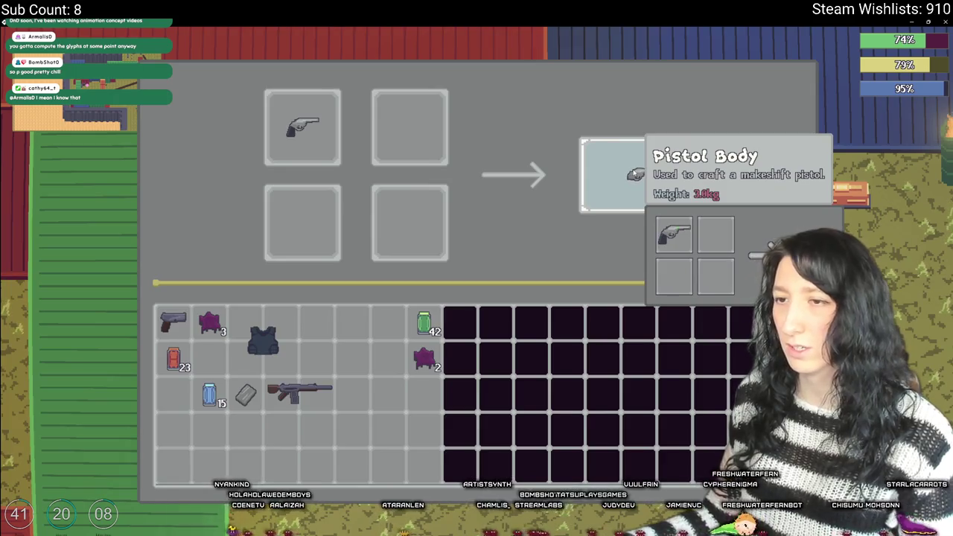
left_click_drag(302, 126, 316, 322)
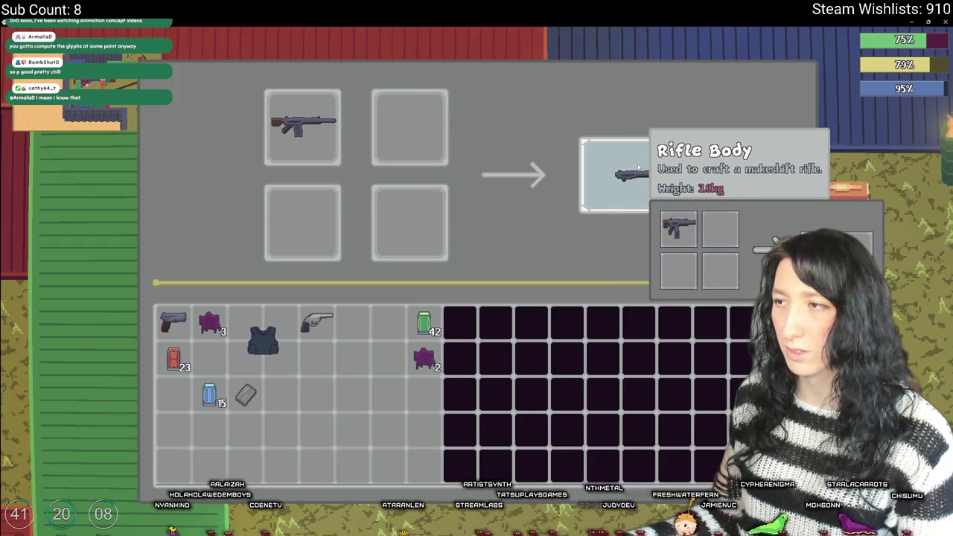
left_click_drag(642, 156, 349, 137)
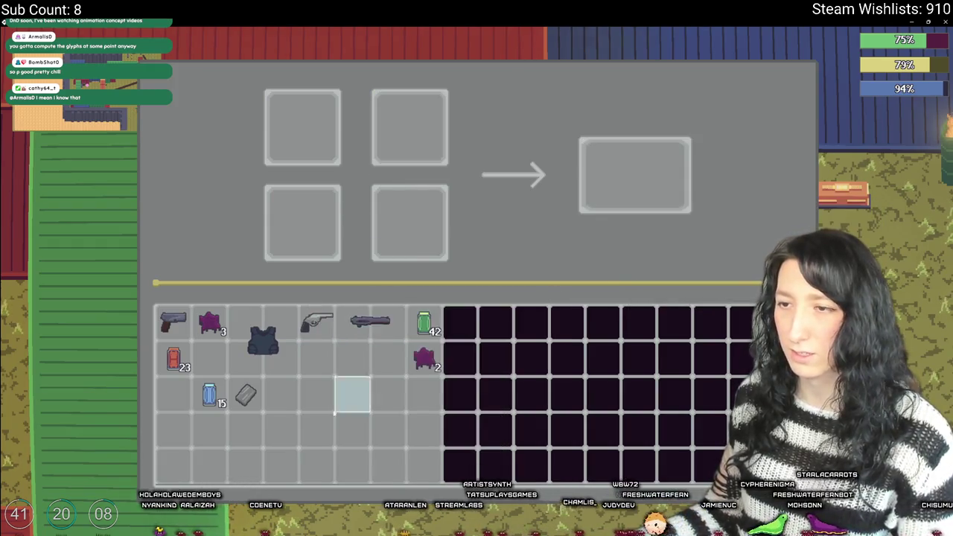
- Close crafting, walk the character around the yard, and reopen the crafting screen
key("Escape")
key("s")
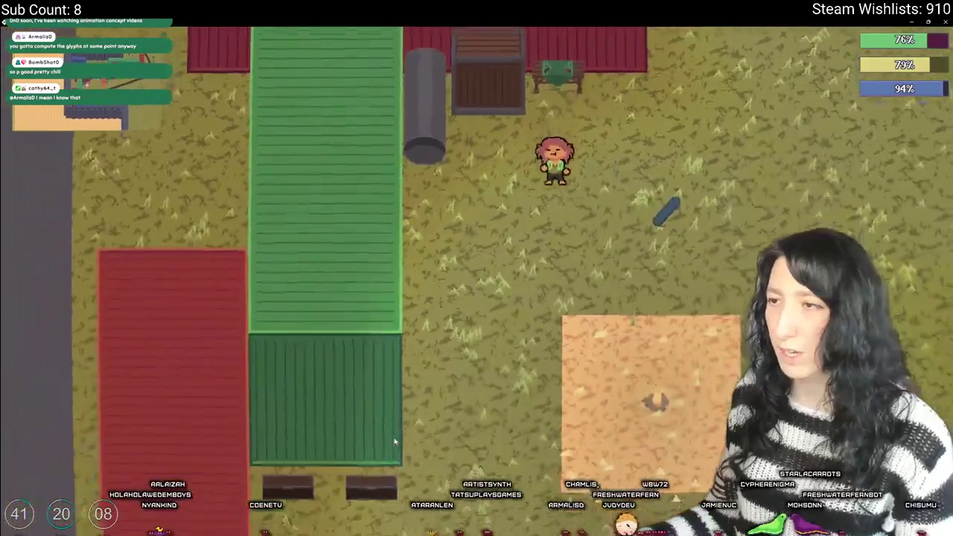
key("Tab")
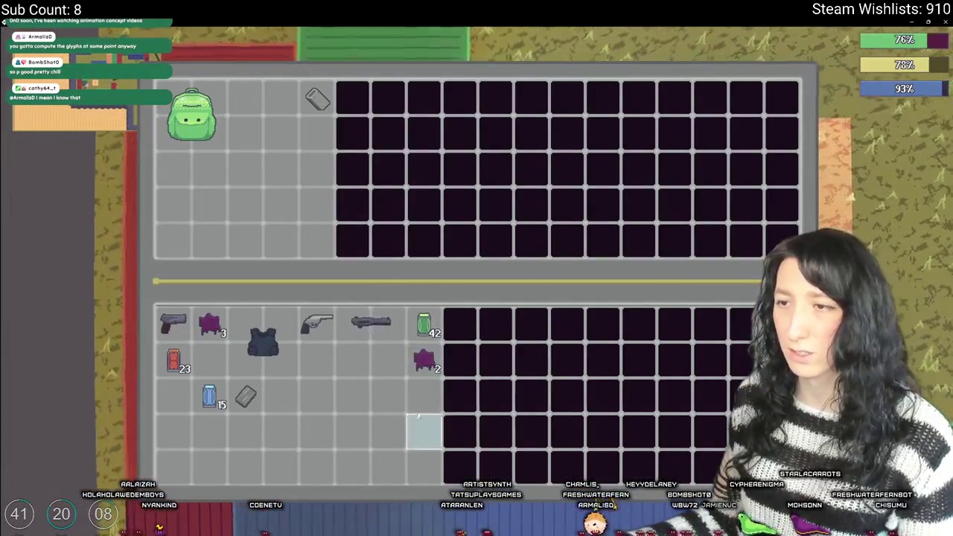
key("Tab")
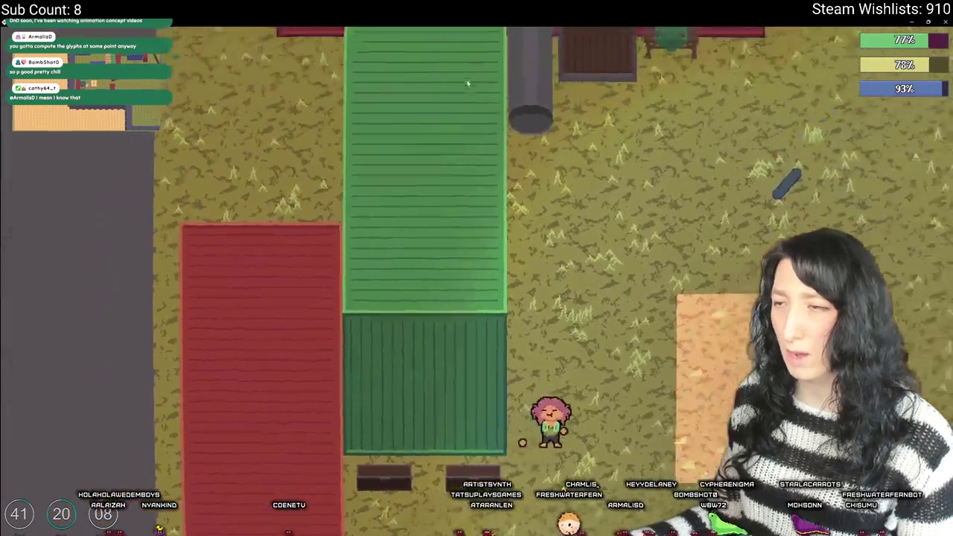
key("w")
key("a")
key("w")
key("Tab")
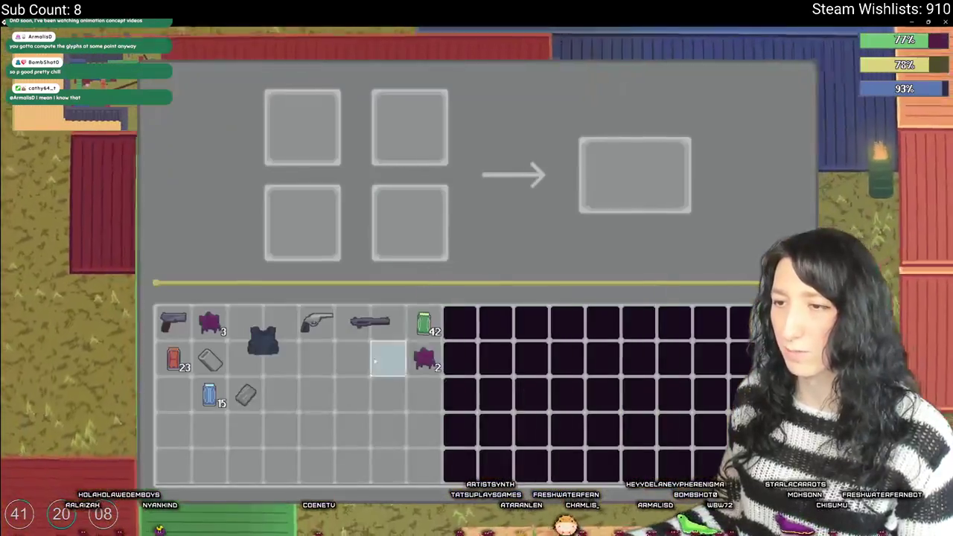
- Place the Rifle Body, Gun Handle and 15 Peppermint Gum into the crafting slots
left_click(352, 322)
left_click(210, 360)
left_click(245, 394)
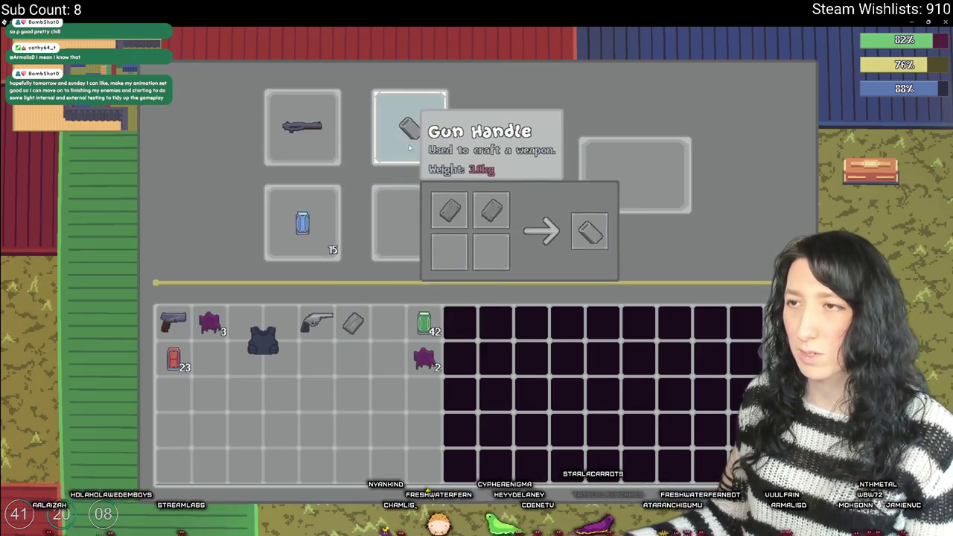
- Save and quit the world from the pause menu, then choose Quit To Desktop
key("Escape")
key("s")
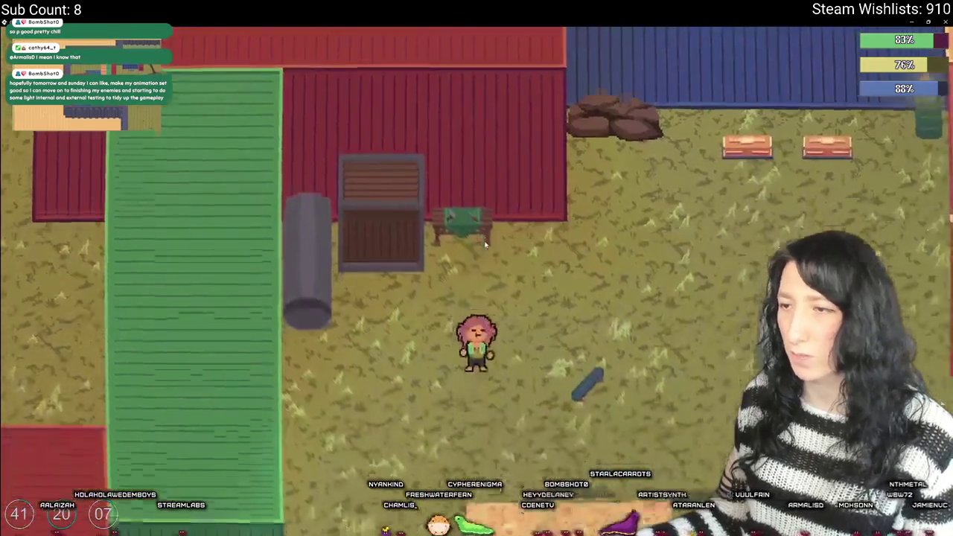
key("Escape")
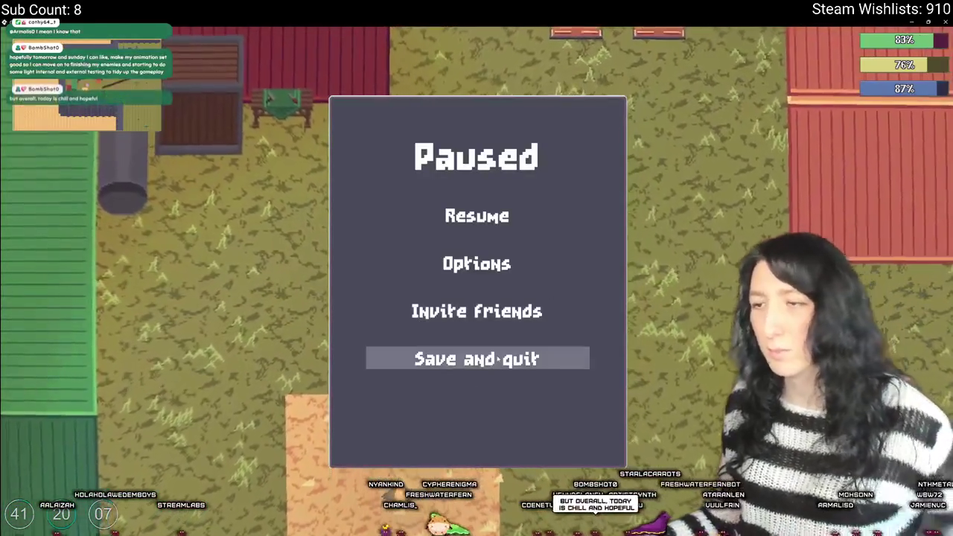
left_click(476, 357)
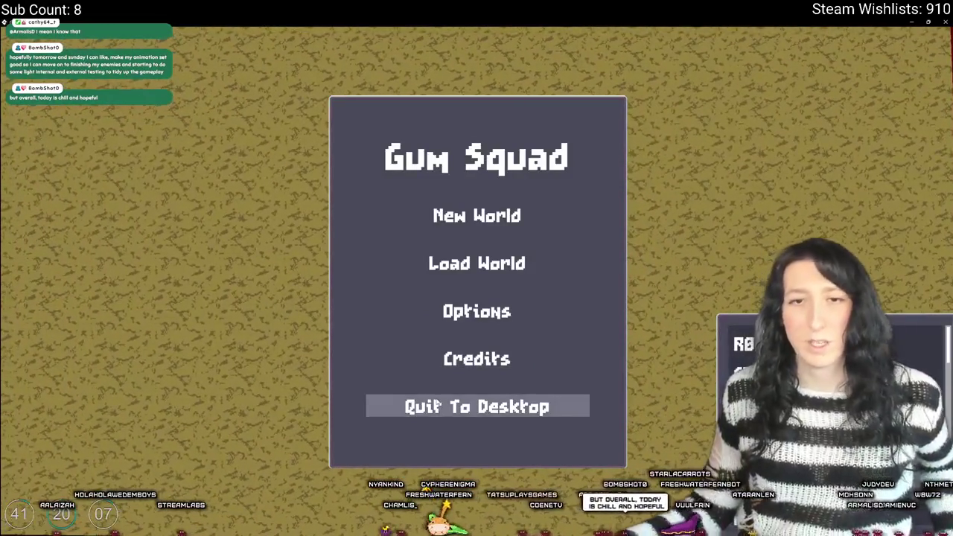
left_click(437, 404)
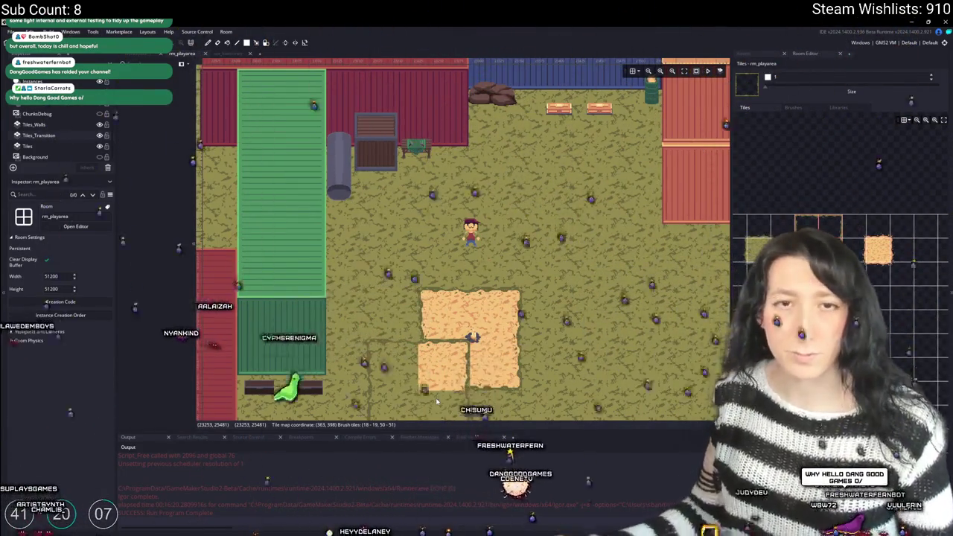
- Undo the tile edit in rm_playarea so the sand patch is one clean square
key("ctrl+z")
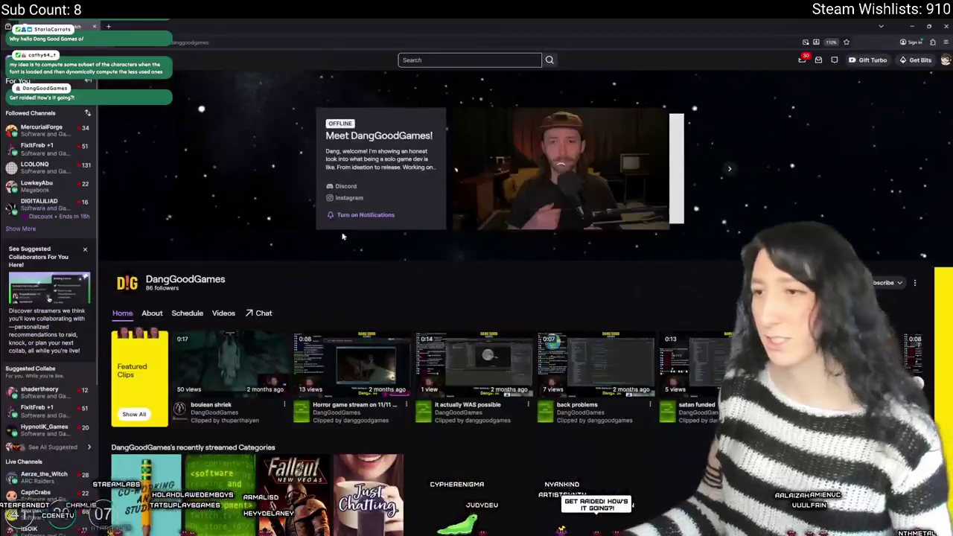
- Play the Dang Good Games channel video in fullscreen
left_click(658, 220)
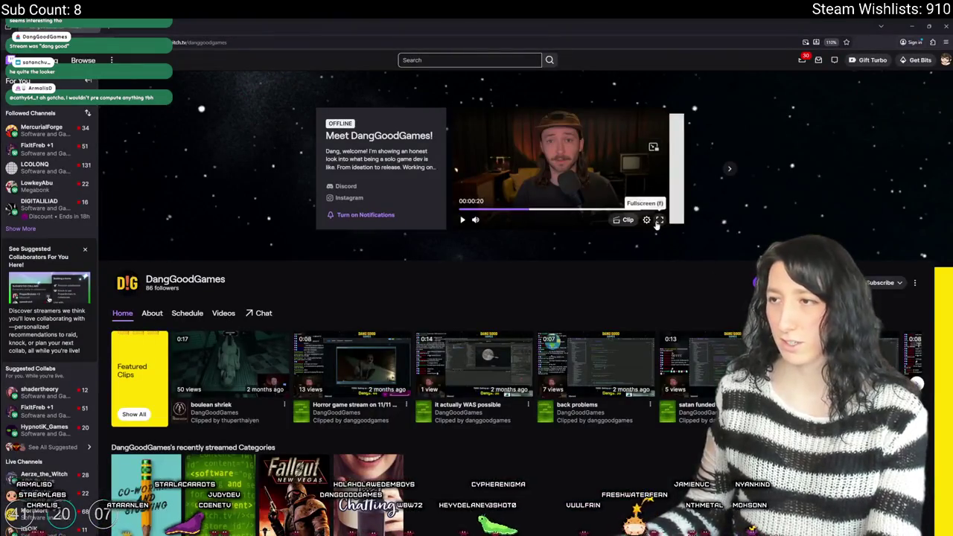
left_click(658, 221)
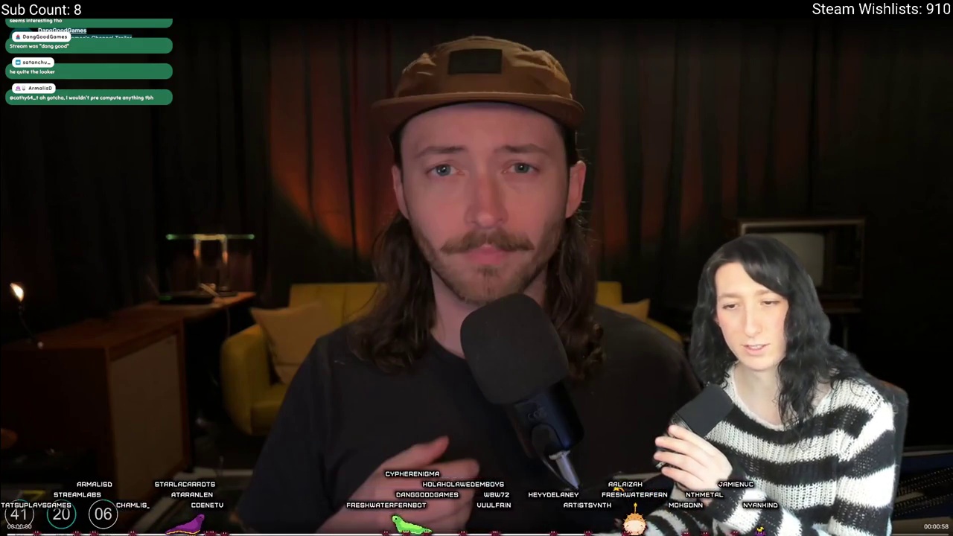
key("space")
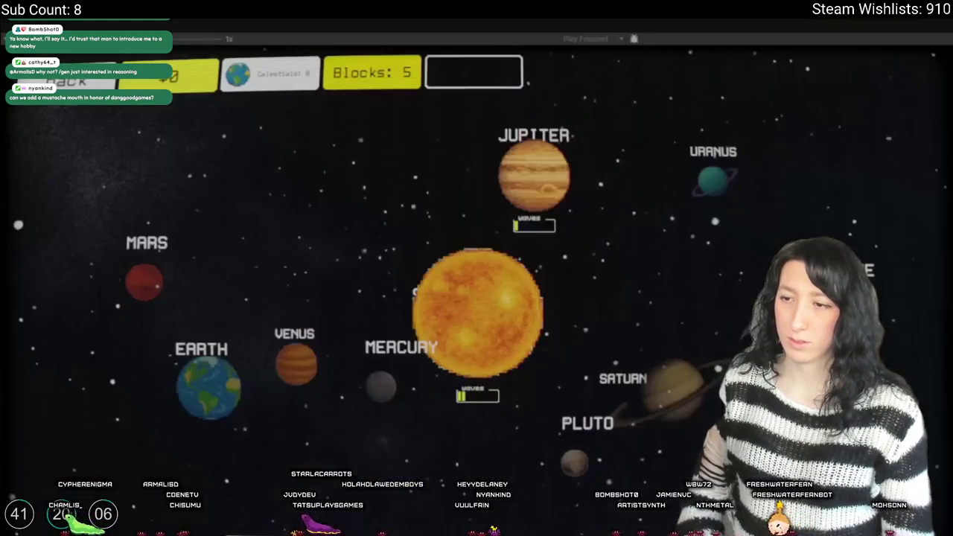
- Finish the trailer, exit fullscreen and open the channel's About page
left_click(541, 184)
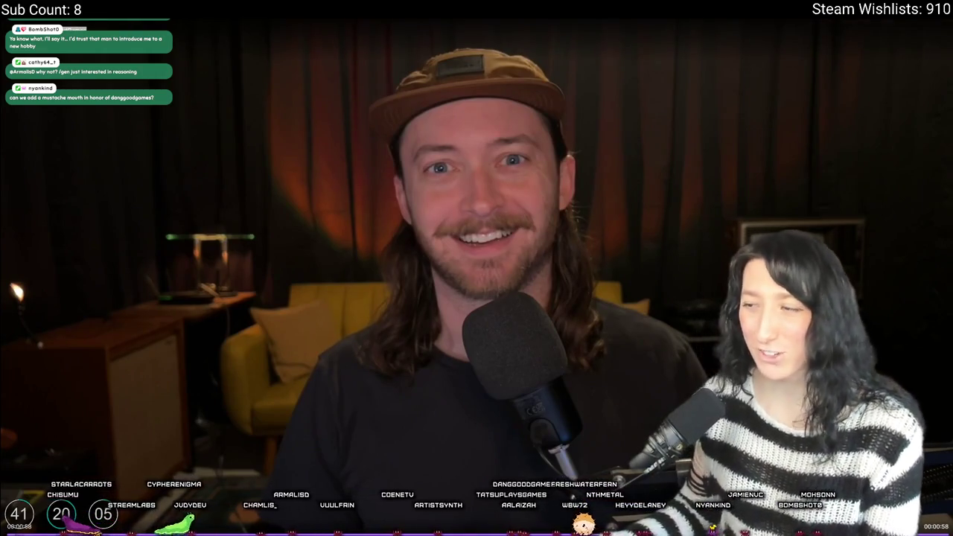
key("Escape")
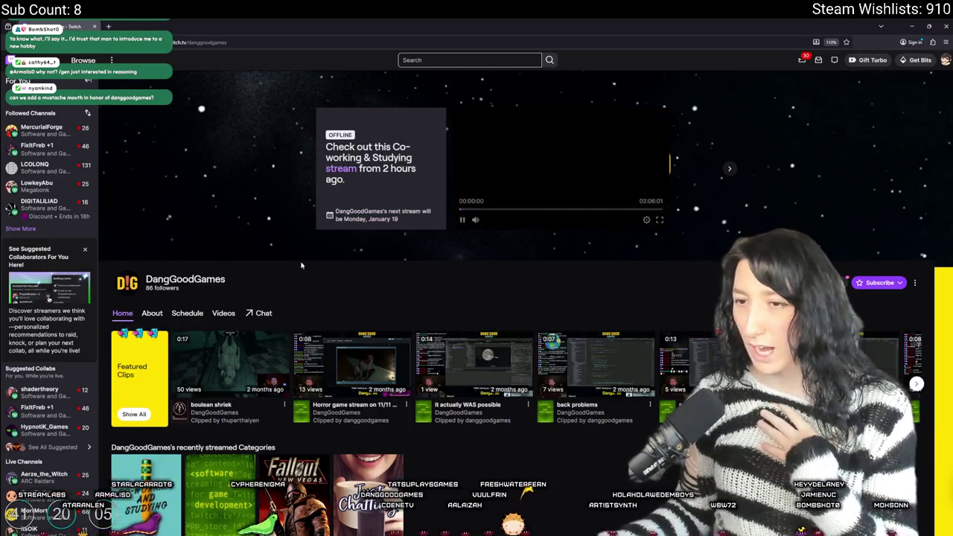
left_click(152, 314)
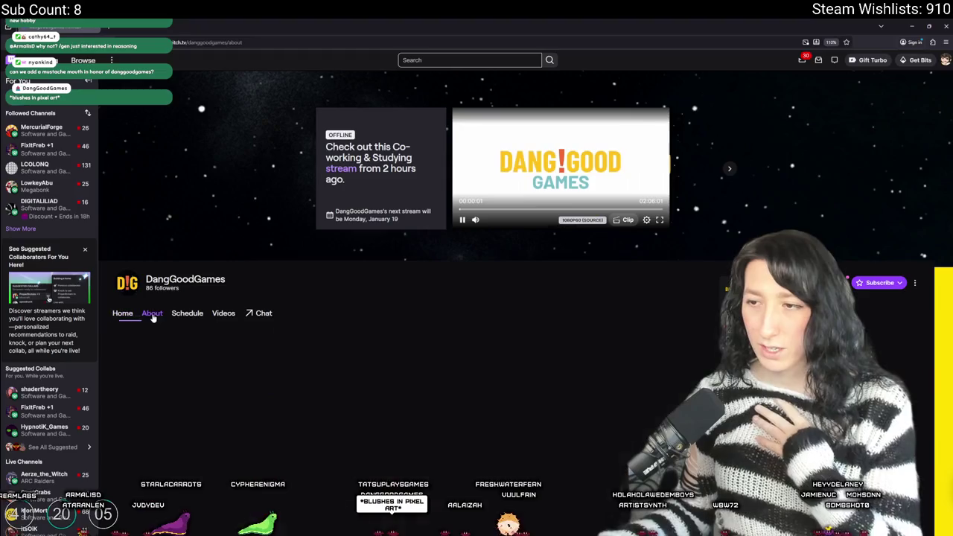
- Scroll through the About details, leaderboard and goals, then switch back to GameMaker
scroll(171, 314, "down", 3)
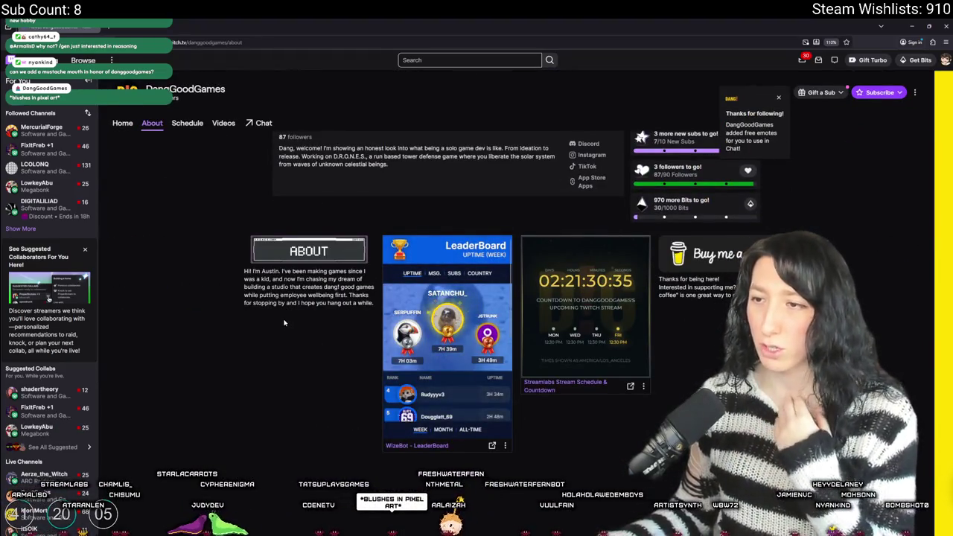
scroll(282, 323, "up", 3)
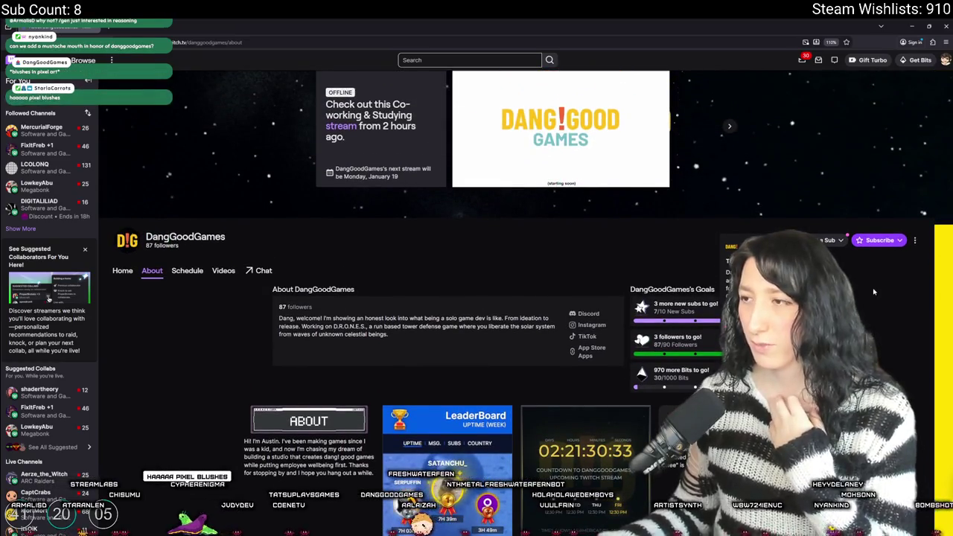
scroll(562, 320, "up", 1)
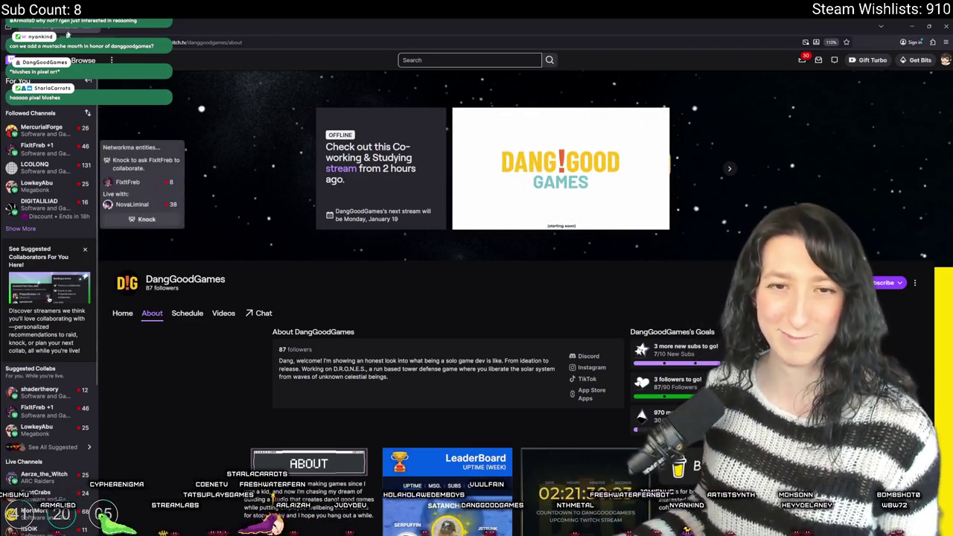
key("alt+Tab")
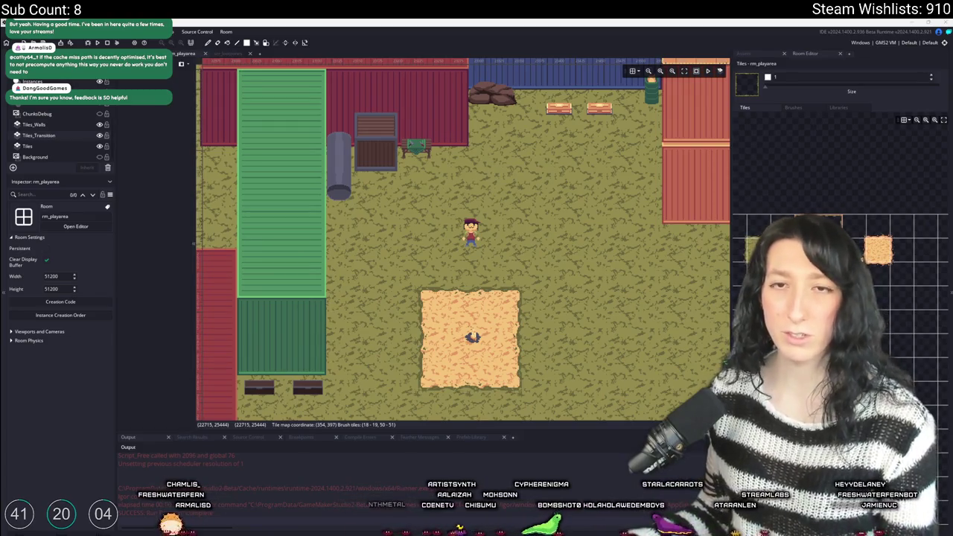
- Select the Tiles layer of rm_playarea and show the Assets list in the right dock
scroll(599, 158, "down", 3)
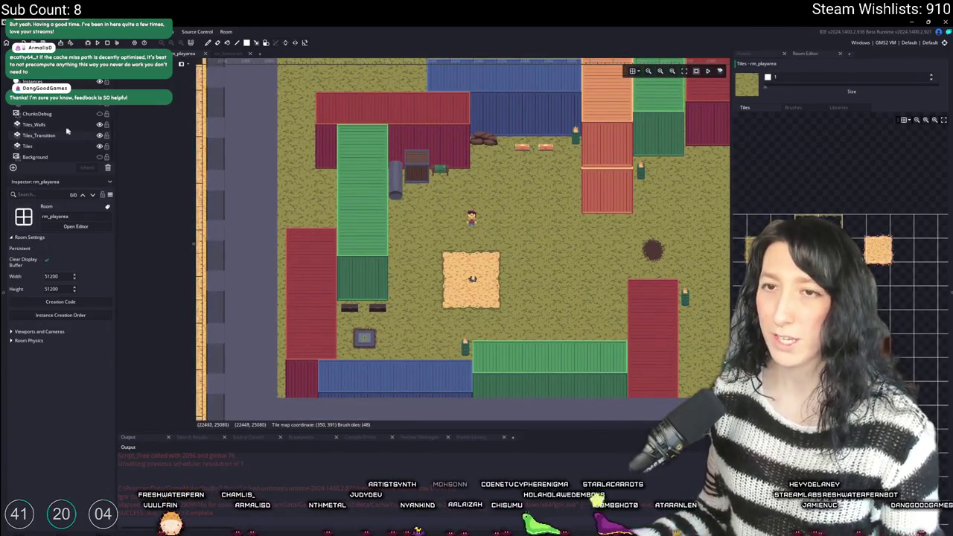
left_click(37, 149)
scroll(512, 238, "down", 3)
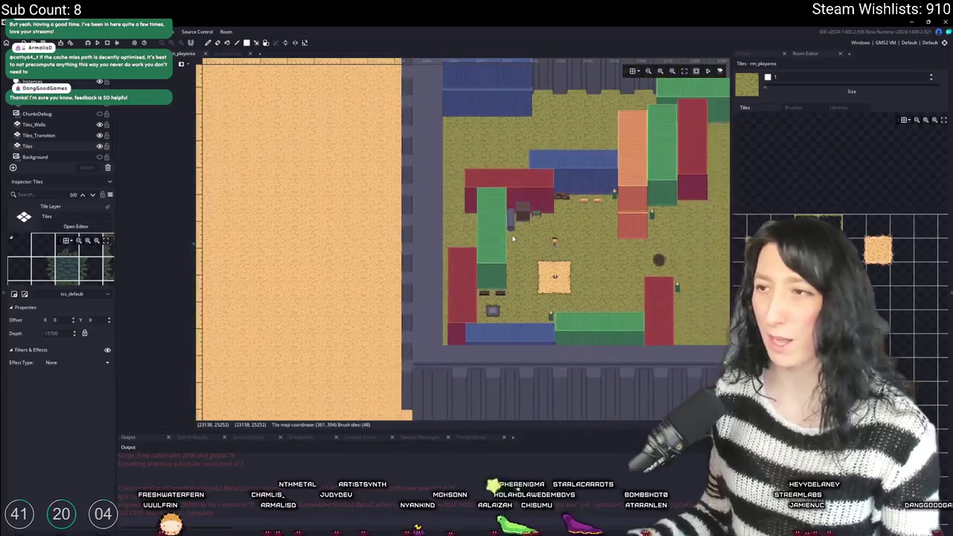
left_click(759, 54)
left_click(806, 54)
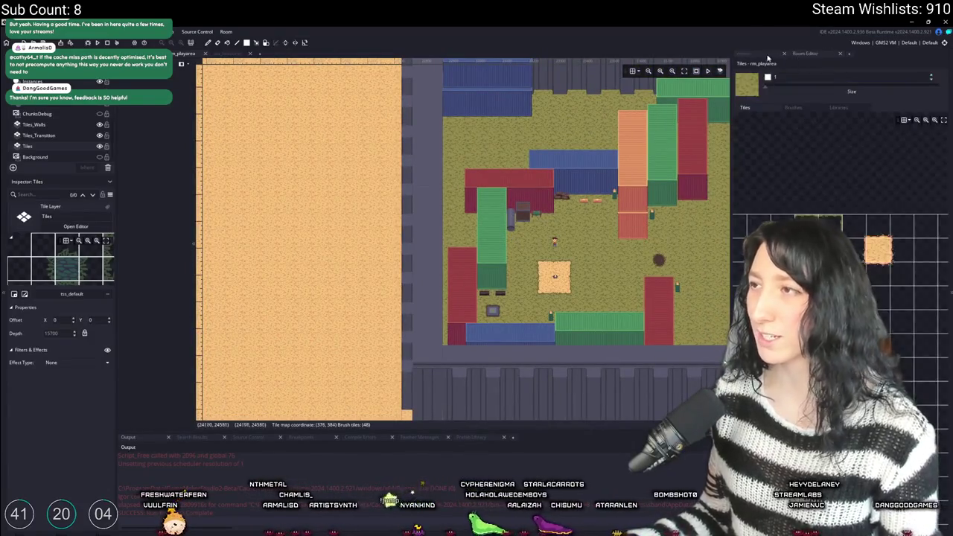
left_click(745, 53)
- Zoom around the room, then select the Instances layer
scroll(499, 187, "down", 2)
scroll(499, 188, "down", 3)
scroll(446, 180, "up", 5)
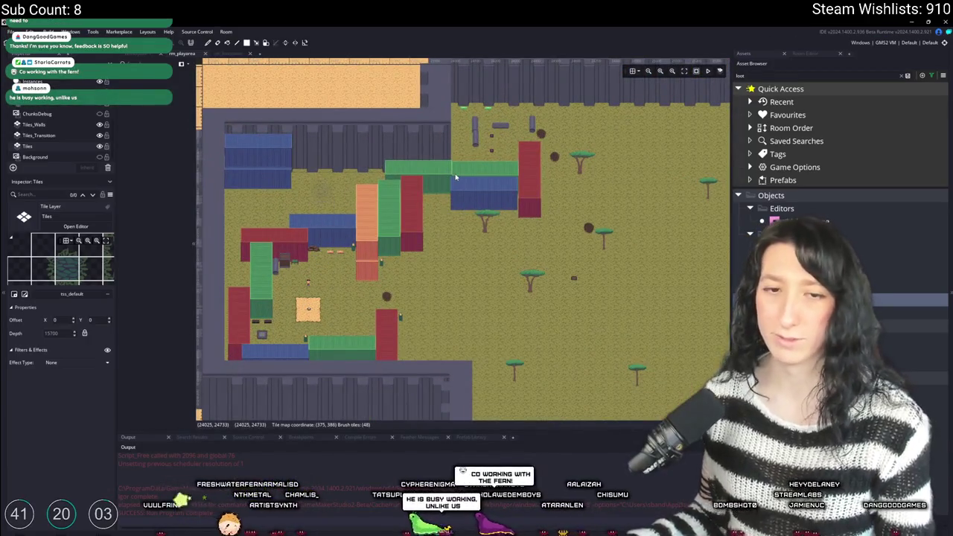
scroll(491, 231, "down", 5)
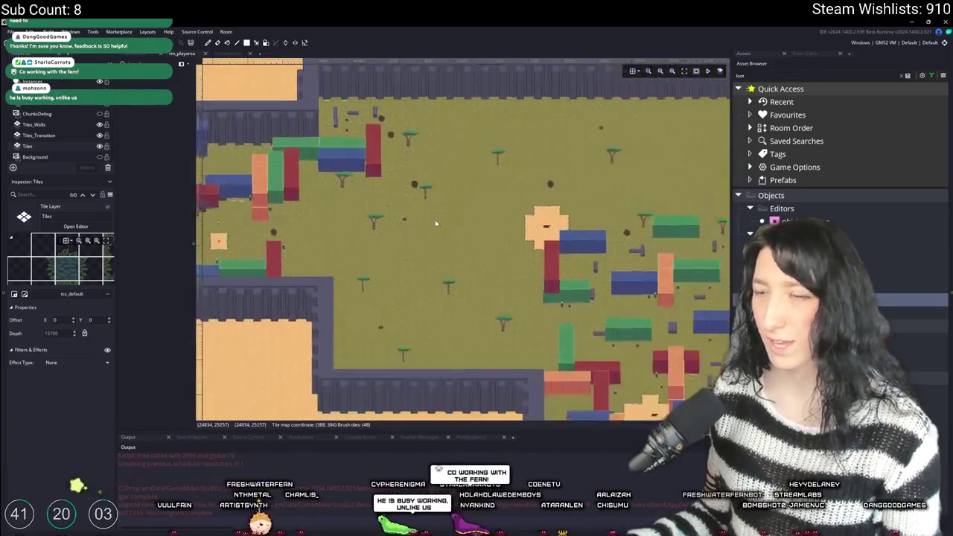
scroll(480, 197, "up", 4)
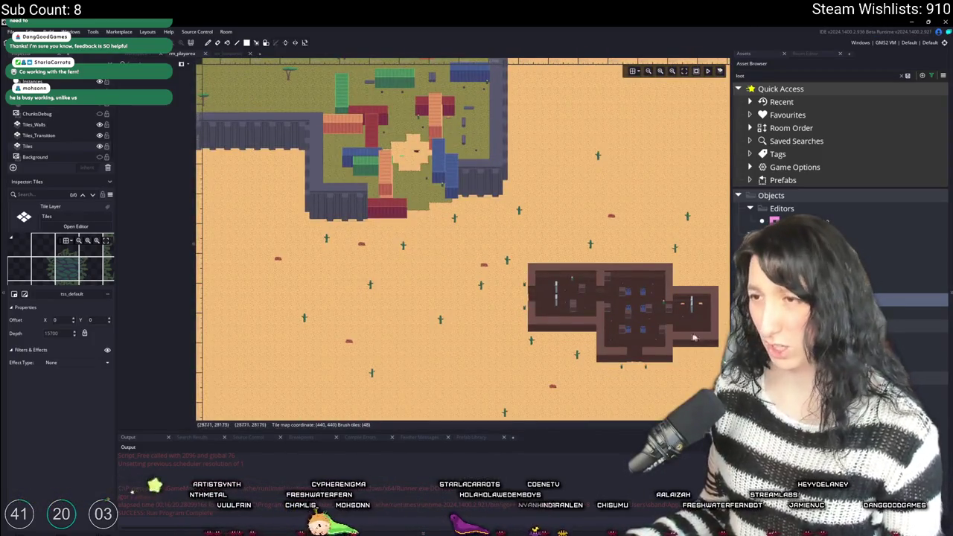
scroll(439, 180, "up", 2)
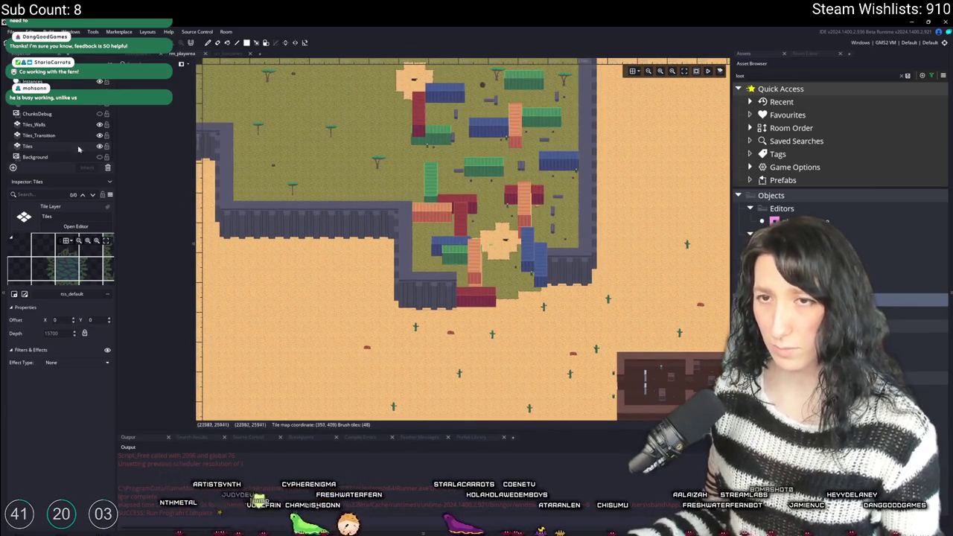
scroll(74, 141, "up", 2)
left_click(52, 112)
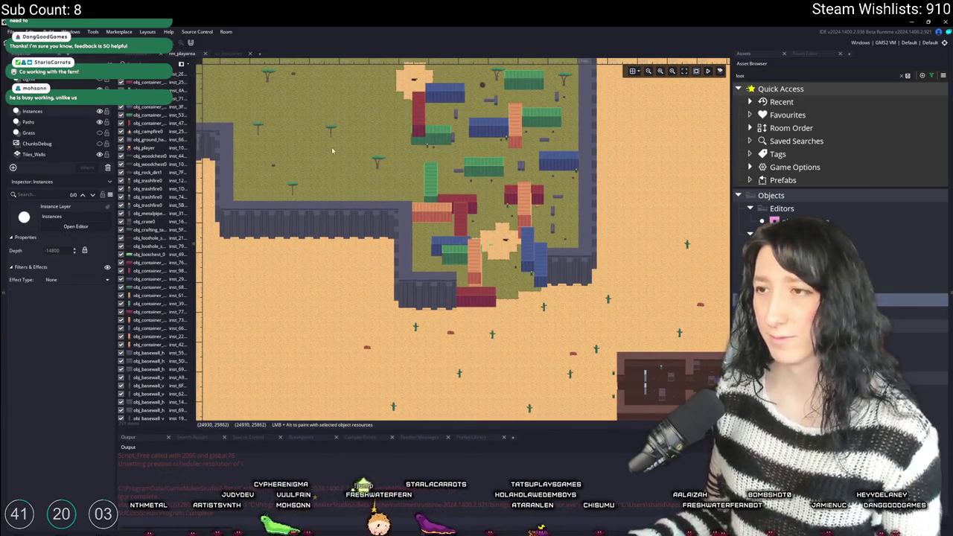
- Select 45 room instances, then the 25 instances around the desert building
left_click_drag(333, 151, 423, 233)
mouse_move(536, 158)
left_mouse_down()
mouse_move(617, 372)
mouse_move(622, 422)
mouse_move(426, 303)
left_mouse_up()
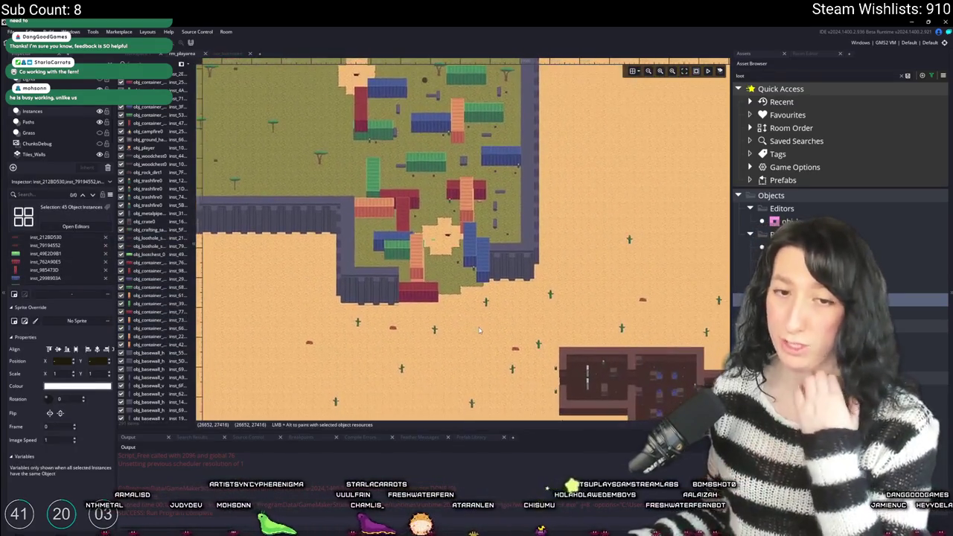
mouse_move(320, 280)
left_mouse_down()
mouse_move(506, 382)
mouse_move(310, 252)
left_mouse_up()
mouse_move(689, 417)
left_mouse_down()
mouse_move(592, 317)
mouse_move(556, 309)
left_mouse_up()
scroll(555, 309, "up", 4)
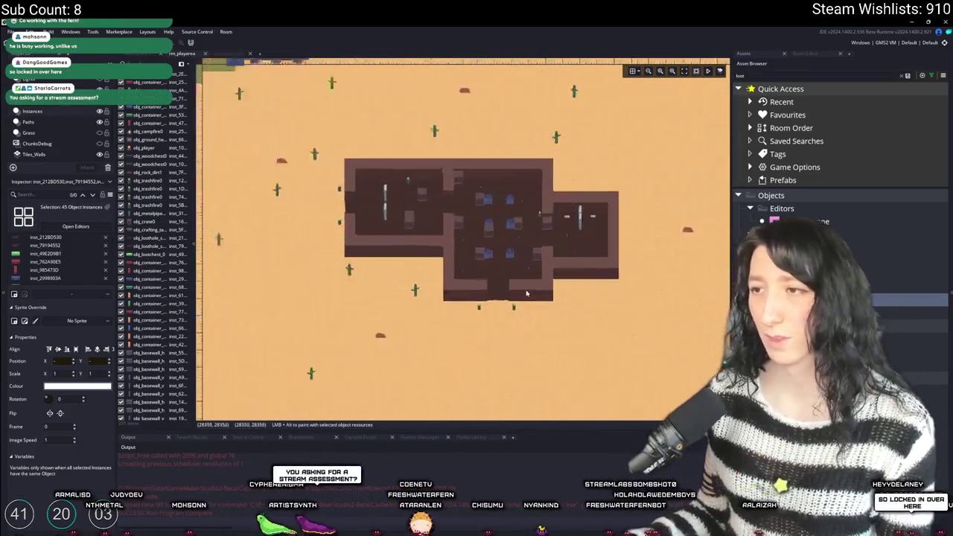
left_click_drag(276, 101, 634, 271)
scroll(505, 329, "down", 5)
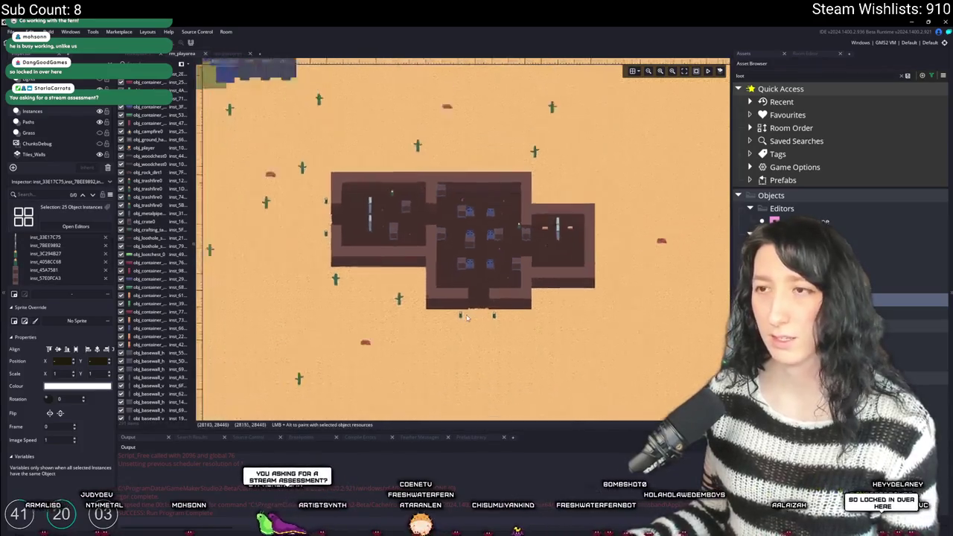
left_click_drag(315, 199, 379, 214)
scroll(380, 214, "up", 3)
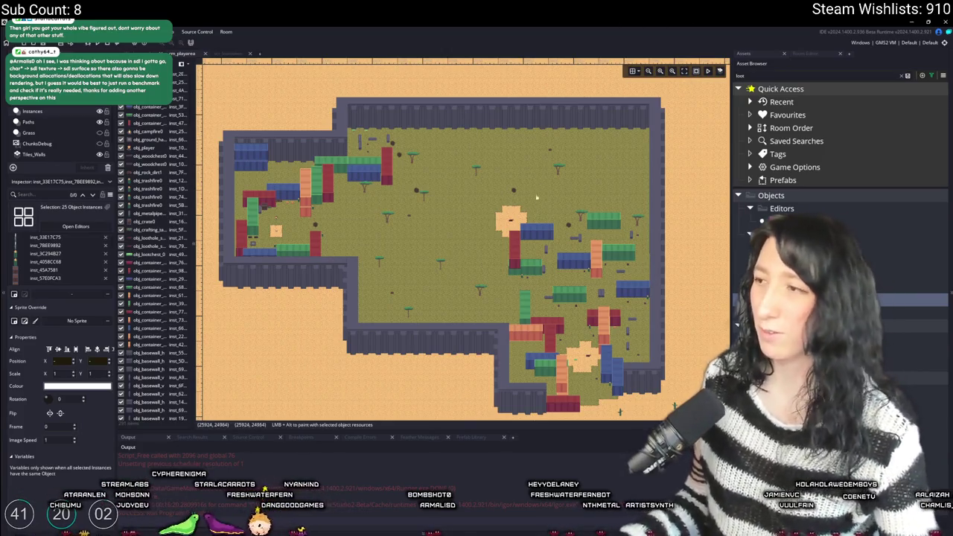
- Search assets for 'guummer' with Ctrl+T and open the glummer enemy object
scroll(500, 237, "up", 4)
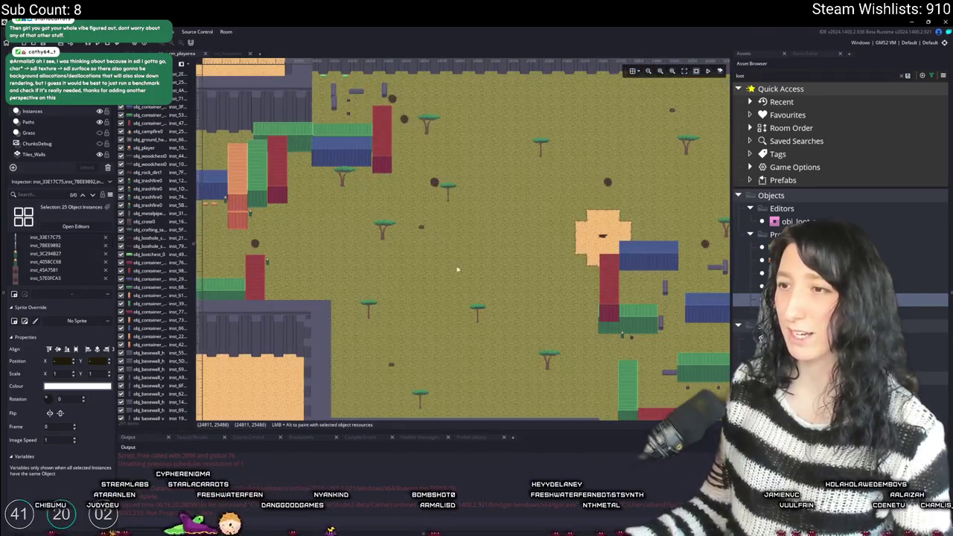
scroll(439, 186, "down", 3)
scroll(511, 205, "up", 3)
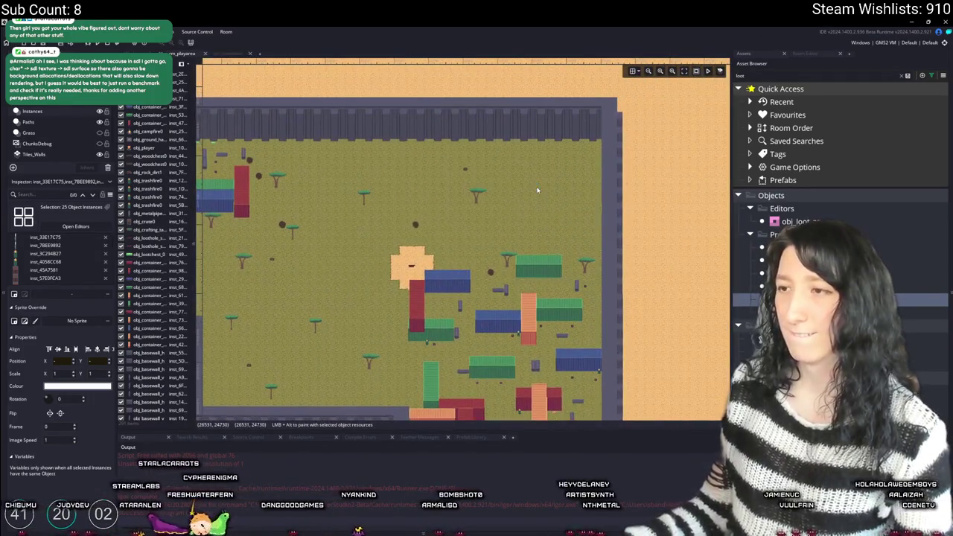
scroll(536, 191, "down", 2)
key("ctrl+t")
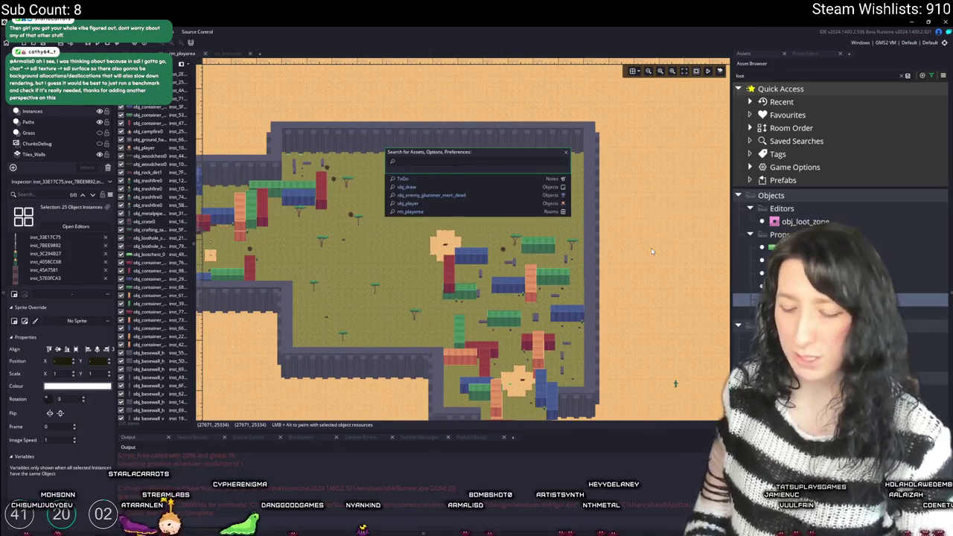
type("guummer")
key("Return")
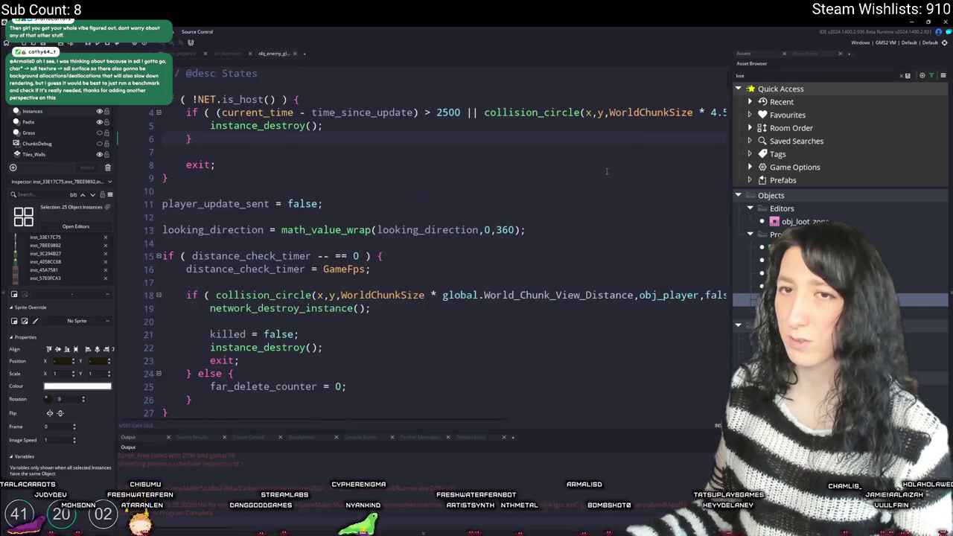
- Read through obj_enemy_glummer's state-handling code, then search it for 'Investigate'
left_click(606, 172)
scroll(607, 172, "down", 8)
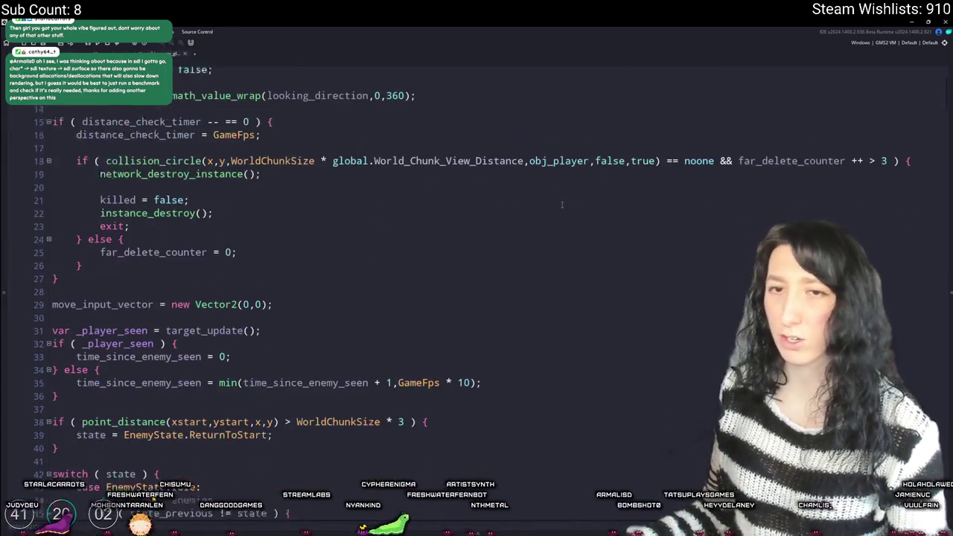
scroll(543, 216, "down", 15)
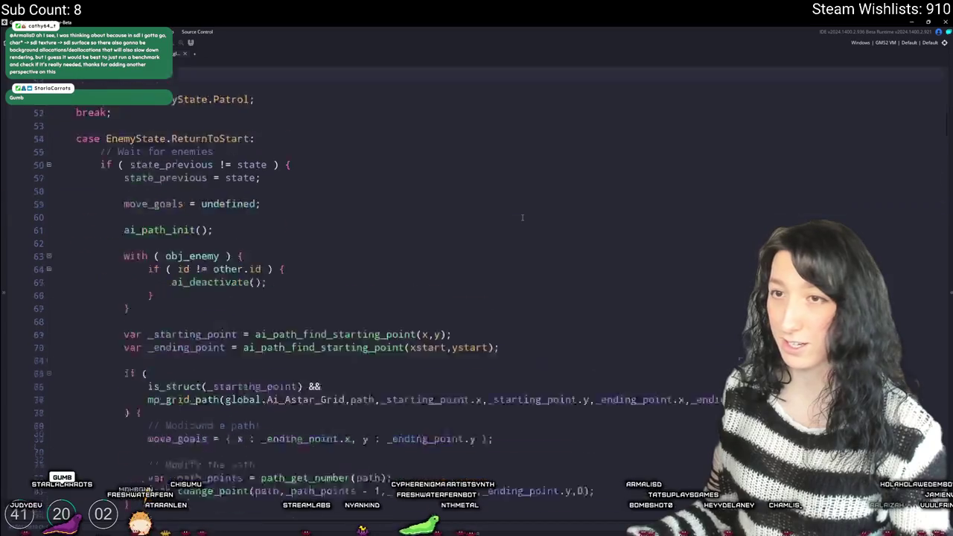
scroll(477, 242, "down", 12)
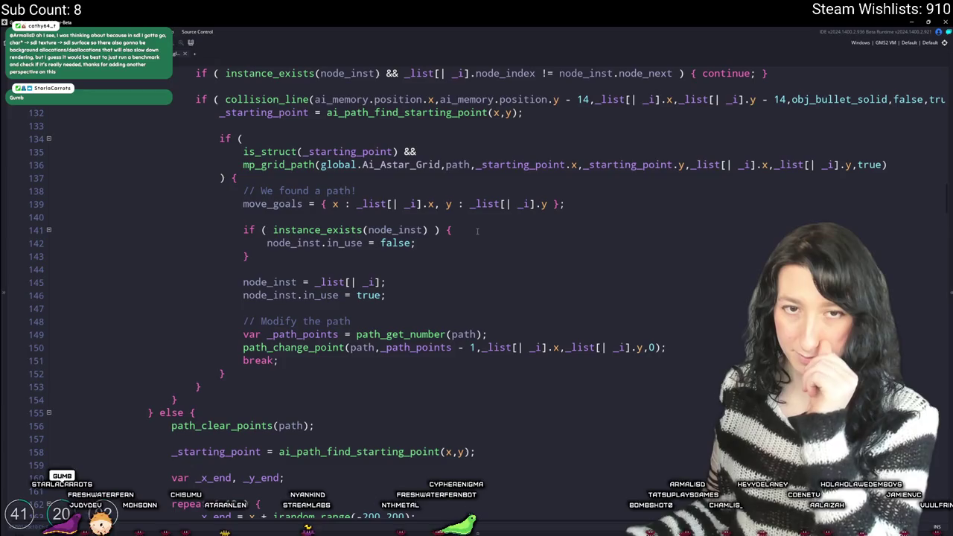
scroll(477, 232, "down", 16)
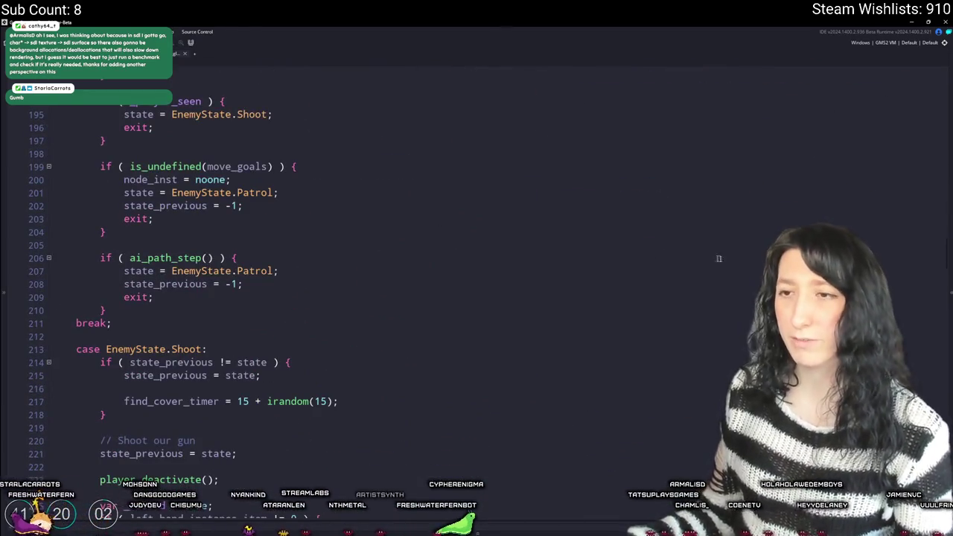
left_click(943, 270)
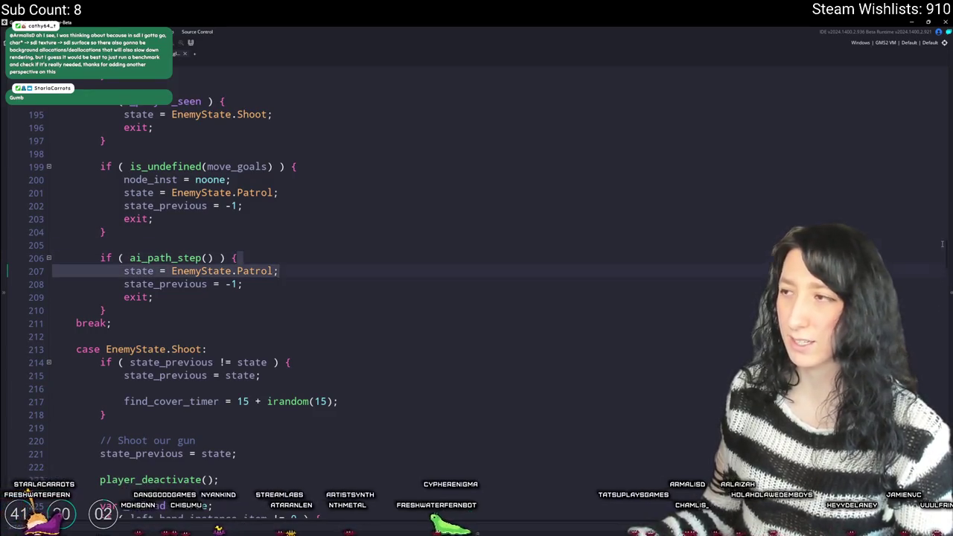
left_click(944, 244)
left_click_drag(946, 247, 902, 59)
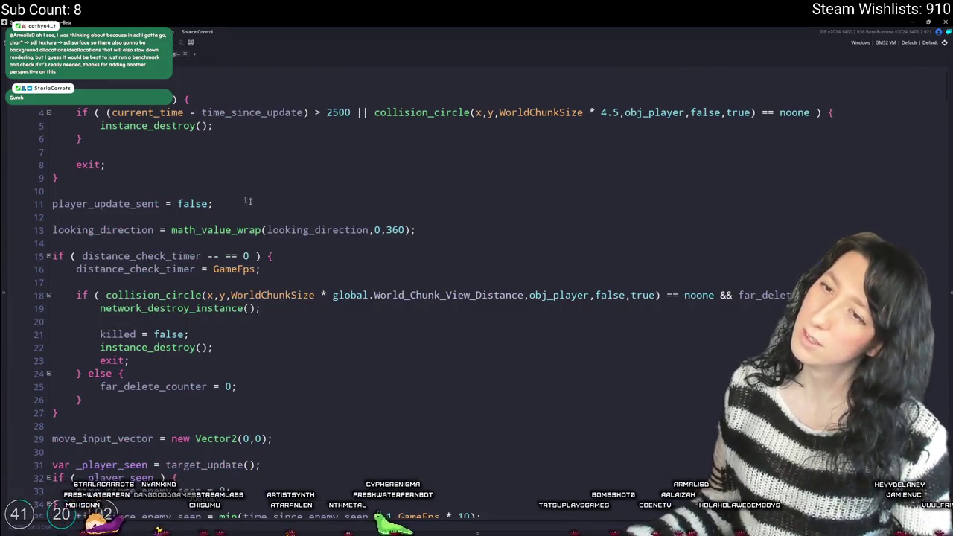
scroll(247, 201, "down", 3)
key("ctrl+f")
- Find the Investigate state case and add a new line after its move_goals reset
key("Return")
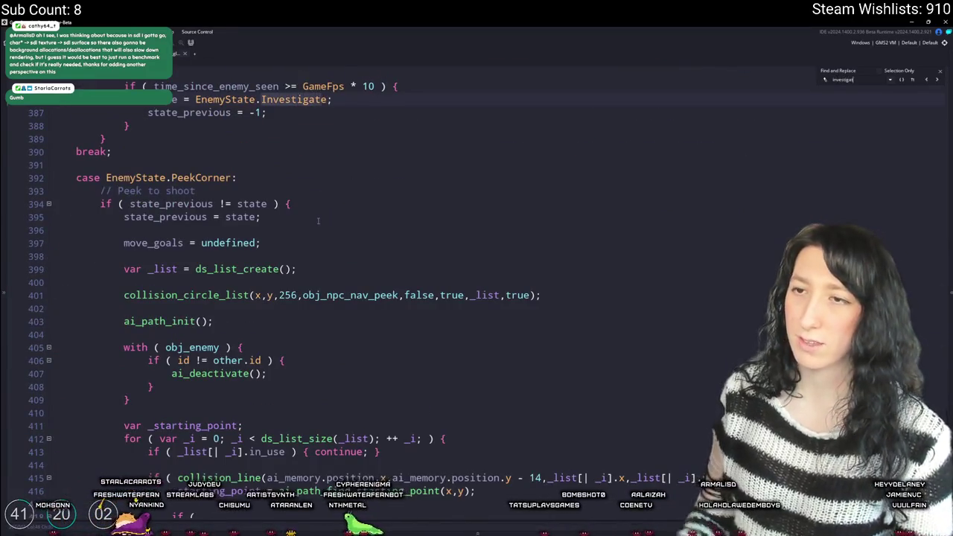
key("Return")
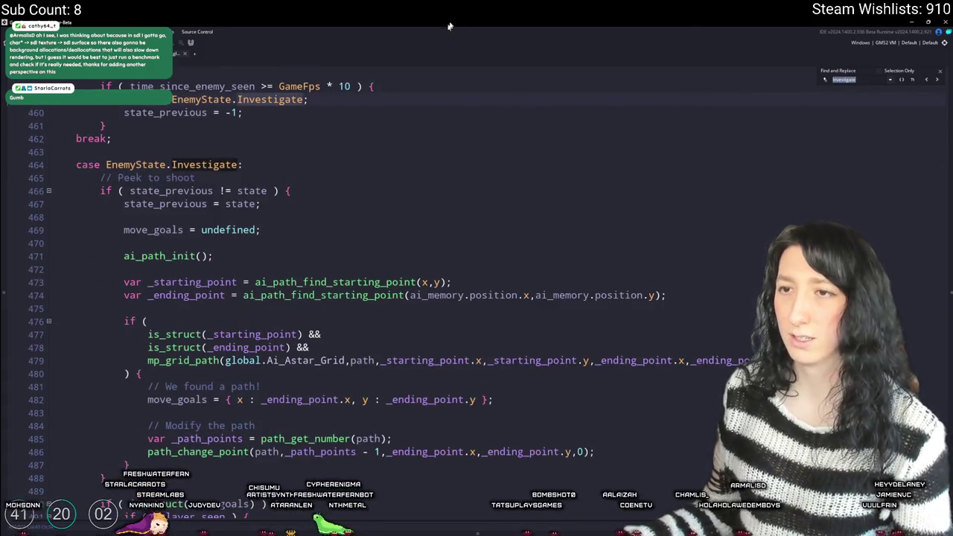
left_click(287, 177)
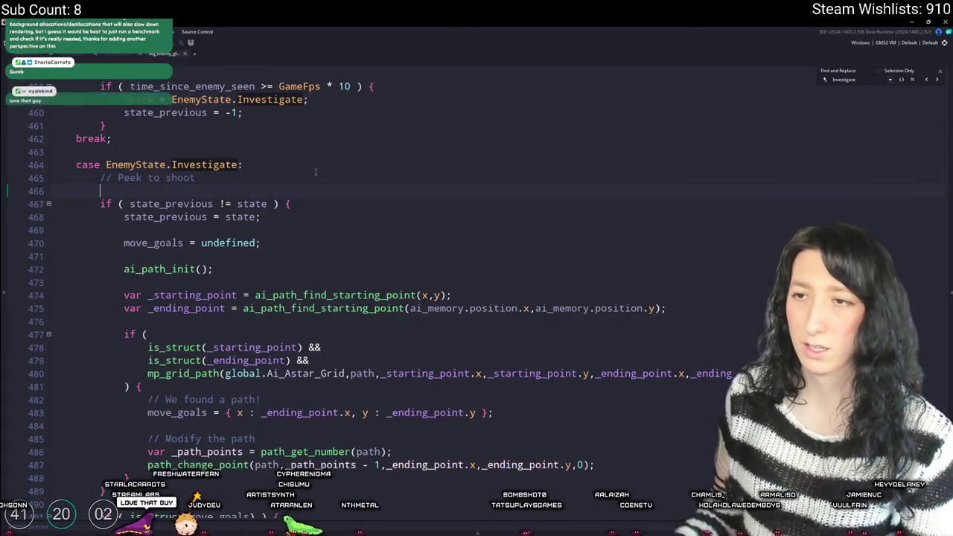
key("Return")
key("Return")
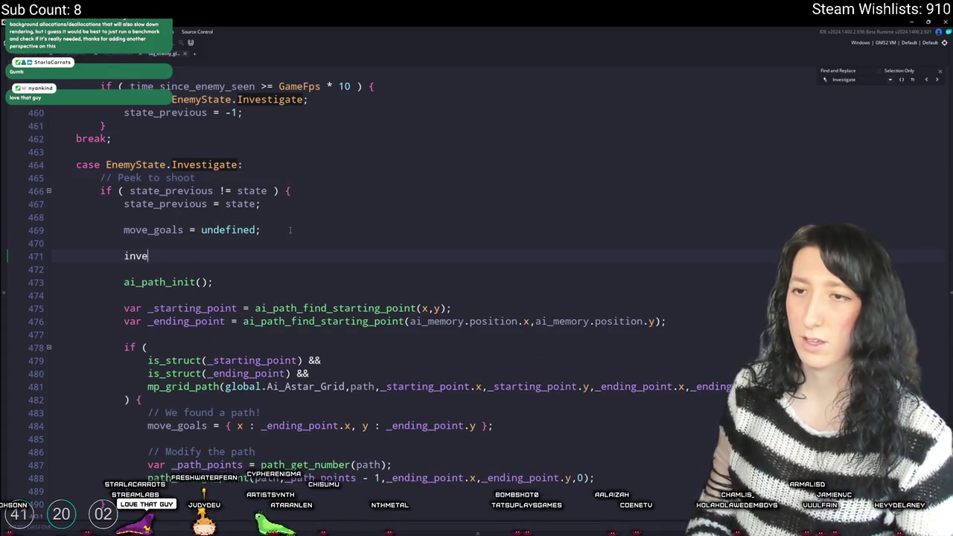
type("stigate_timer = 0;")
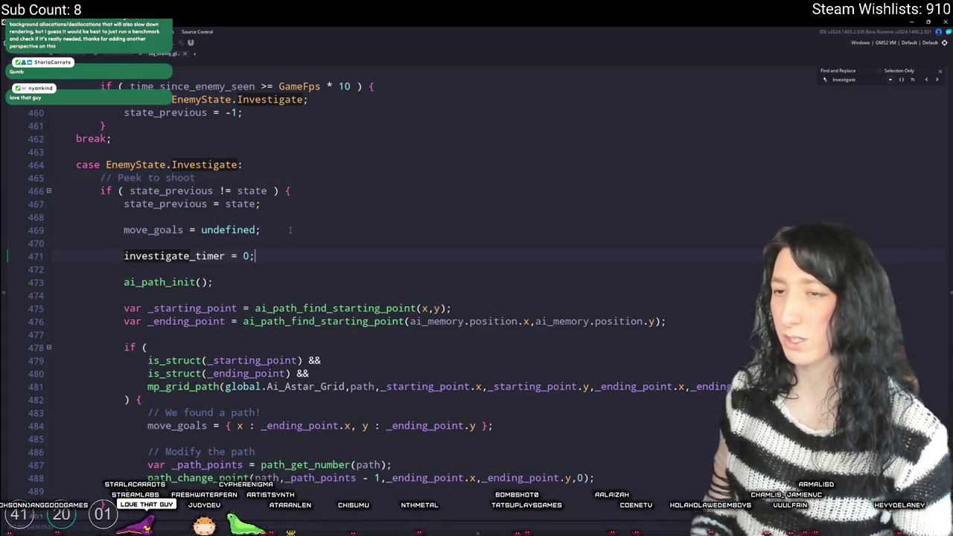
left_click(939, 77)
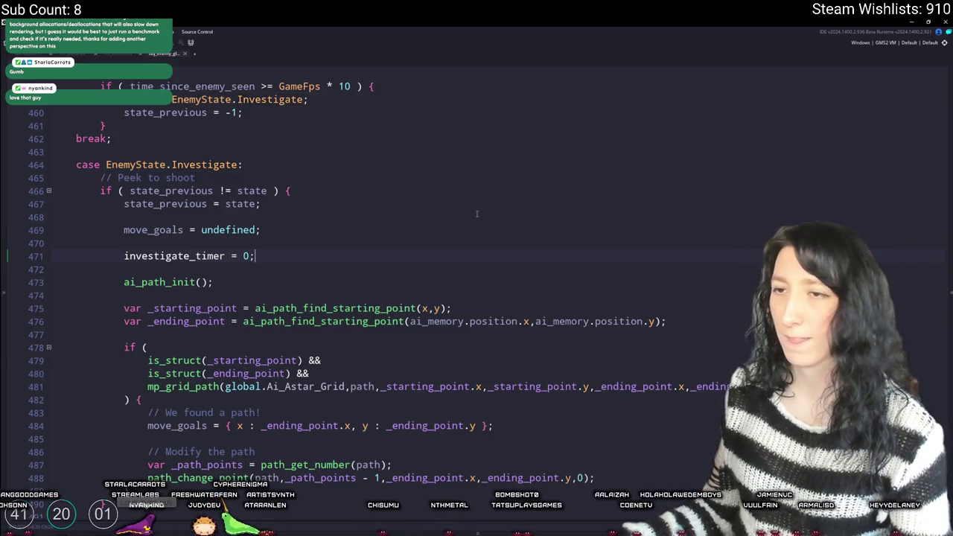
- Change investigate_timer's starting value from 0 to GameFps * 5 and remove the stray characters
left_click(243, 256)
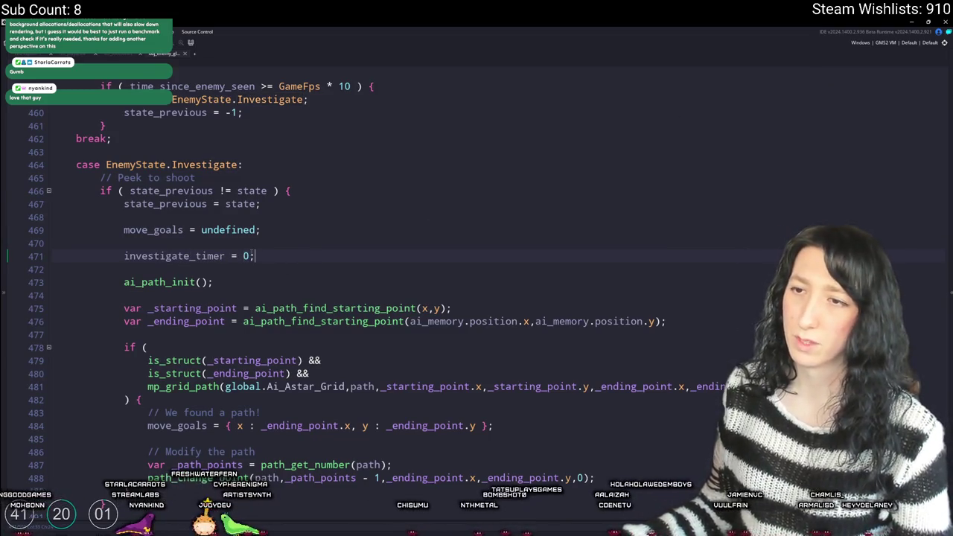
key("Delete")
type("FPS")
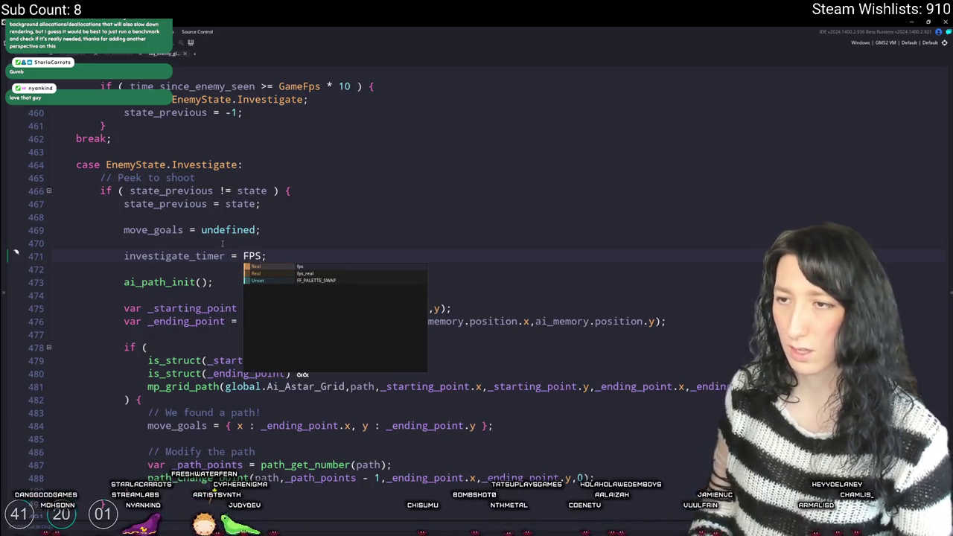
key("BackSpace")
key("BackSpace")
key("BackSpace")
type("GameF")
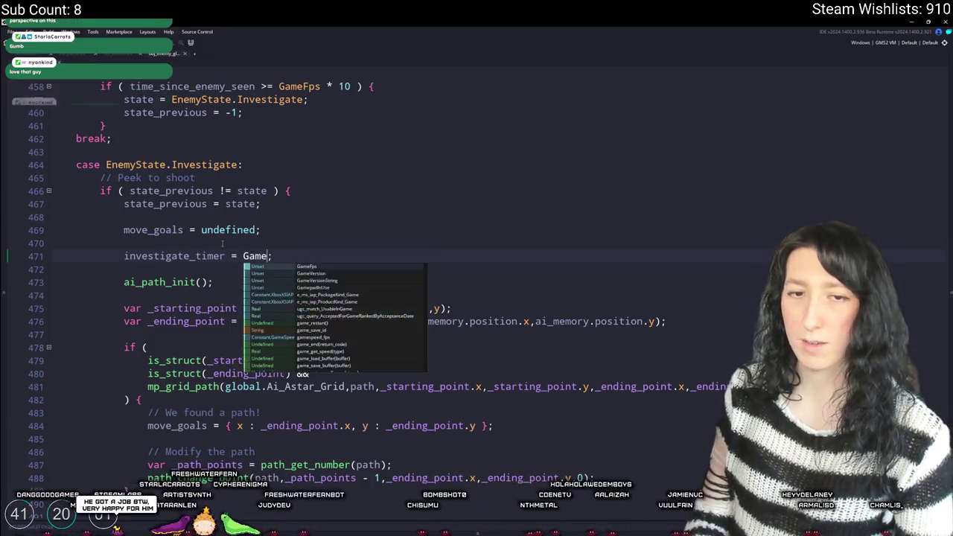
type("ps ")
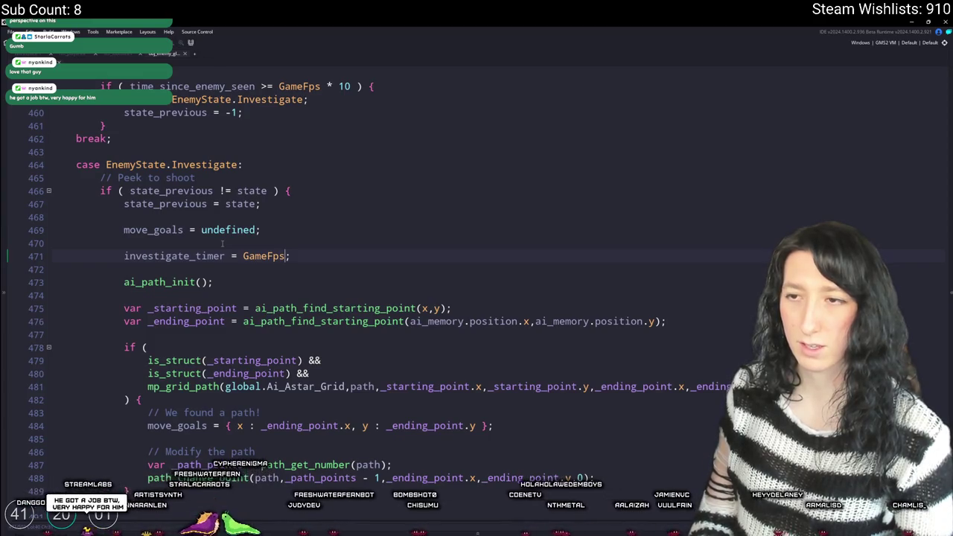
type("*")
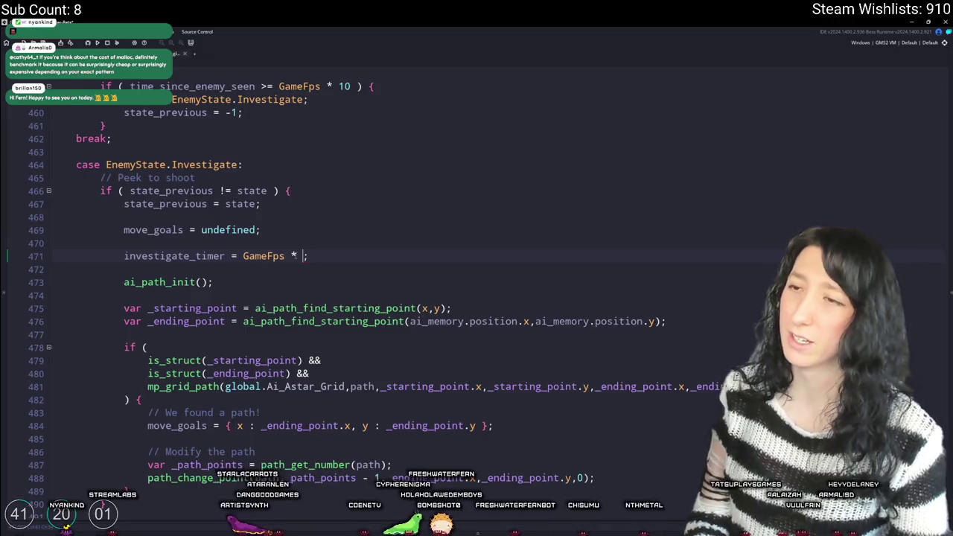
key("BackSpace")
key("BackSpace")
type("5")
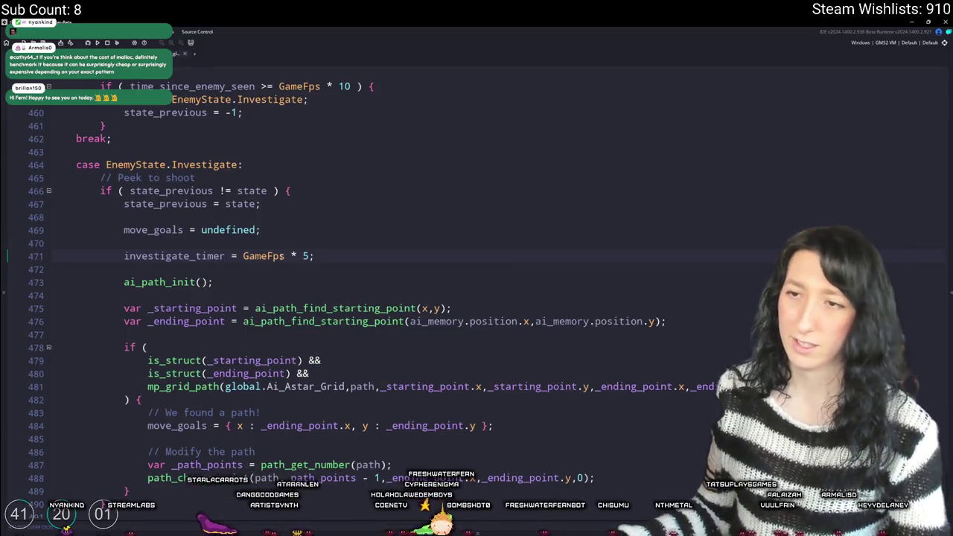
double_click(217, 255)
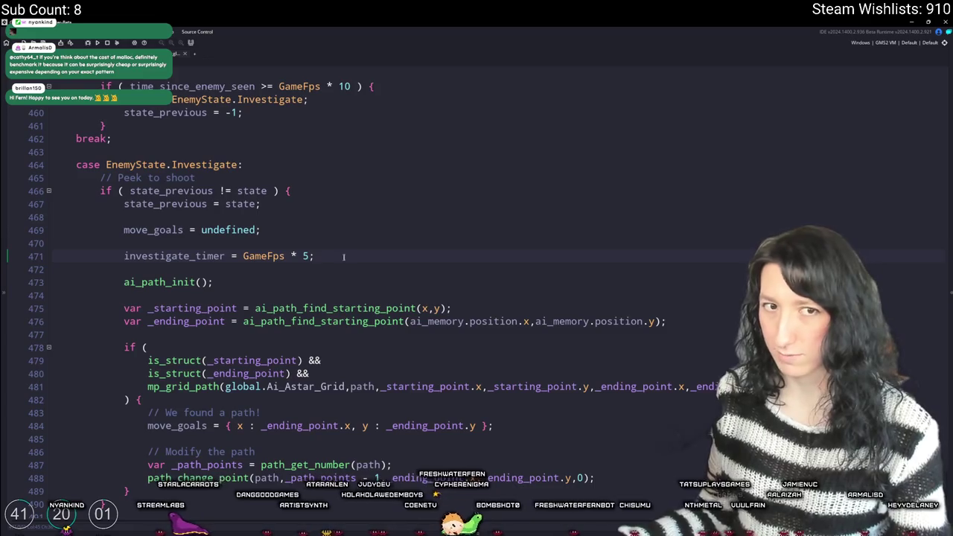
scroll(343, 257, "down", 5)
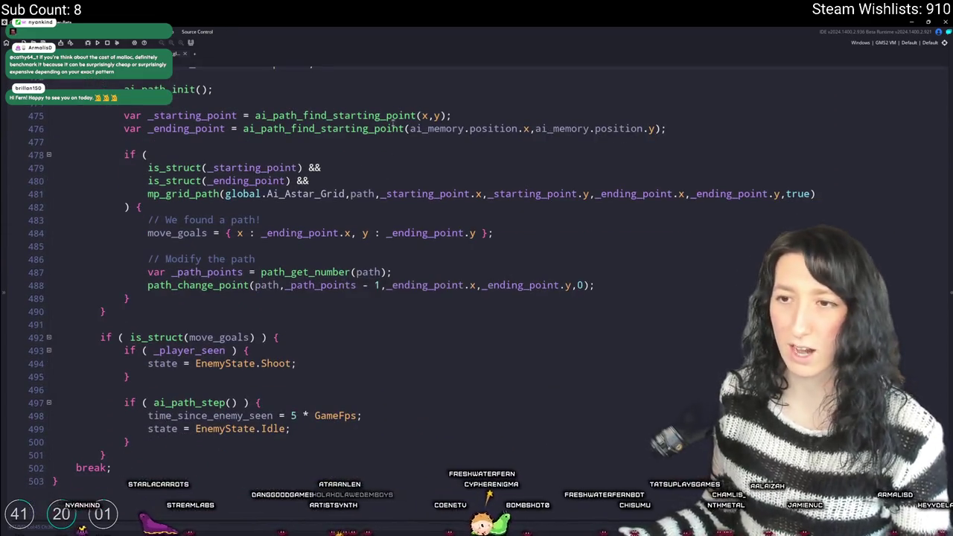
left_click(415, 376)
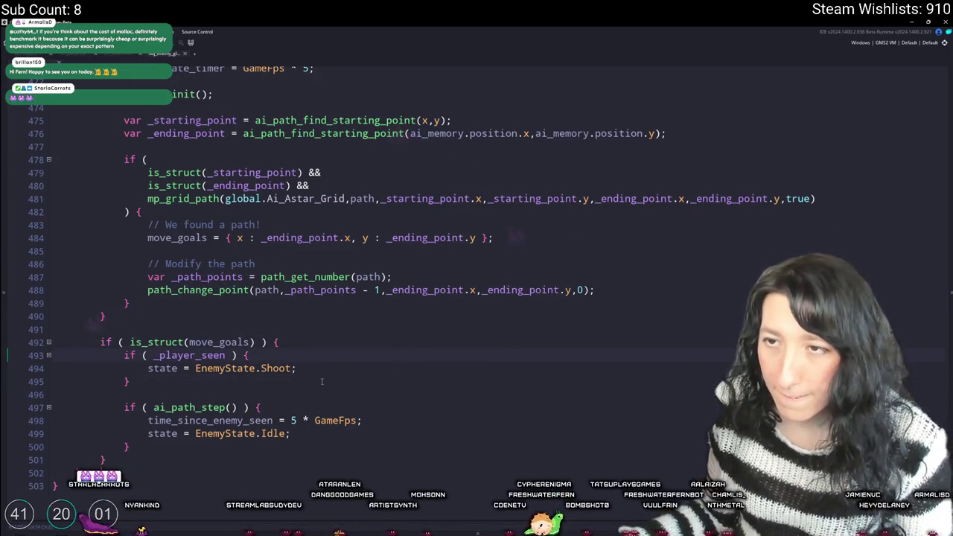
- Draft the investigate_timer countdown condition, then cut it from below the move_goals check
left_click(370, 434)
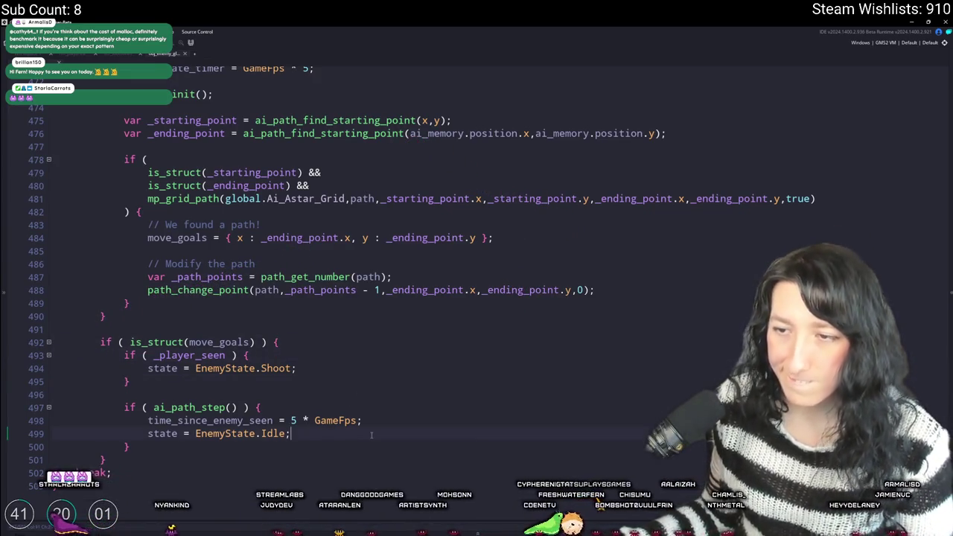
key("Return")
key("Return")
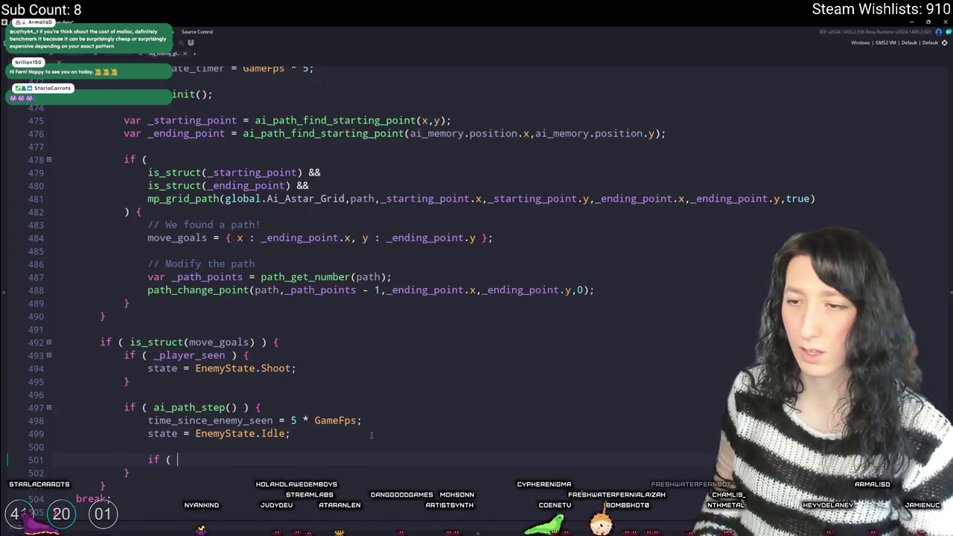
key("ctrl+z")
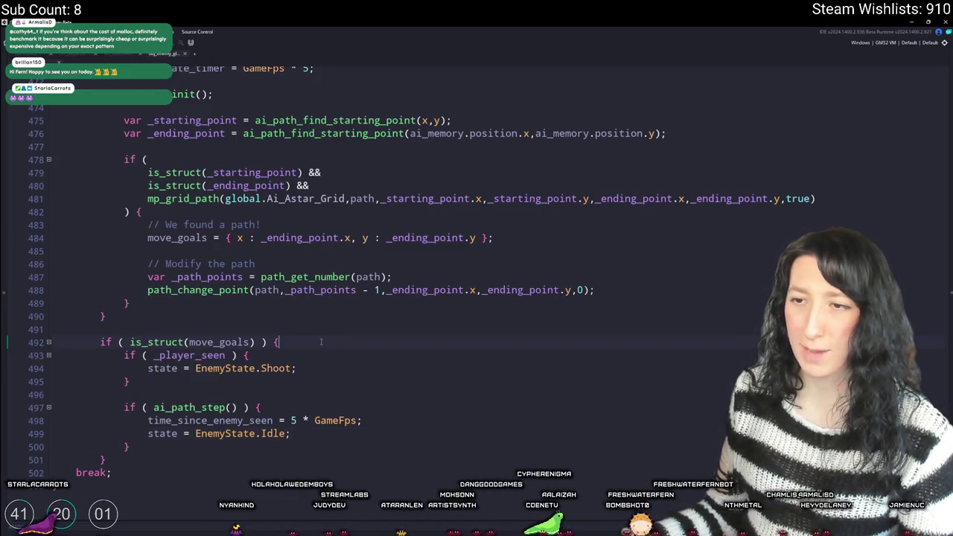
scroll(321, 342, "up", 1)
key("Return")
type("if ( investigate_timer -- <= 0 ) {")
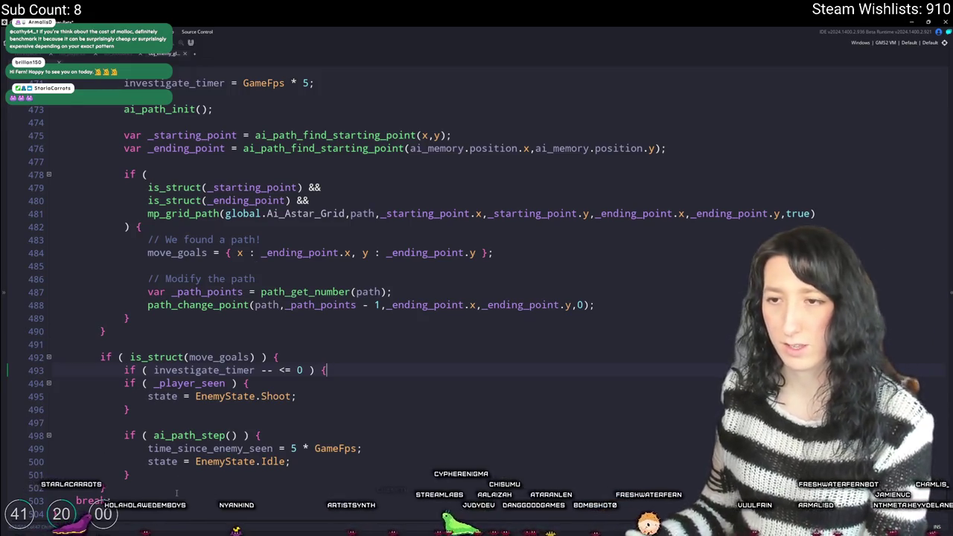
left_click_drag(327, 369, 266, 370)
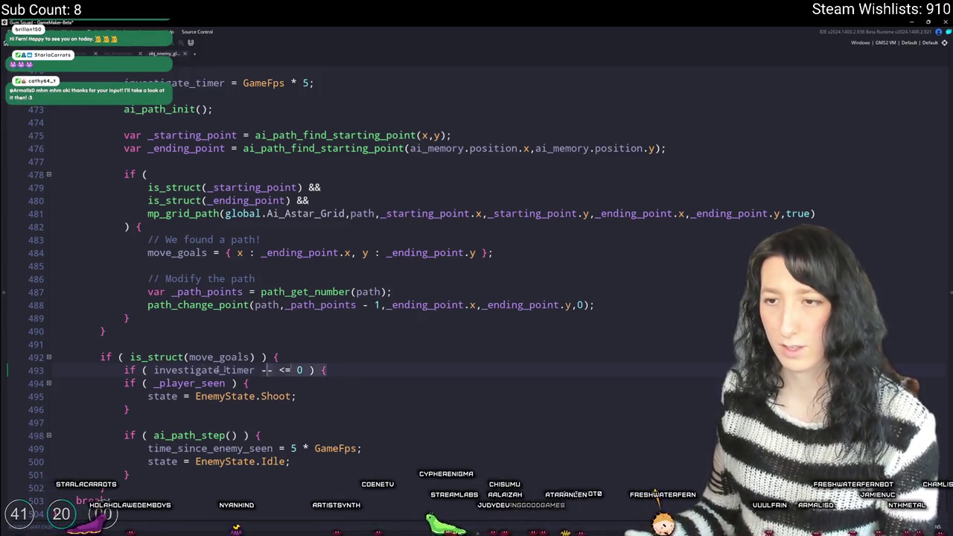
left_click(345, 366)
key("BackSpace")
key("ctrl+x")
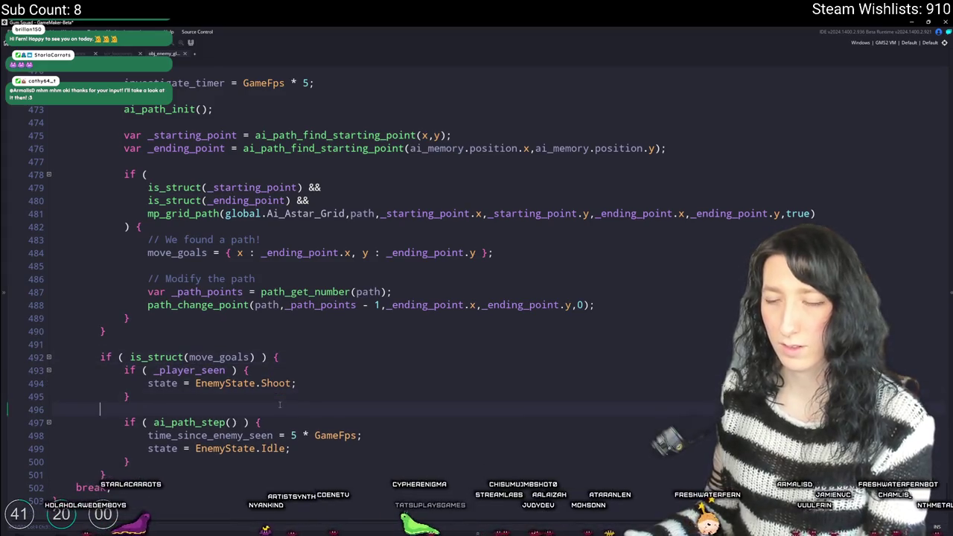
- Wrap the Idle reset lines inside ai_path_step in if ( investigate_timer -- <= 0 ) and indent them
left_click(279, 404)
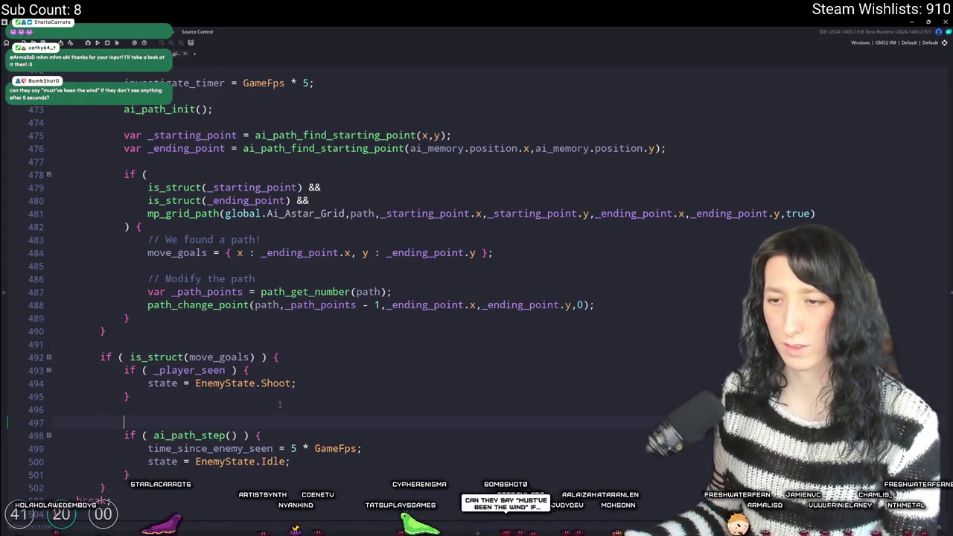
left_click(284, 422)
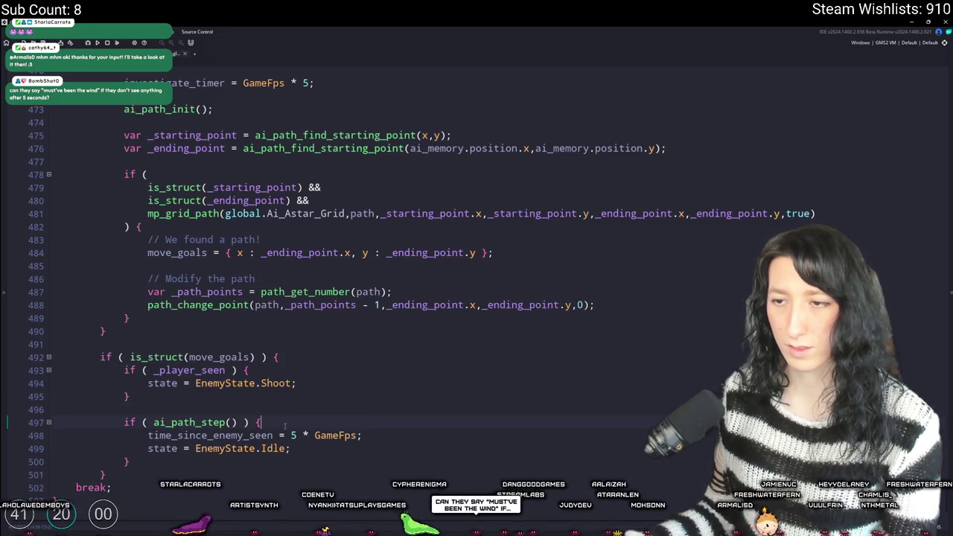
key("Return")
type("if (")
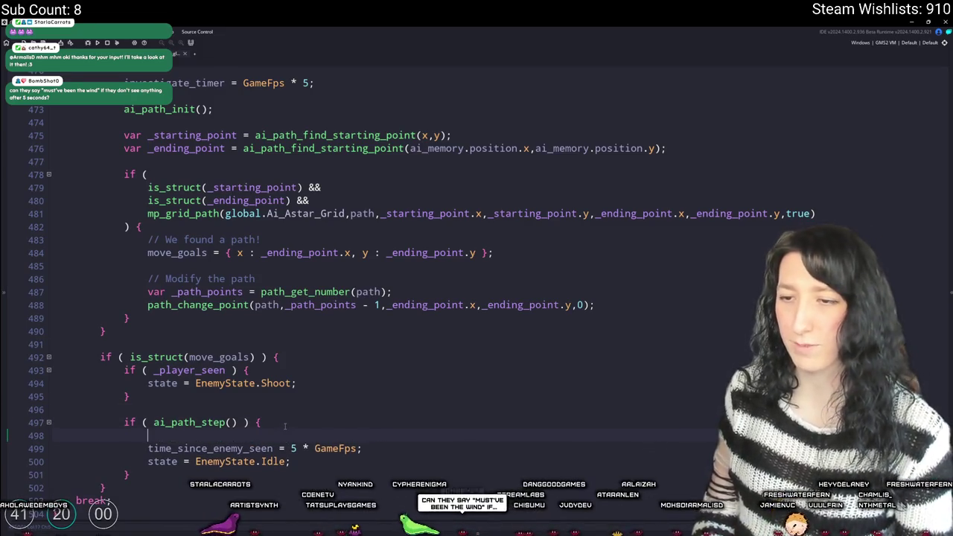
type("}")
mouse_move(313, 462)
left_mouse_down()
mouse_move(169, 434)
mouse_move(314, 463)
left_mouse_up()
left_click(154, 448)
key("Tab")
left_click(390, 429)
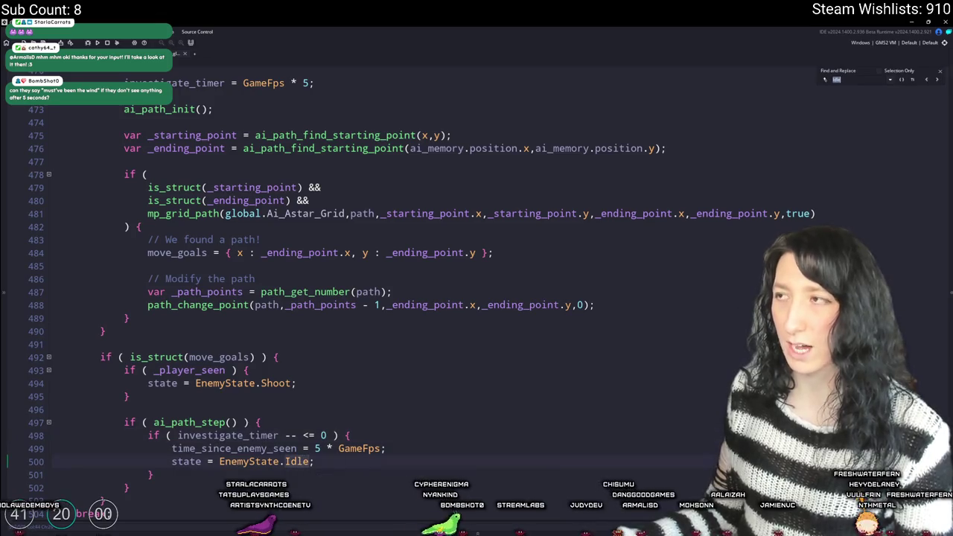
left_click(936, 81)
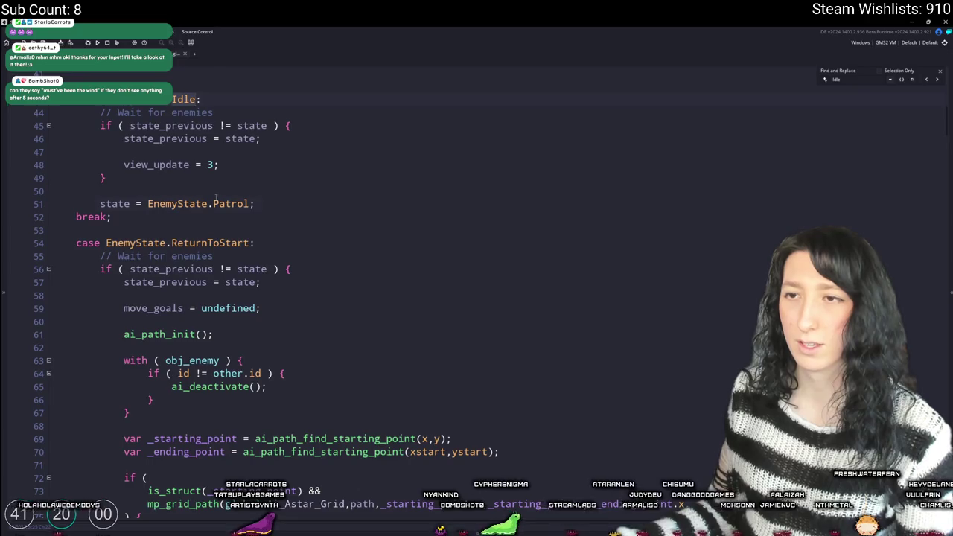
- Search for Patrol, read through the Patrol case, then switch to the rm_playarea room
key("ctrl+f")
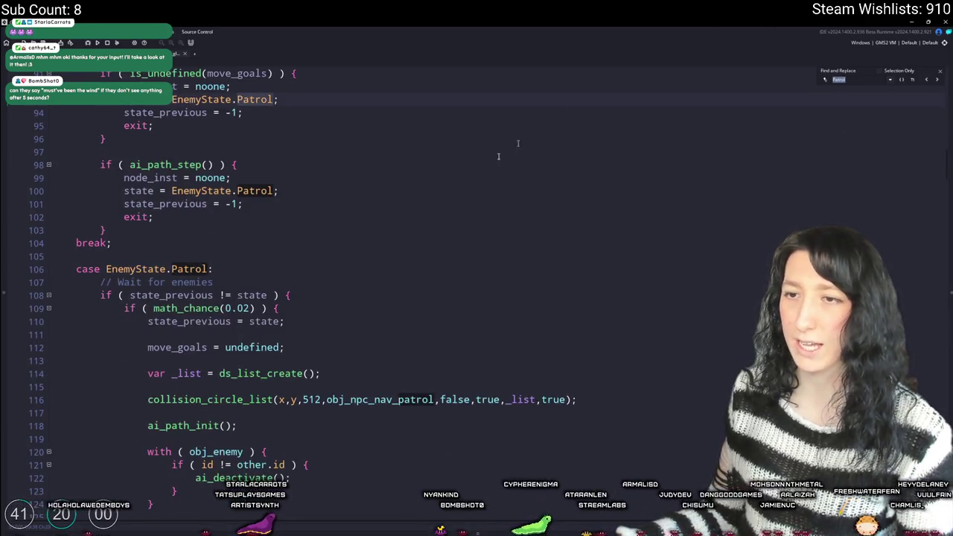
scroll(517, 143, "down", 4)
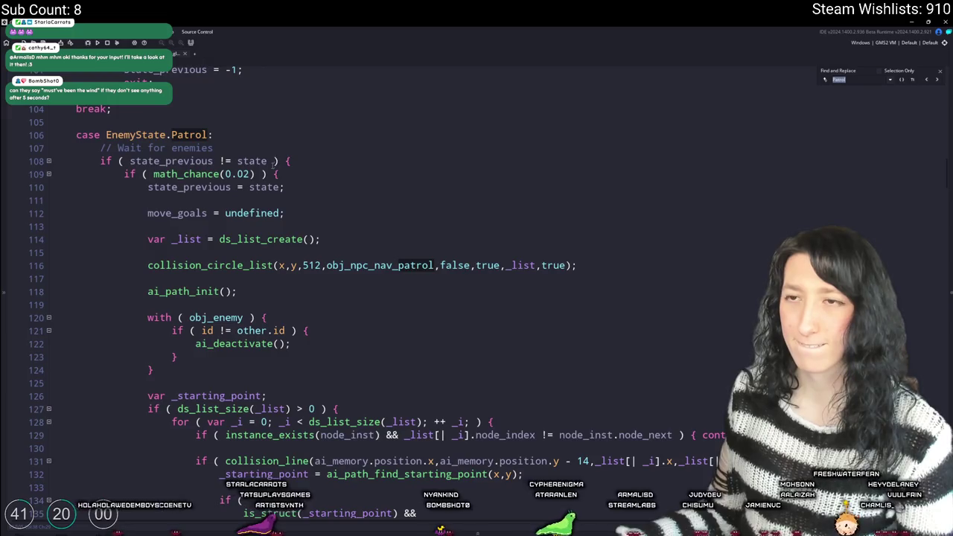
scroll(272, 161, "up", 4)
scroll(291, 223, "up", 5)
scroll(308, 279, "down", 5)
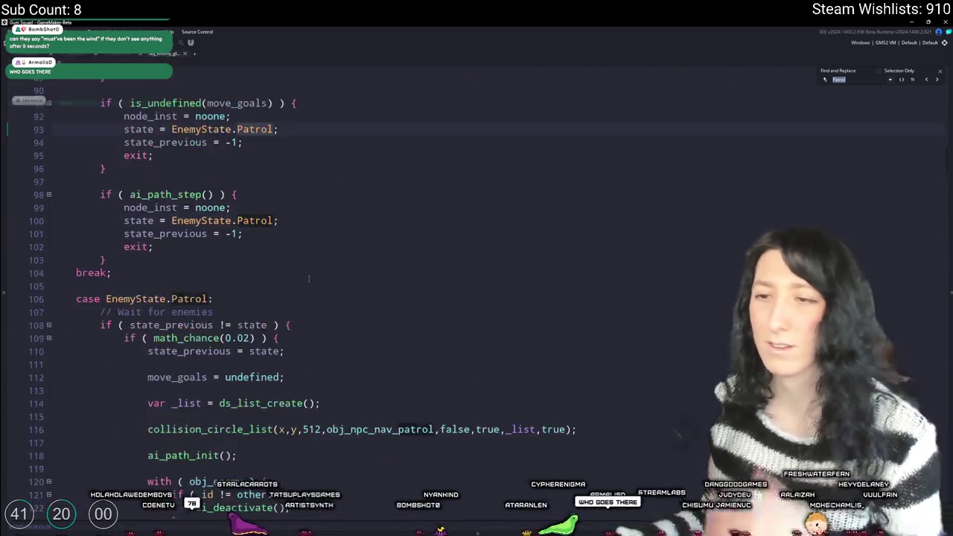
scroll(308, 279, "down", 6)
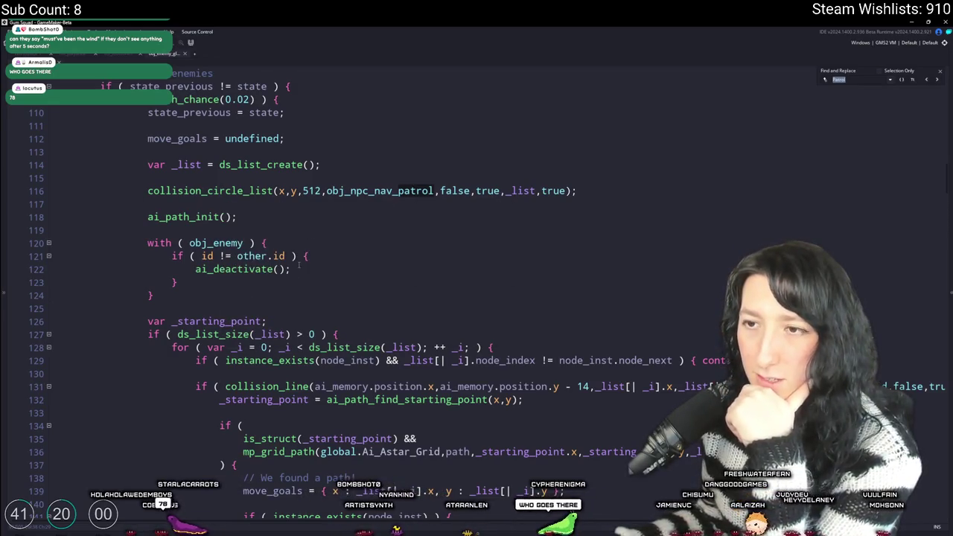
scroll(305, 268, "down", 4)
scroll(318, 270, "down", 7)
scroll(312, 290, "up", 7)
scroll(363, 292, "down", 10)
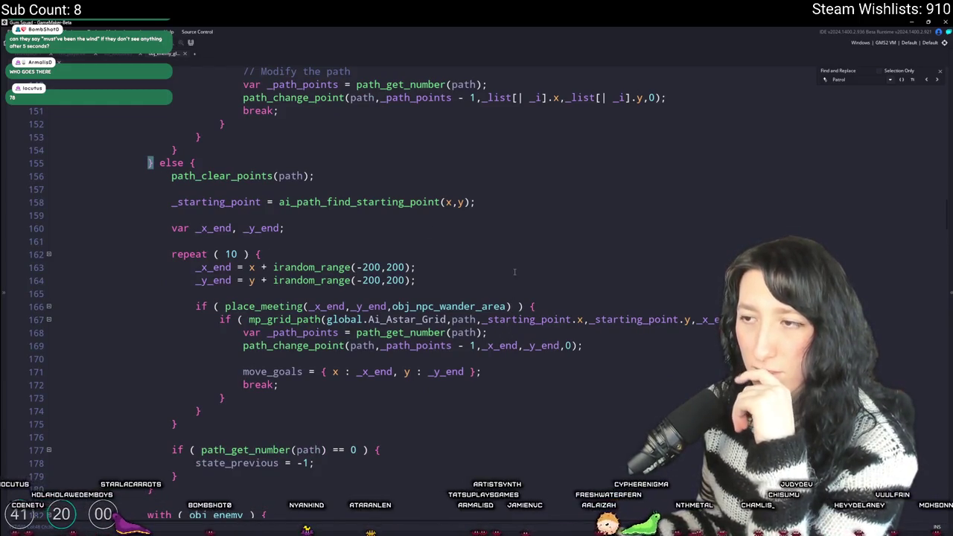
left_click(76, 55)
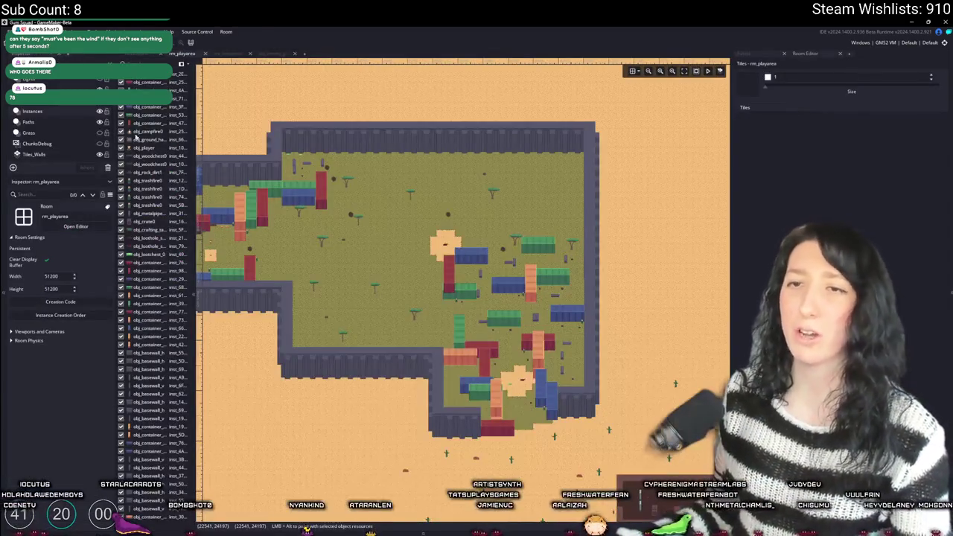
- Move and resize an obj_npc_wander_area zone to cover the building's right room
left_click(37, 100)
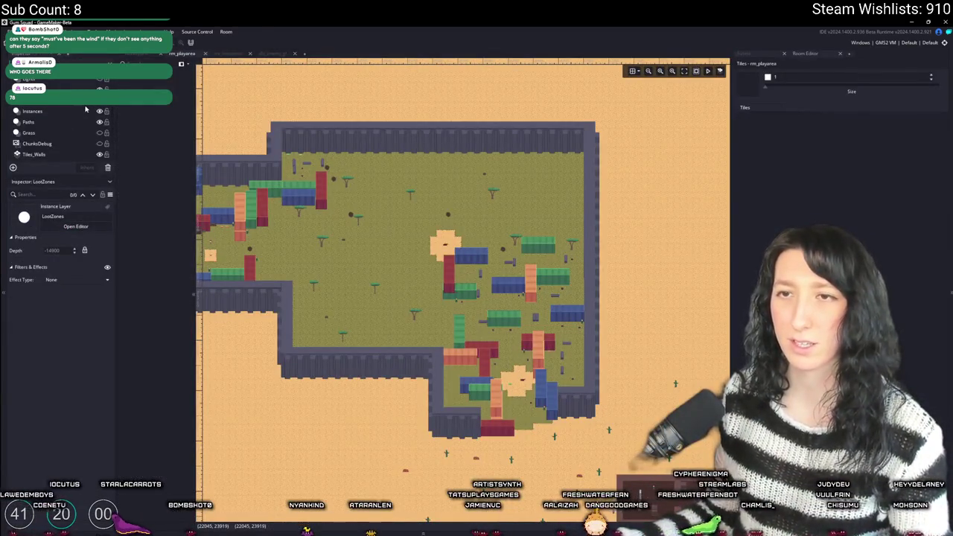
mouse_move(90, 106)
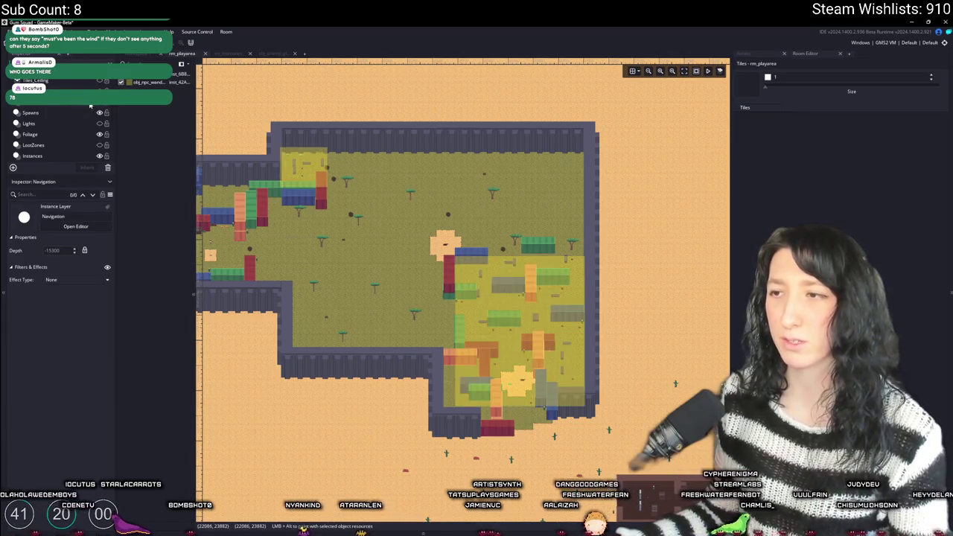
left_click(309, 170)
mouse_move(313, 162)
left_mouse_down()
mouse_move(367, 215)
mouse_move(509, 404)
mouse_move(505, 349)
left_mouse_up()
scroll(548, 412, "up", 2)
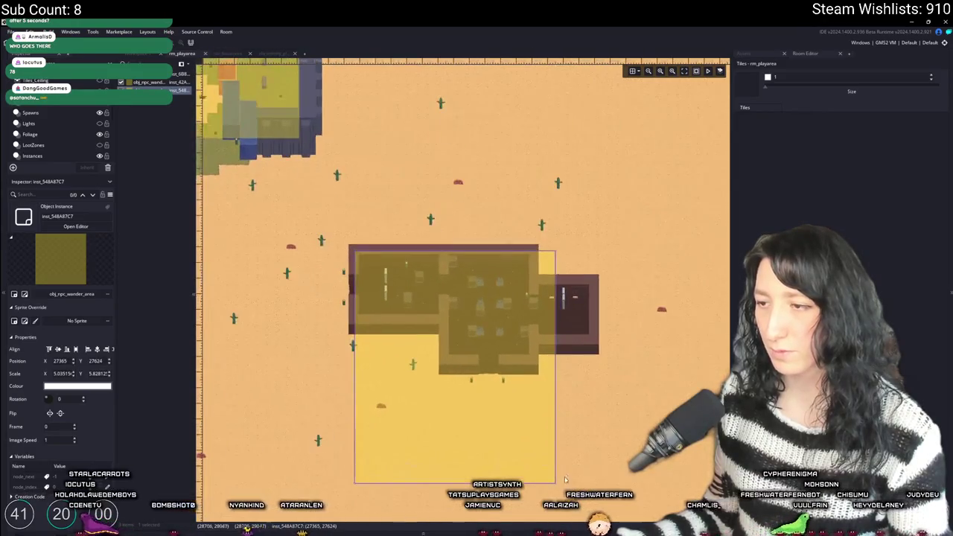
mouse_move(555, 482)
left_mouse_down()
mouse_move(525, 305)
mouse_move(529, 317)
left_mouse_up()
scroll(358, 274, "up", 3)
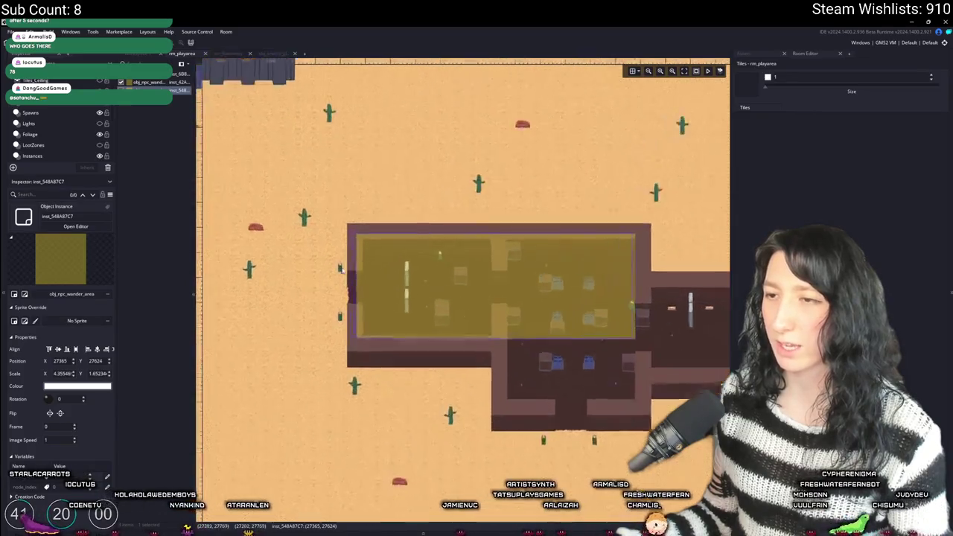
mouse_move(359, 271)
left_mouse_down()
mouse_move(559, 338)
mouse_move(493, 301)
left_mouse_up()
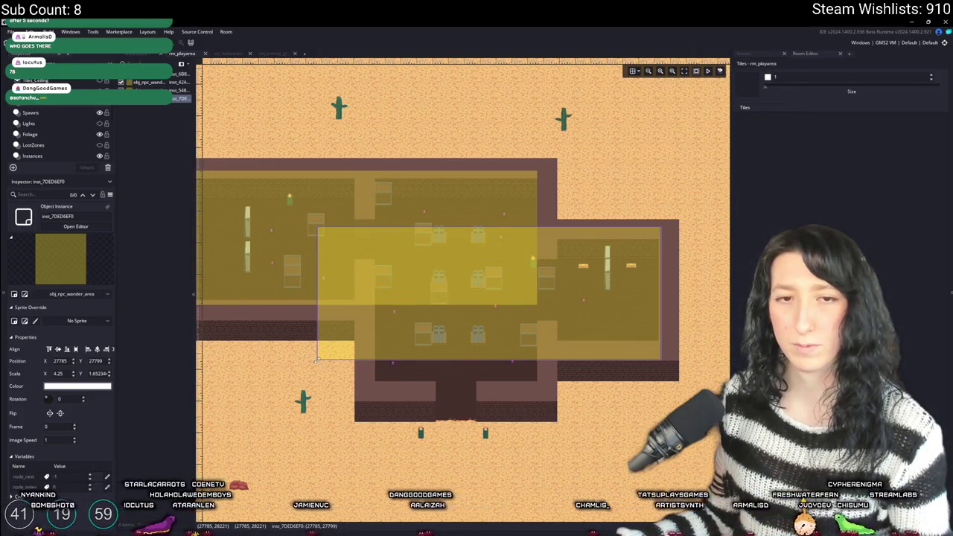
mouse_move(317, 359)
left_mouse_down()
mouse_move(404, 345)
mouse_move(533, 363)
mouse_move(560, 349)
mouse_move(554, 319)
mouse_move(539, 312)
mouse_move(536, 340)
left_mouse_up()
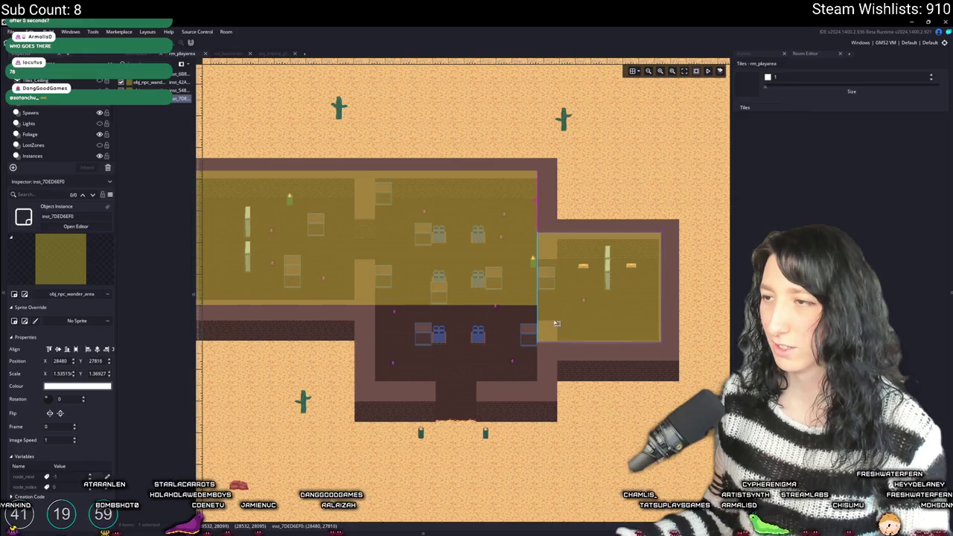
- Duplicate the wander zone, fit the copy to the lower middle room, and return to obj_enemy's code
mouse_move(573, 295)
left_mouse_down()
mouse_move(506, 347)
mouse_move(454, 331)
mouse_move(452, 317)
left_mouse_up()
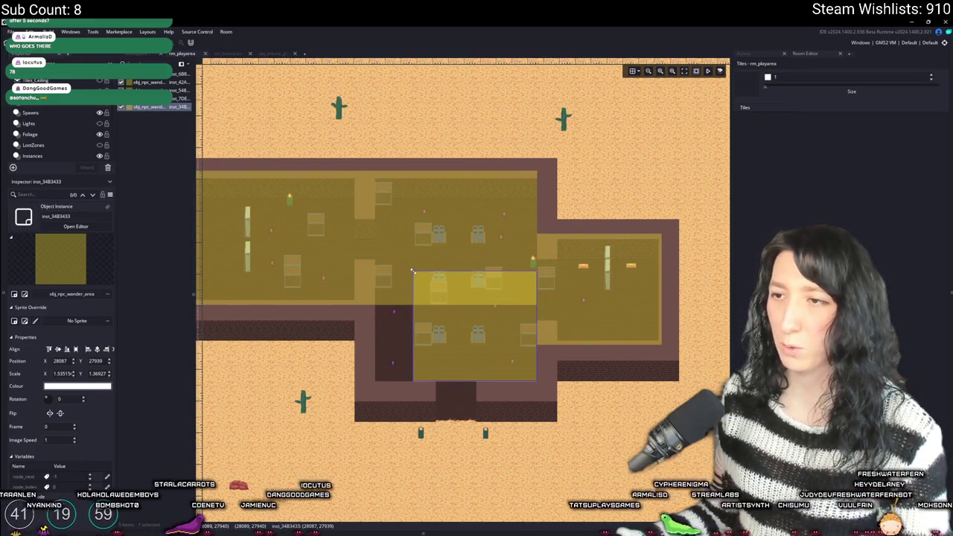
left_click_drag(413, 272, 372, 307)
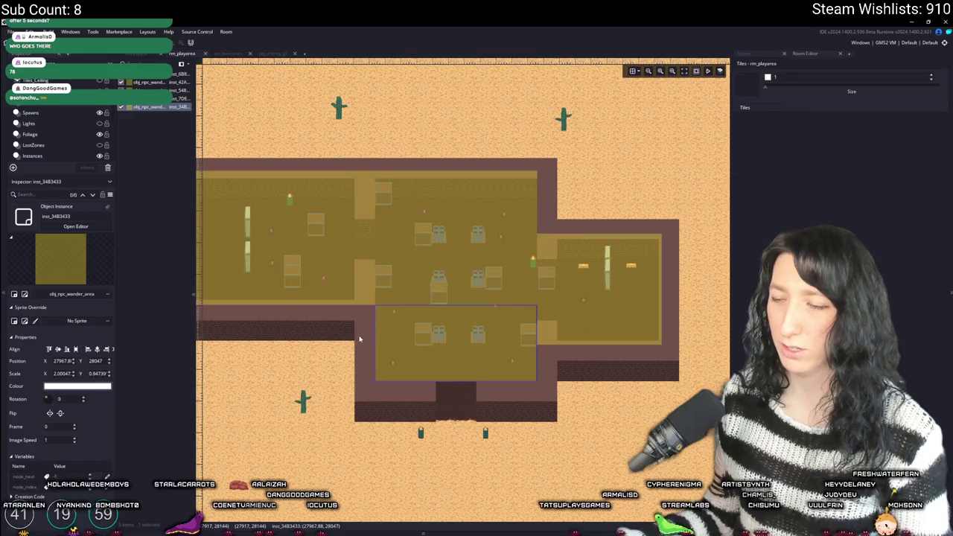
scroll(358, 338, "down", 5)
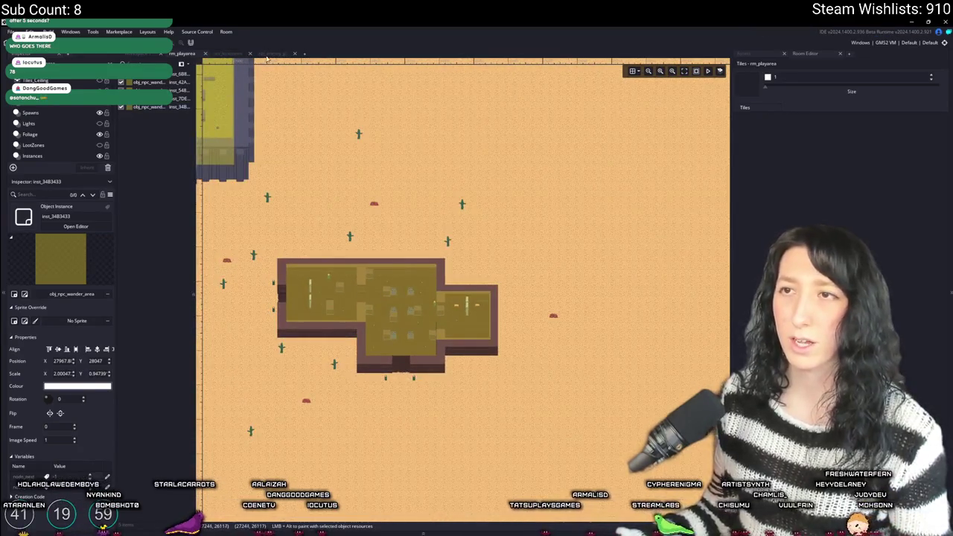
left_click(268, 55)
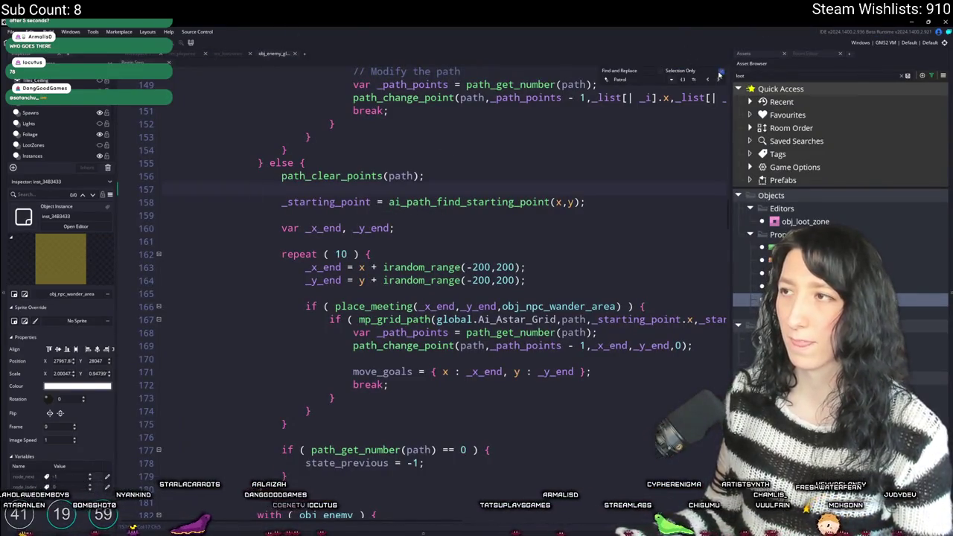
- Scroll obj_enemy's Step code to case EnemyState.Investigate and build and run the game with F5
scroll(432, 284, "down", 10)
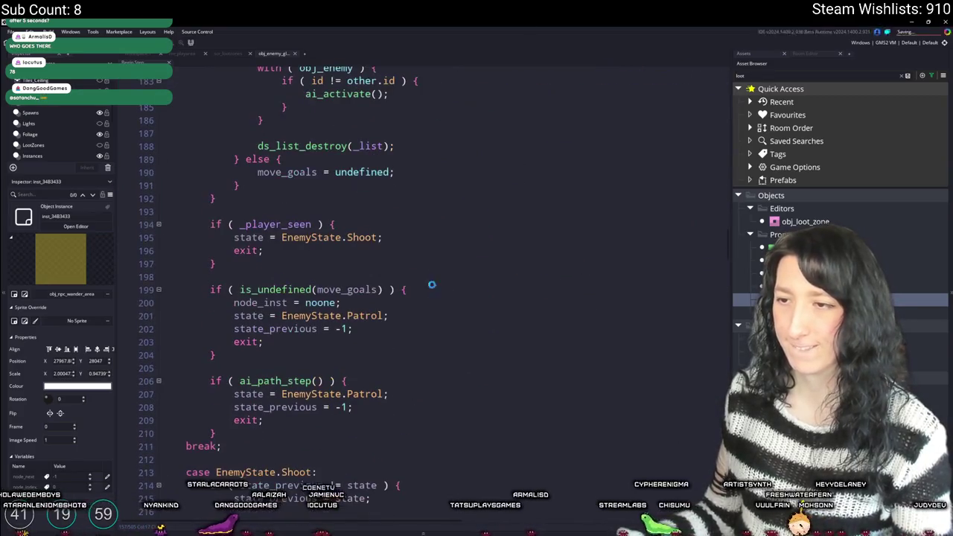
scroll(431, 284, "down", 10)
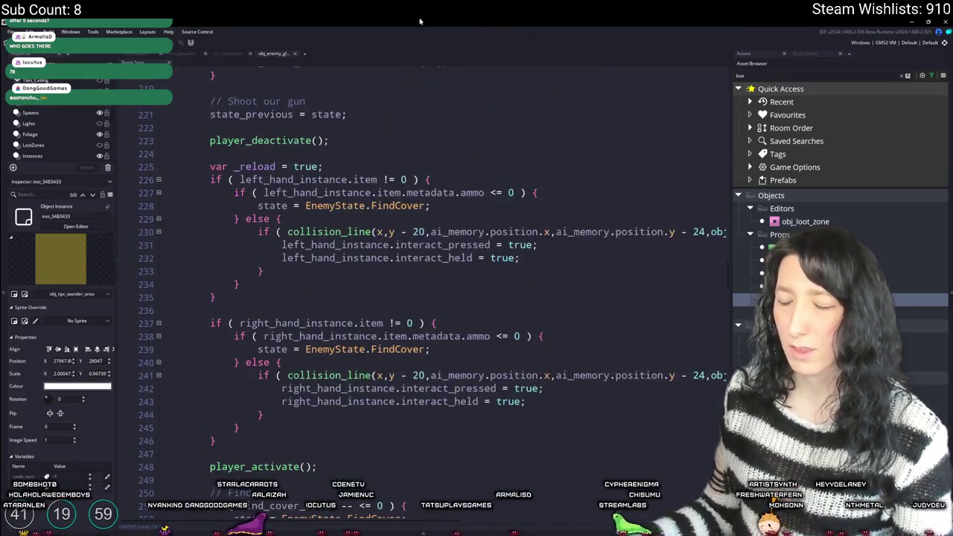
scroll(352, 269, "down", 5)
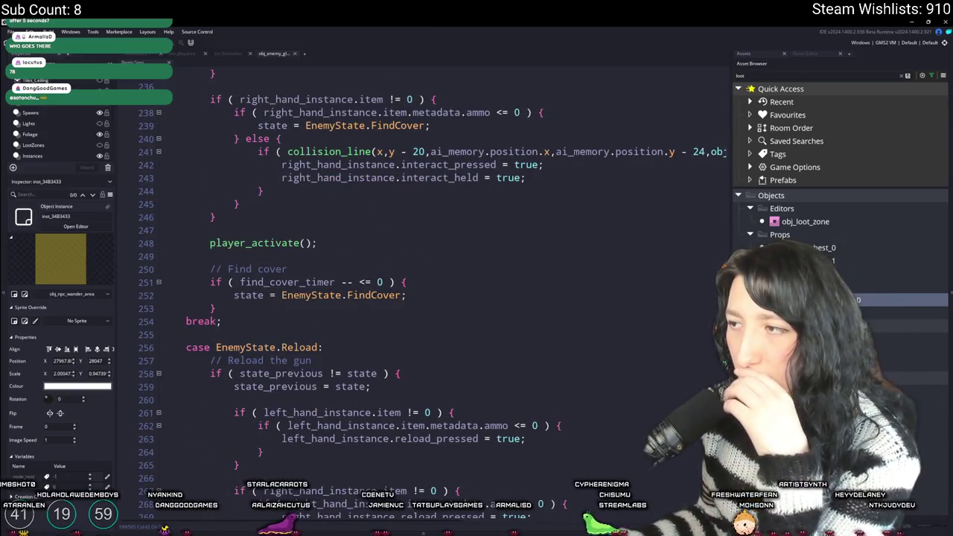
scroll(432, 284, "down", 20)
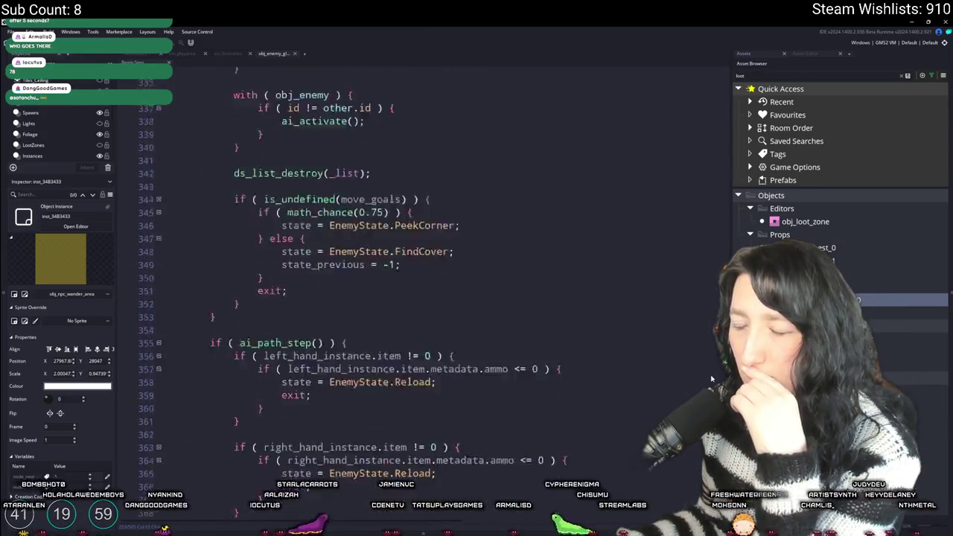
scroll(432, 284, "down", 19)
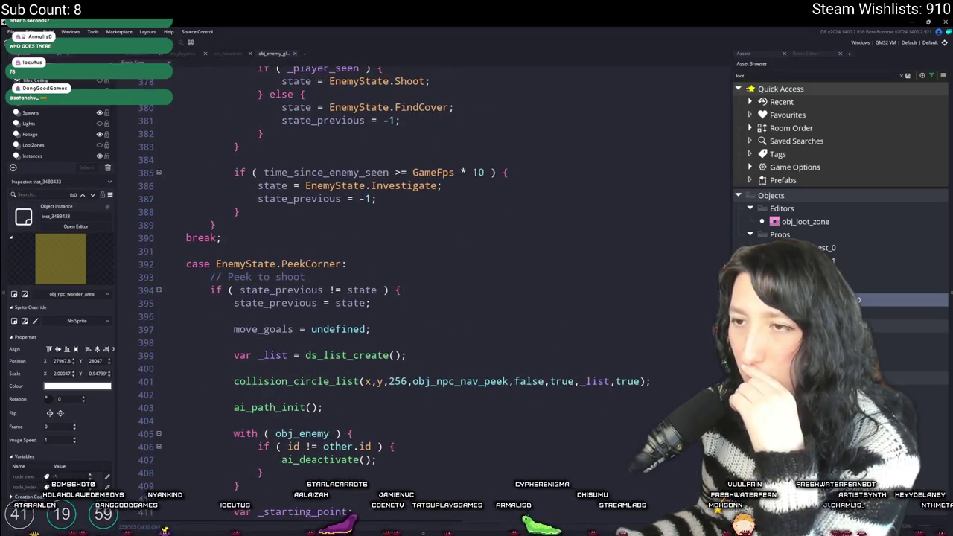
scroll(654, 489, "down", 20)
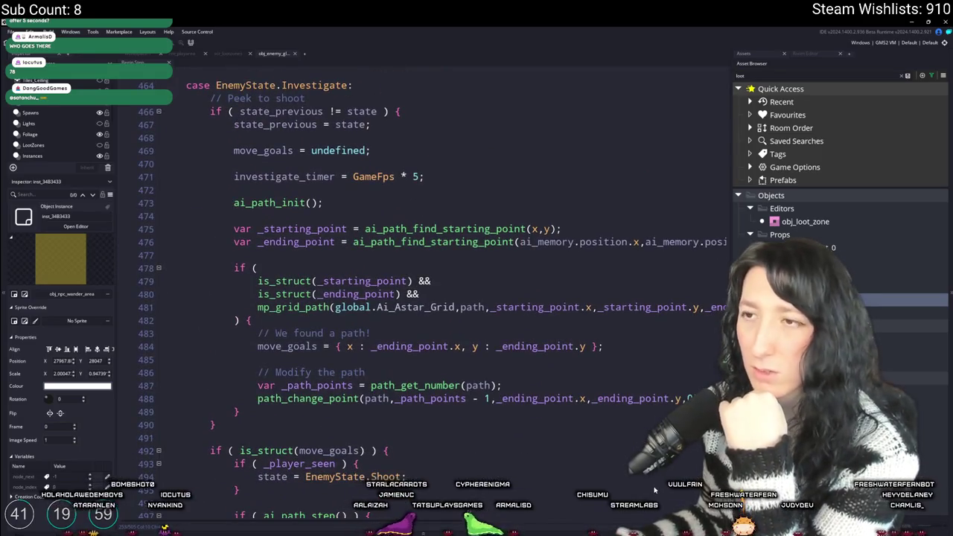
scroll(654, 489, "down", 4)
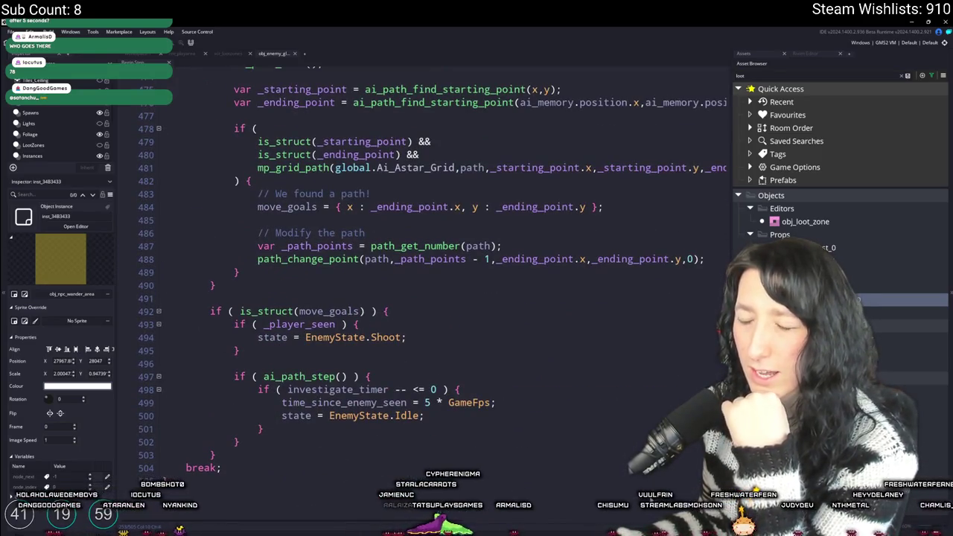
scroll(431, 260, "up", 2)
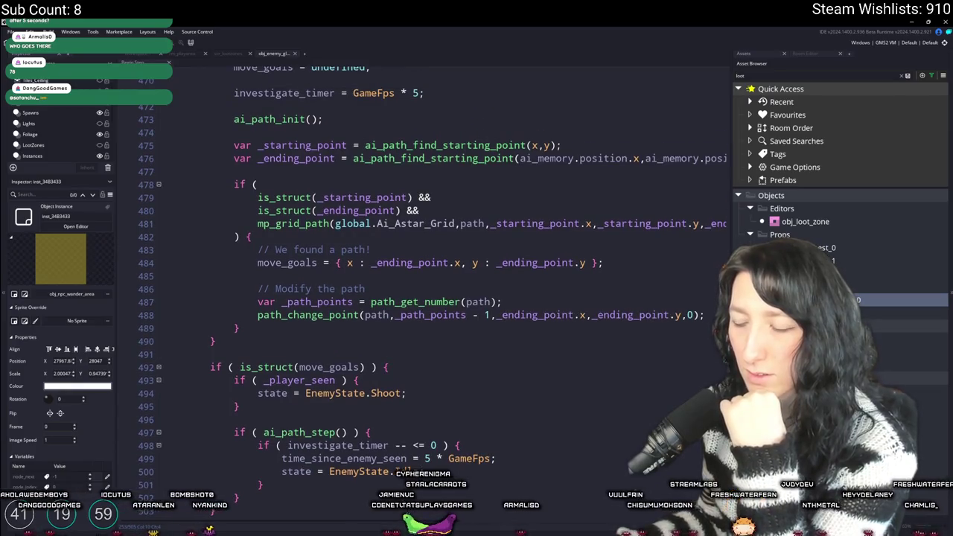
scroll(410, 458, "up", 3)
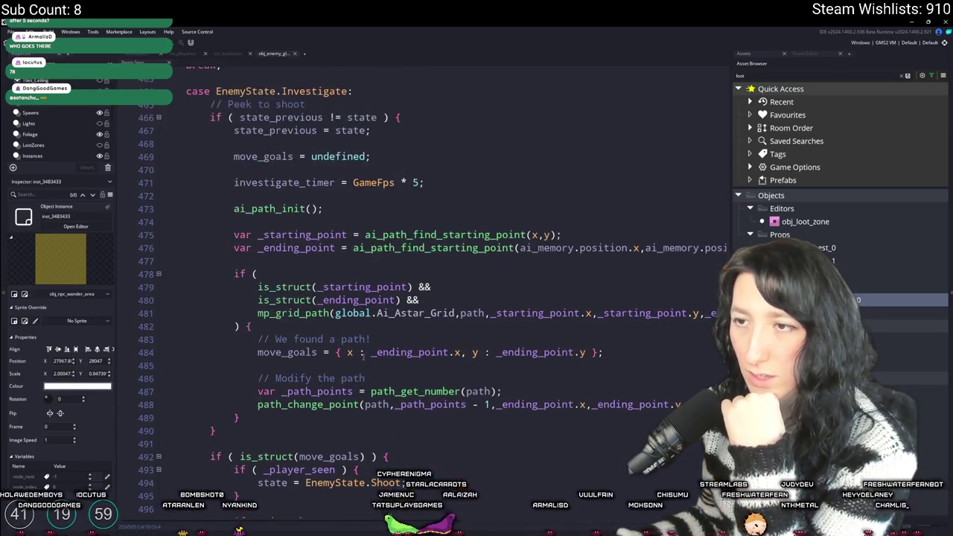
scroll(339, 360, "up", 2)
left_click(371, 167)
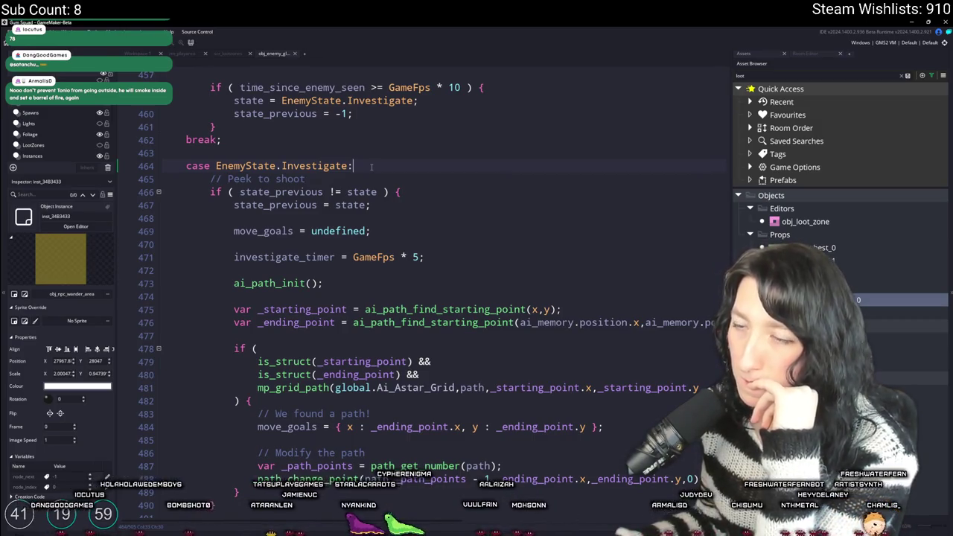
key("F5")
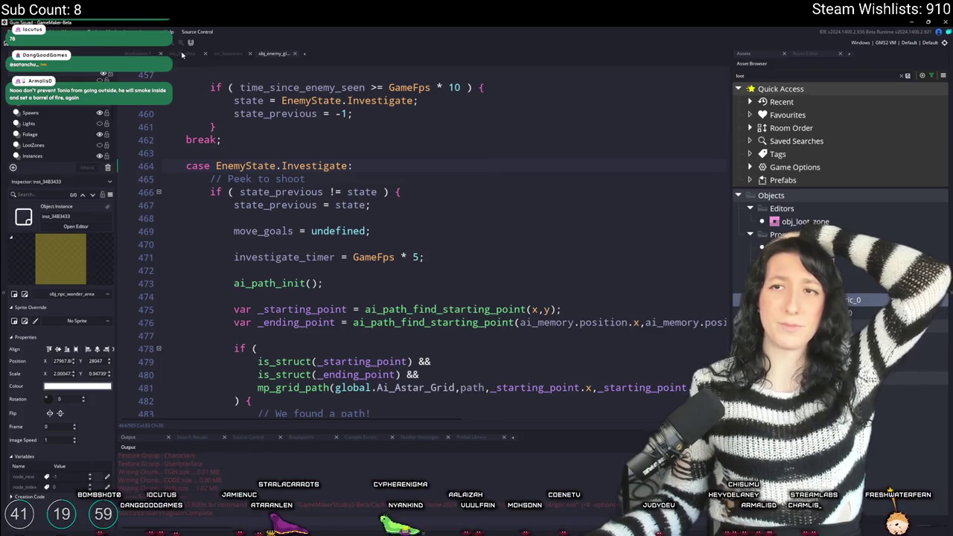
- Switch to the rm_playarea room and pan toward the town while Gum Squad launches
left_click(182, 54)
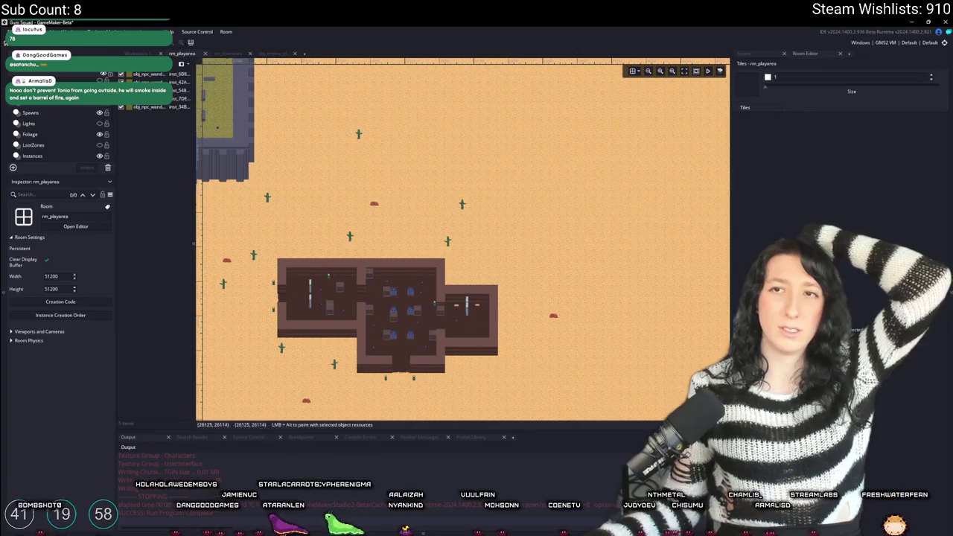
left_click_drag(273, 120, 418, 230)
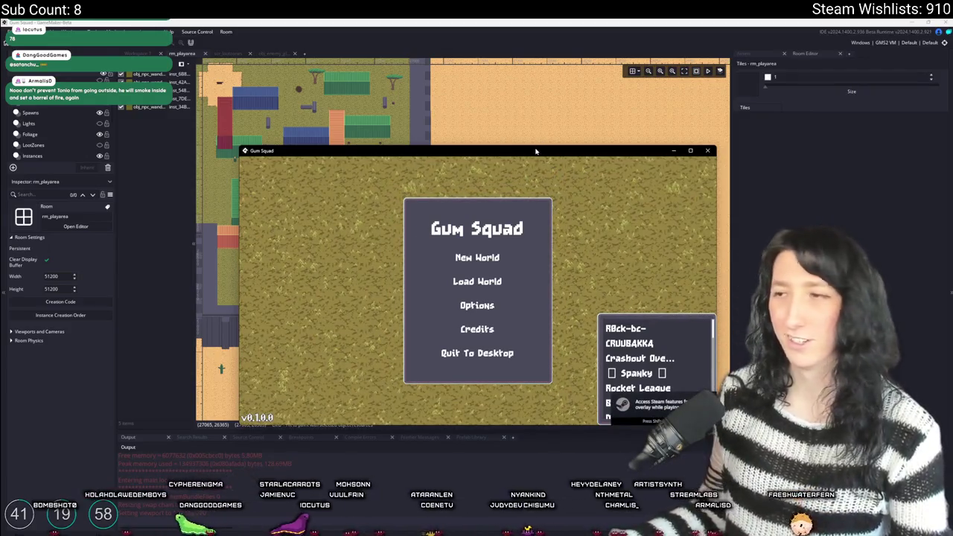
- Maximize the game window and load the saved world from Load World
double_click(535, 151)
left_click(448, 261)
left_click(595, 191)
left_click(380, 323)
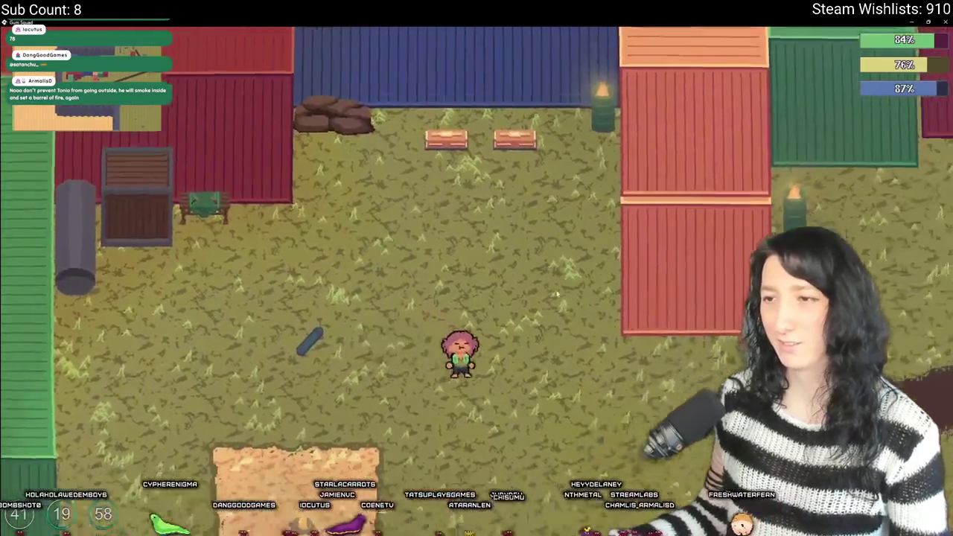
- Walk from the farm along the dirt path down into the container yard
key("d")
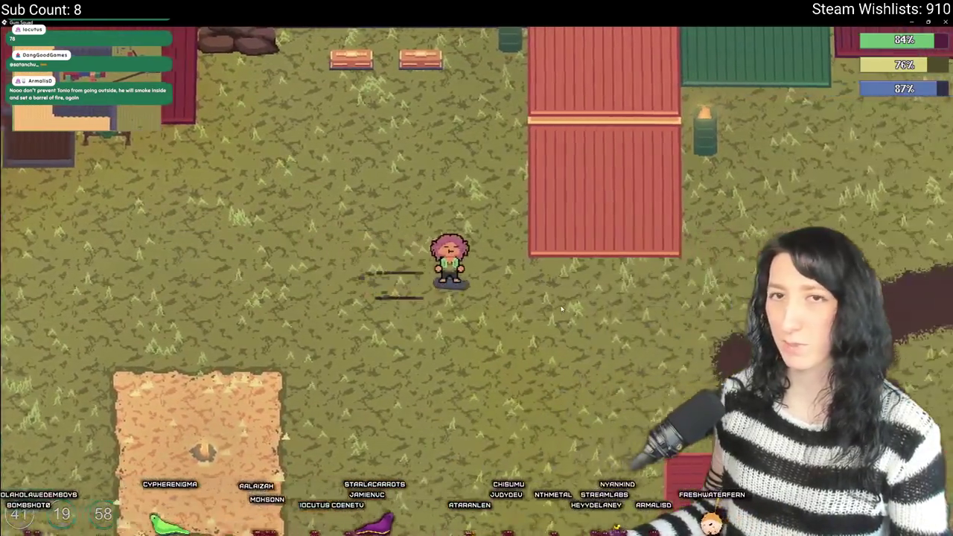
key("s")
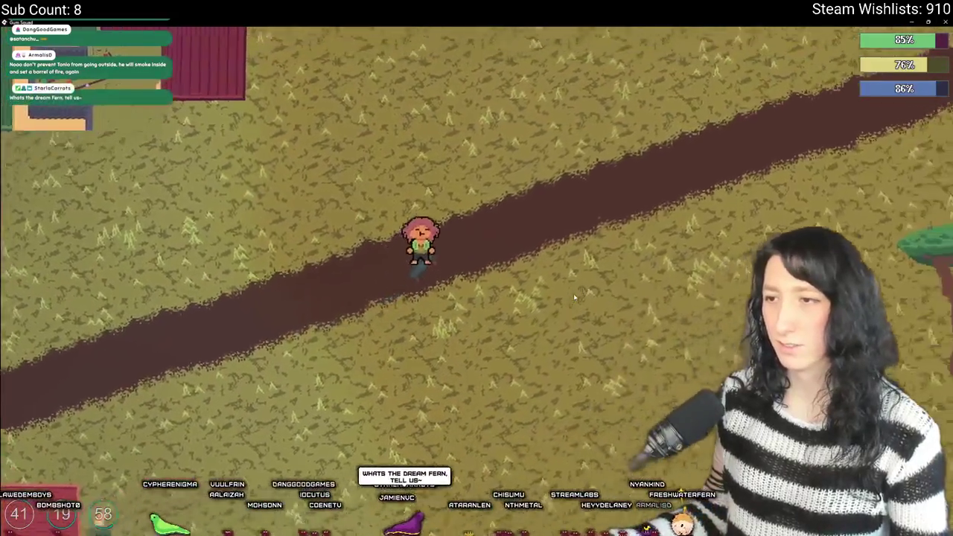
key("w+d")
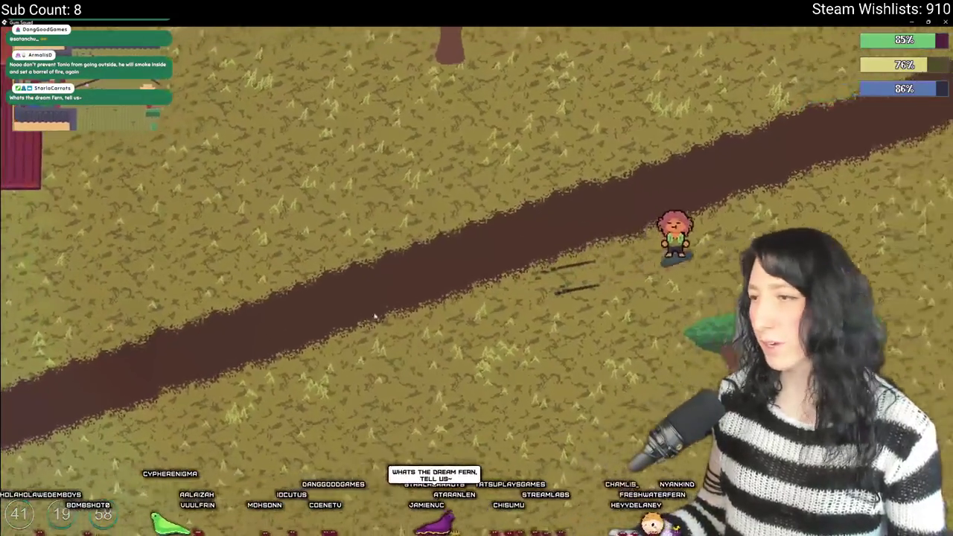
key("s")
key("d")
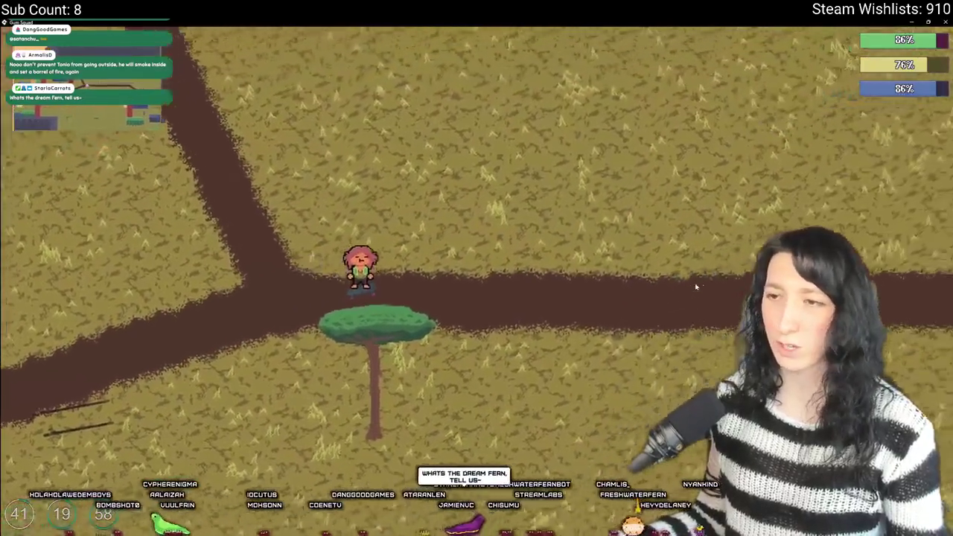
key("d")
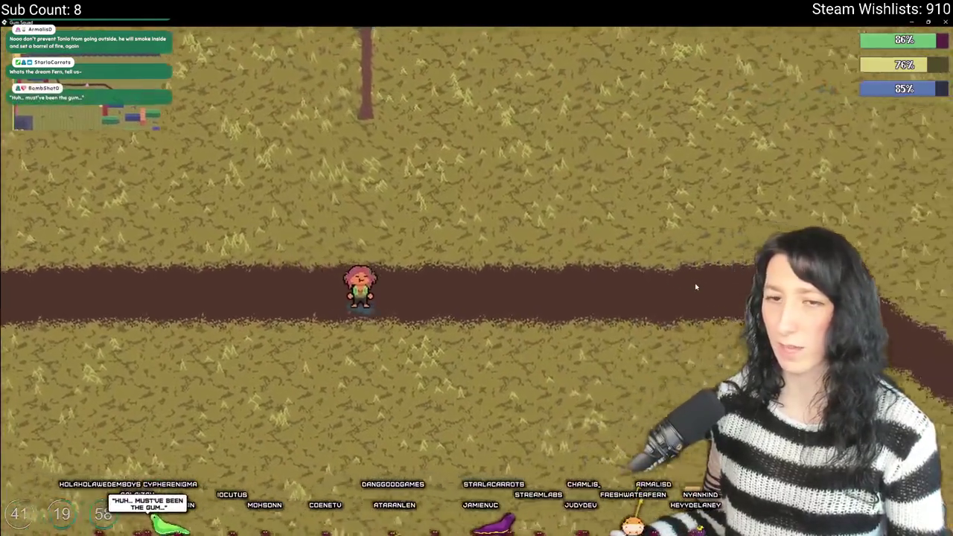
key("d")
key("s")
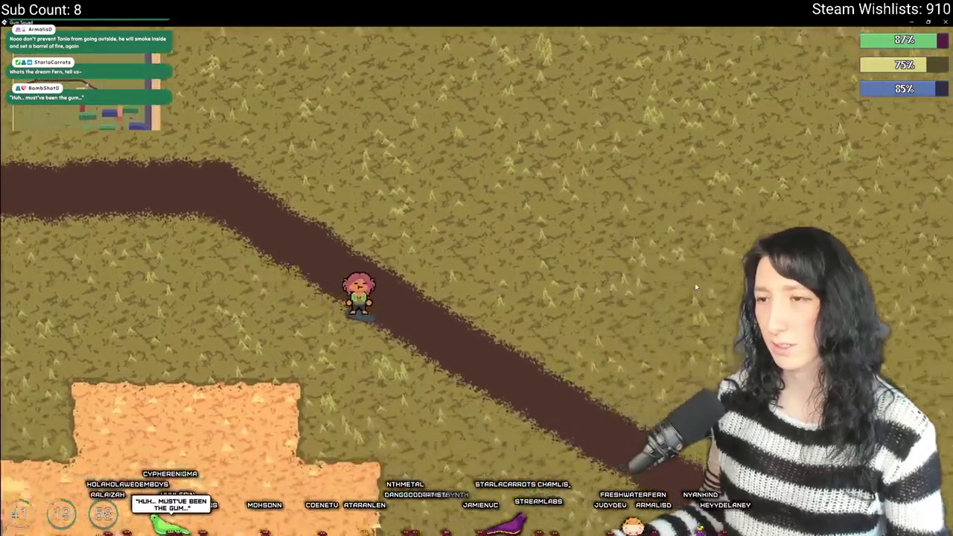
key("d")
key("s")
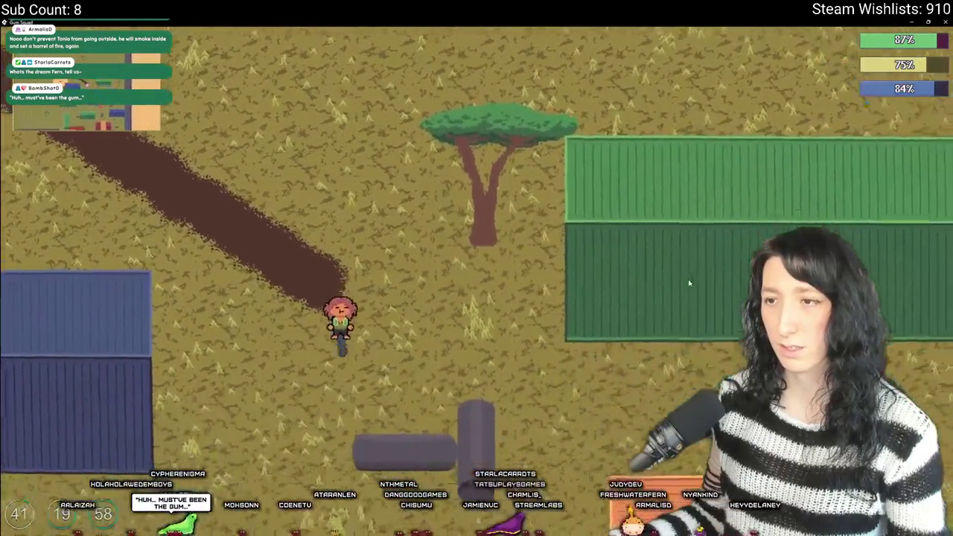
- Weave through the container yard and skate across the desert into the brick building
key("s")
key("a")
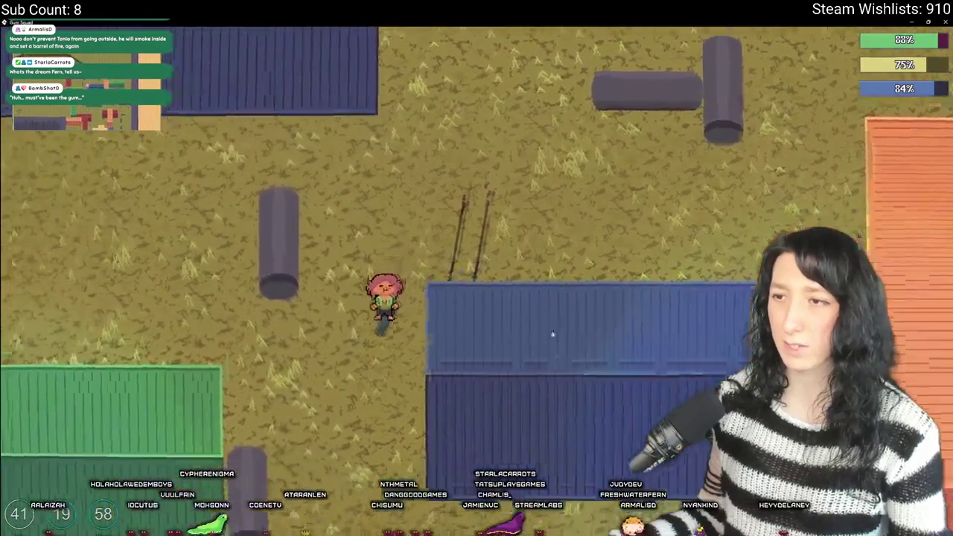
key("s")
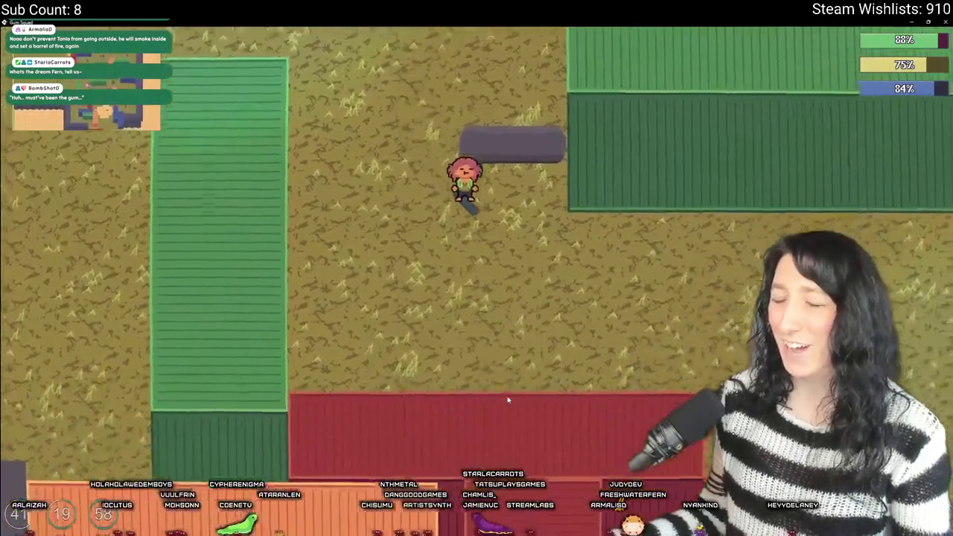
key("d")
key("s")
key("d")
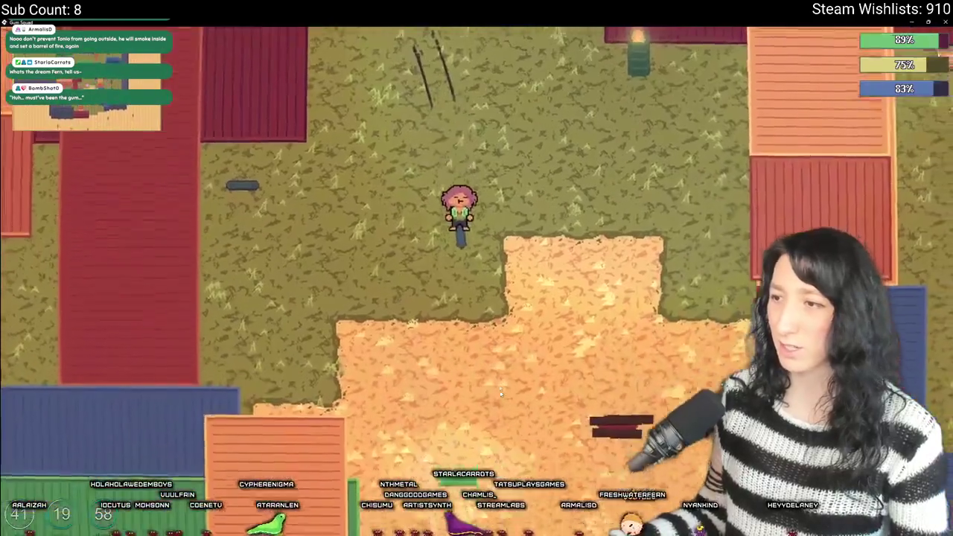
key("s")
key("d")
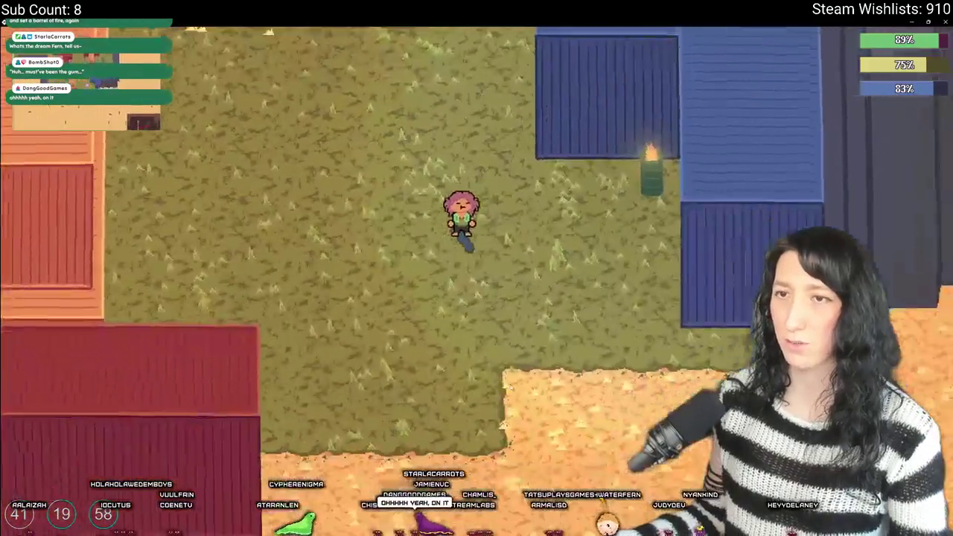
key("s")
key("d")
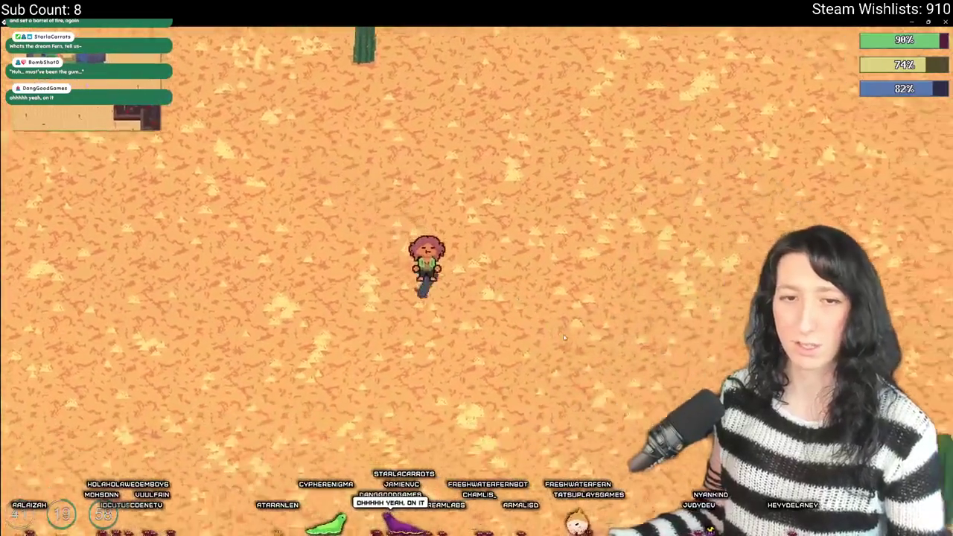
key("s")
key("d")
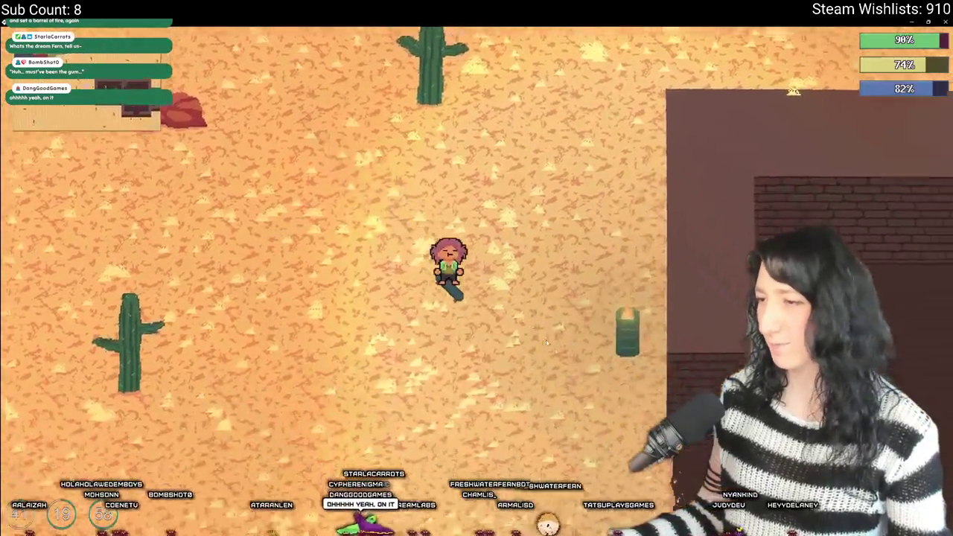
key("d")
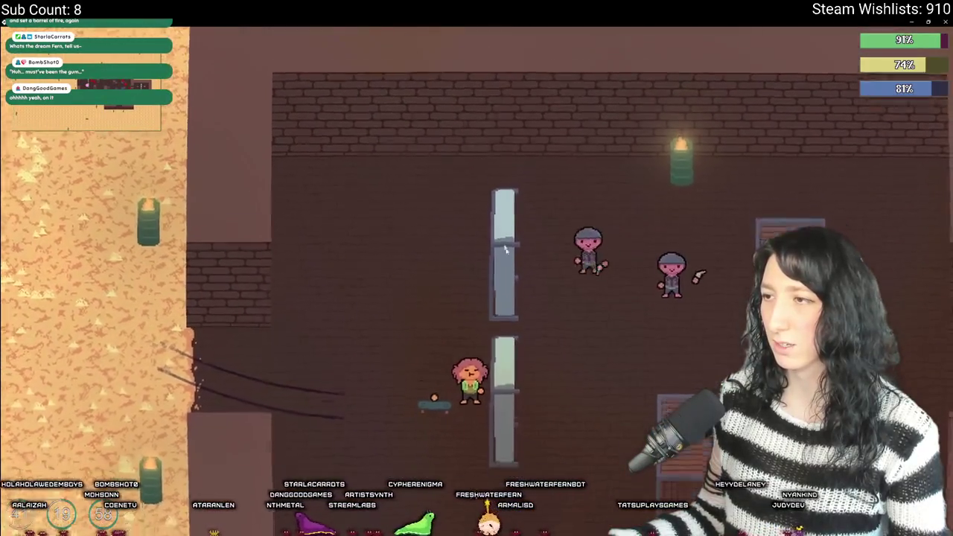
key("a")
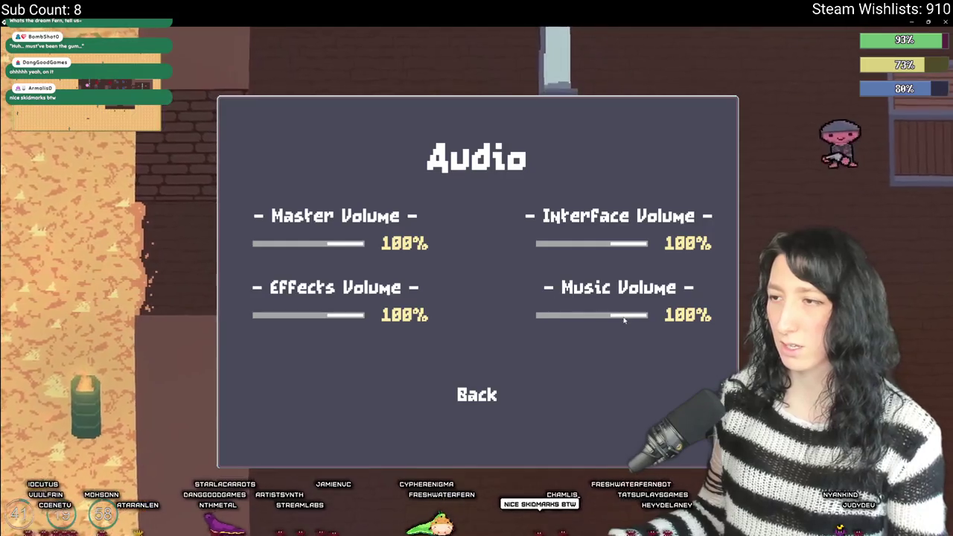
- Leave the settings menus and skate the player down and around the brick building
left_click(469, 394)
key("Escape")
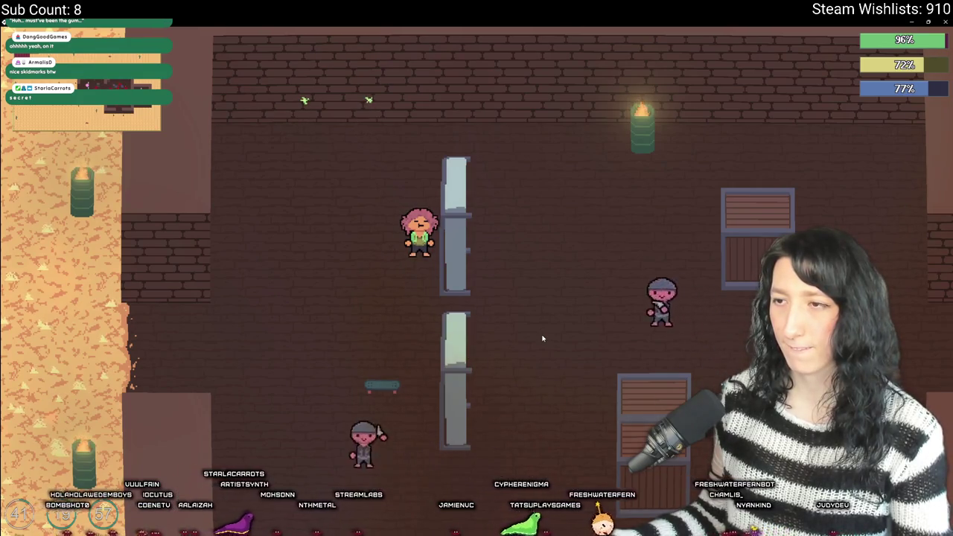
key("s")
key("a")
key("s")
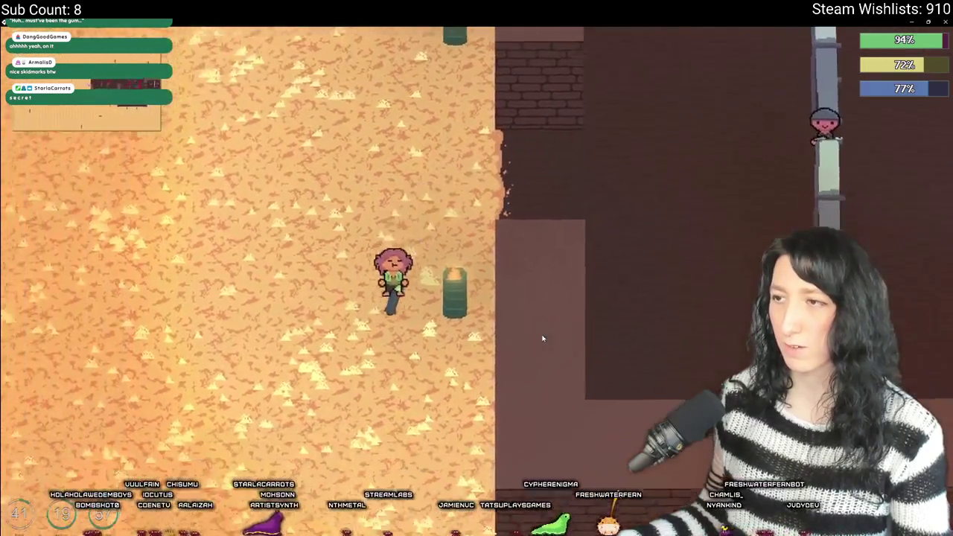
key("d")
key("d")
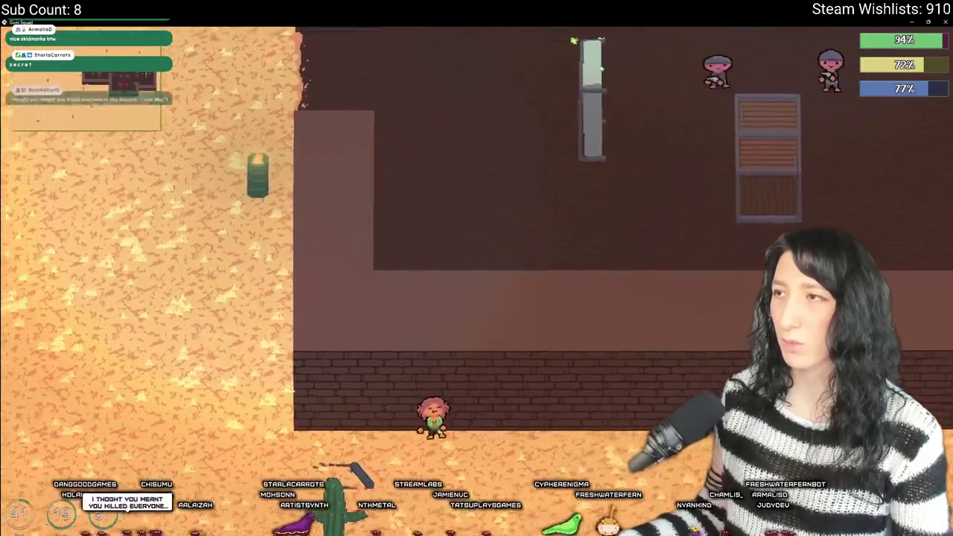
key("a")
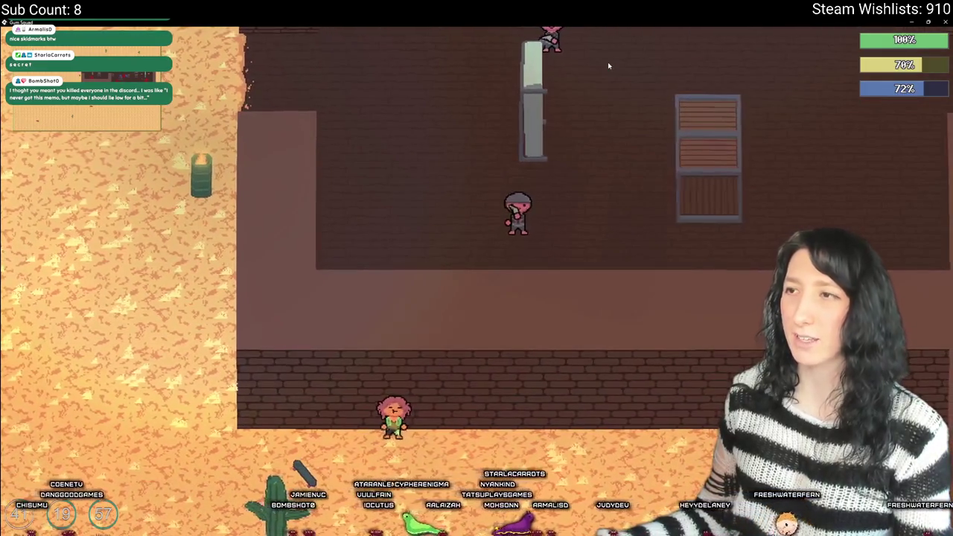
- Walk the player up along the building's edge onto the sand, then close the game
key("a")
key("w")
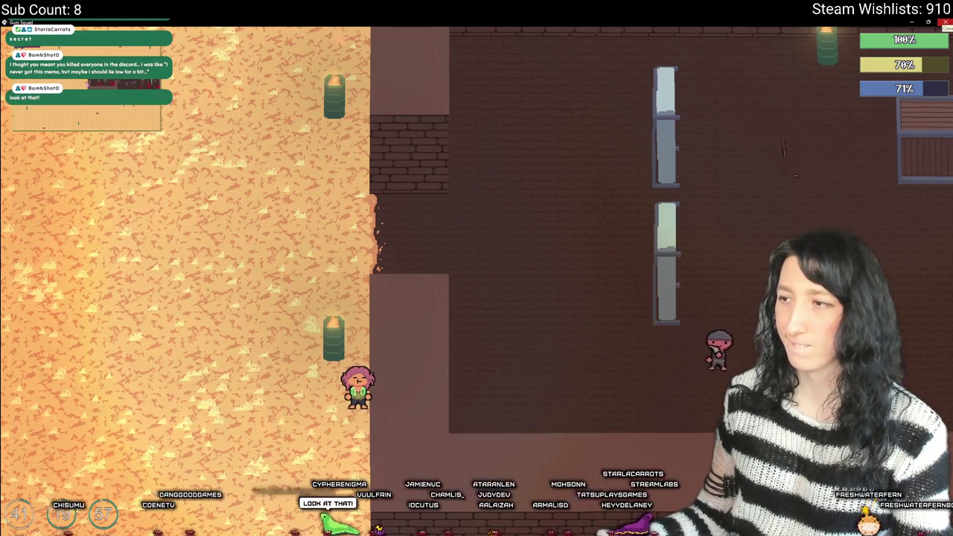
left_click(942, 22)
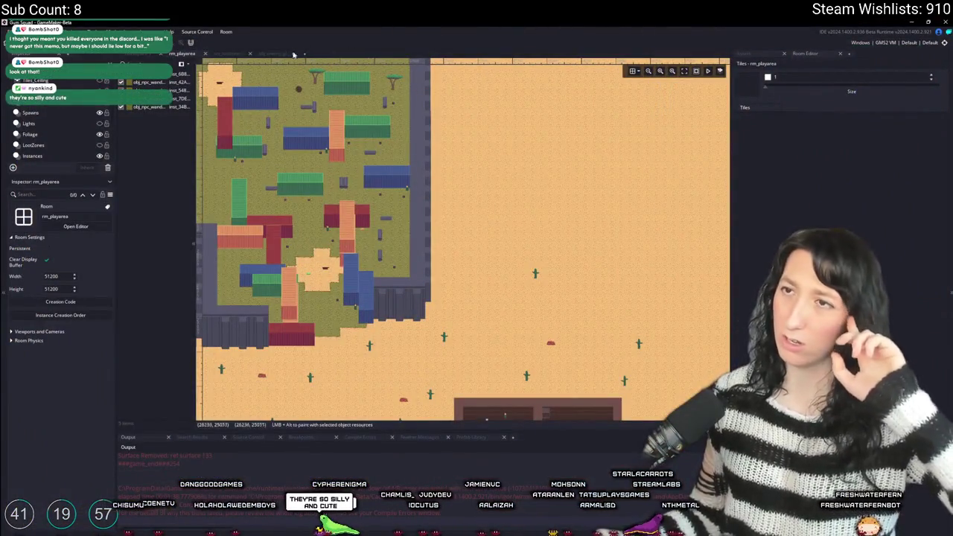
- Add an ai_memory line right after state = EnemyState.Idle in obj_enemy's Investigate code
left_click(285, 54)
scroll(305, 134, "down", 8)
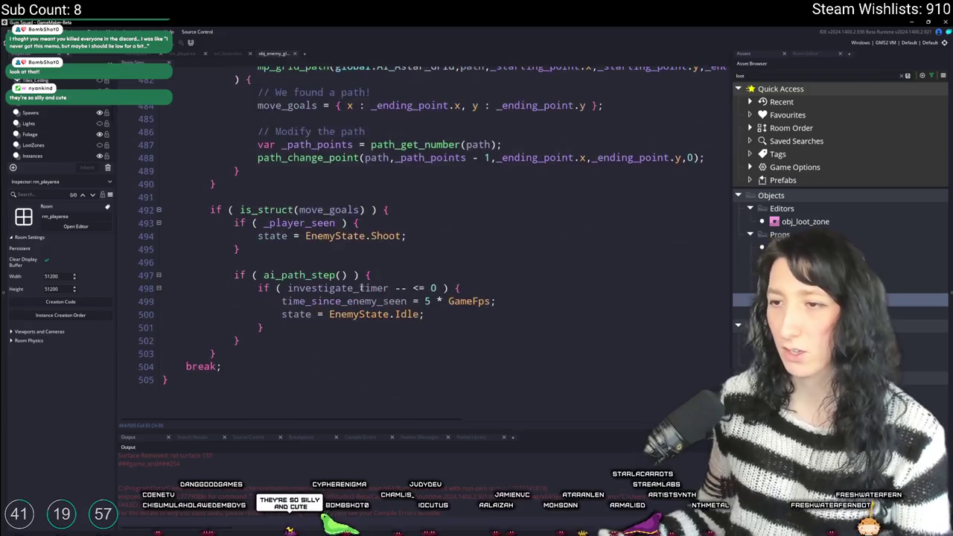
left_click(494, 303)
key("Return")
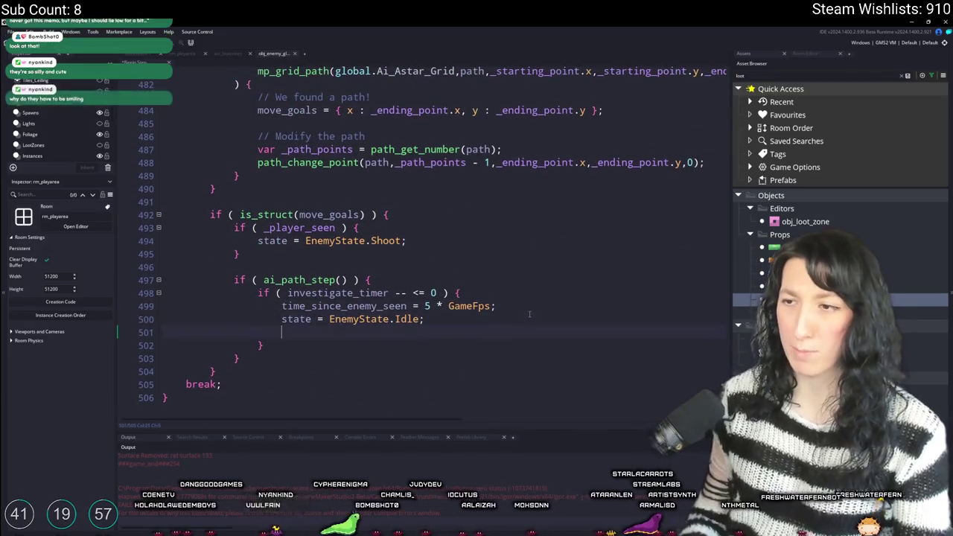
type("ai_memory")
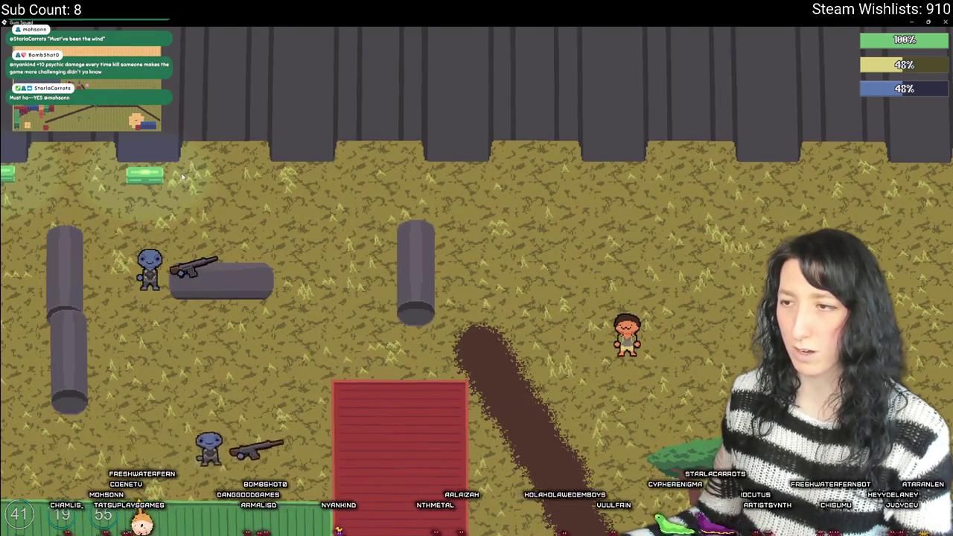
- Walk the player right and down past the containers and tree, then close the game window
key("d")
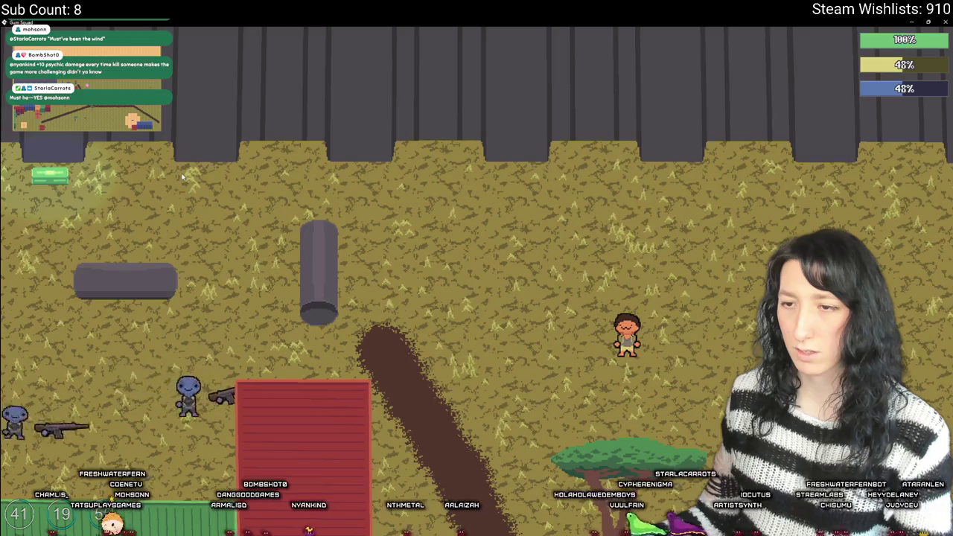
key("s")
key("s")
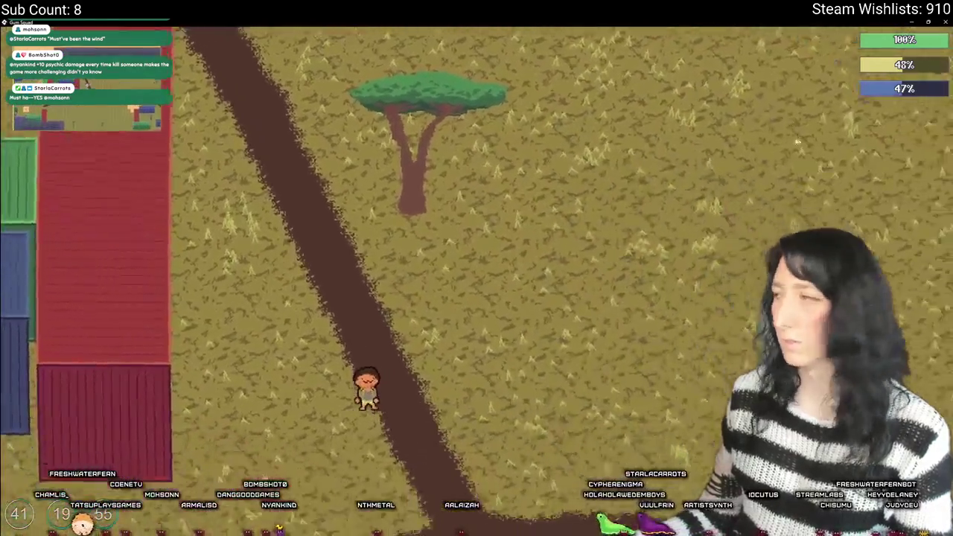
key("s")
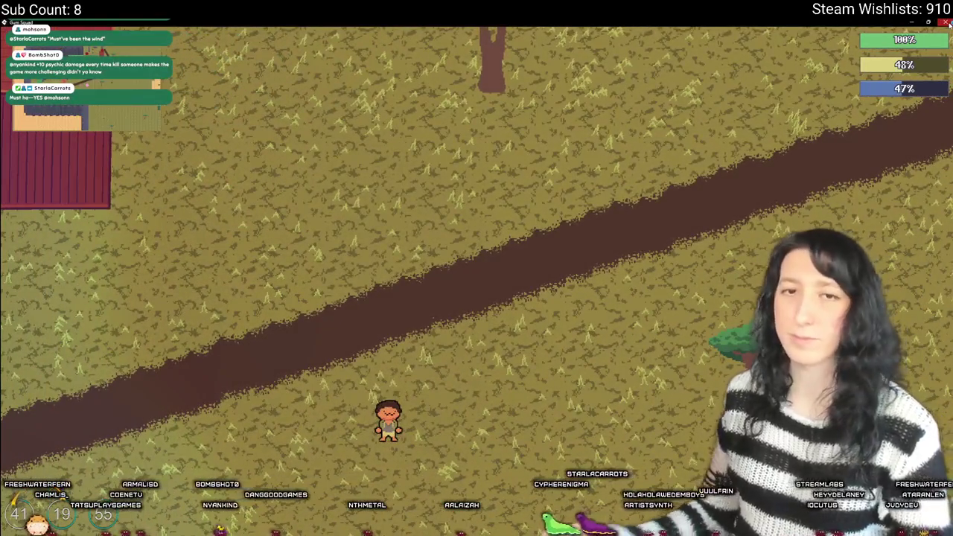
left_click(946, 23)
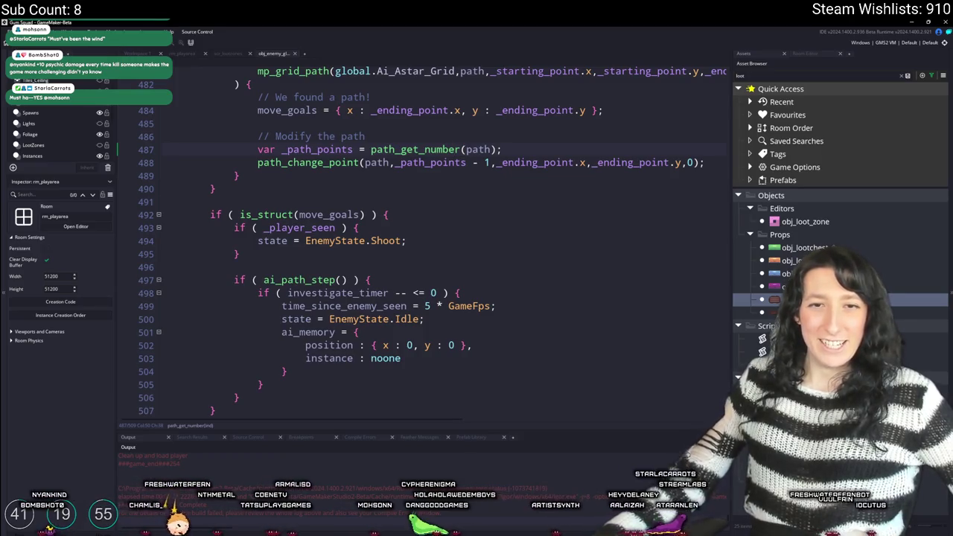
- Start a Windows search for Discord
key("super")
- Launch the Discord app from the search results and bring its window forward
type("d")
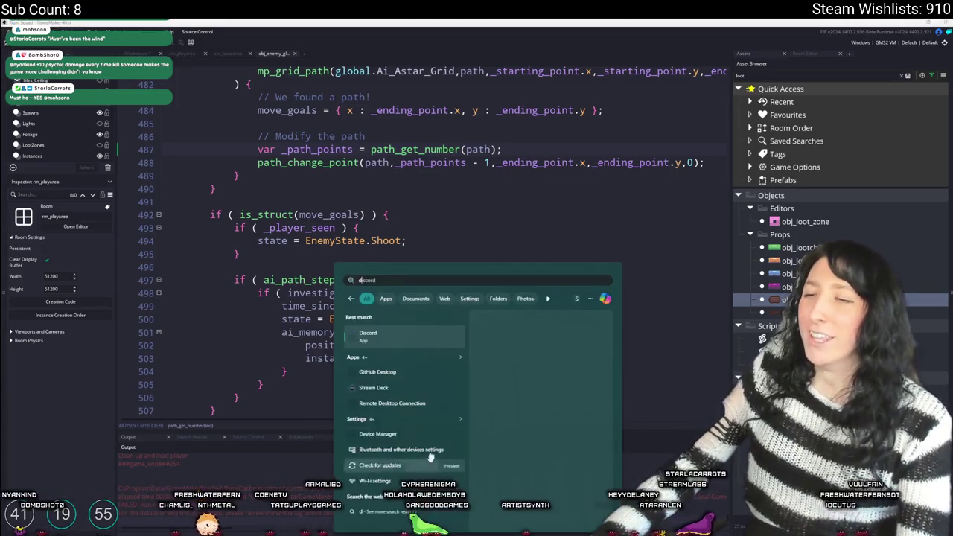
left_click(399, 336)
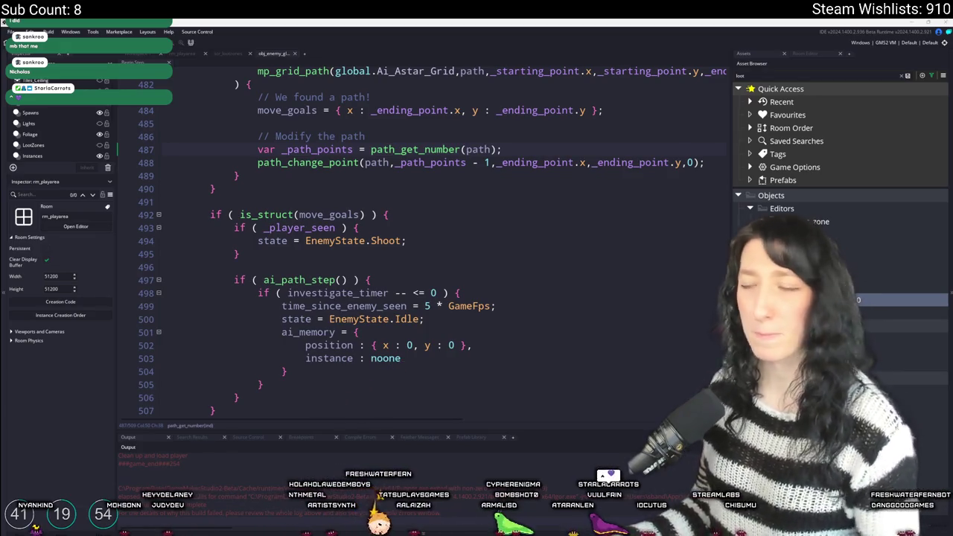
key("alt+Tab")
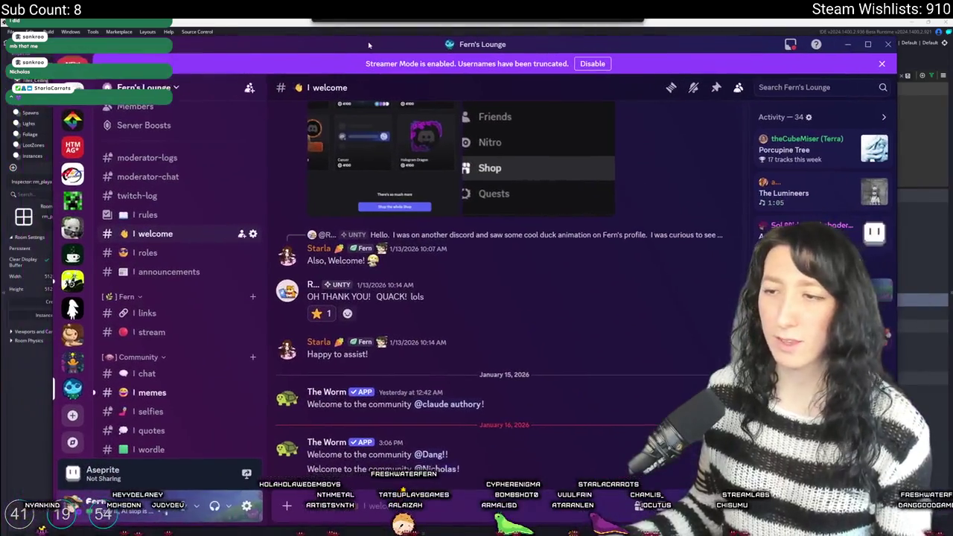
- Check the newly welcomed member's profile card and full profile in Discord
left_click(422, 470)
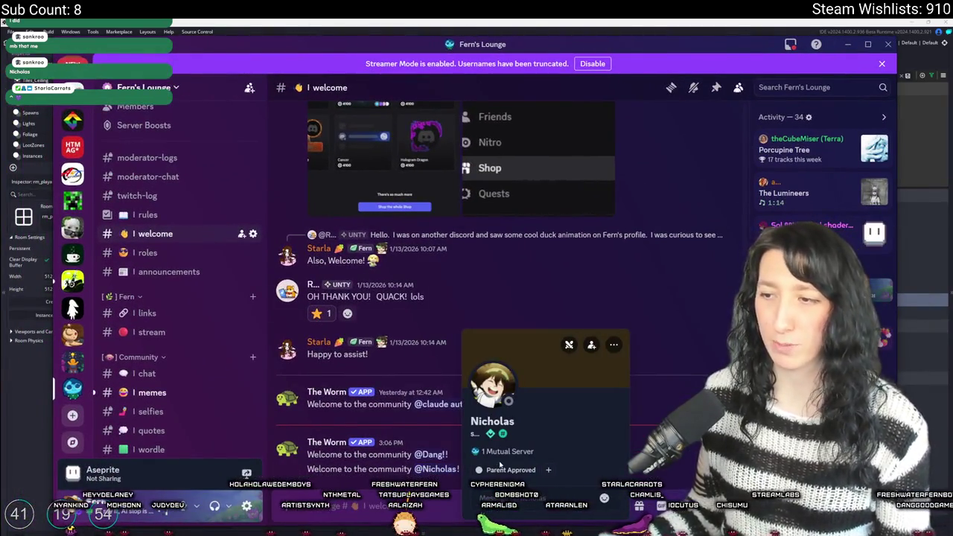
left_click(524, 293)
scroll(169, 266, "down", 5)
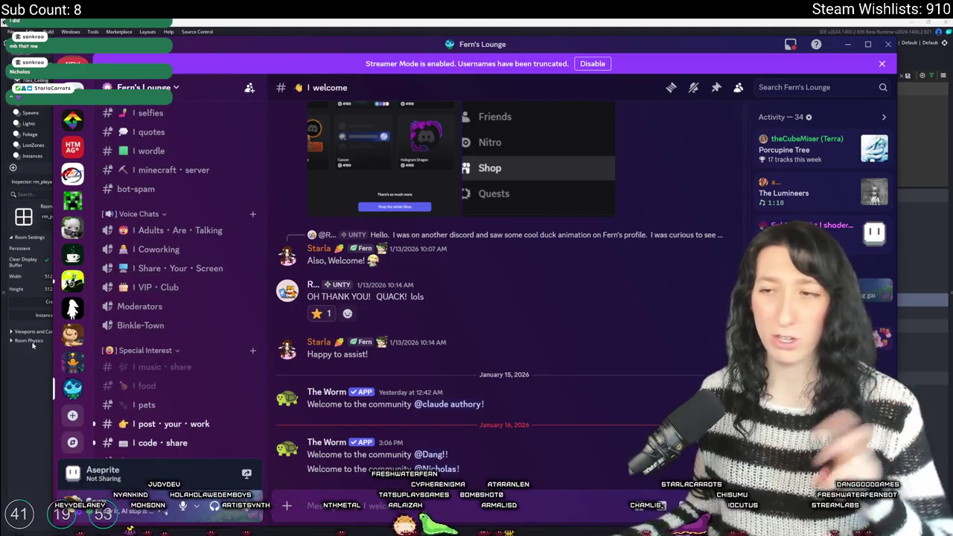
left_click(436, 469)
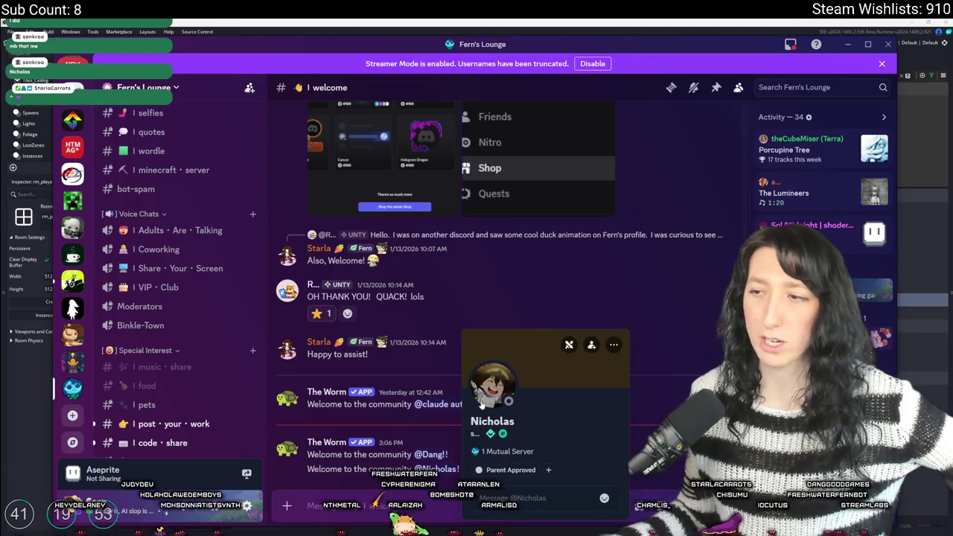
left_click(493, 387)
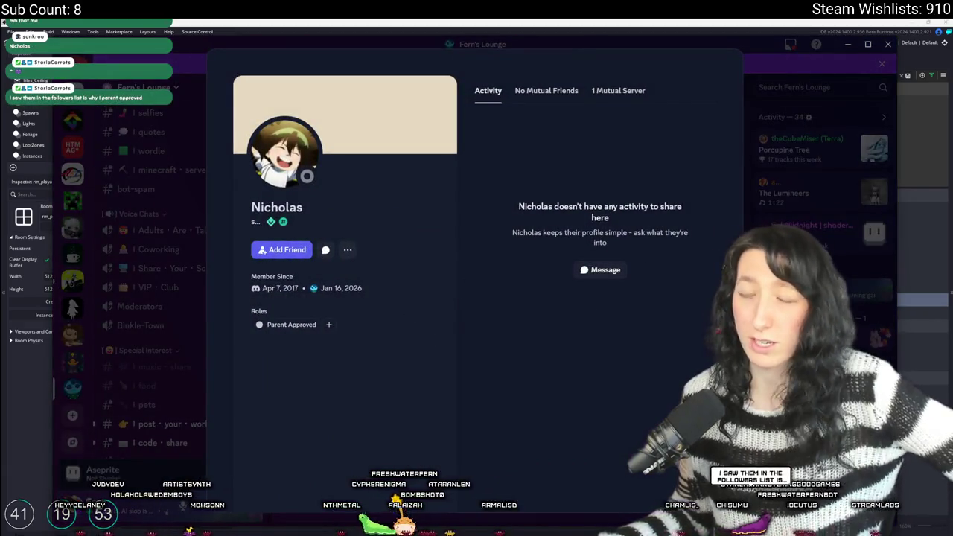
key("Escape")
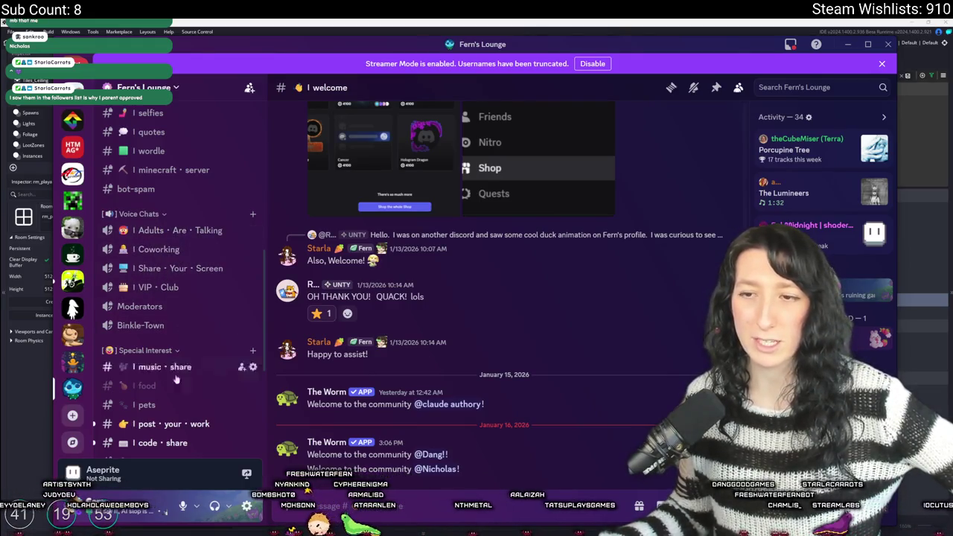
scroll(57, 296, "up", 3)
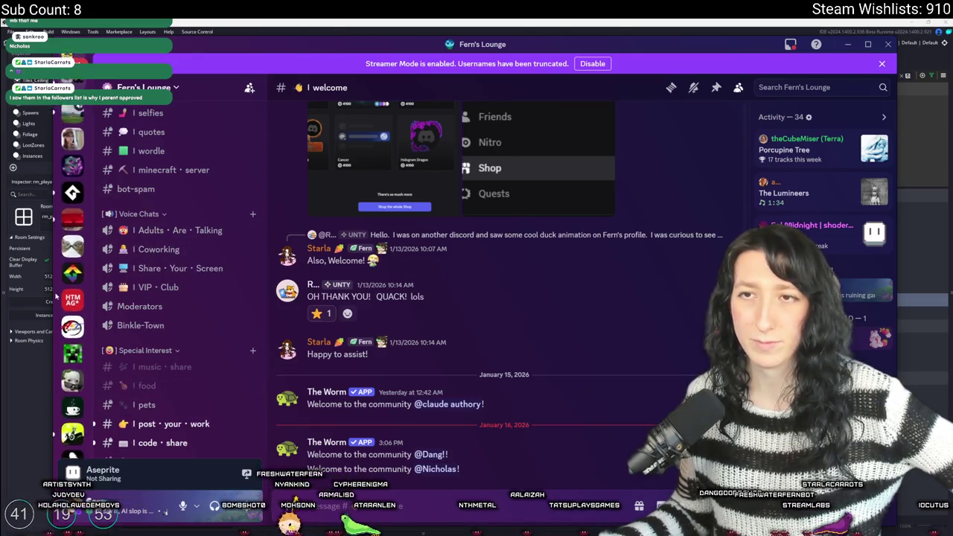
- Return to GameMaker and pan the rm_playarea room map to the desert brick building
key("alt+Tab")
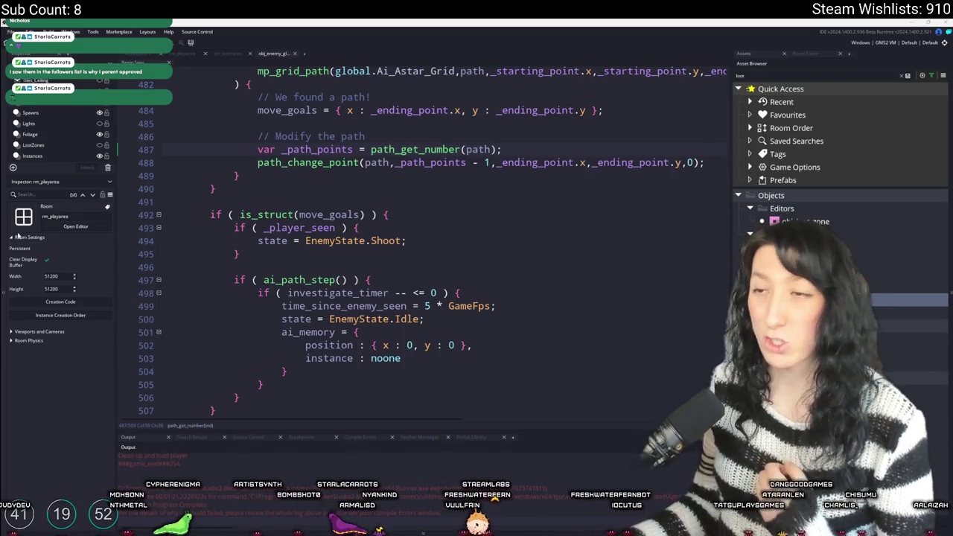
left_click(75, 226)
left_click_drag(484, 324, 622, 177)
left_click_drag(581, 264, 422, 212)
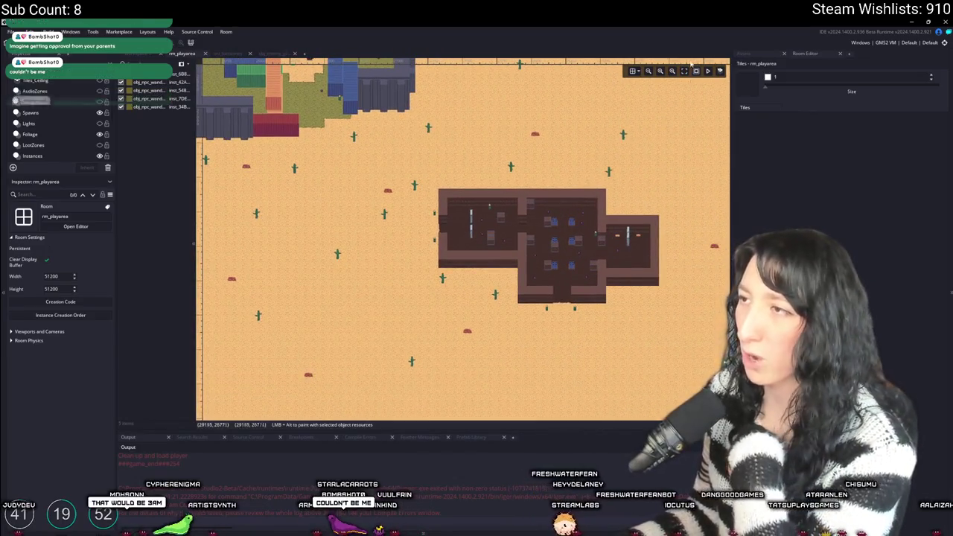
- Zoom in on the brown building in the room map, then switch to Chrome's Discord call screenshot
scroll(390, 201, "up", 5)
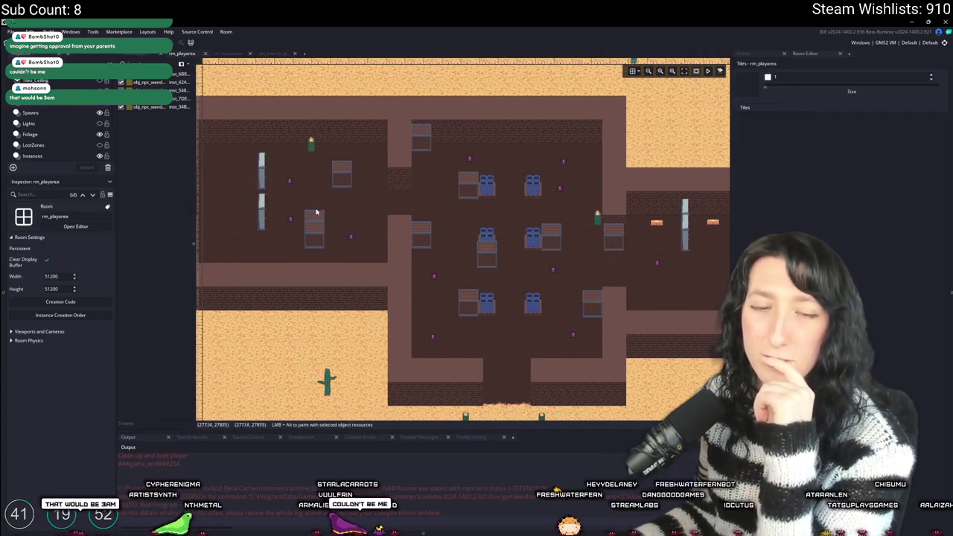
left_click_drag(313, 222, 378, 216)
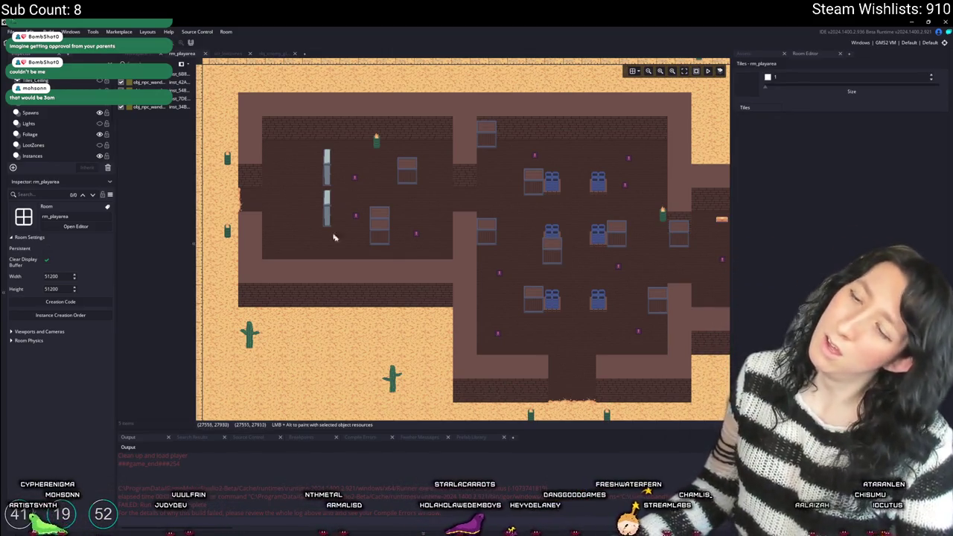
key("super")
type("discord")
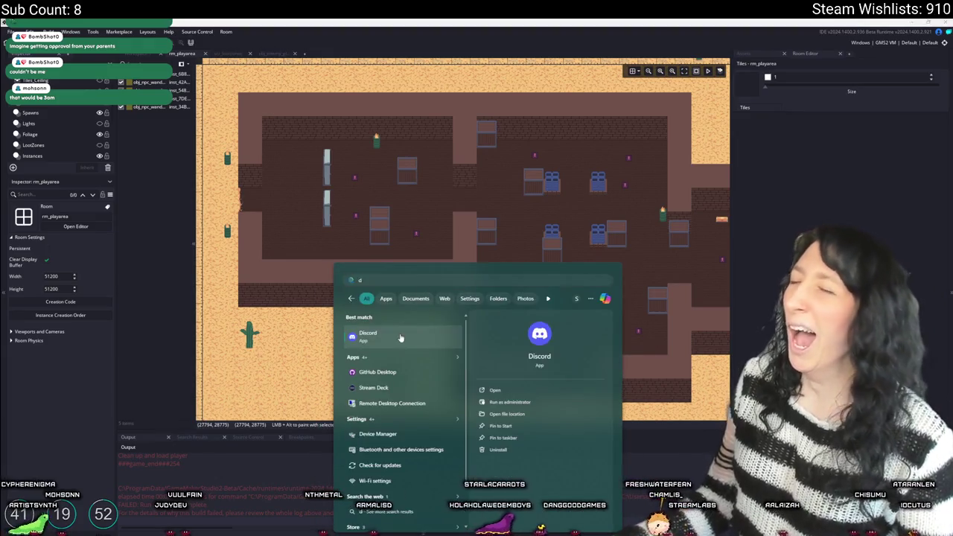
key("Return")
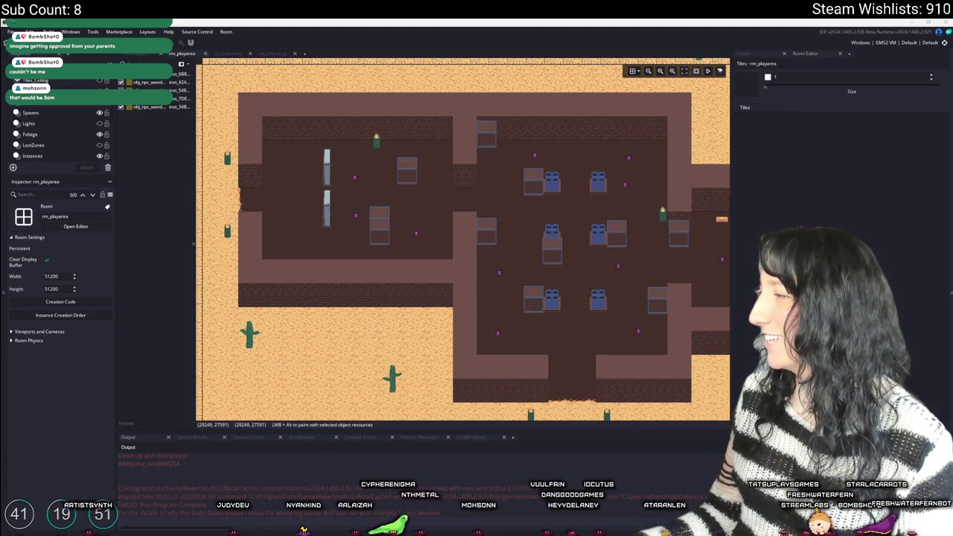
key("alt+Tab")
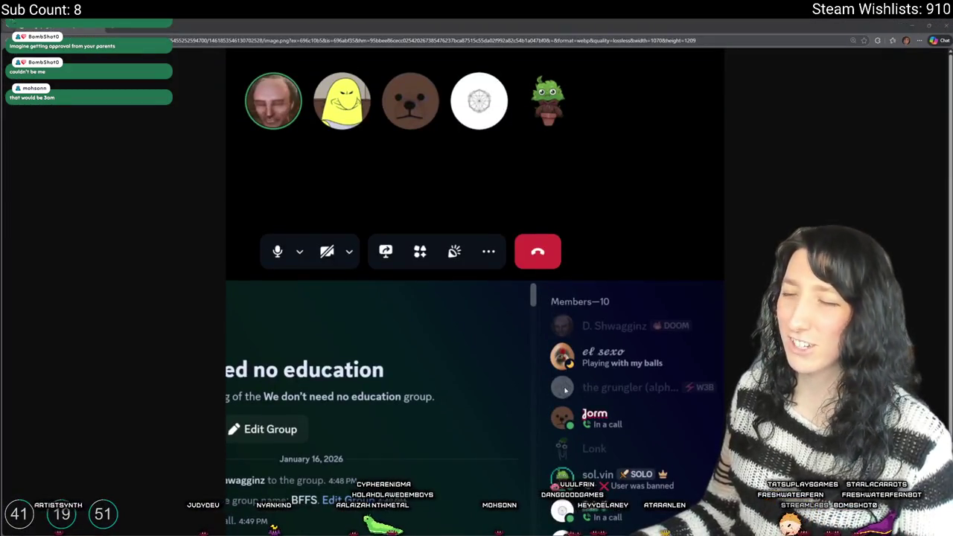
- Scroll through the Discord call screenshot to look over its member list
scroll(575, 290, "down", 1)
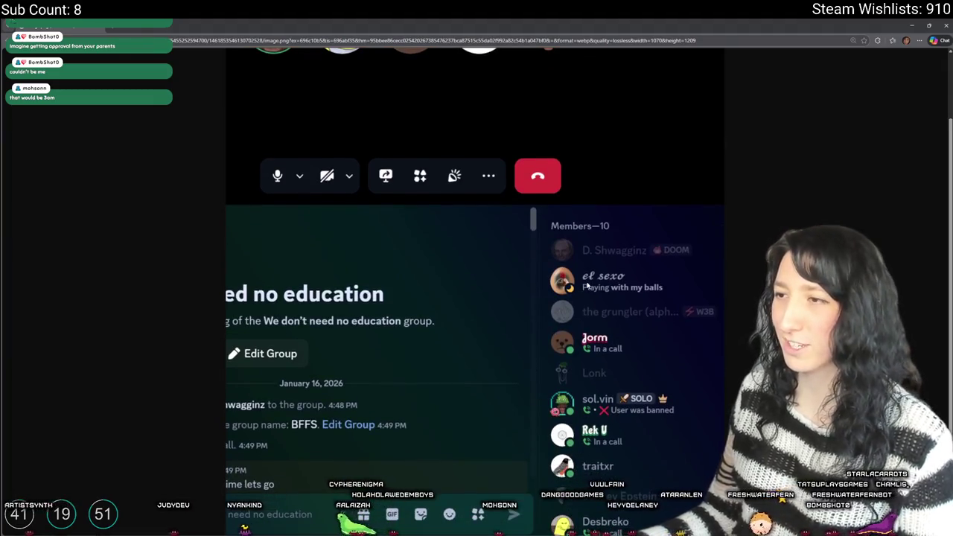
scroll(611, 292, "up", 5)
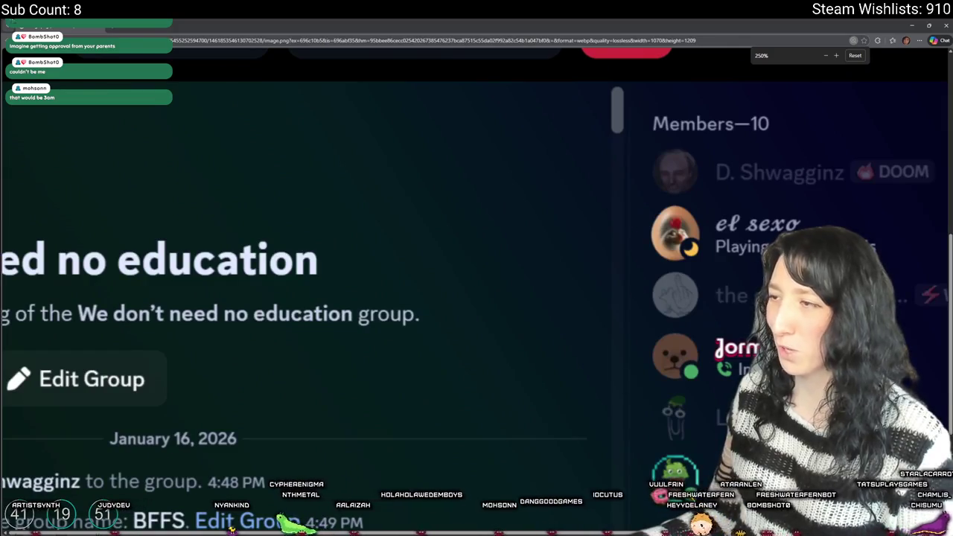
scroll(609, 533, "right", 2)
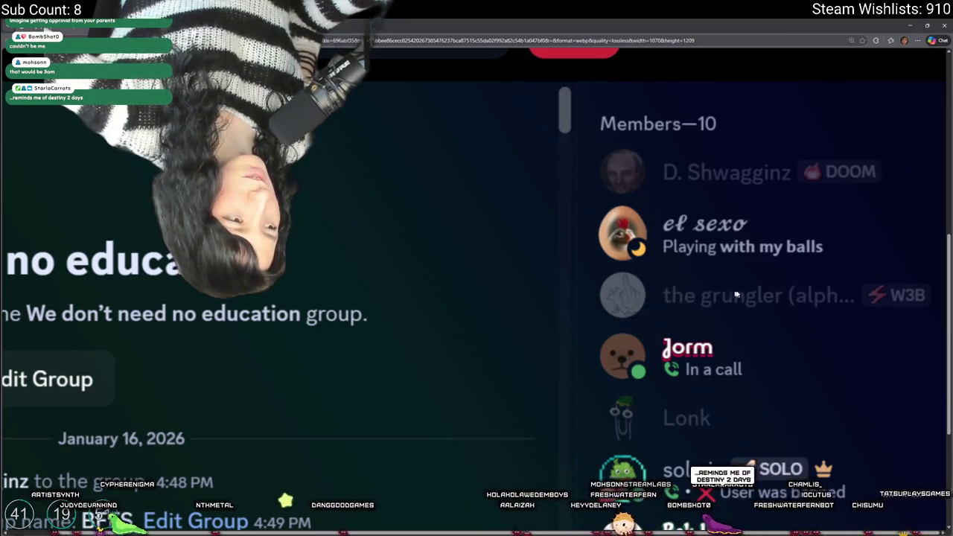
scroll(683, 295, "down", 3)
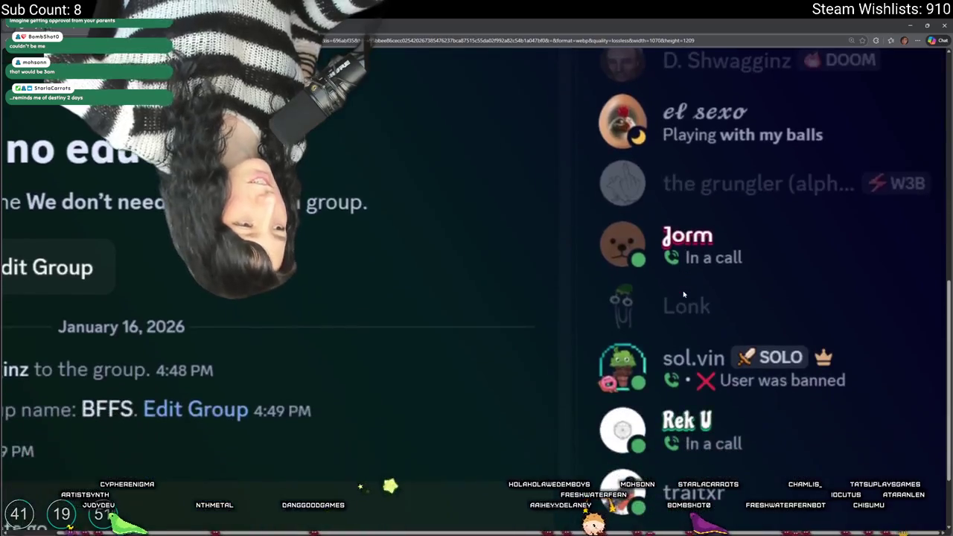
scroll(683, 295, "down", 2)
scroll(641, 261, "down", 1)
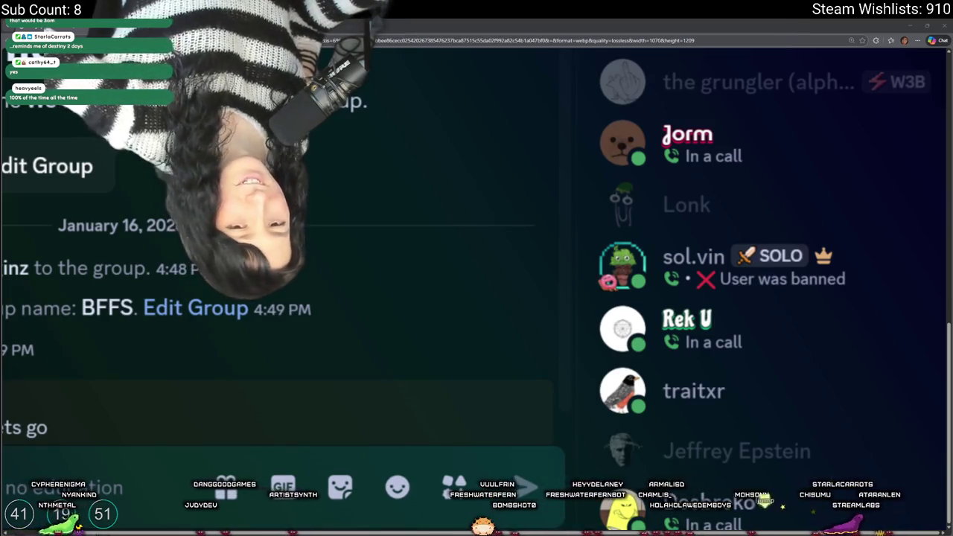
scroll(617, 292, "up", 4)
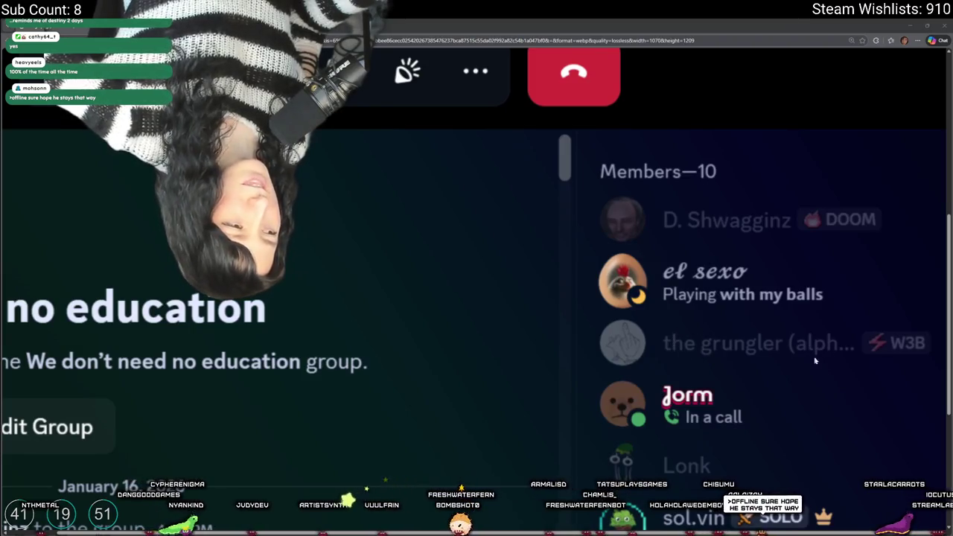
scroll(650, 331, "down", 3)
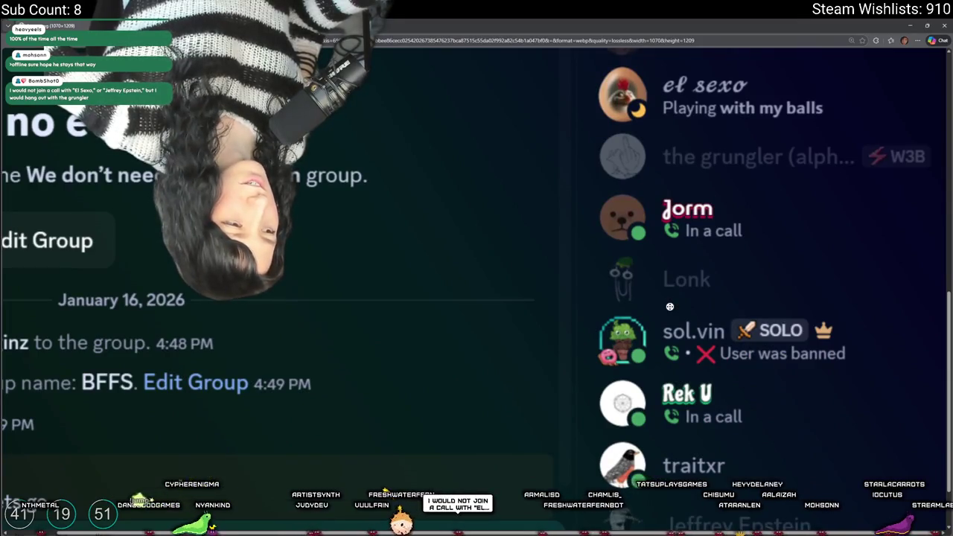
scroll(669, 310, "down", 1)
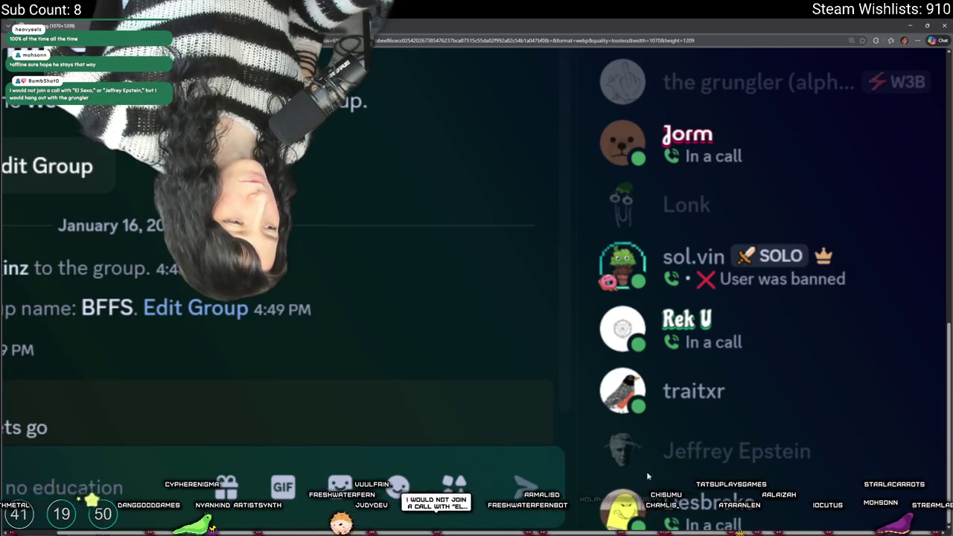
scroll(677, 431, "up", 6)
- Open a new Chrome tab and enter the search 'gta 5 trevor'
scroll(669, 404, "up", 2)
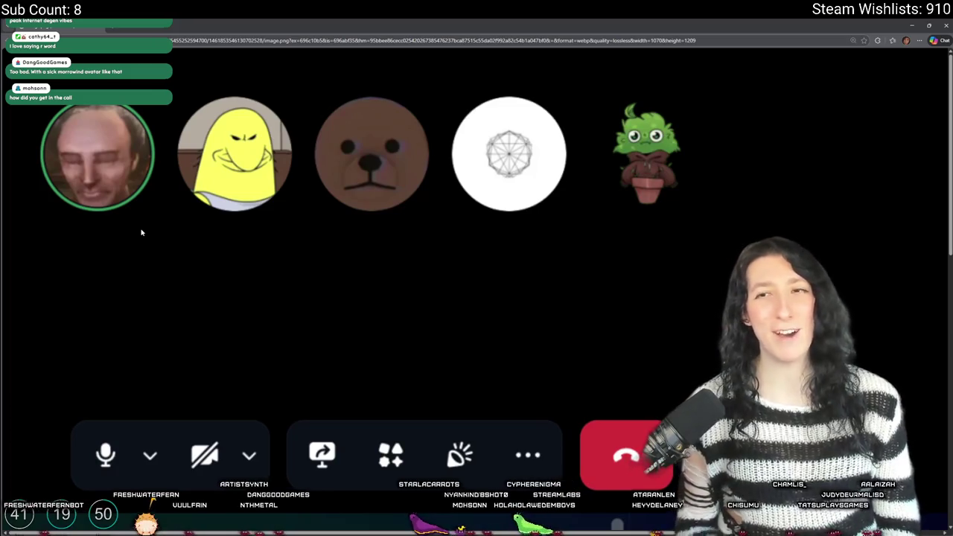
key("ctrl+t")
type("gta 5 trevor")
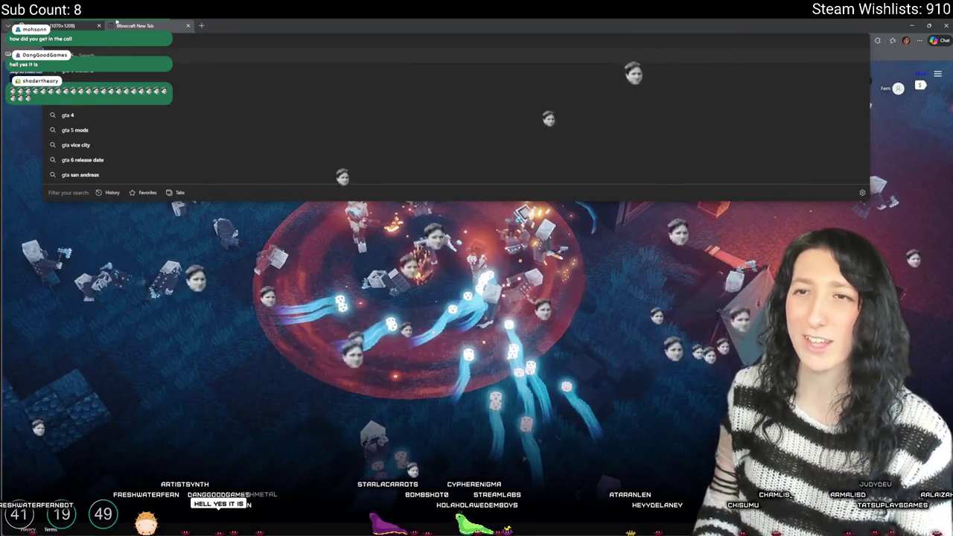
- Search 'gta 5 trevor', enlarge the Trevor Philips 4K wallpaper and compare it with the call screenshot
key("Return")
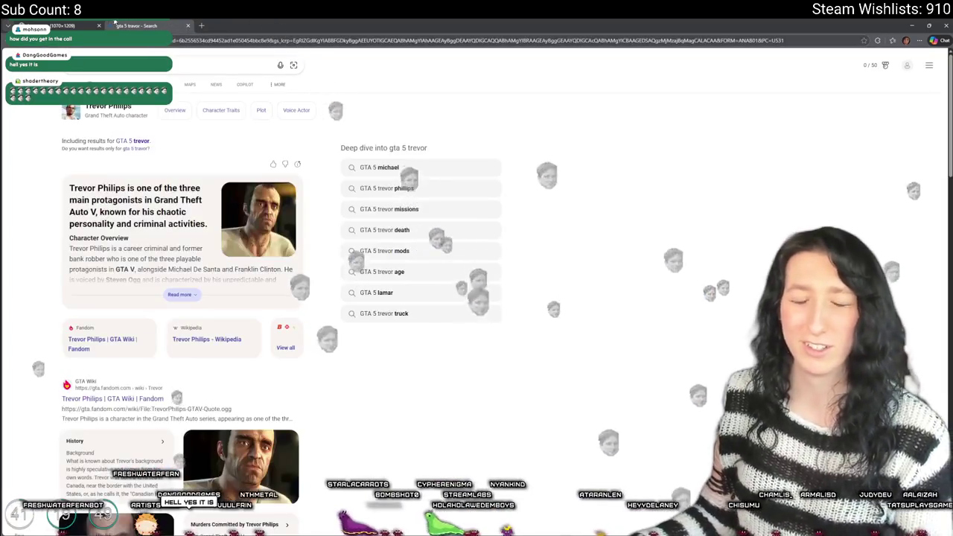
key("ctrl+w")
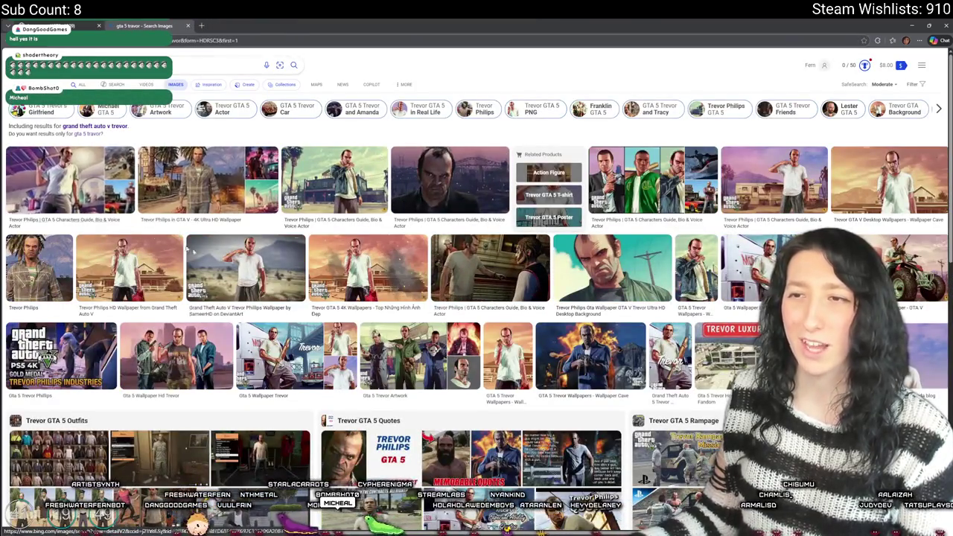
left_click(199, 178)
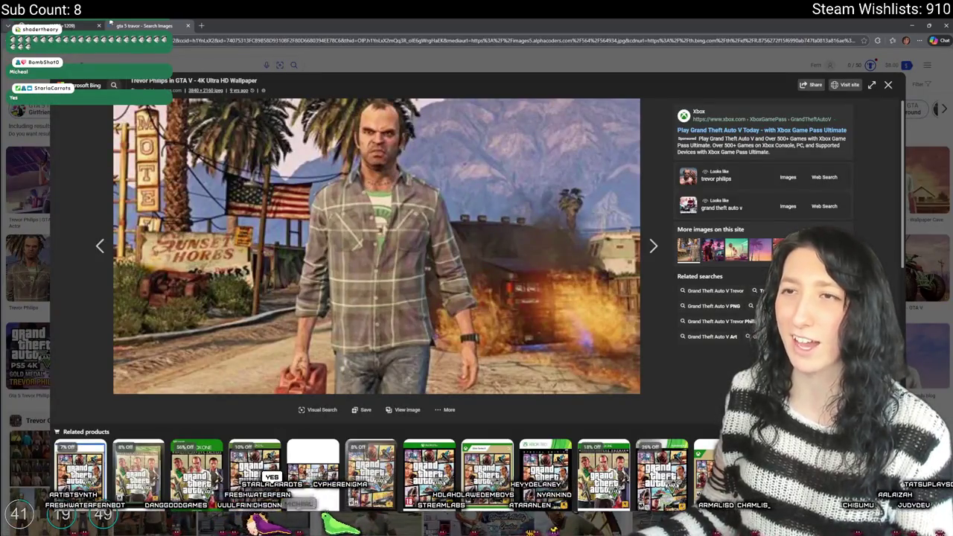
left_click(73, 24)
left_click(120, 24)
left_click(34, 25)
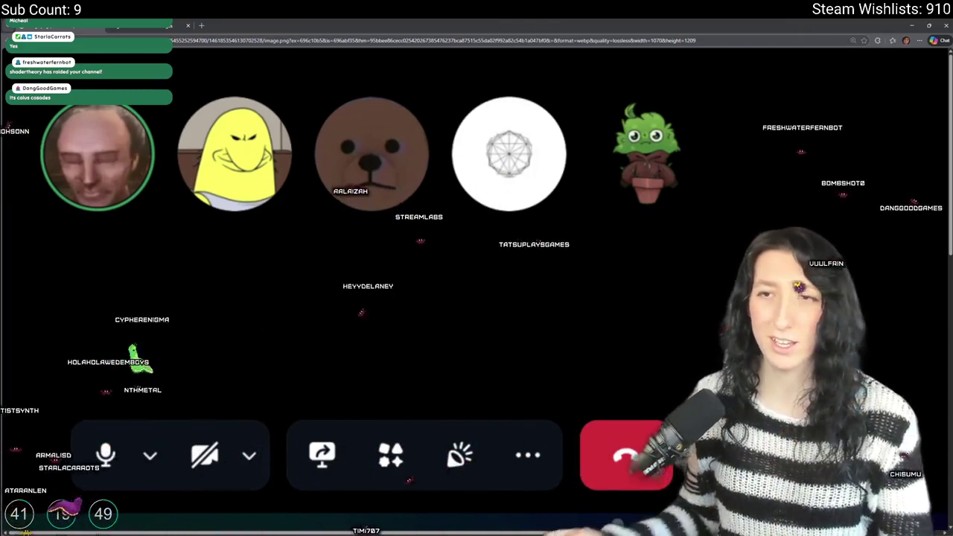
key("alt+Left")
- Copy the Morrowind picture of Caius Cosades from Bing Images and start a new Aseprite sprite
key("ctrl+l")
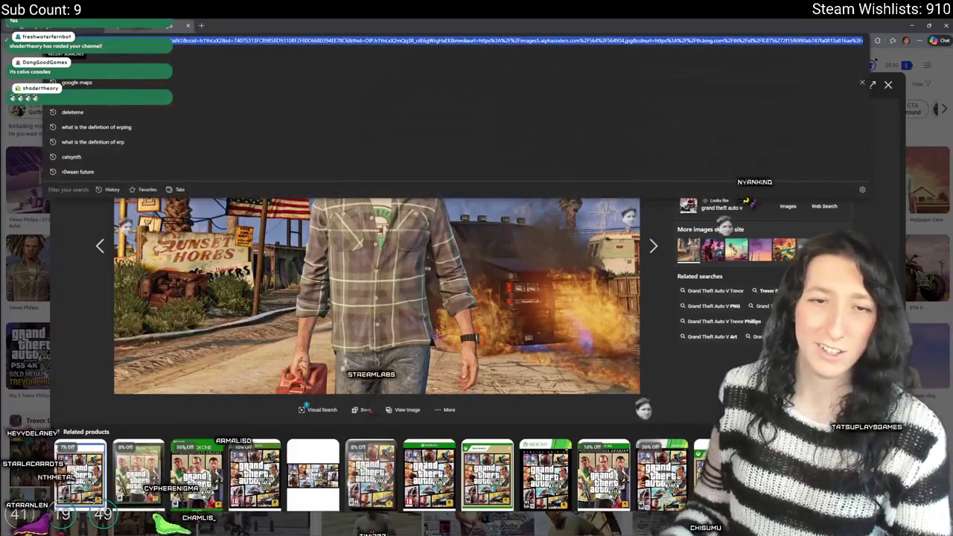
type("caius cosades - elder scrolls")
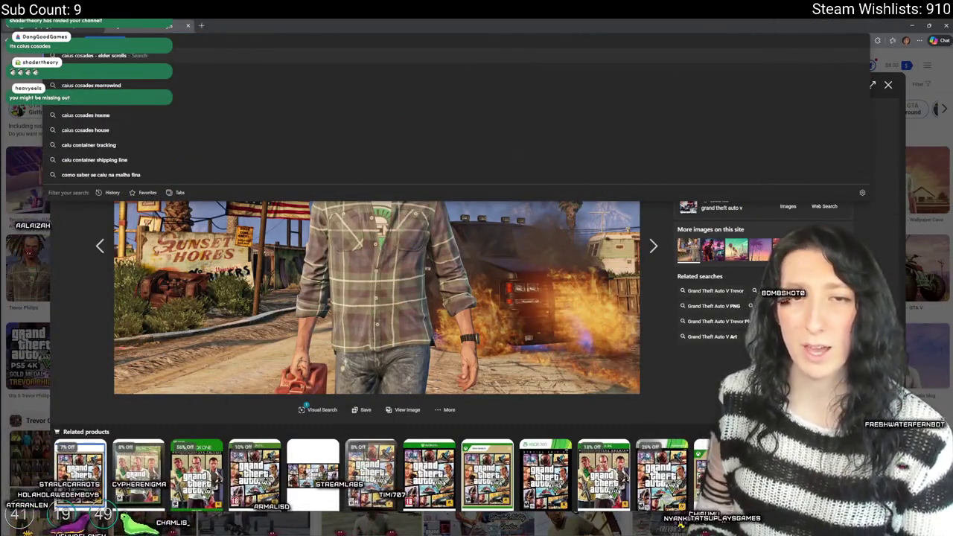
key("Return")
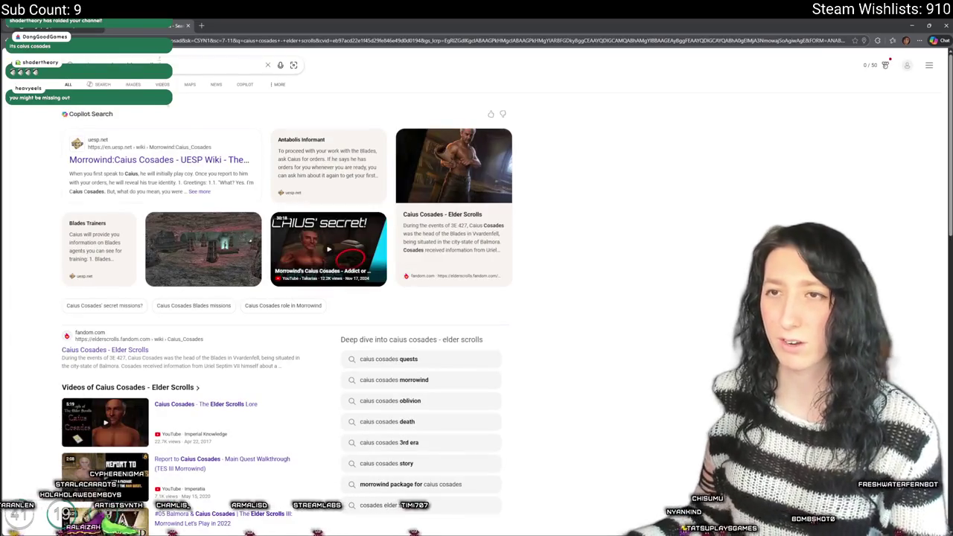
left_click(134, 85)
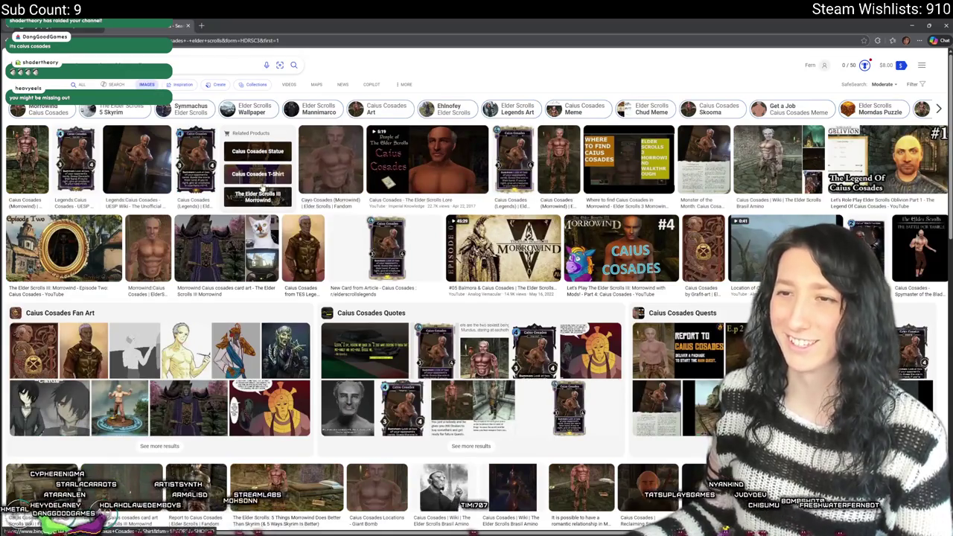
left_click(345, 173)
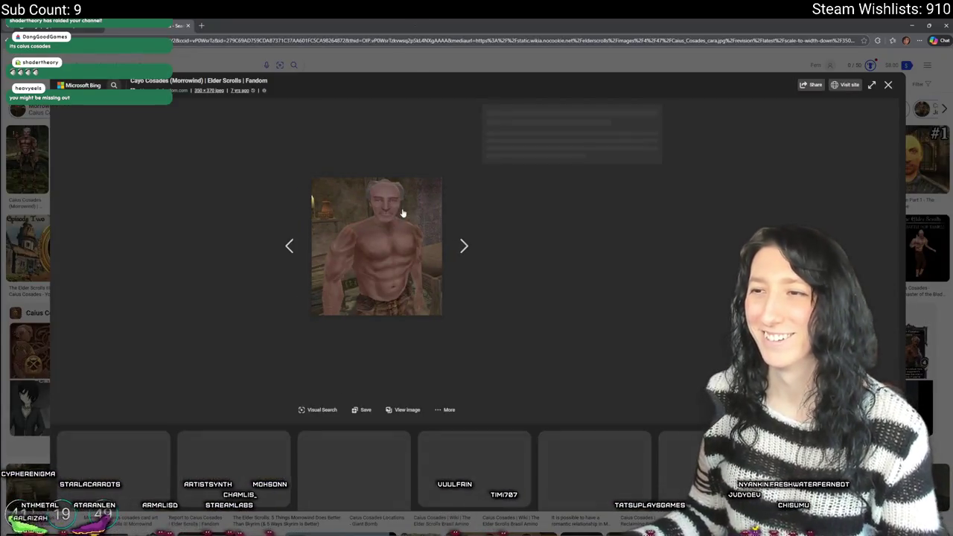
right_click(397, 210)
left_click(431, 242)
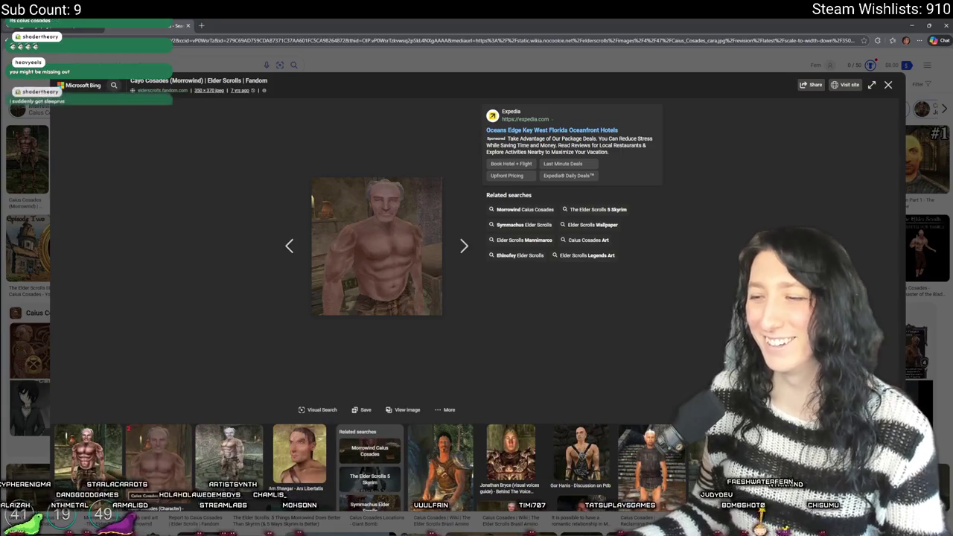
key("alt+Tab")
key("ctrl+n")
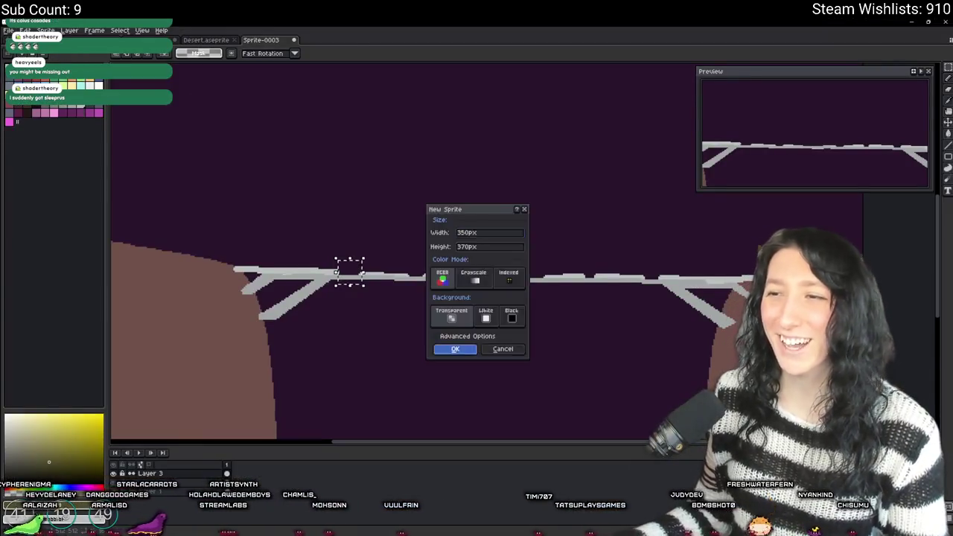
- Create the 350 × 370 sprite and paste the Caius Cosades picture, hiding the preview panel
key("Return")
key("ctrl+v")
key("Return")
scroll(472, 160, "up", 3)
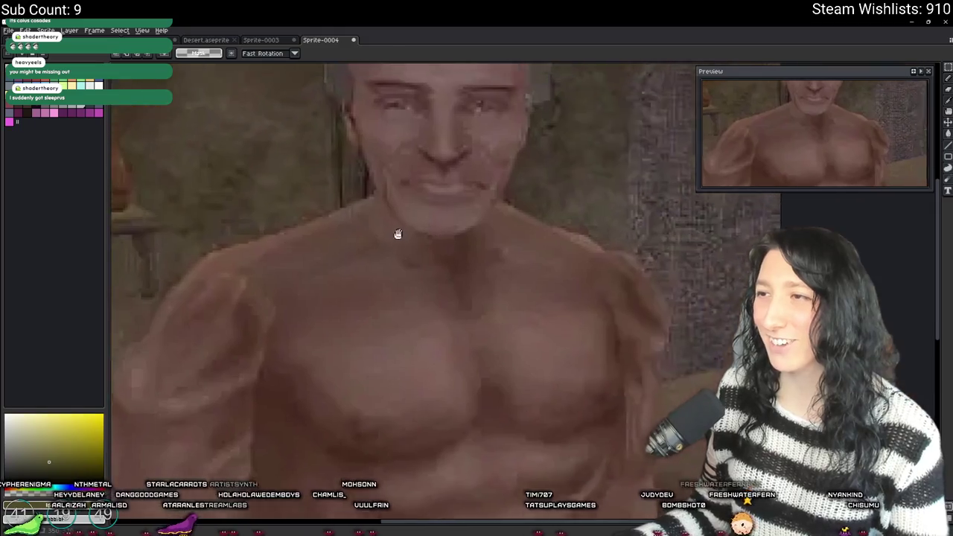
scroll(395, 229, "down", 2)
scroll(410, 375, "up", 1)
key("F7")
left_click_drag(443, 302, 480, 255)
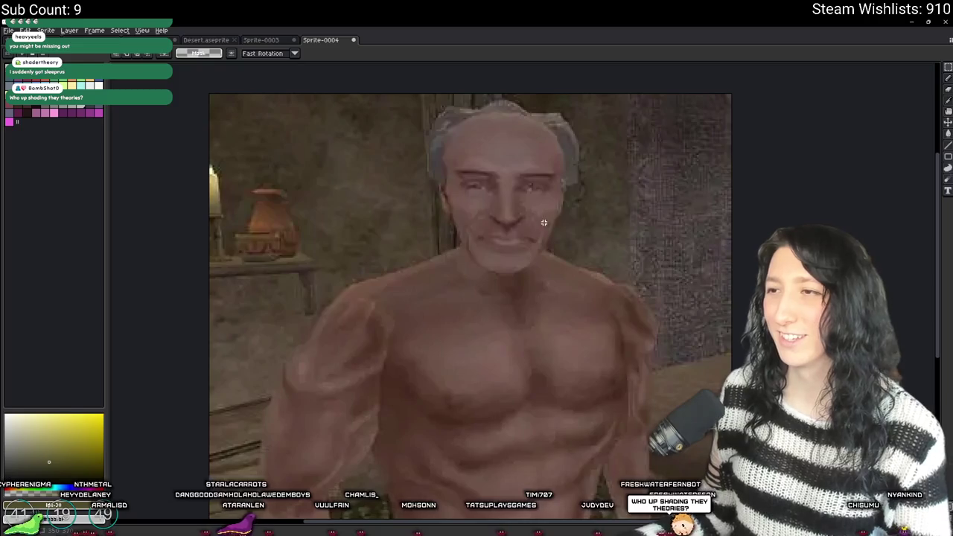
scroll(532, 220, "up", 3)
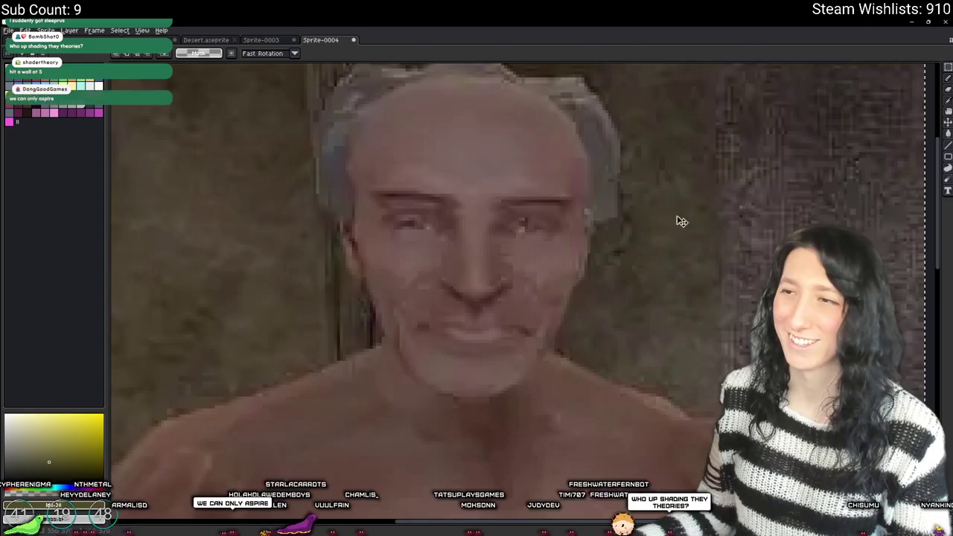
- Try nudging the pasted picture, cancel the move, and inspect the torso up close
left_click(719, 283)
mouse_move(719, 283)
left_mouse_down()
mouse_move(704, 261)
mouse_move(709, 276)
mouse_move(718, 266)
mouse_move(728, 277)
mouse_move(717, 223)
mouse_move(728, 305)
left_mouse_up()
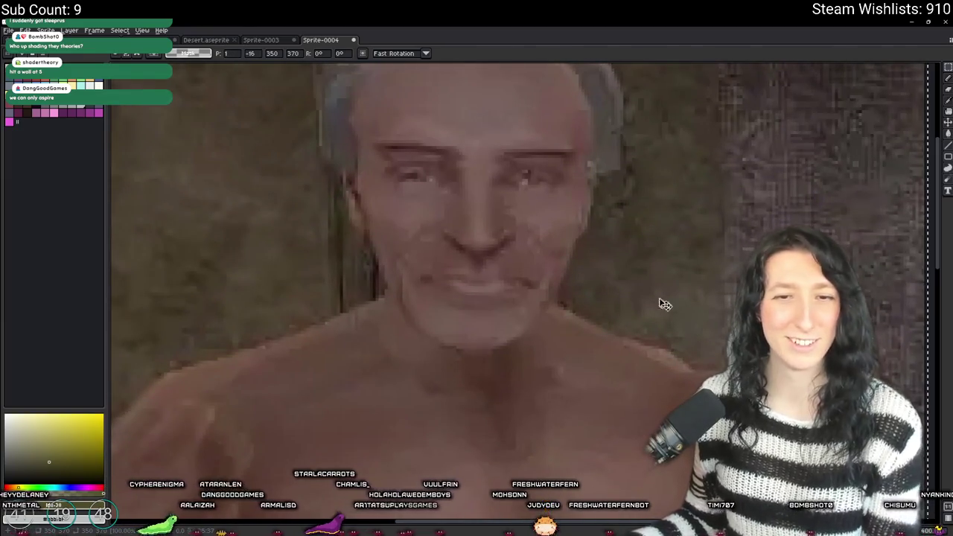
key("Escape")
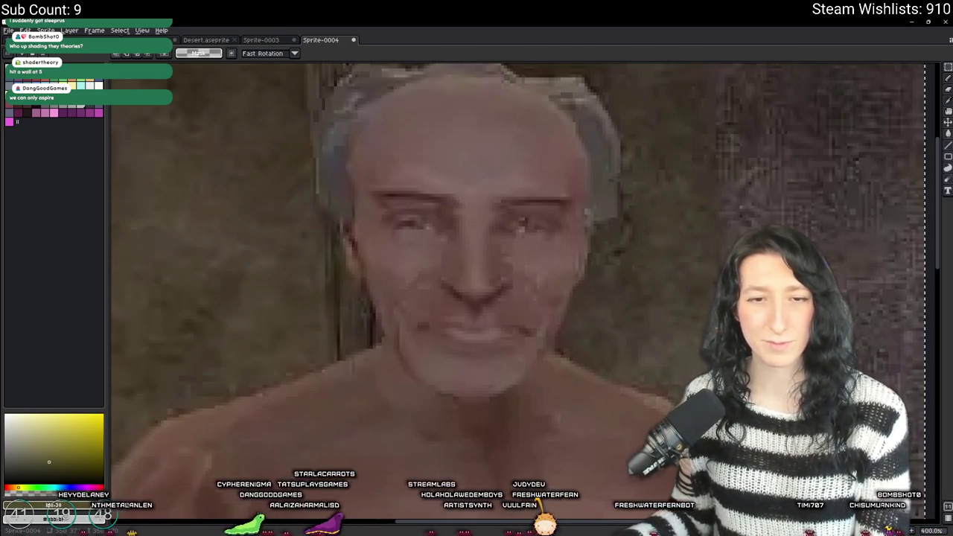
scroll(498, 395, "up", 5)
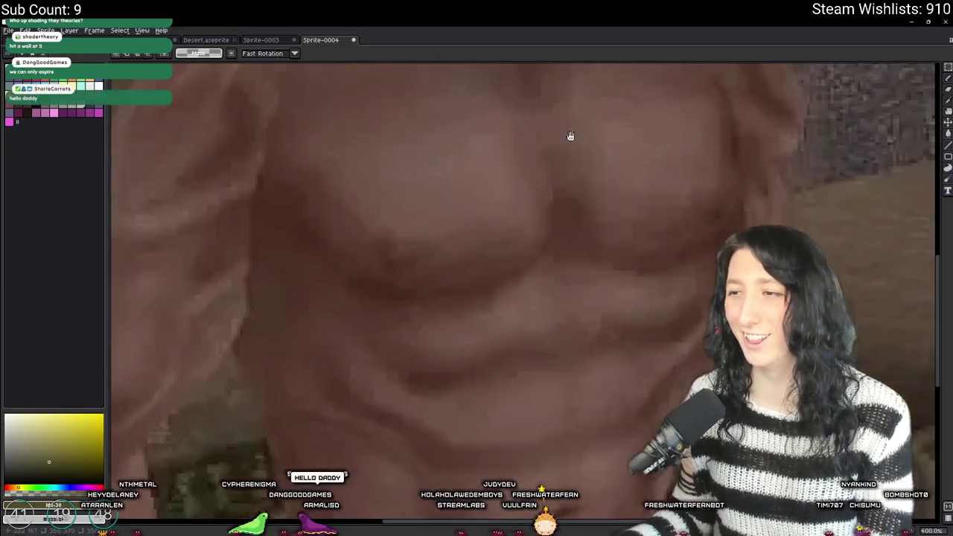
scroll(673, 354, "down", 5)
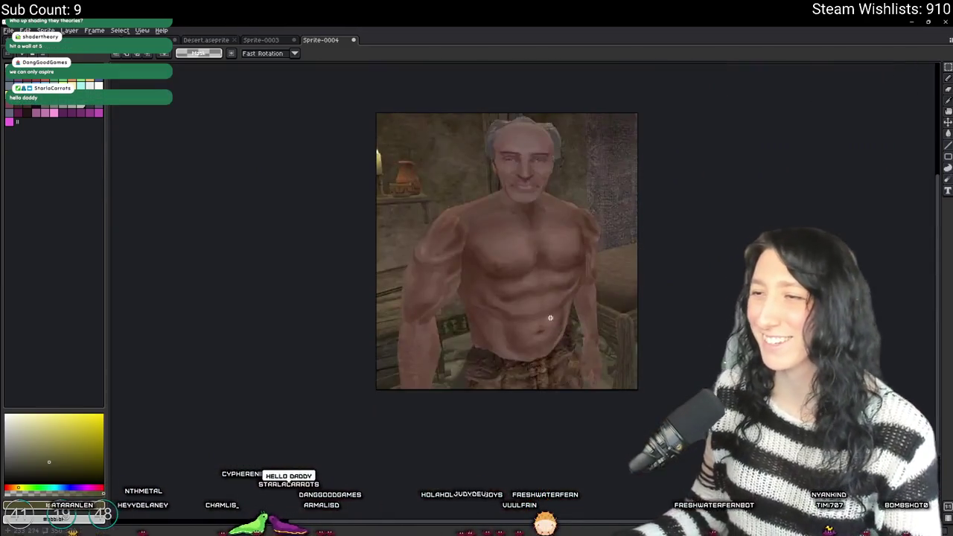
scroll(504, 295, "up", 3)
left_click_drag(505, 295, 416, 320)
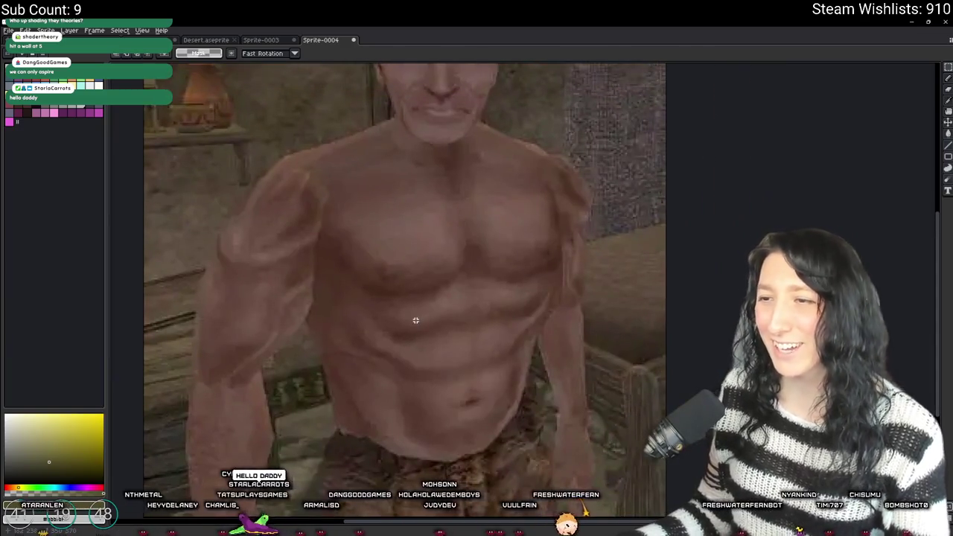